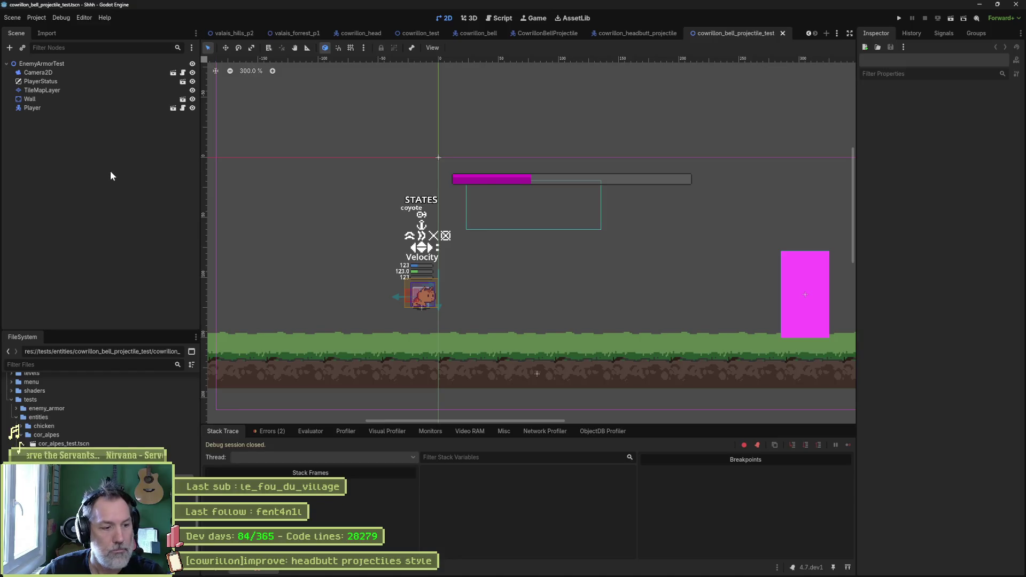
After failed drag attempts, select EnemyArmorTest and bring up the Select Scene picker with Ctrl+Shift+A
drag(80, 475, 81, 247)
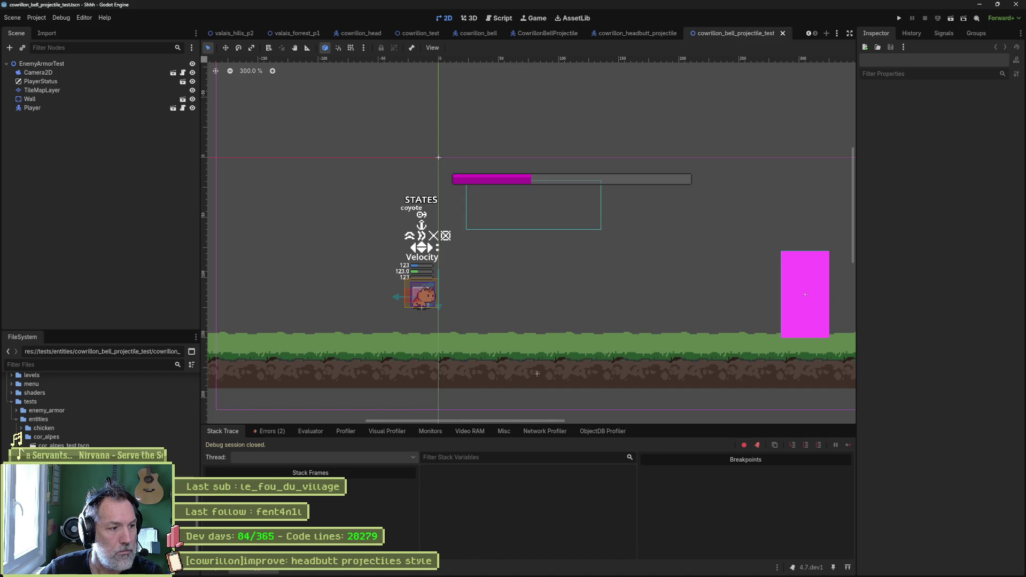
drag(80, 475, 55, 62)
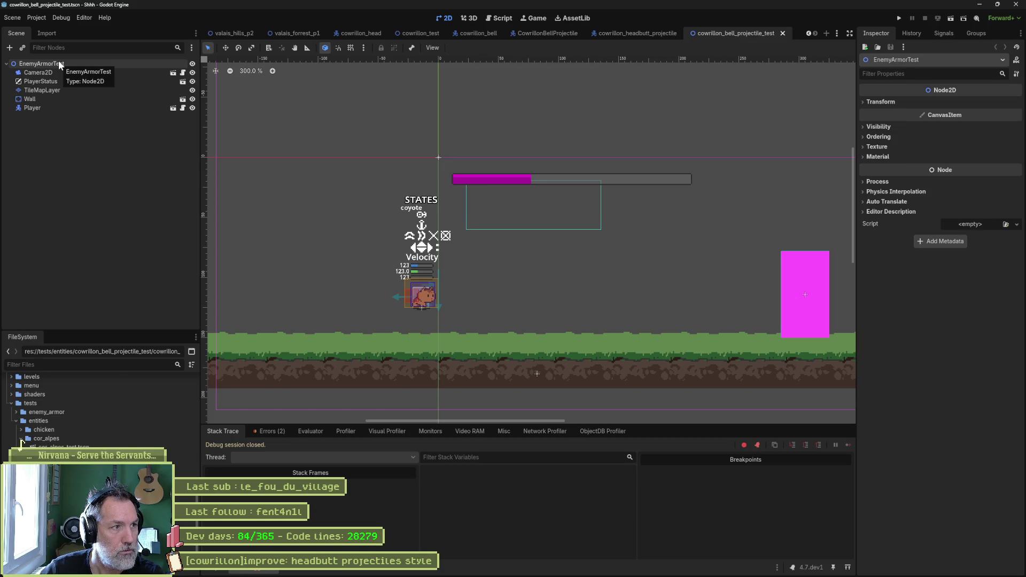
click(78, 181)
key(ctrl+shift+a)
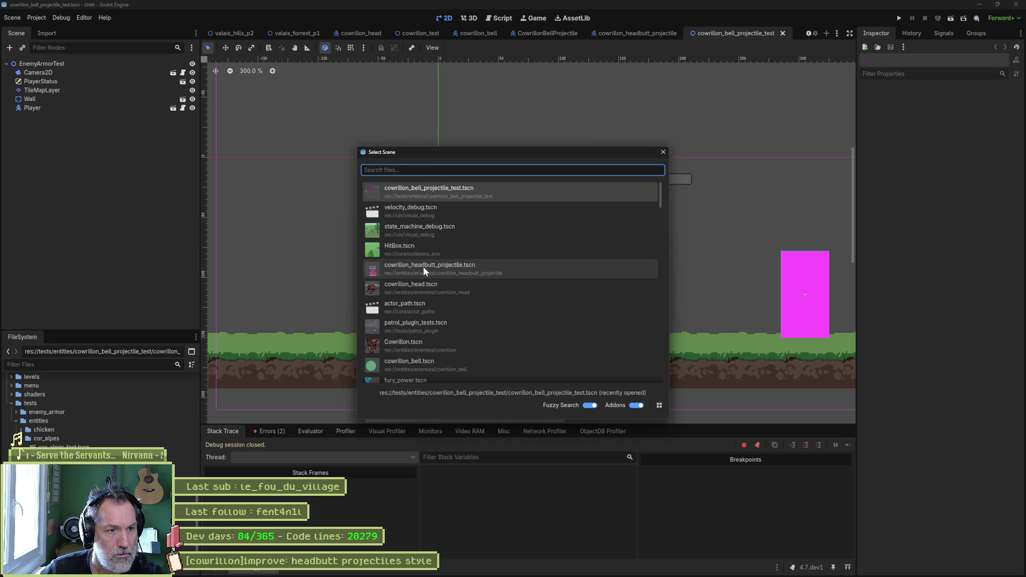
Instance cowrillon_bell.tscn into EnemyArmorTest, then delete the CowrillonBell node again
double_click(439, 368)
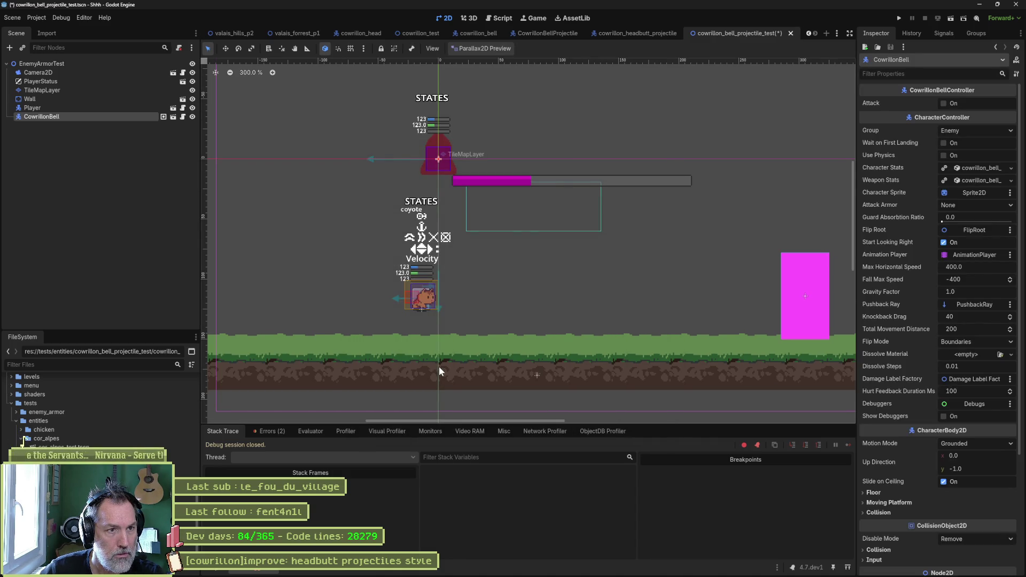
click(154, 165)
click(136, 116)
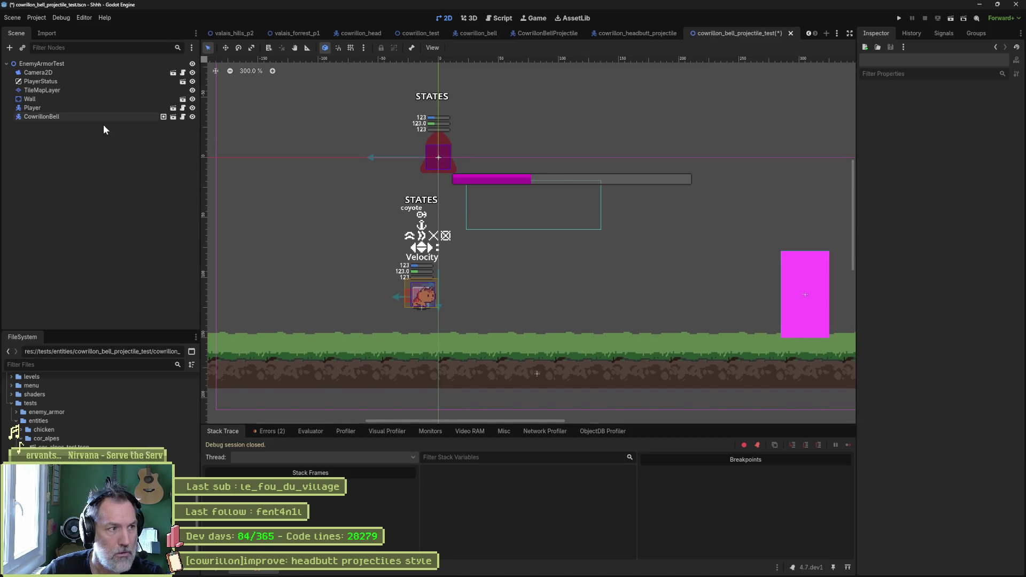
key(Delete)
key(Return)
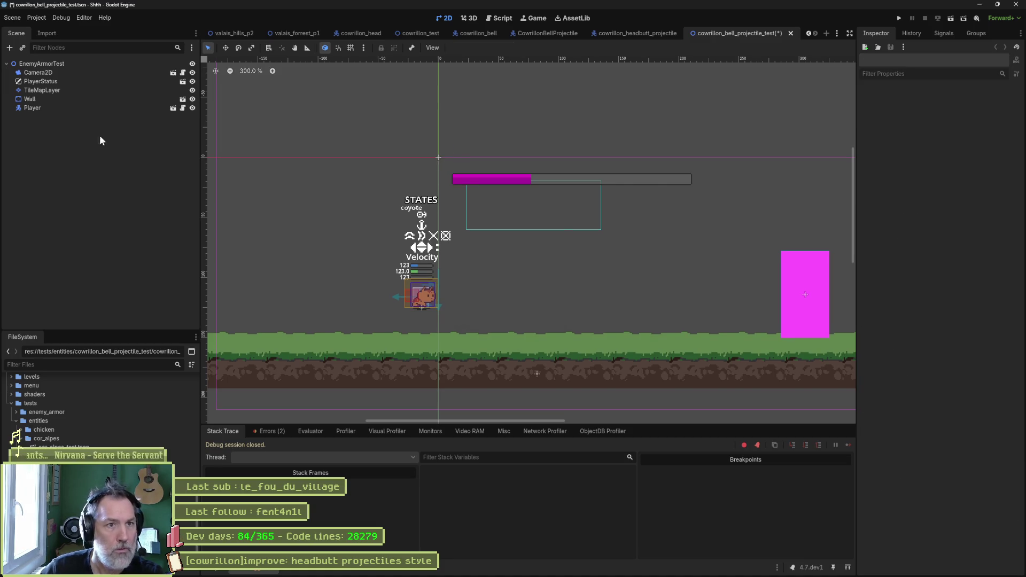
Return to the bell projectile test scene and clear the node selection
click(549, 37)
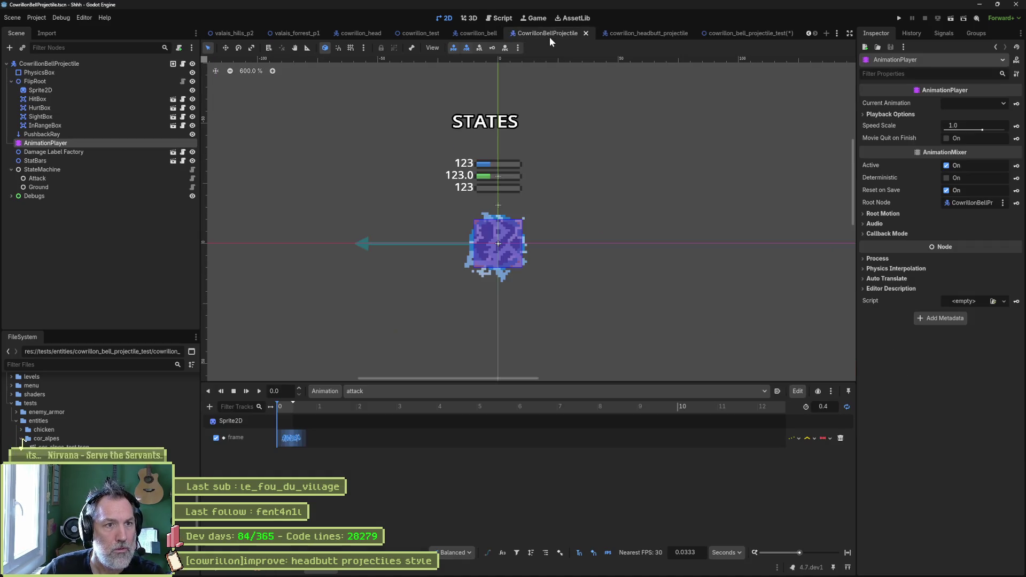
click(764, 37)
click(88, 172)
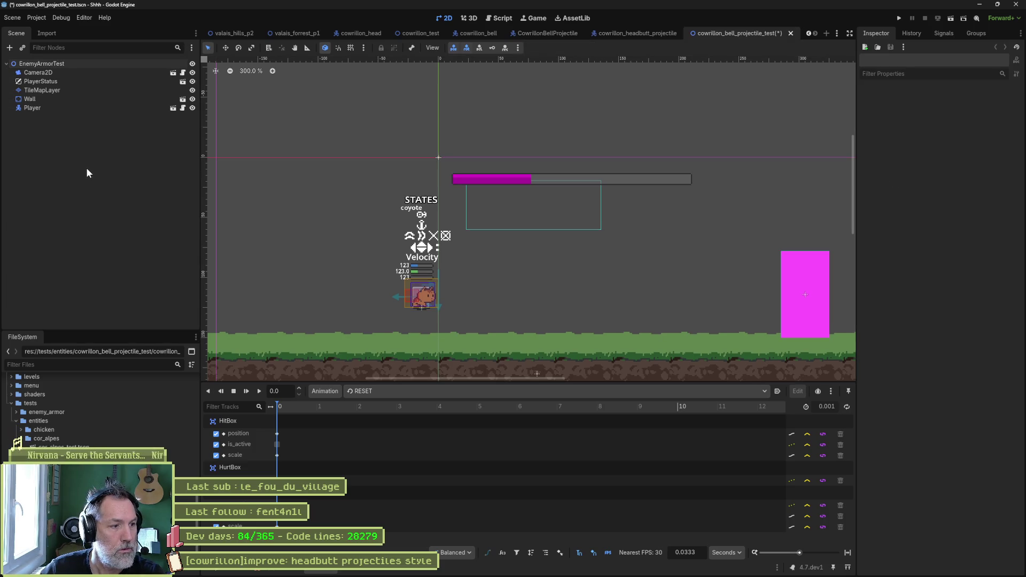
Search 'cowrillonbe' and instance CowrillonBellProjectile.tscn into the level
key(ctrl+shift+a)
text(cower)
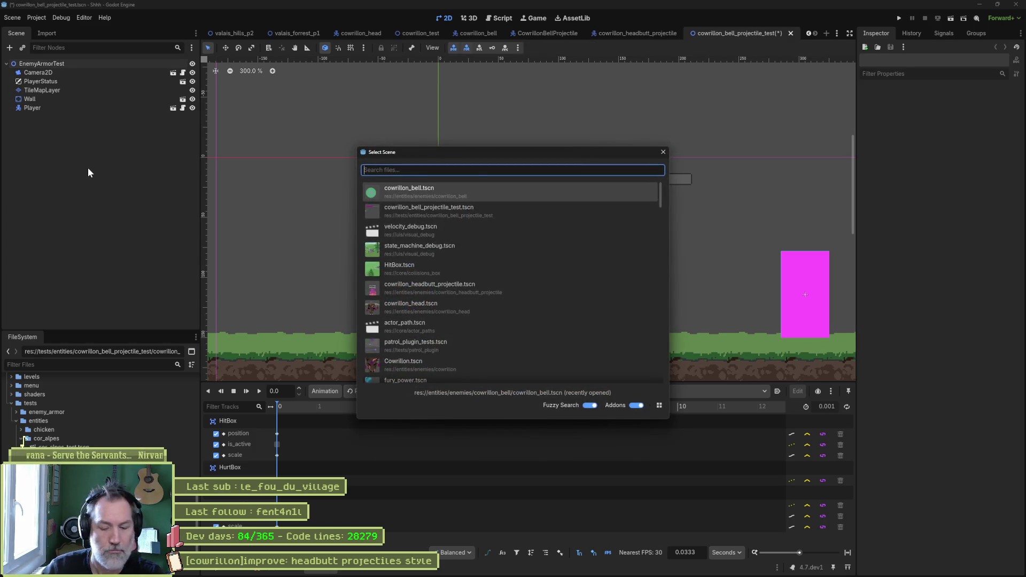
text(illon)
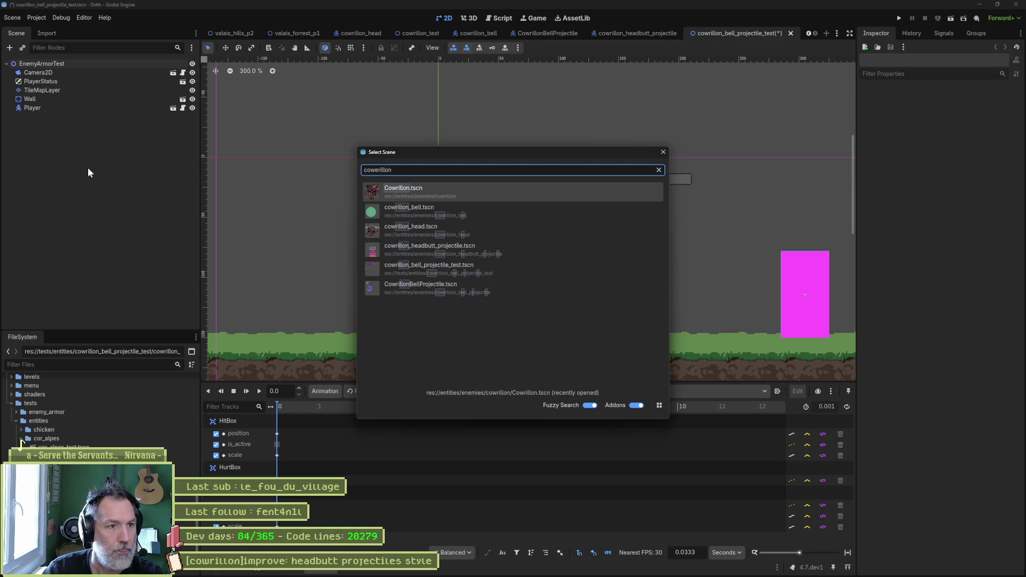
key(BackSpace)
key(BackSpace)
key(BackSpace)
text(rillon_)
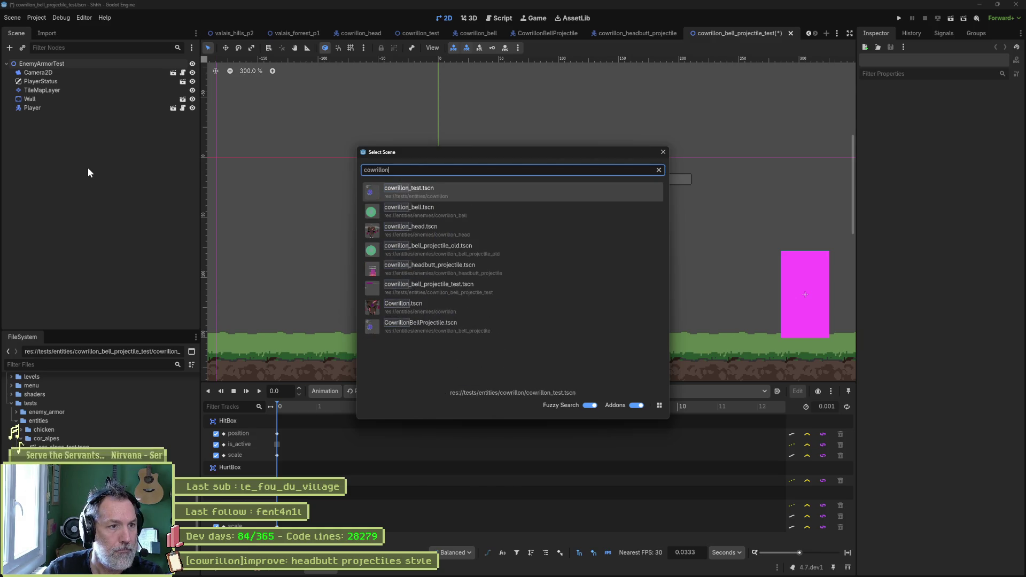
key(BackSpace)
text(be)
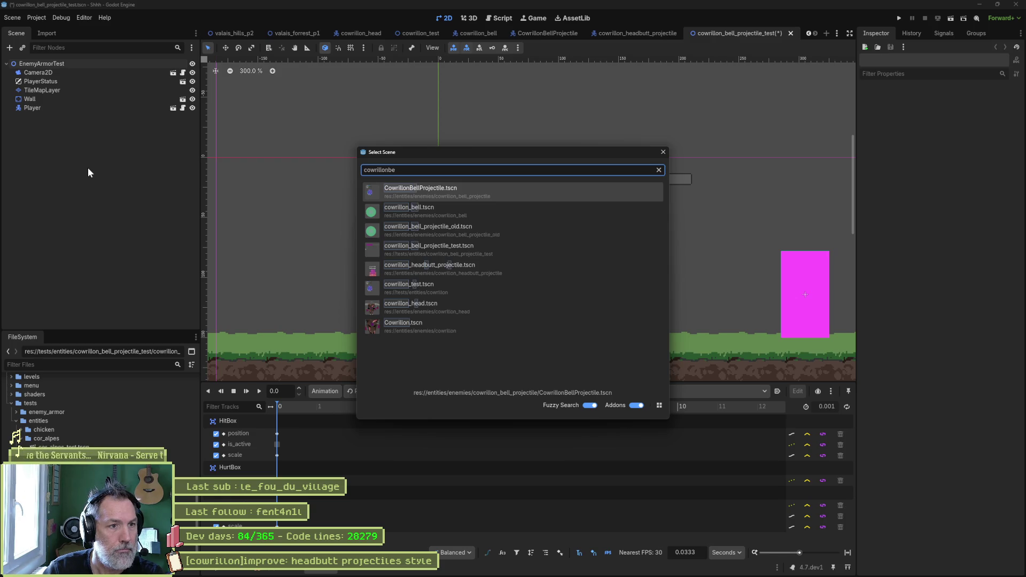
key(Return)
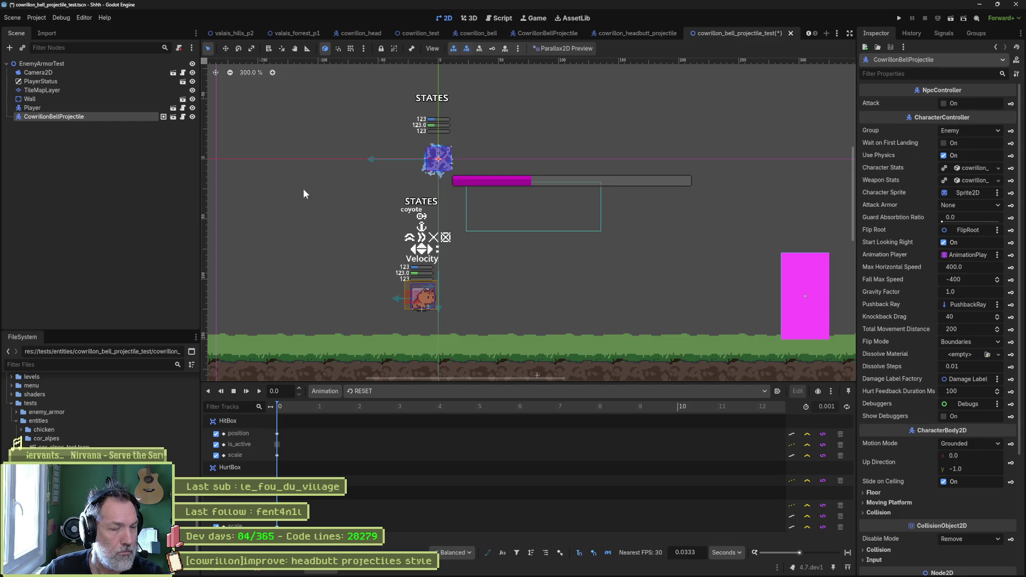
Move the bell projectile up above the player, then save and run the scene
key(w)
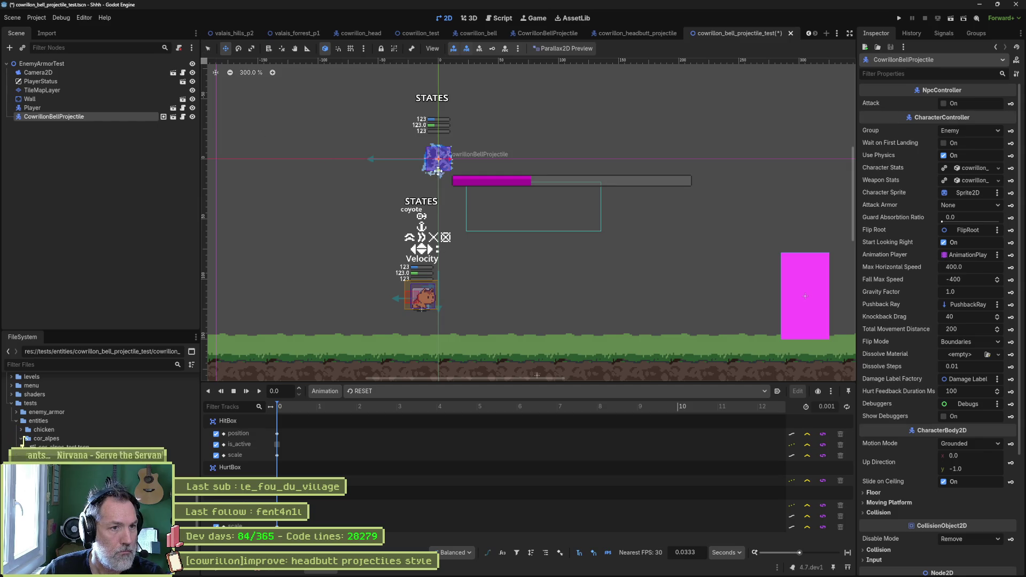
drag(439, 163, 439, 92)
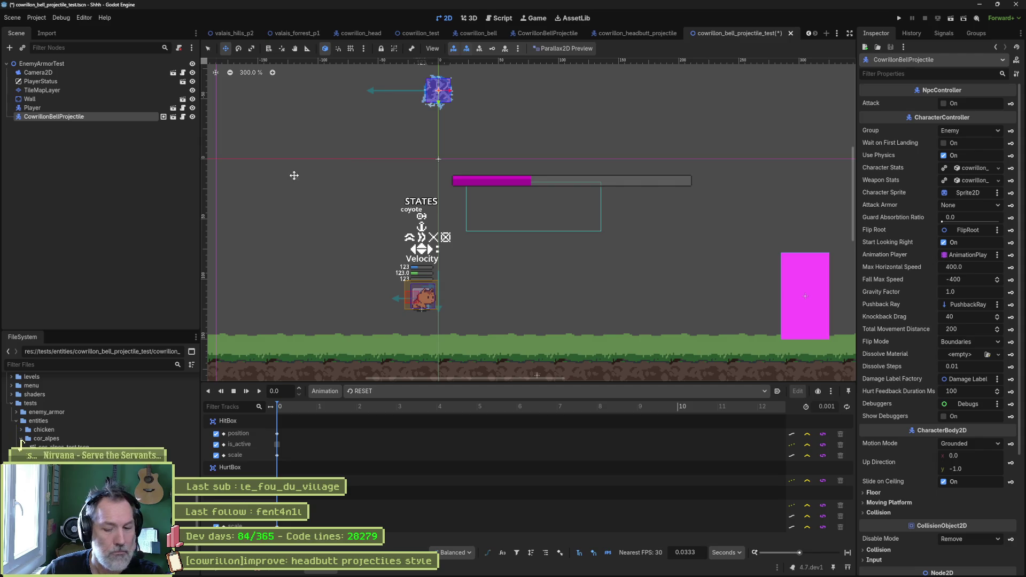
key(F6)
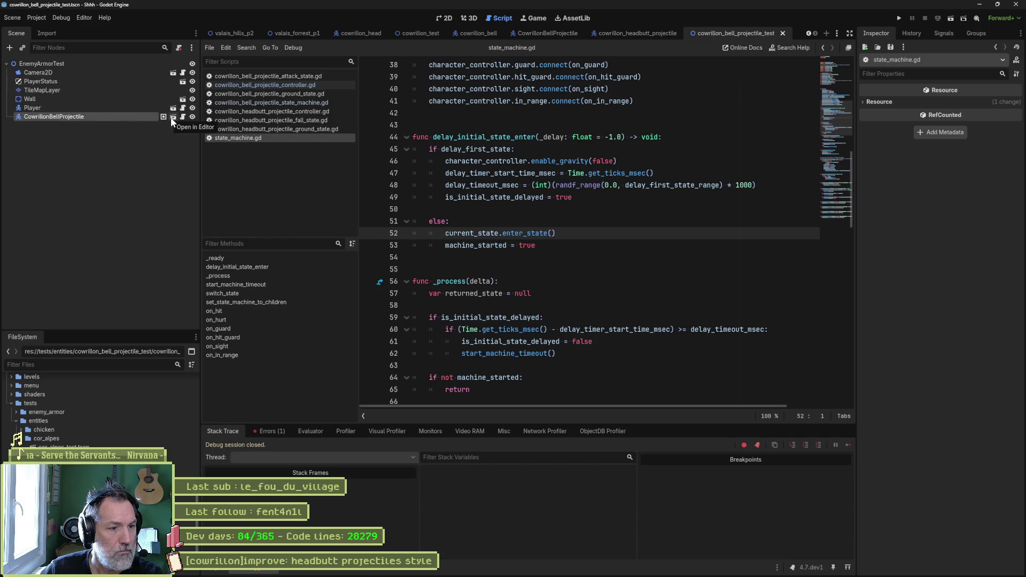
In the CowrillonBellProjectile scene, set the StateMachine's Initial State to Attack
click(172, 117)
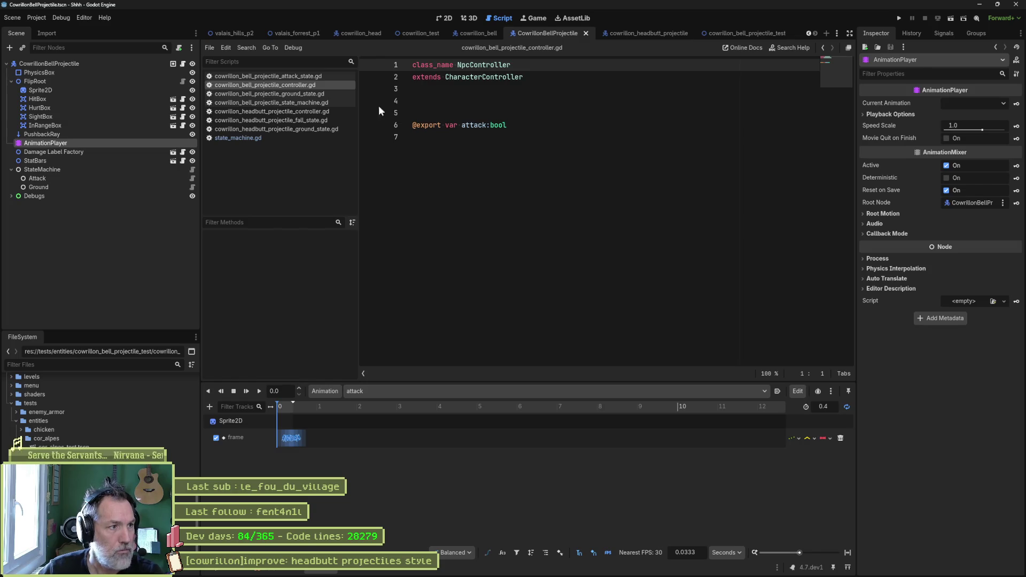
click(141, 170)
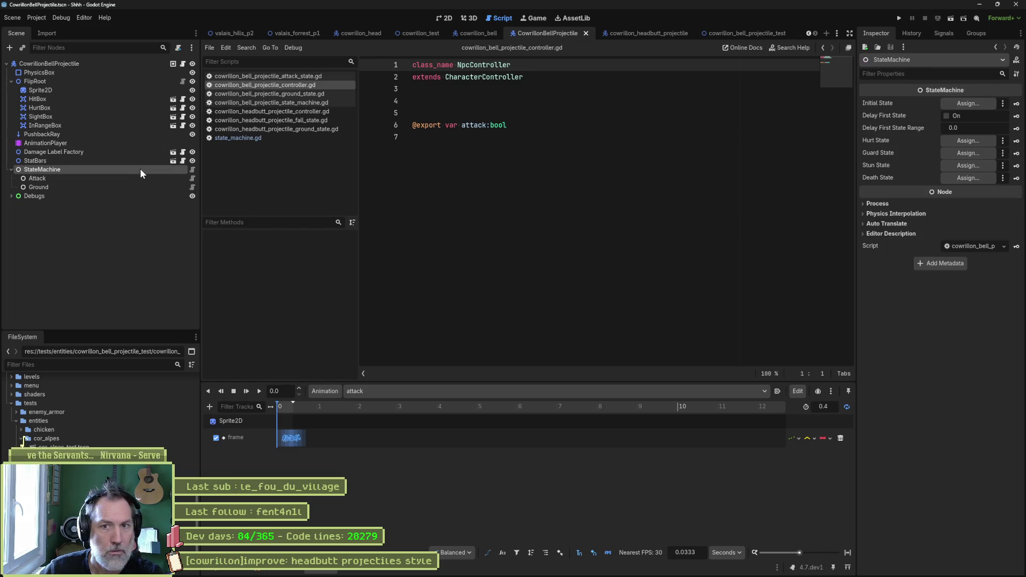
mouse_move(69, 178)
mouse_down()
mouse_move(855, 123)
mouse_move(961, 104)
mouse_up()
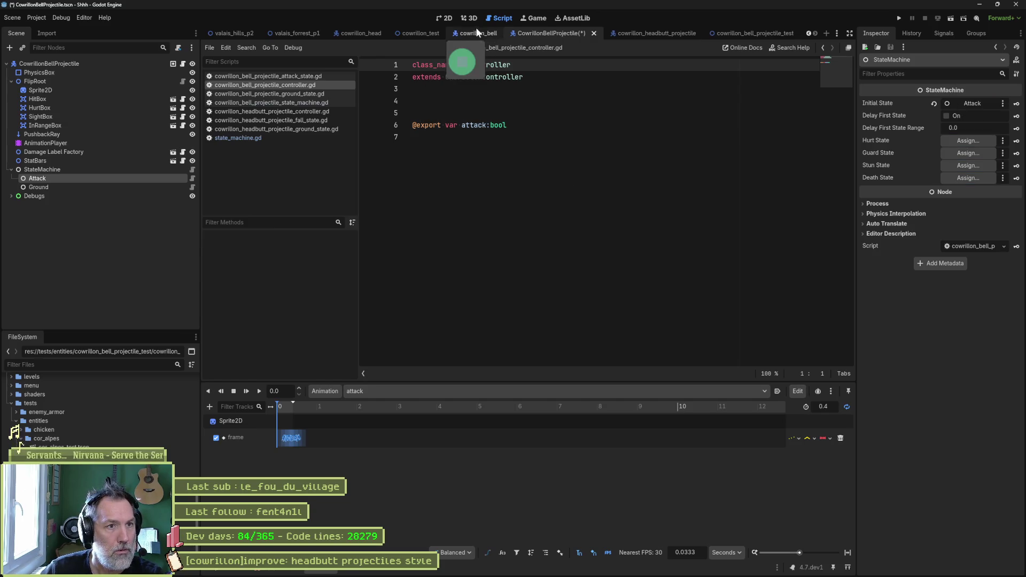
Close the cowrillon_headbutt_projectile tab and go back to the bell projectile test scene
mouse_move(735, 35)
middle_click(662, 33)
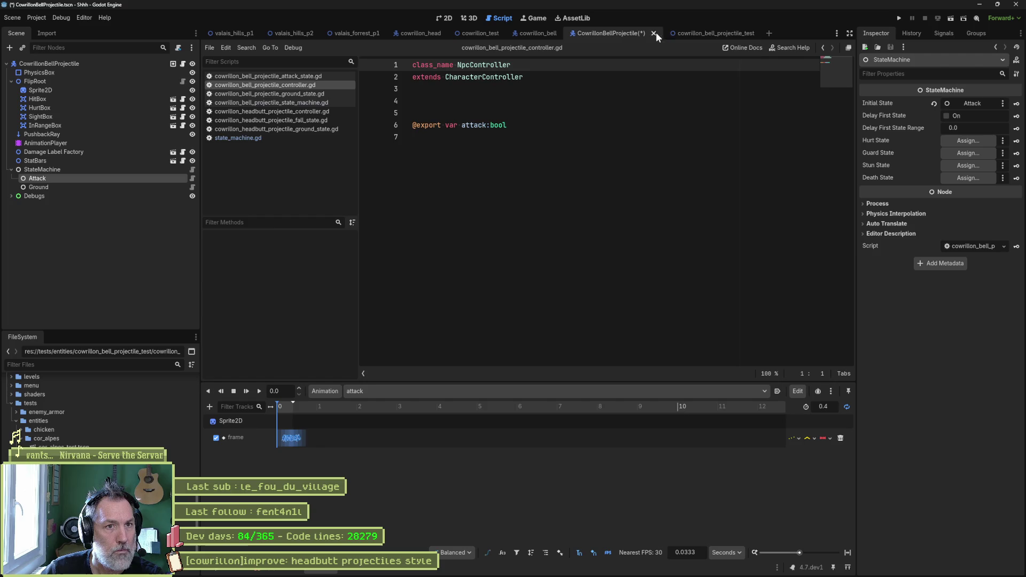
click(708, 31)
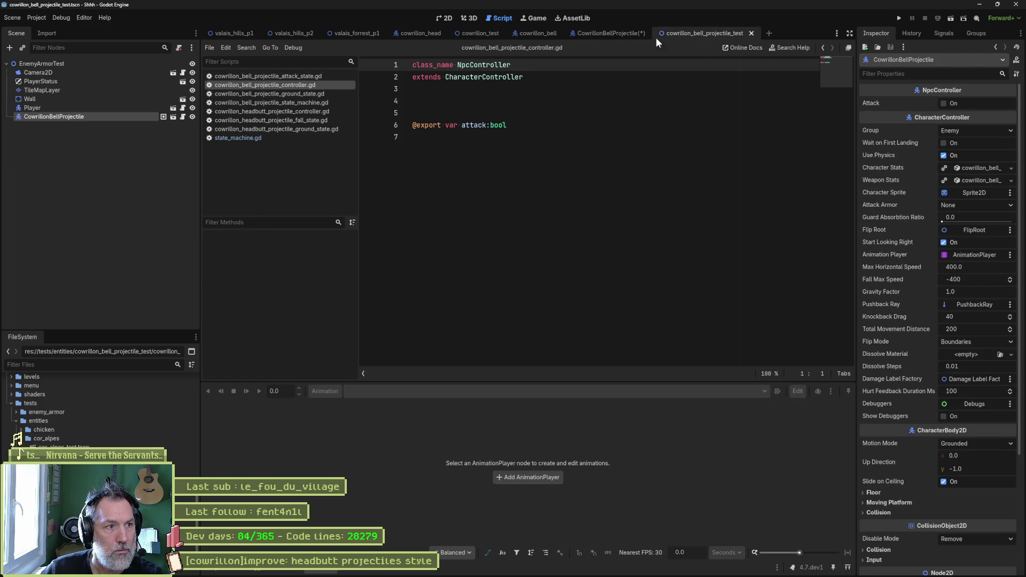
Run the test scene to watch the bell land for 10.0 damage, then stop it
click(448, 20)
key(F6)
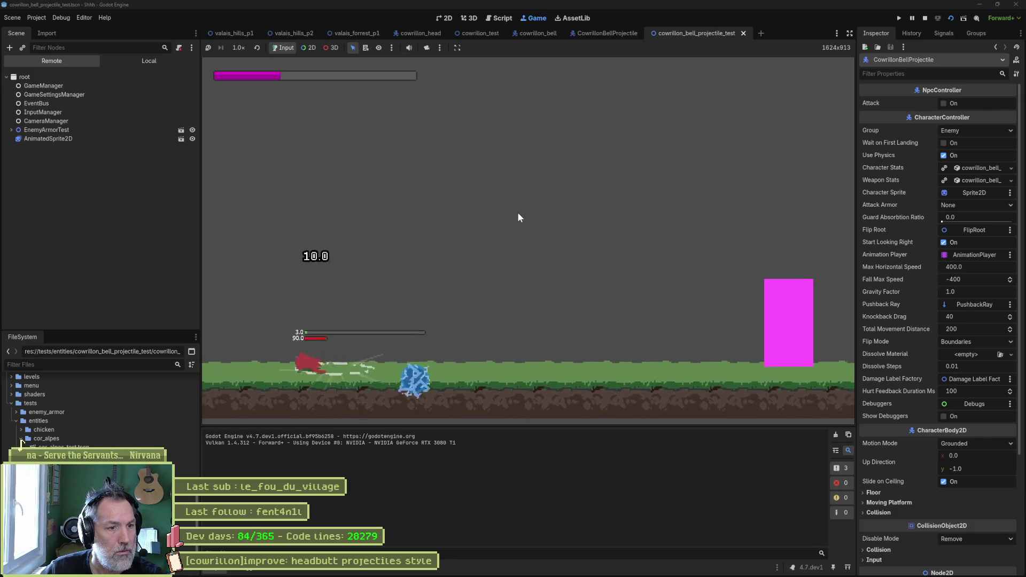
key(F8)
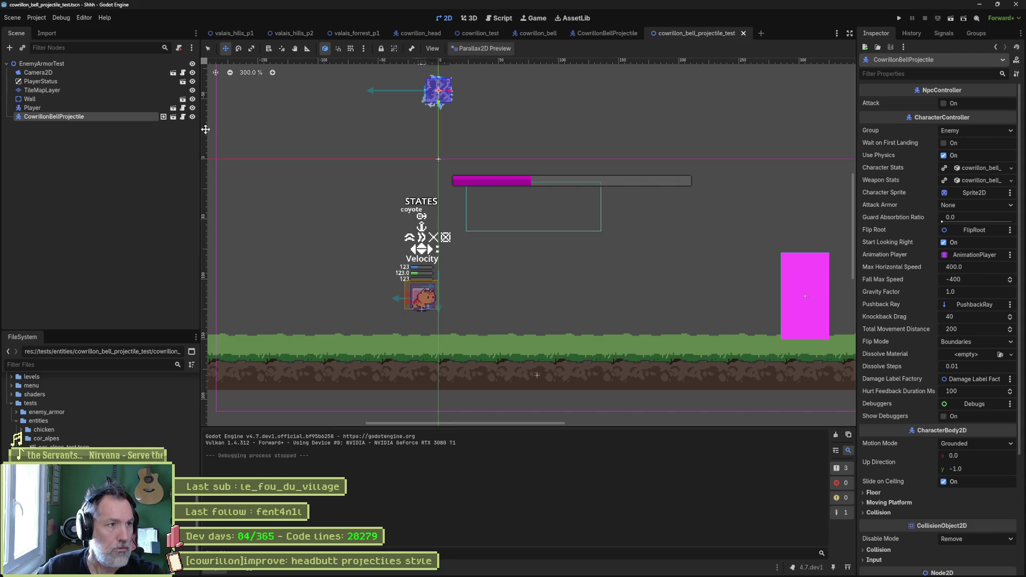
Open cowrillon_bell_projectile_attack_state.gd from the Attack node, cursor after velocity_y = speed
click(608, 34)
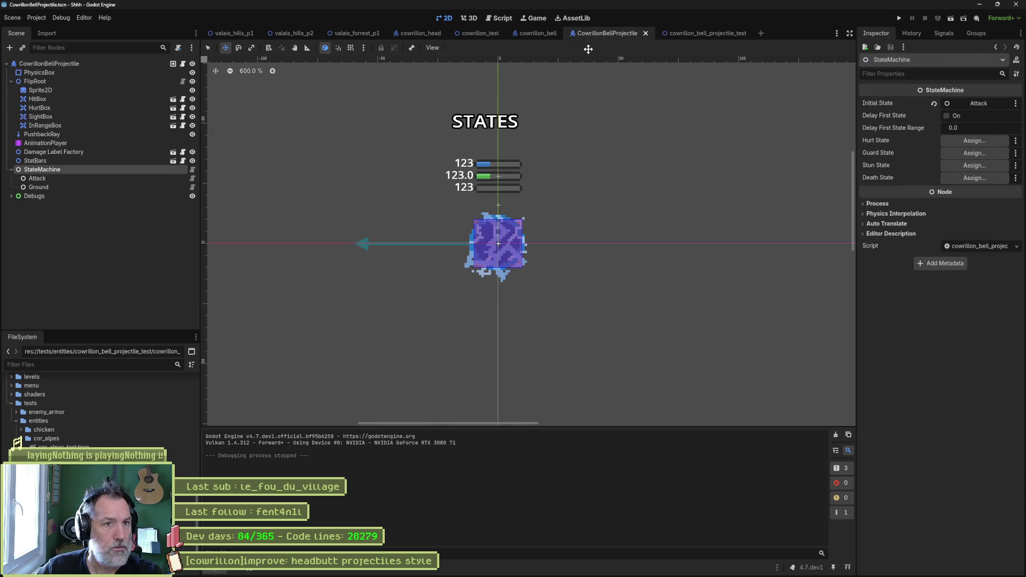
click(193, 178)
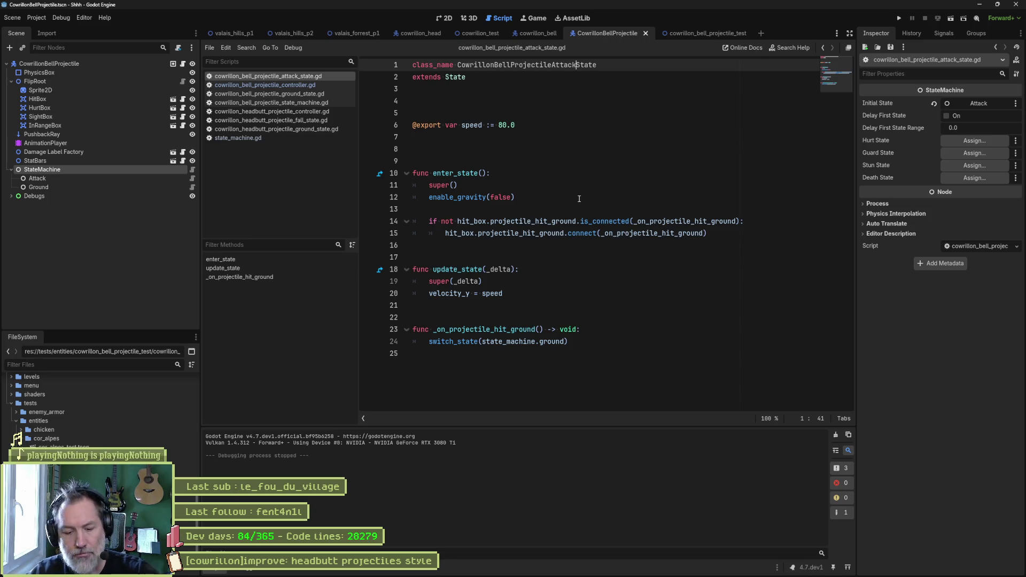
mouse_move(598, 234)
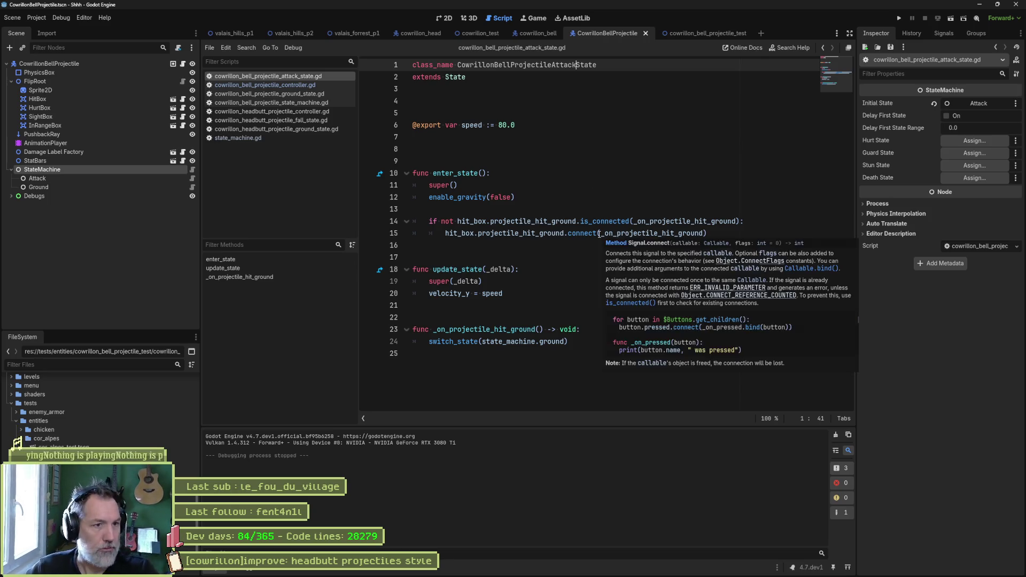
click(527, 294)
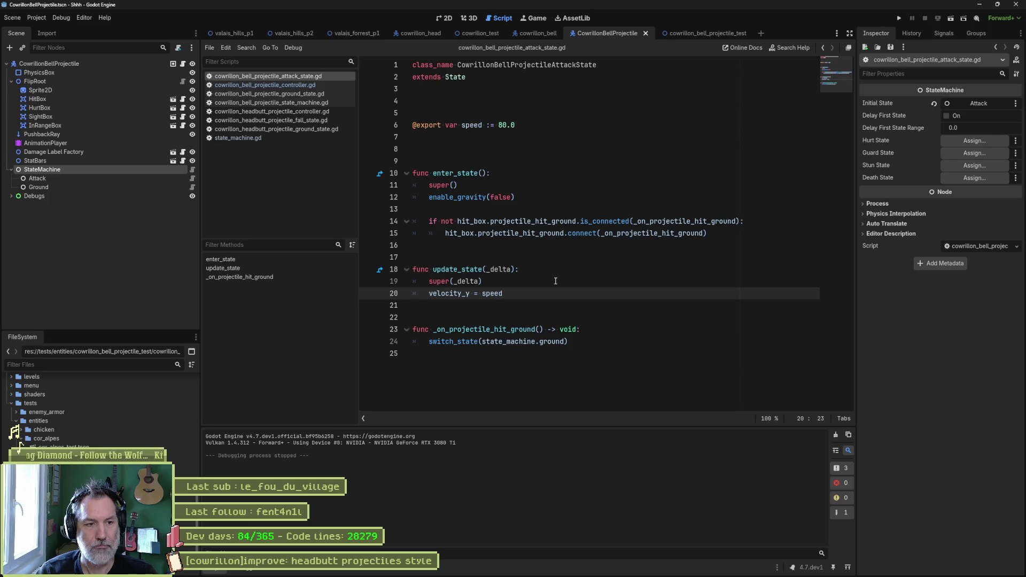
Insert a move_toward() call on new line 21 and check its documentation
key(Return)
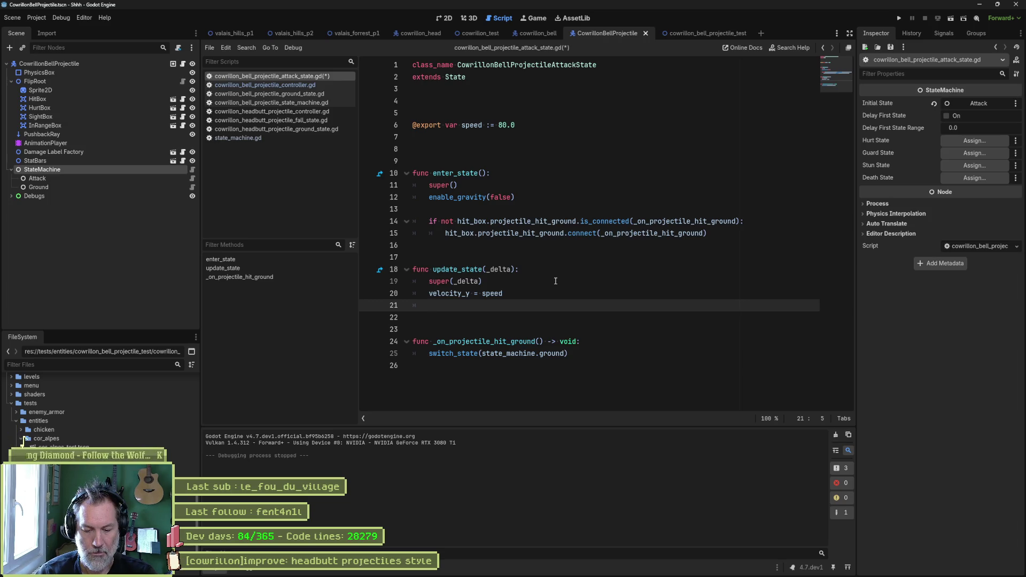
text(move)
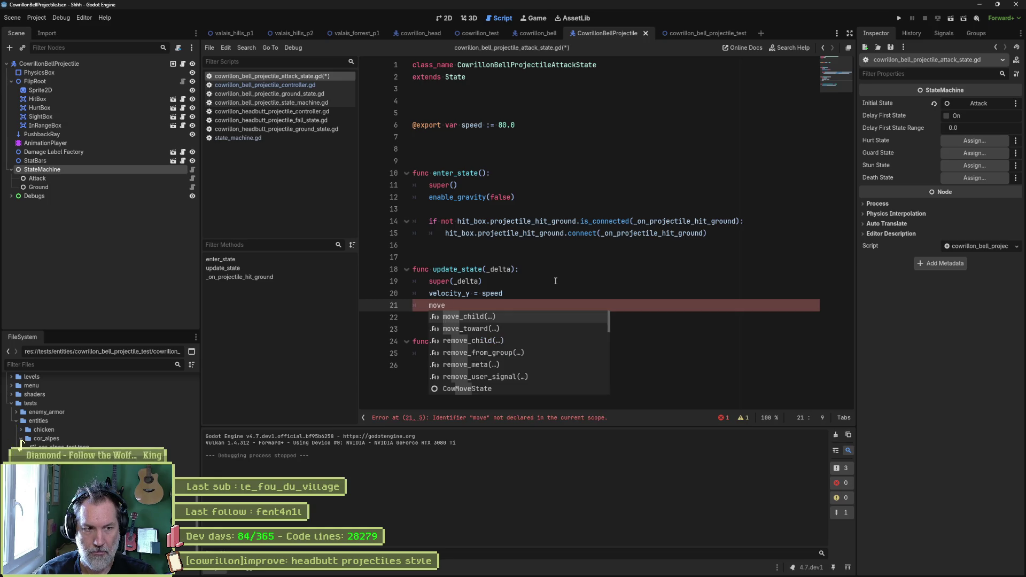
key(Down)
key(Return)
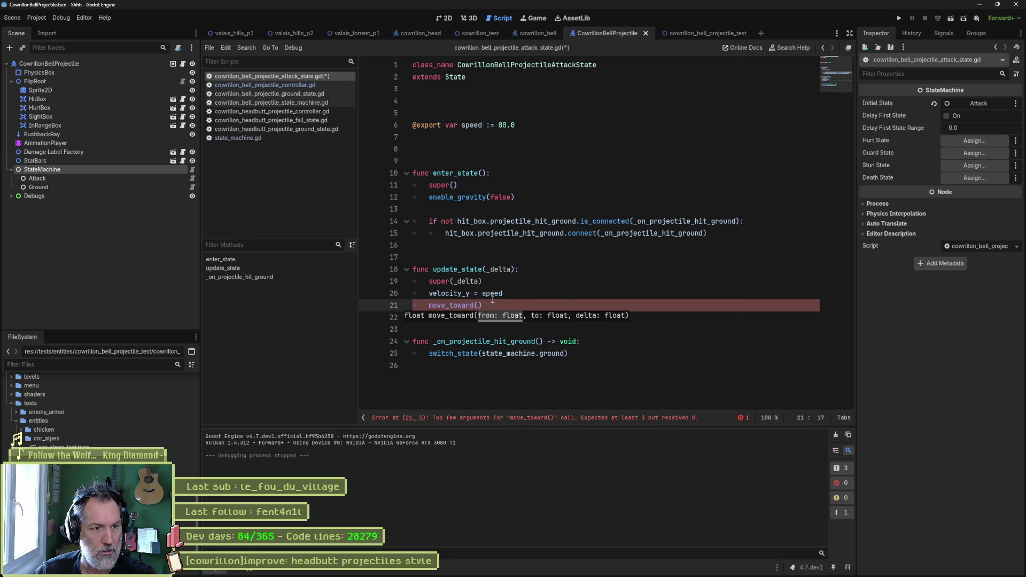
ctrl+click(460, 307)
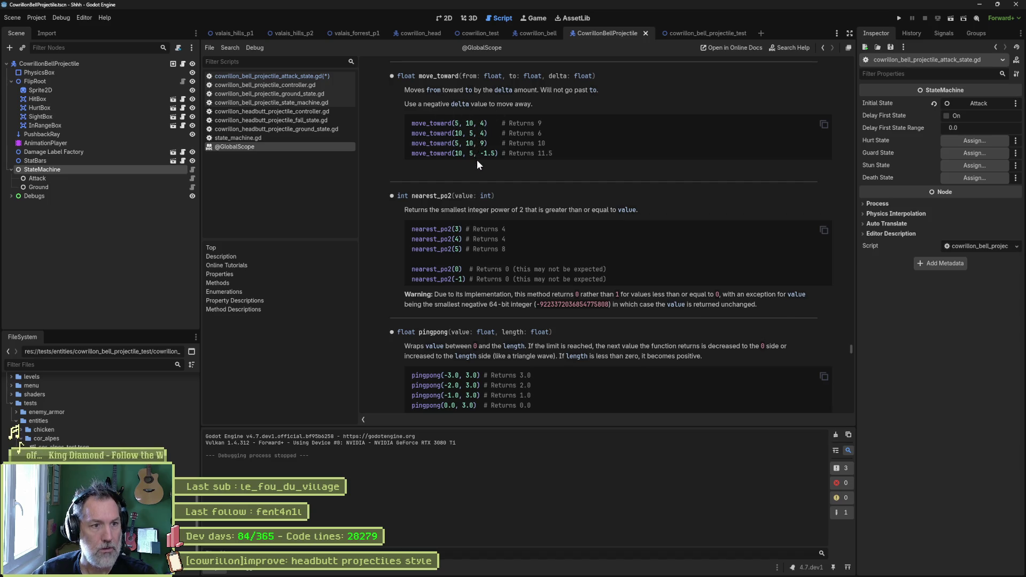
key(ctrl+w)
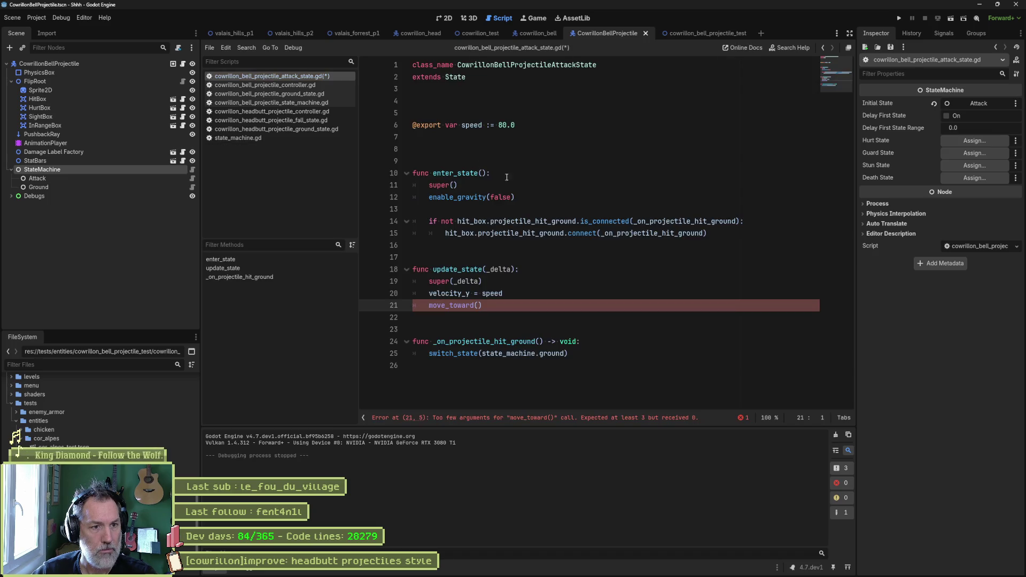
click(429, 305)
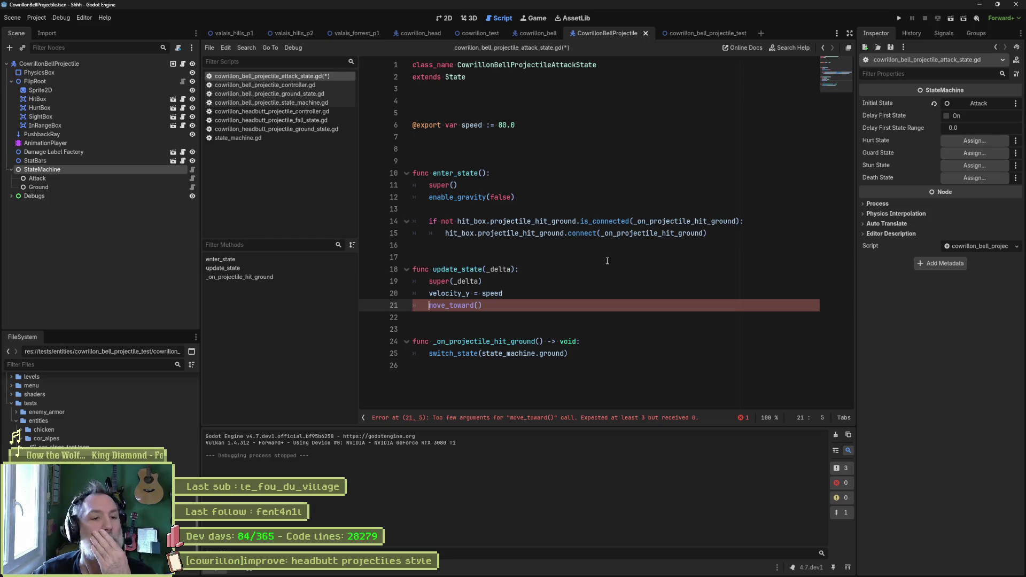
Replace move_toward() with velocity_x = speed_x * direction
mouse_move(499, 304)
mouse_down()
mouse_move(415, 306)
mouse_move(433, 305)
mouse_up()
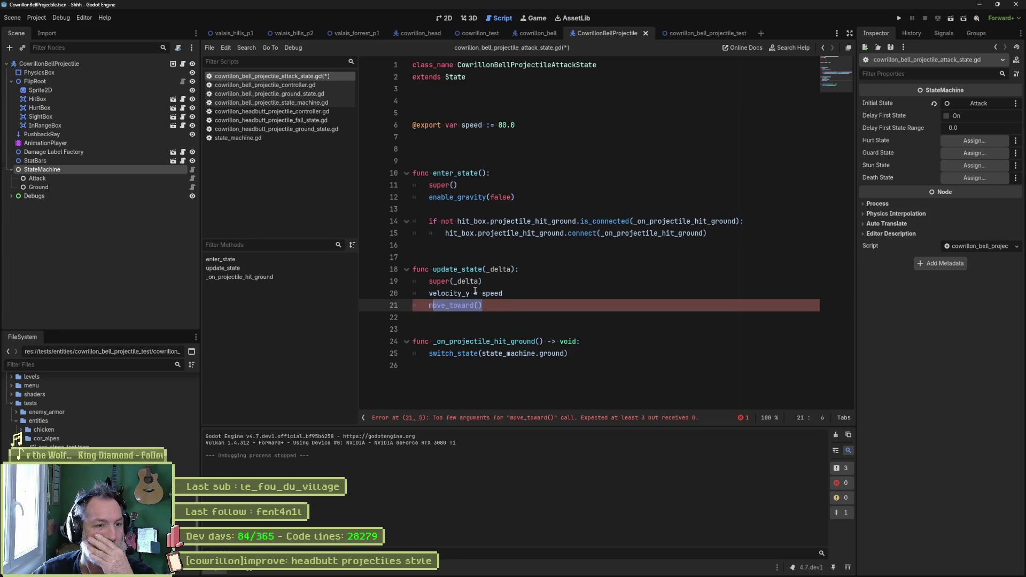
key(BackSpace)
key(BackSpace)
text(velocity_x)
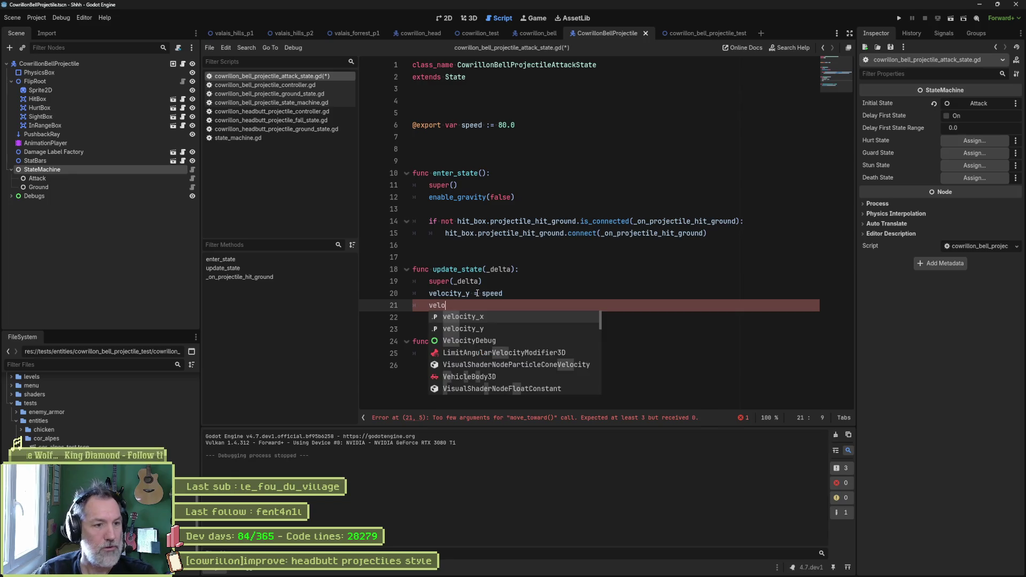
text( =)
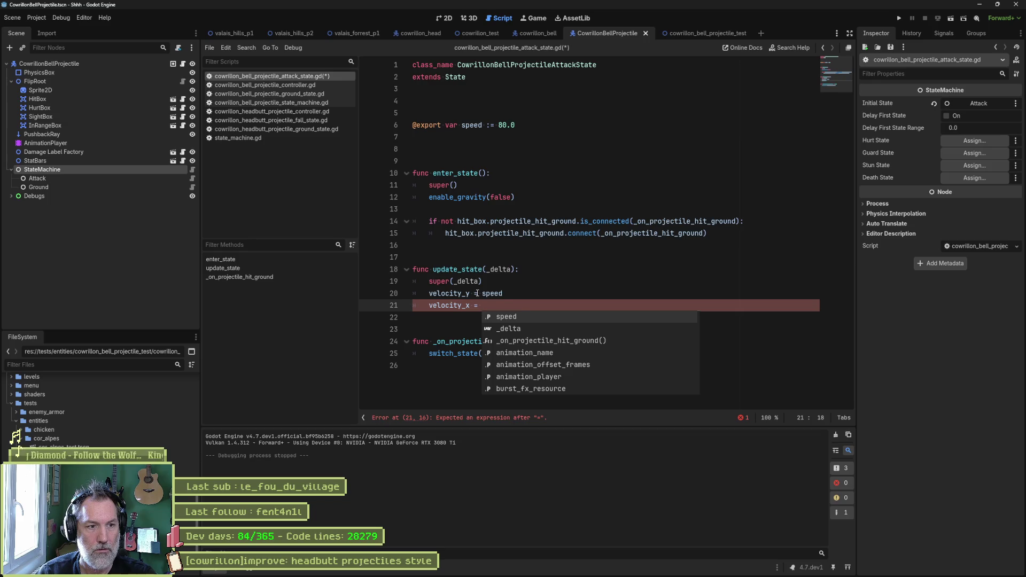
text(speed_x * )
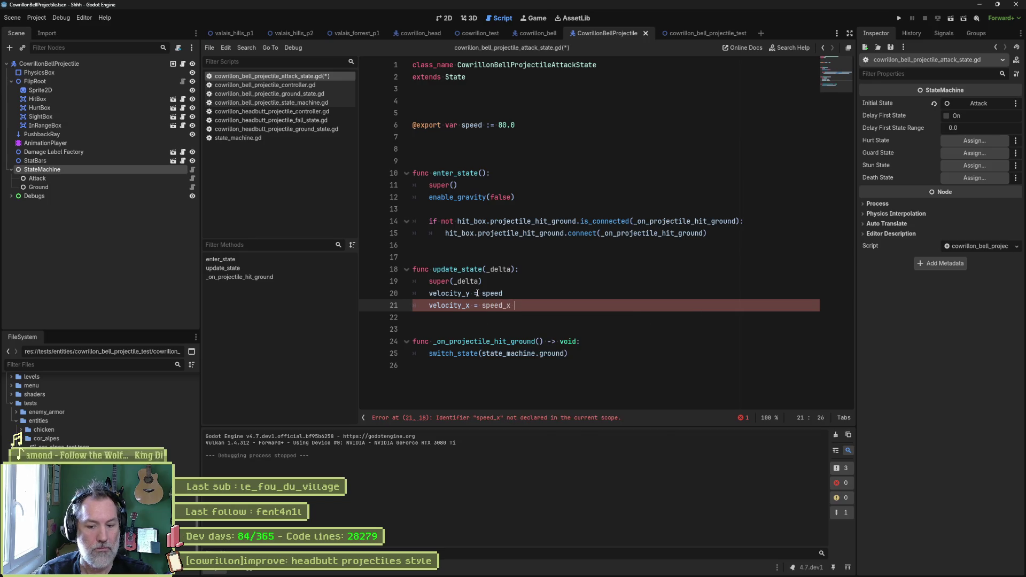
text(direction)
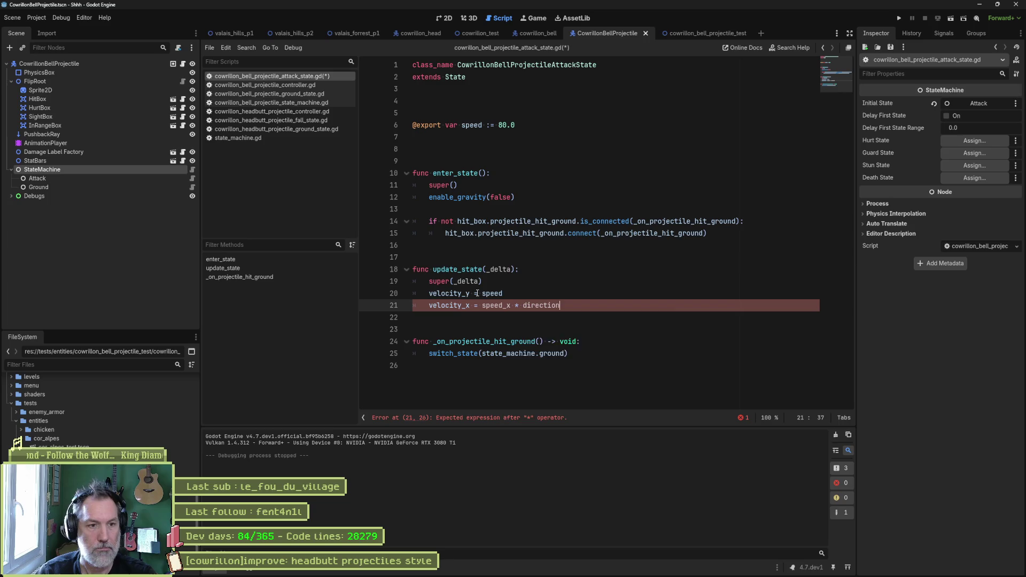
key(Escape)
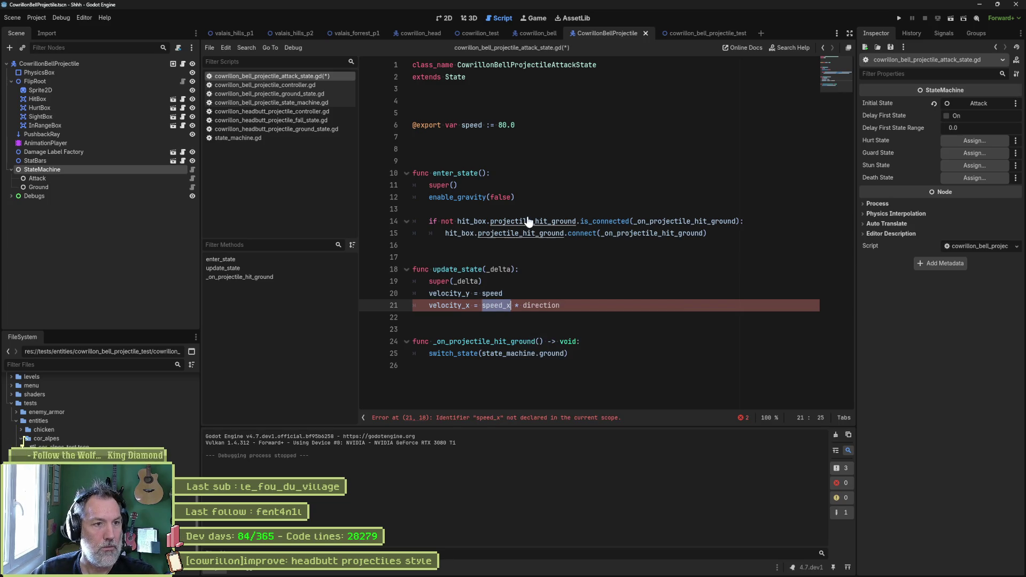
Duplicate the speed export into speed_x and speed_y, and use speed_y for velocity_y
click(550, 127)
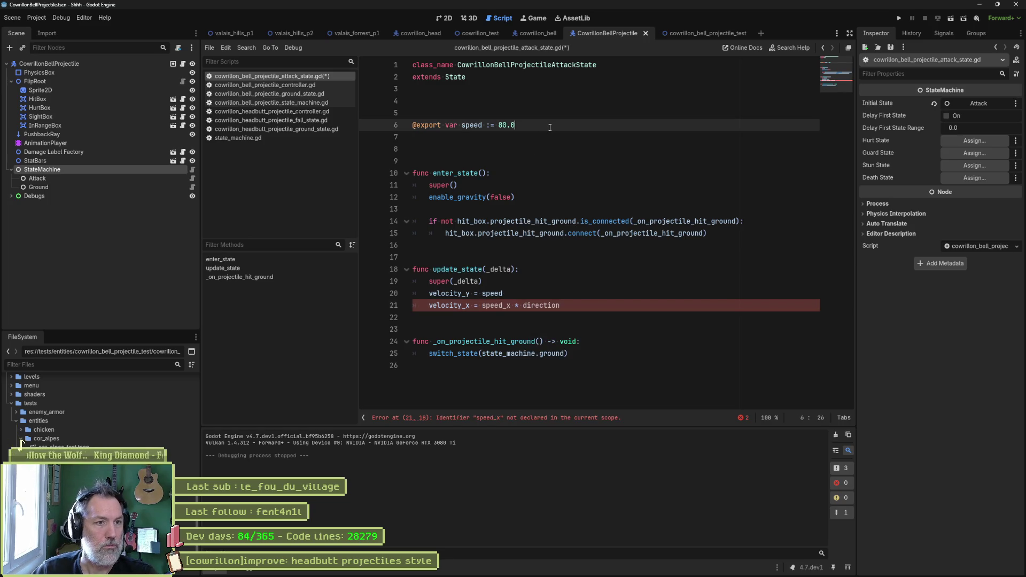
key(ctrl+shift+d)
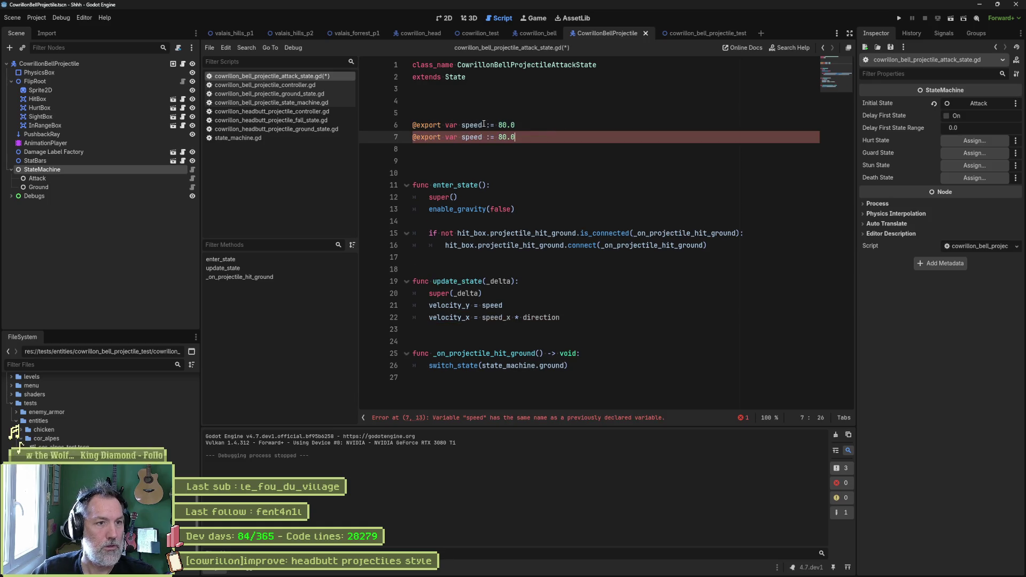
click(484, 125)
text(_)
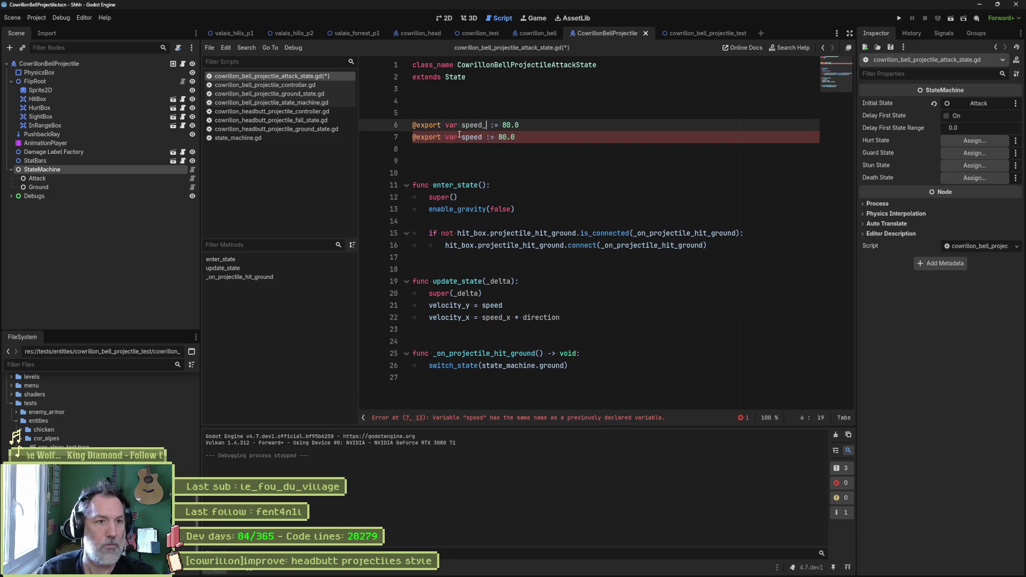
text(y)
key(Down)
key(Left)
key(Left)
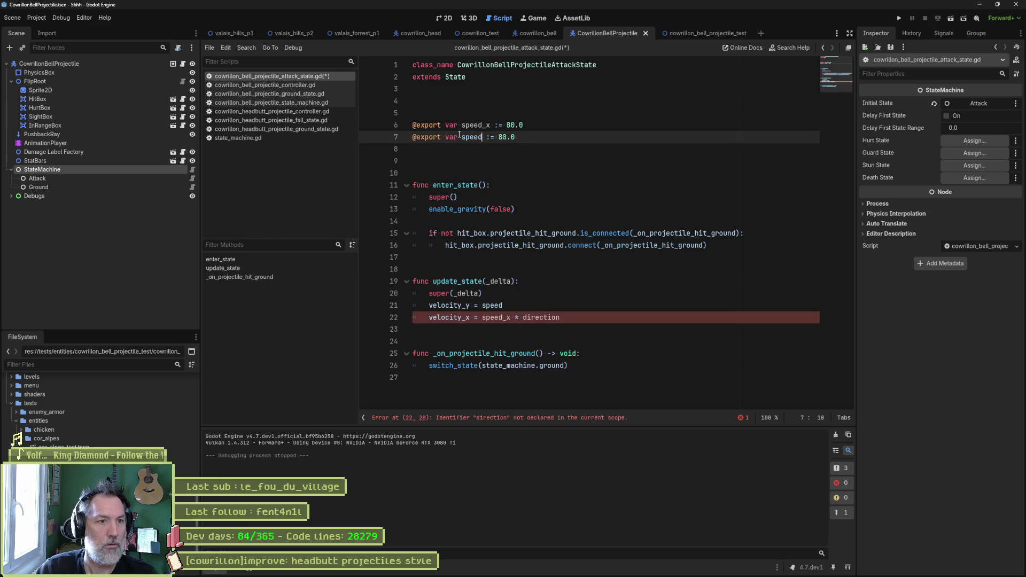
text(+)
key(BackSpace)
text(_y)
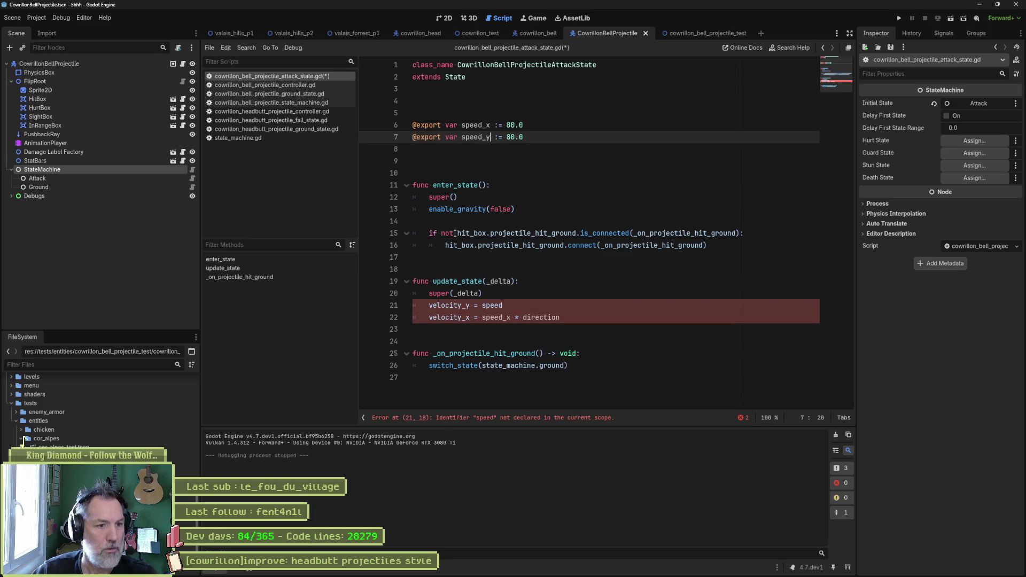
key(Up)
key(ctrl+shift+Left)
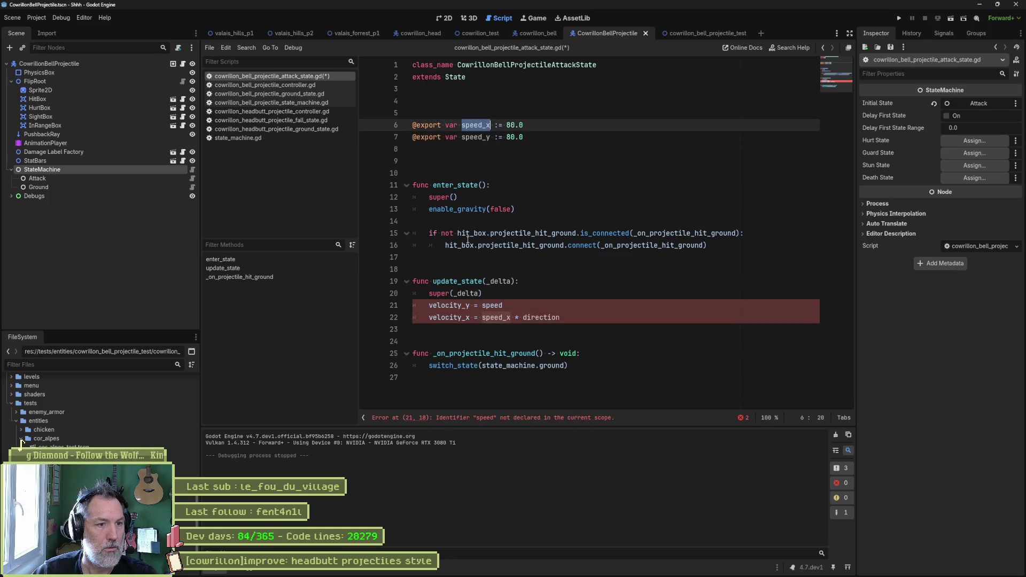
key(Down)
key(ctrl+shift+Left)
key(ctrl+c)
double_click(489, 305)
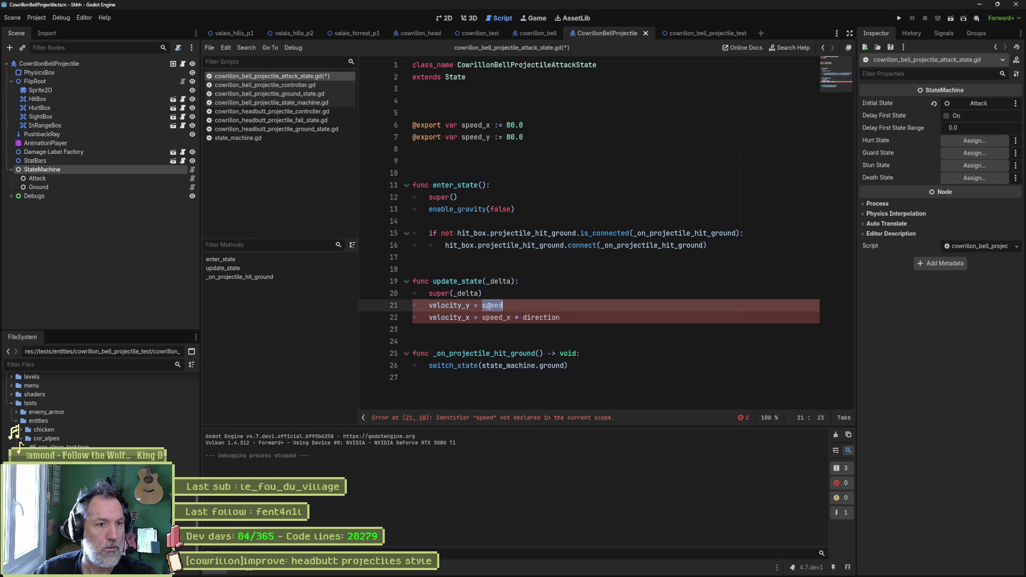
key(ctrl+v)
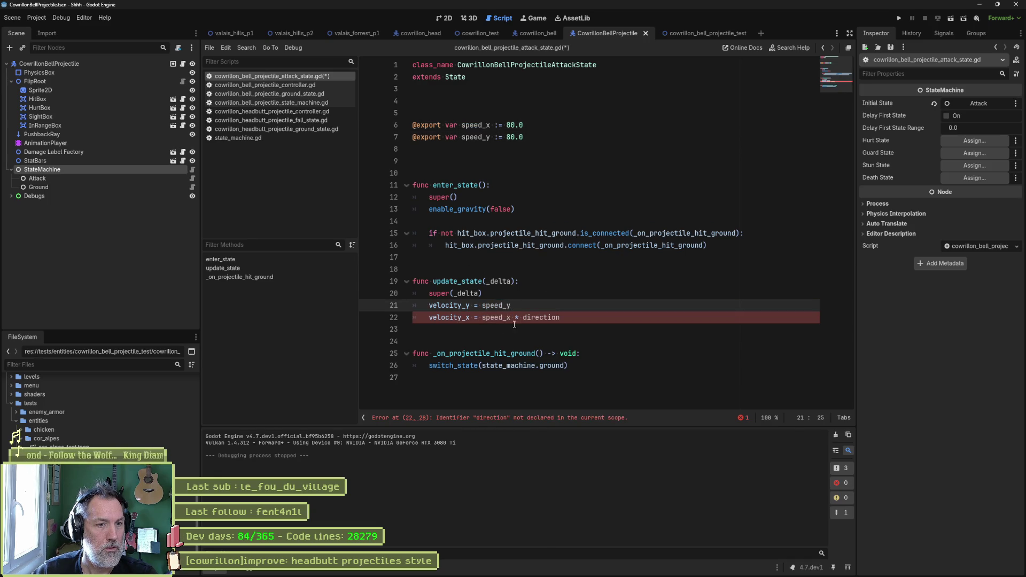
Add var direction := 1 below the exports and save the script
click(535, 139)
key(Return)
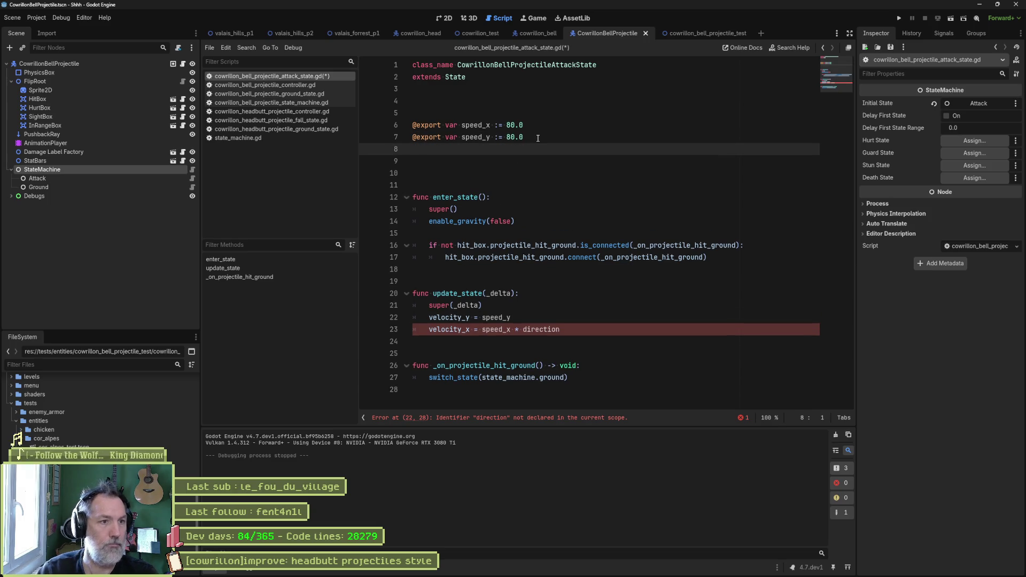
key(Return)
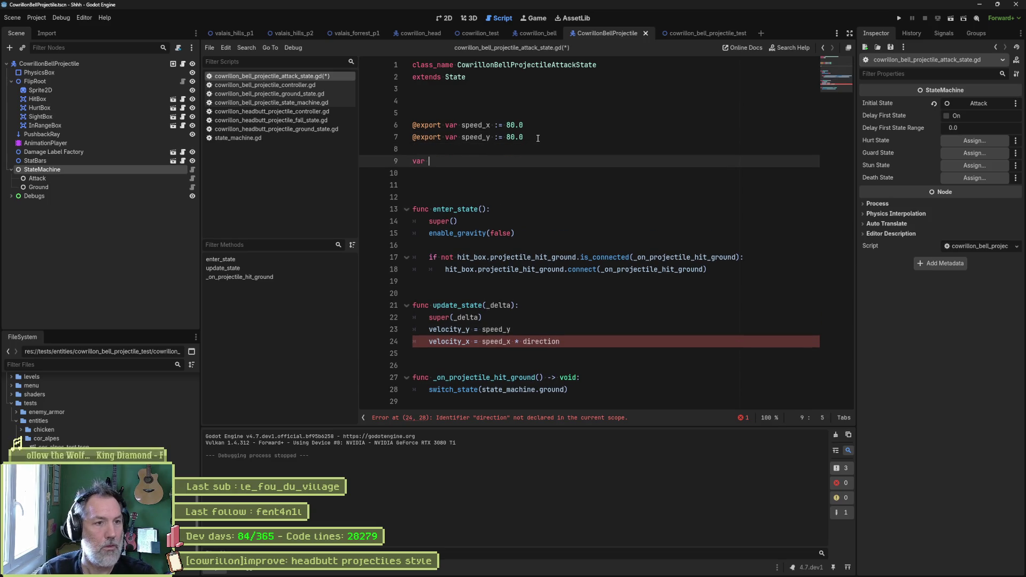
text(direction := )
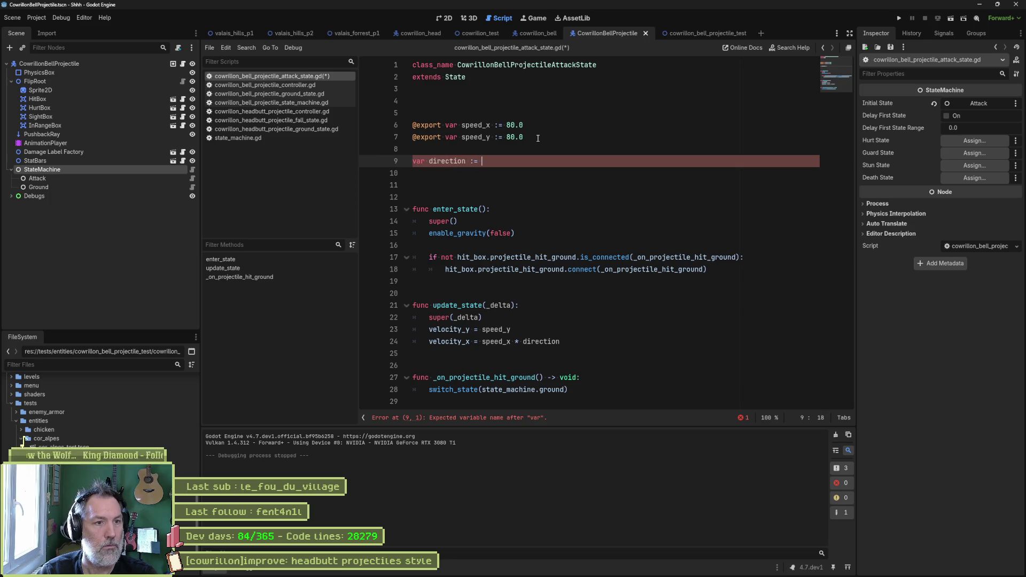
text(1)
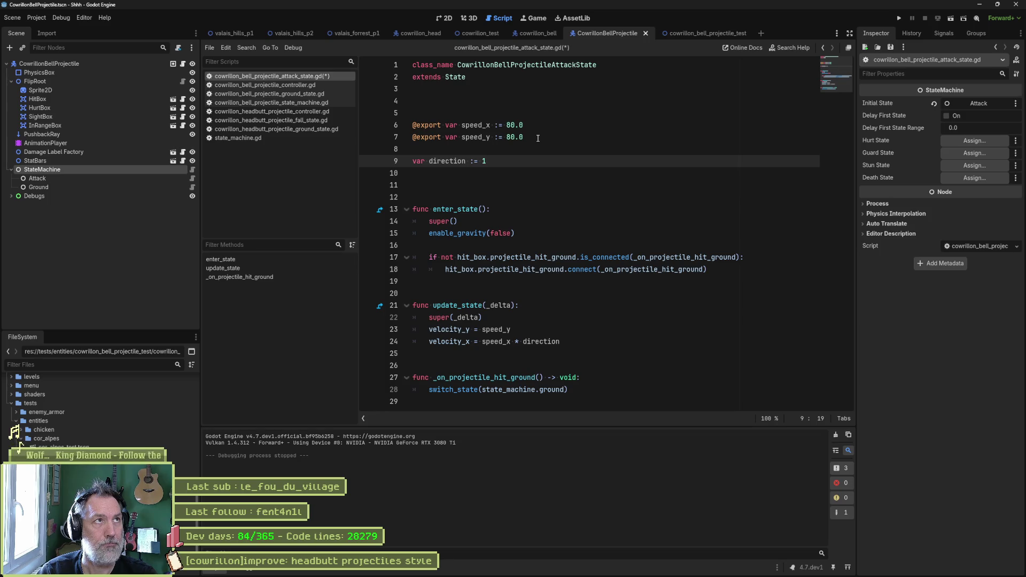
key(ctrl+s)
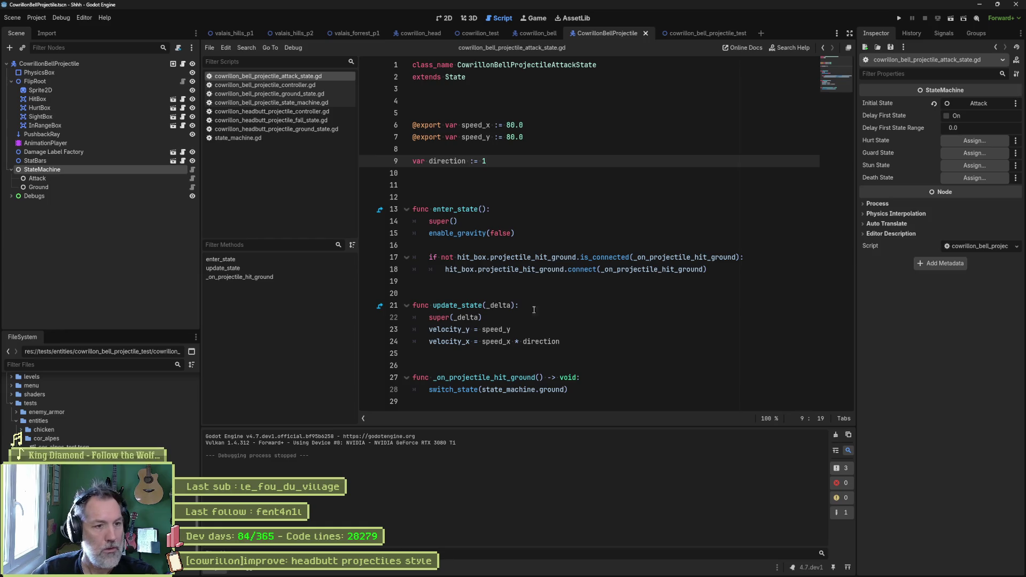
Make velocity_x use the sign of the offset from GameManager.player.global_position.x, then save
double_click(564, 342)
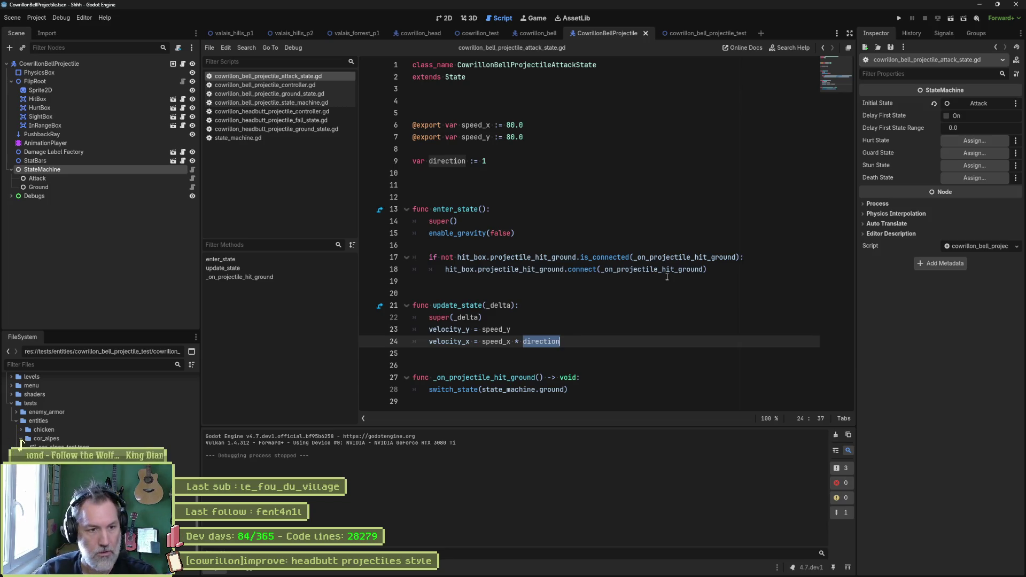
text(sign()
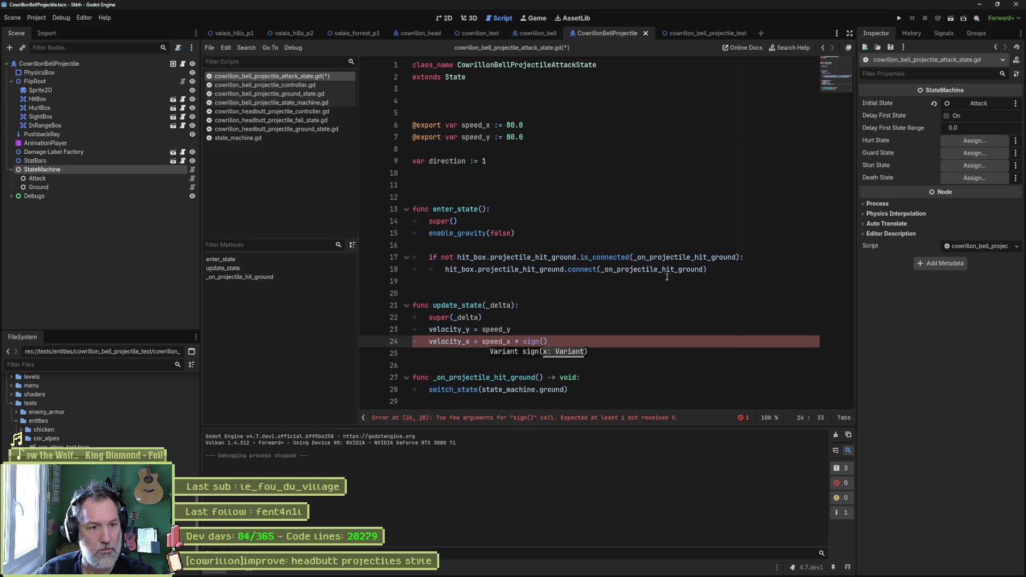
text(cha)
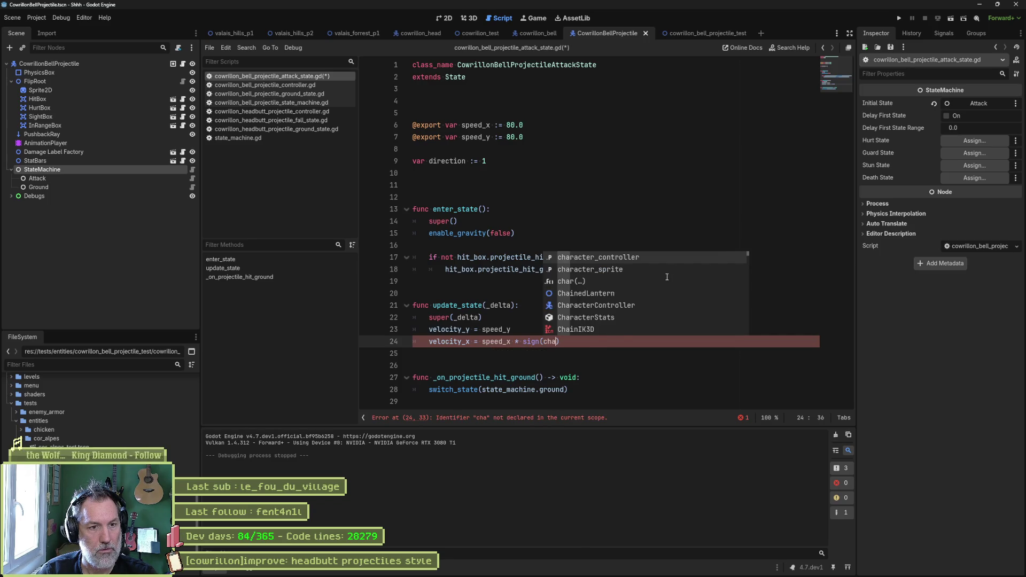
key(Return)
text(.)
text(glo)
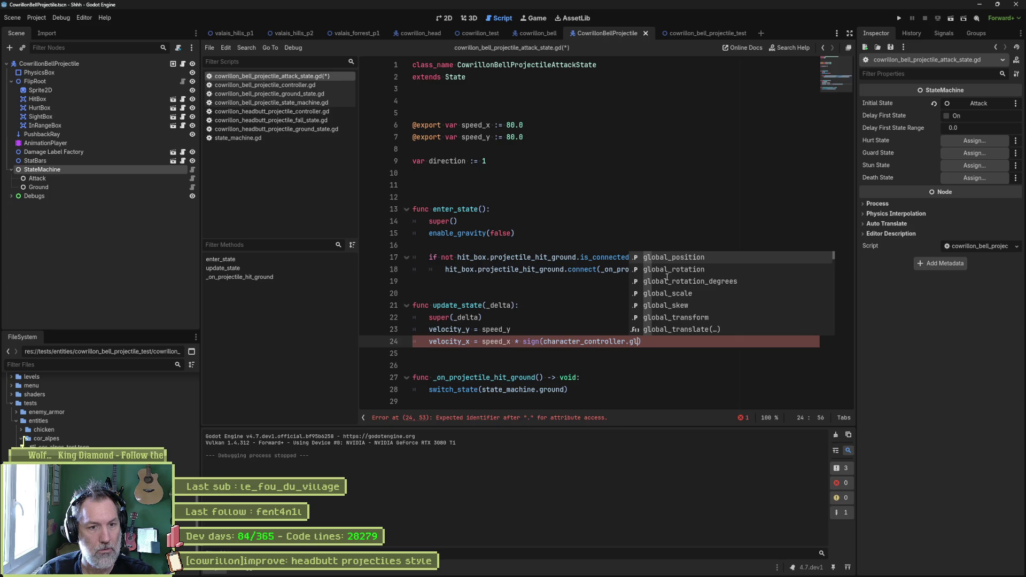
key(Return)
text(-)
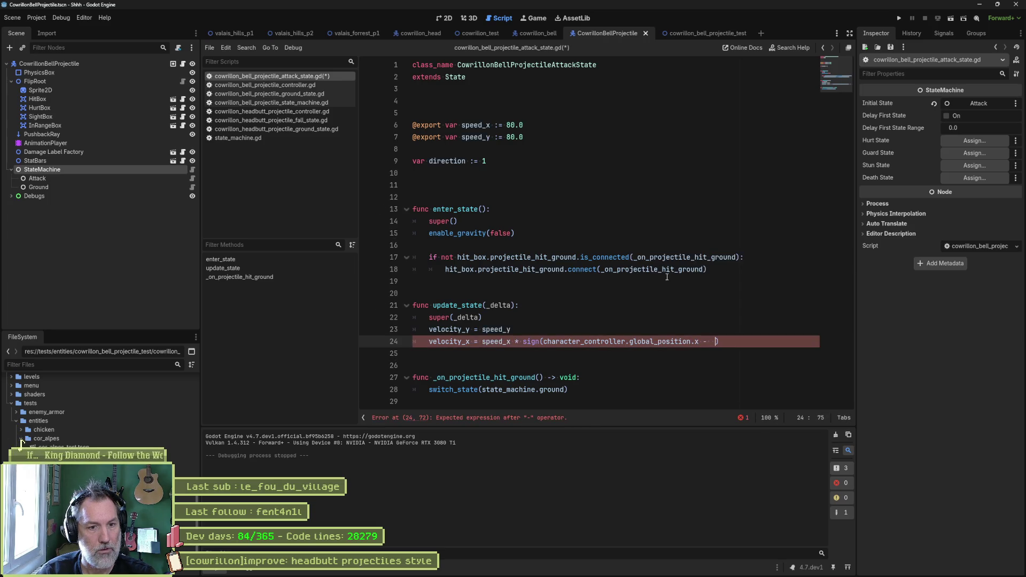
key(BackSpace)
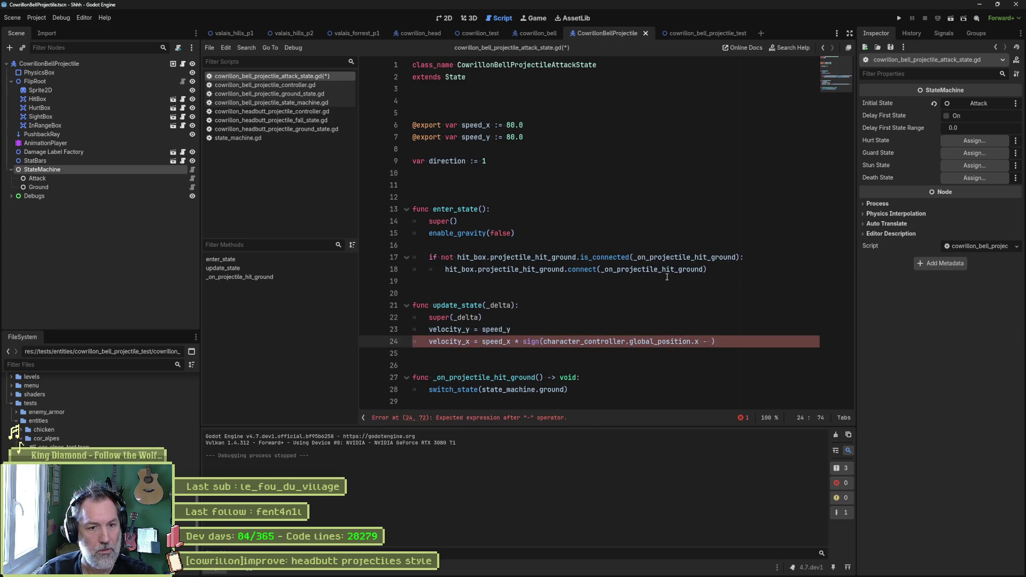
text(m)
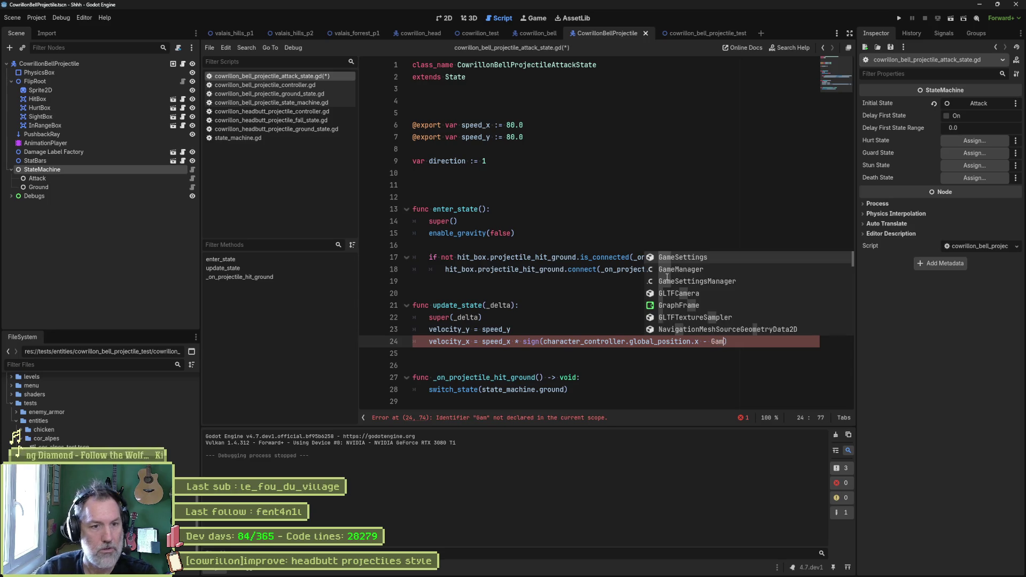
key(Down)
key(Return)
text(layer.glo)
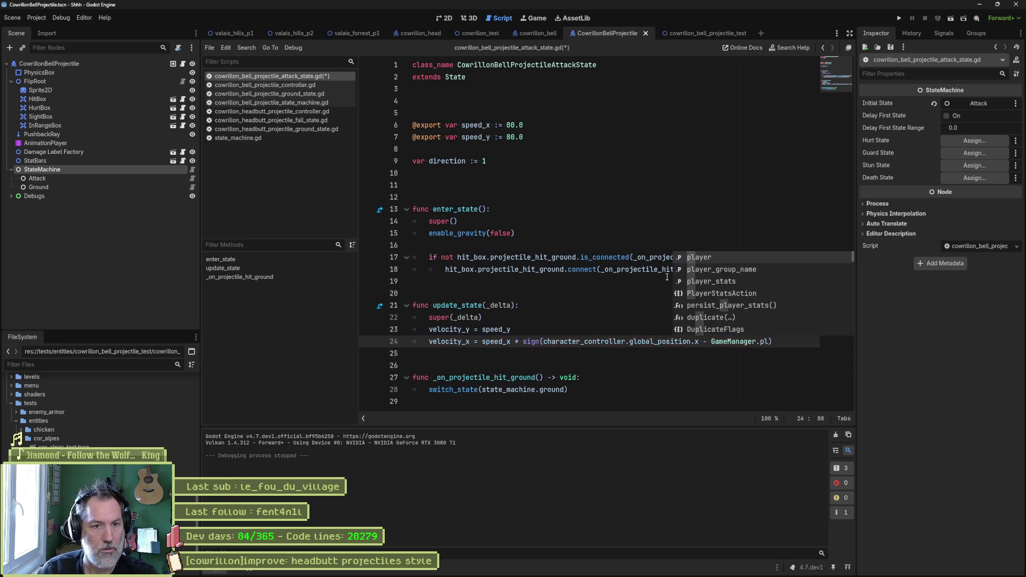
text(bal_position.x)
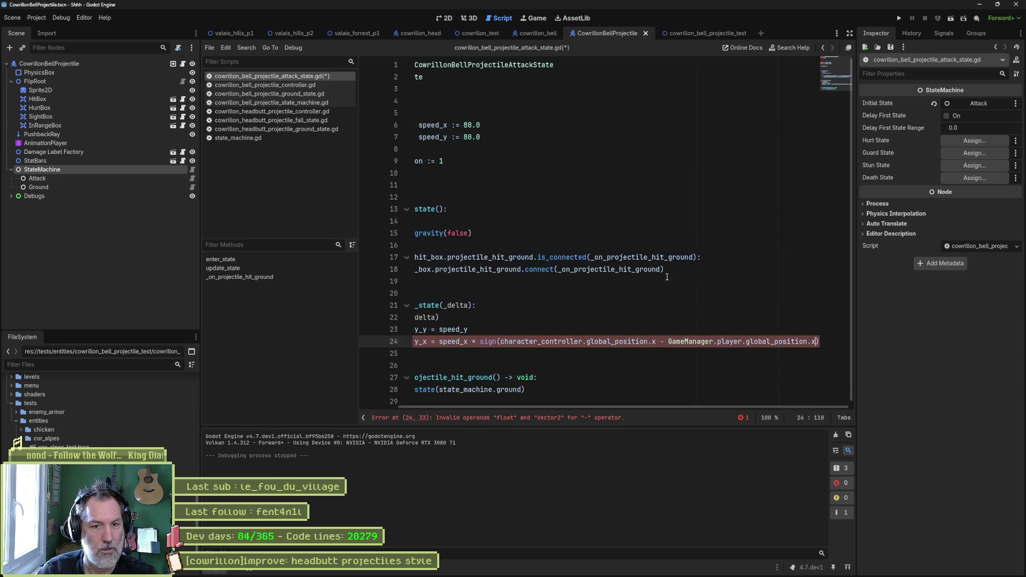
key(ctrl+s)
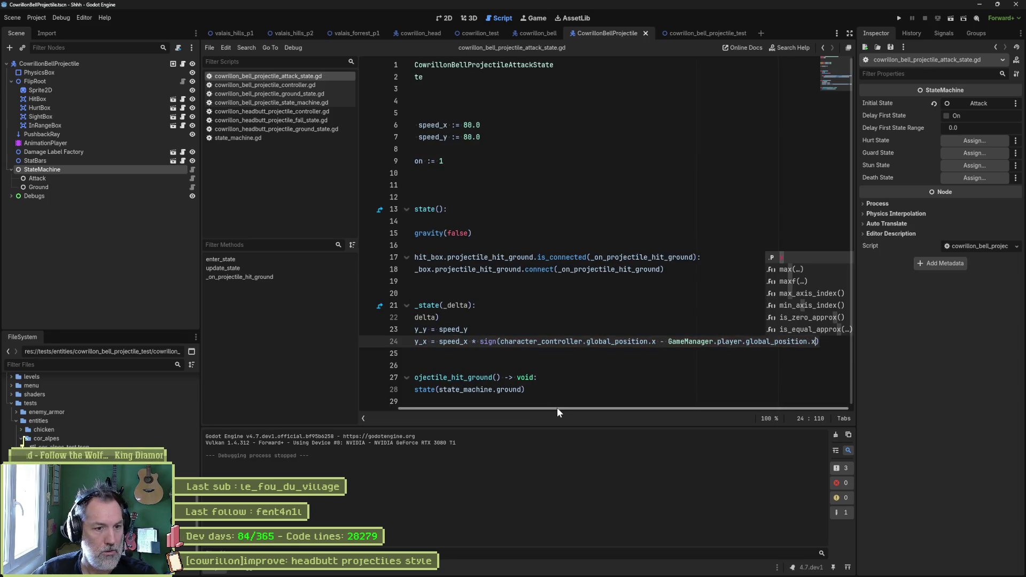
Delete the unused direction variable, set speed_y to 10.0, and run the test scene
drag(557, 407, 521, 413)
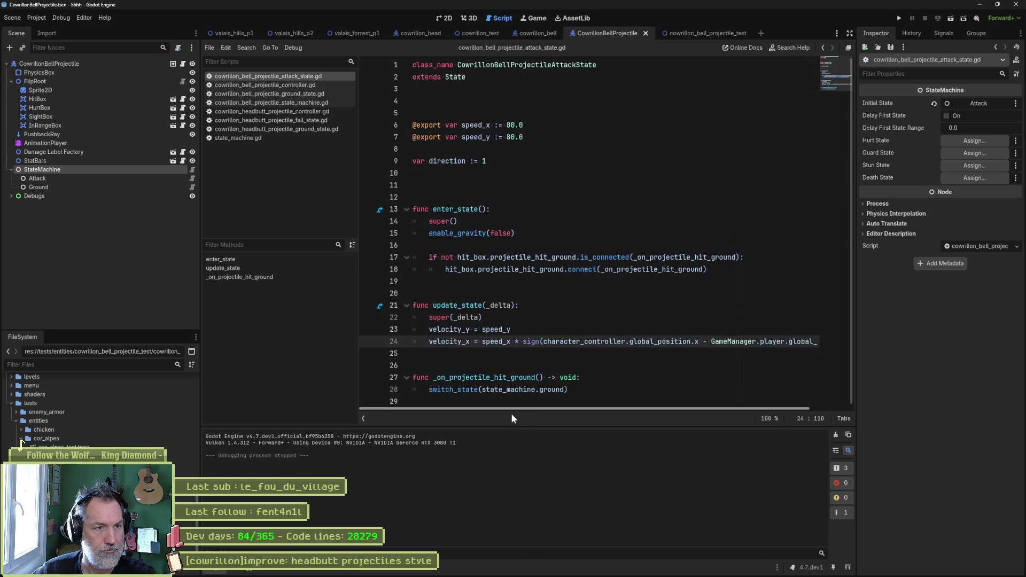
click(524, 151)
key(ctrl+shift+k)
key(ctrl+shift+k)
key(ctrl+s)
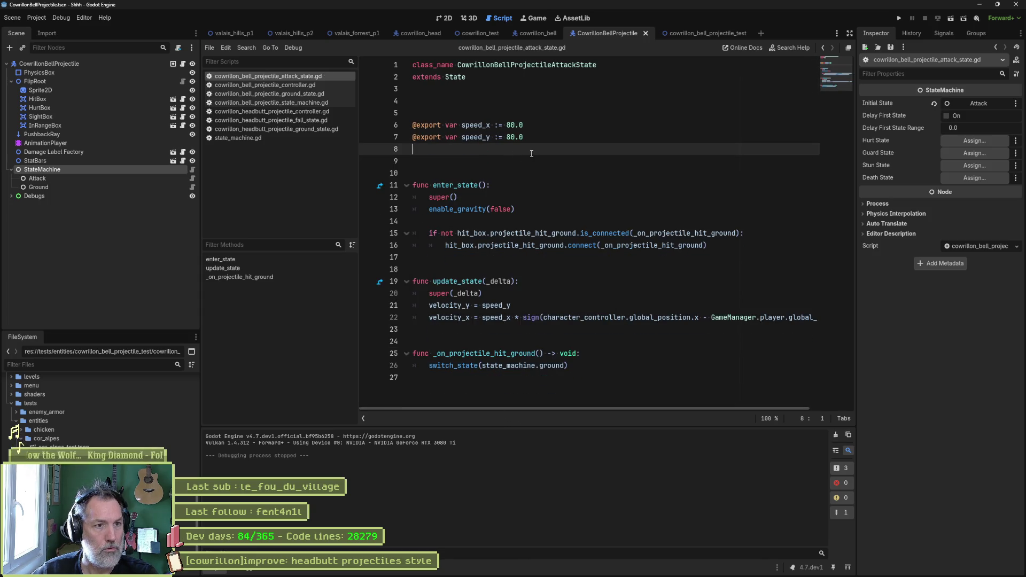
key(Up)
key(End)
key(Left)
key(Left)
key(Left)
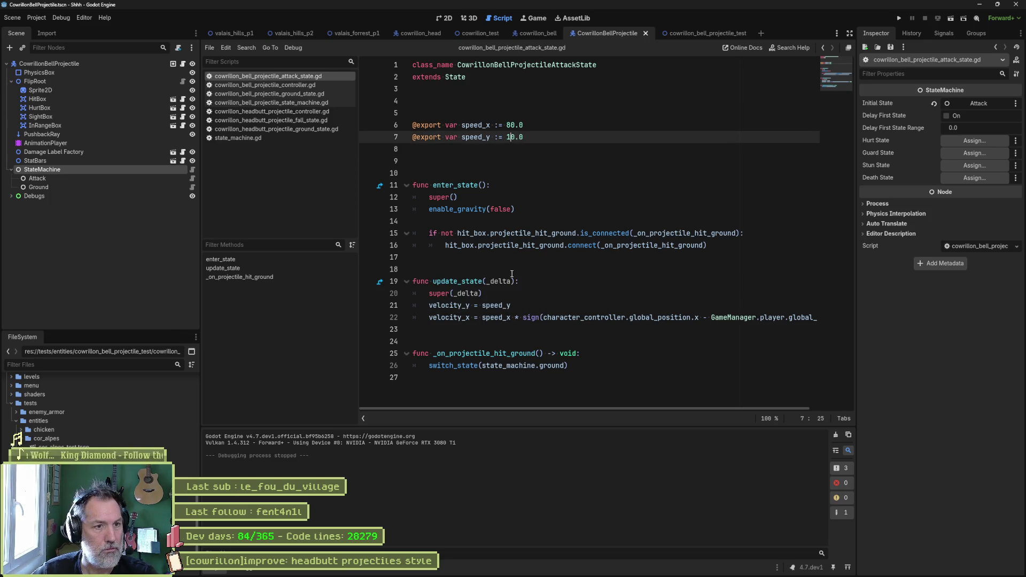
click(706, 34)
key(F6)
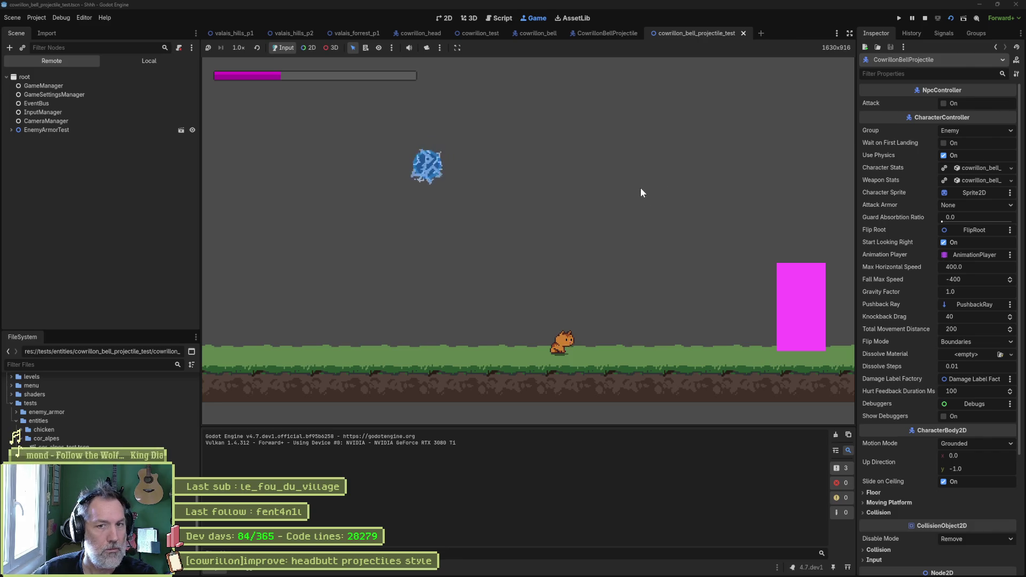
Inspect the live CowrillonBellProjectile's Collision Mask in the Remote tree, then stop the game
click(11, 130)
click(53, 182)
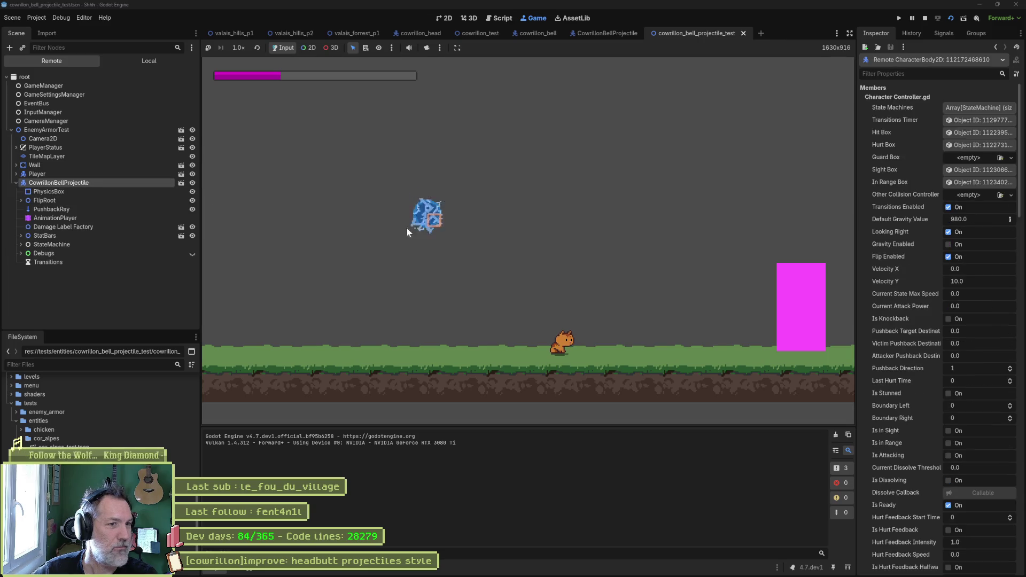
scroll(926, 380, down, 10)
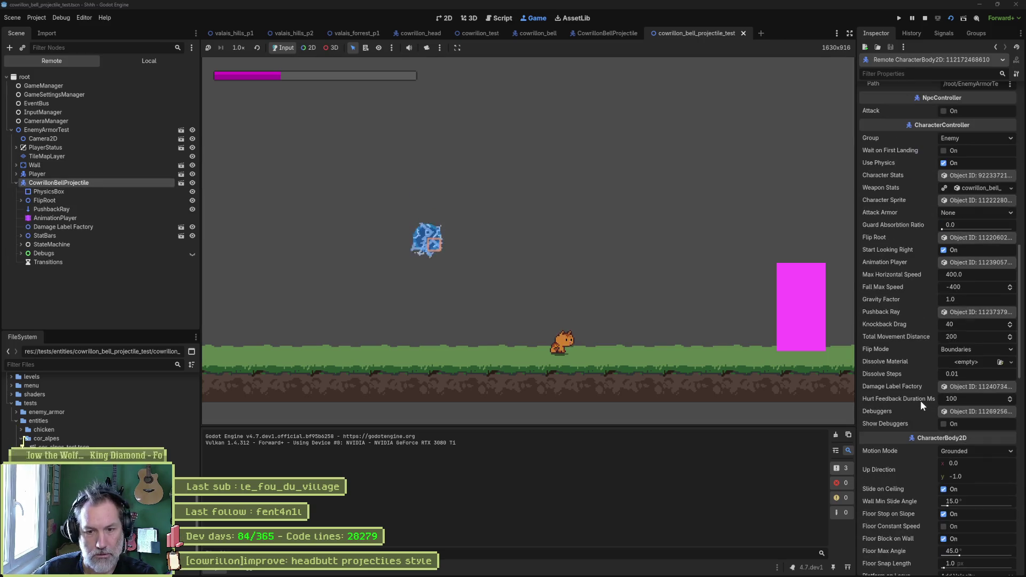
scroll(896, 471, down, 5)
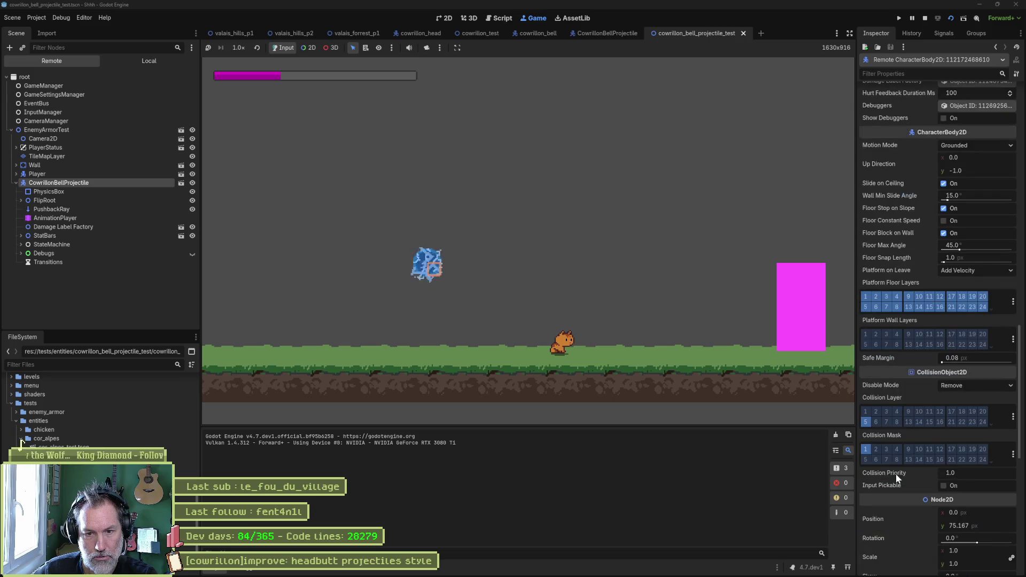
scroll(893, 474, down, 2)
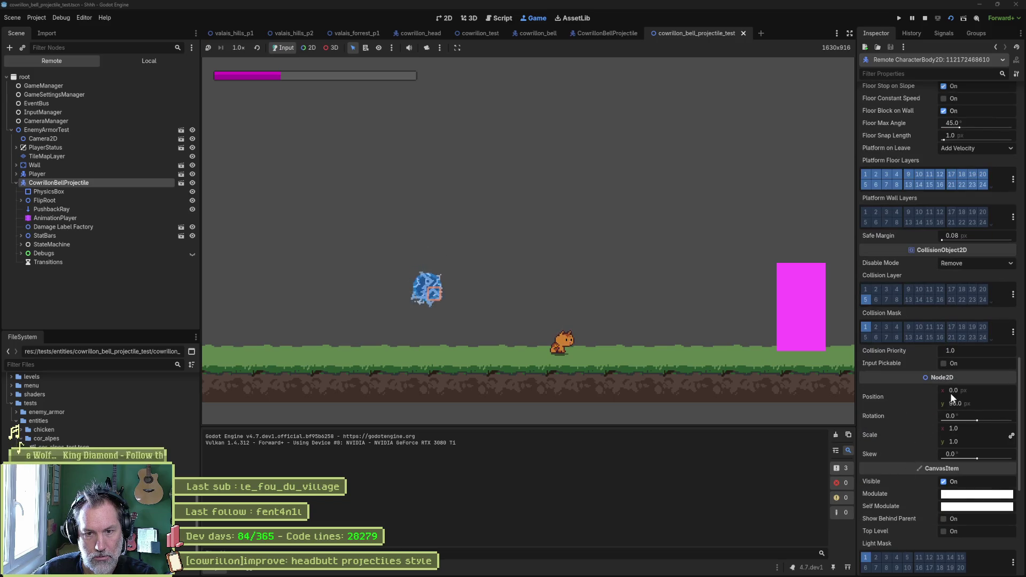
key(F8)
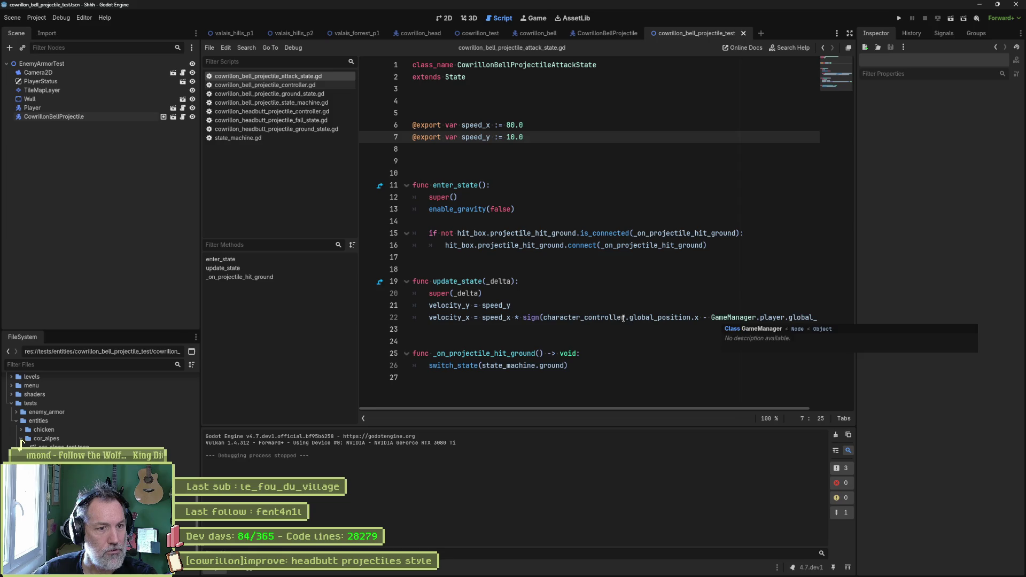
Add a print_debug(self, ...) line after velocity_y logging the labelled character_controller.global_position.x
drag(543, 317, 697, 321)
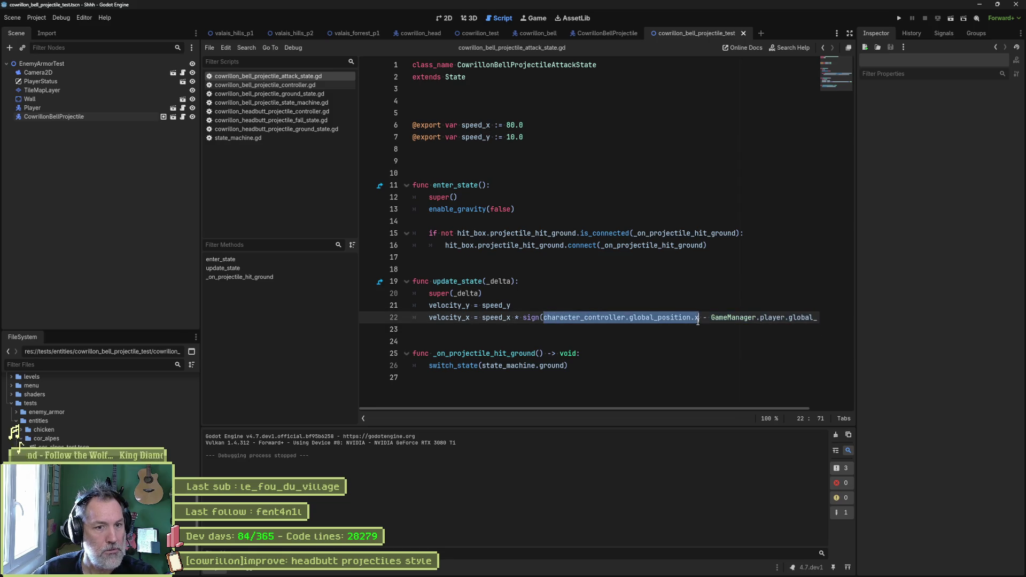
click(662, 307)
key(Return)
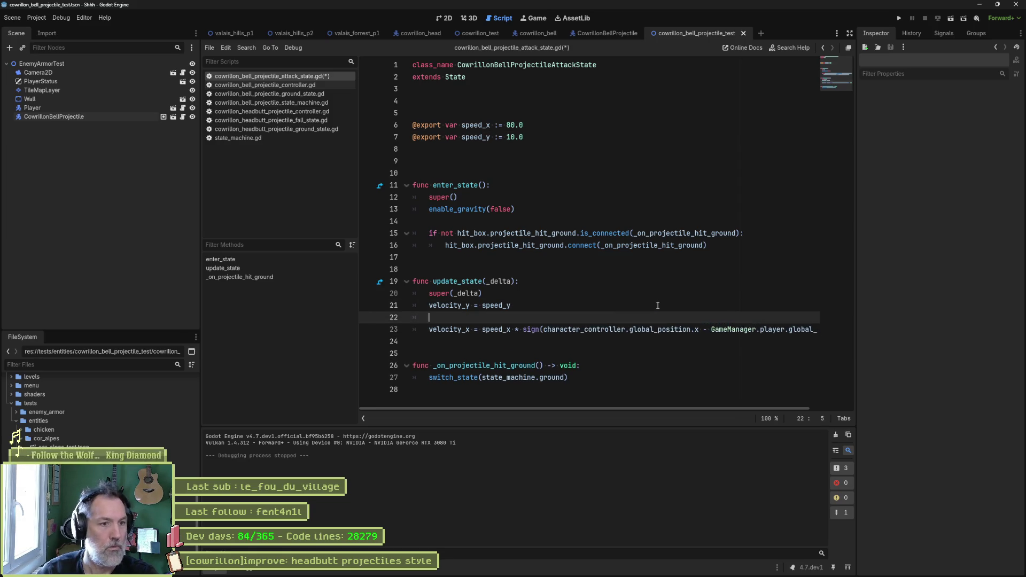
text(p[ri)
key(Escape)
text(rint_de)
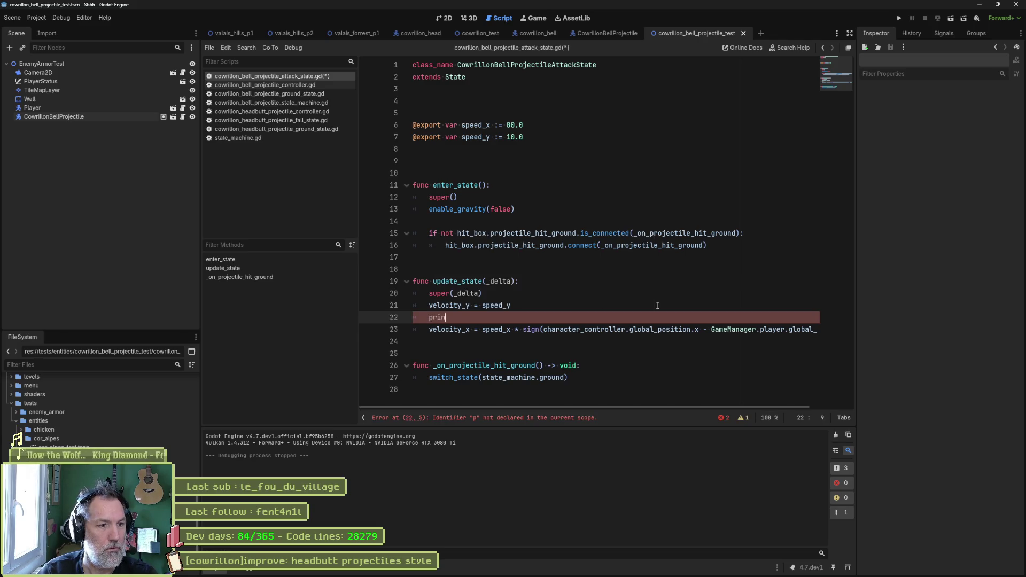
key(Return)
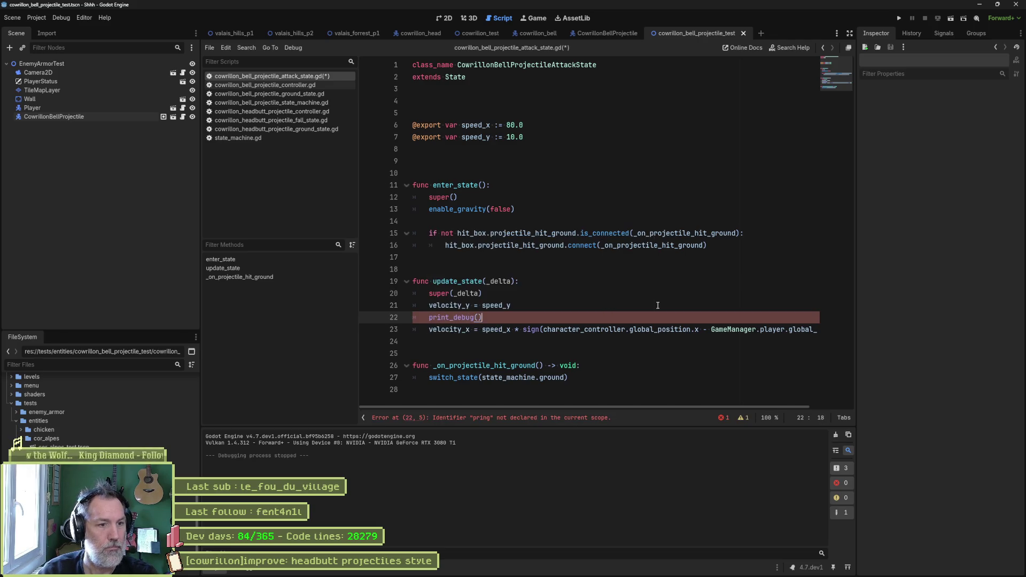
text(lf, " character_controller.global_position.x: ")
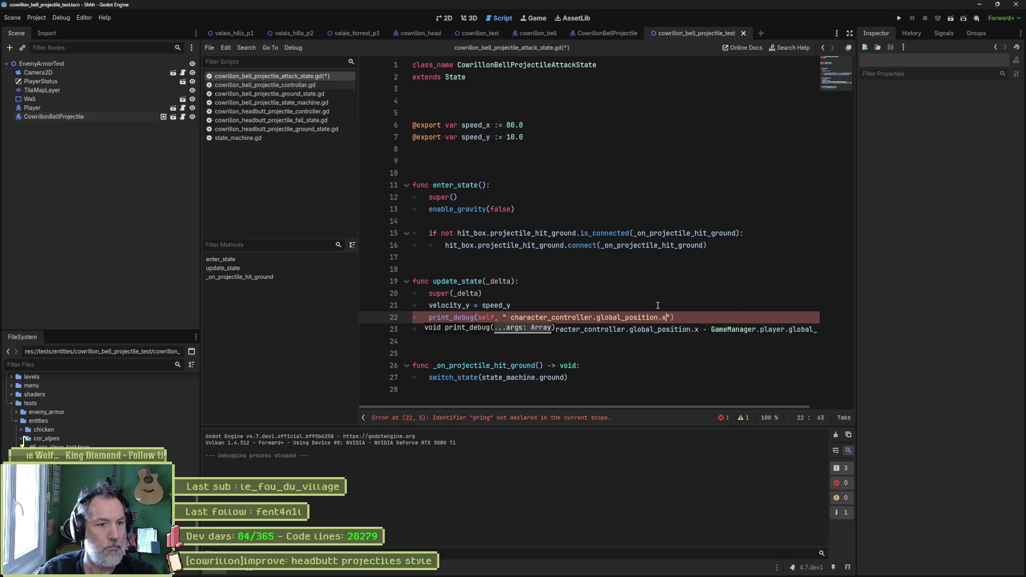
key(Down)
key(Up)
text(, character_controller.global_position.x,)
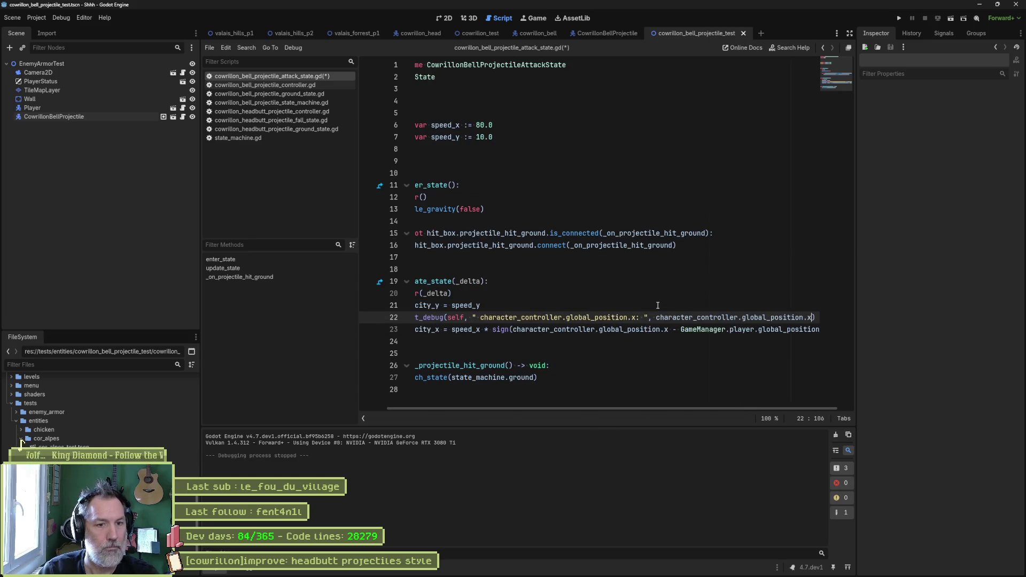
text( ")
Append the player's labelled x position to the print_debug line, then run the current scene with F6
key(Down)
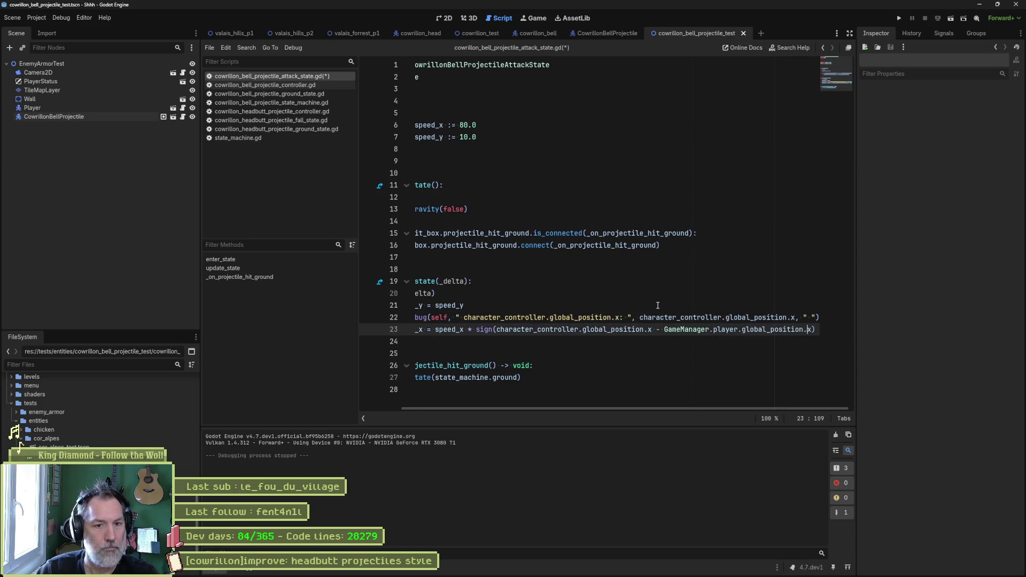
key(ctrl+shift+Left)
key(ctrl+shift+Left)
key(ctrl+shift+Left)
key(Up)
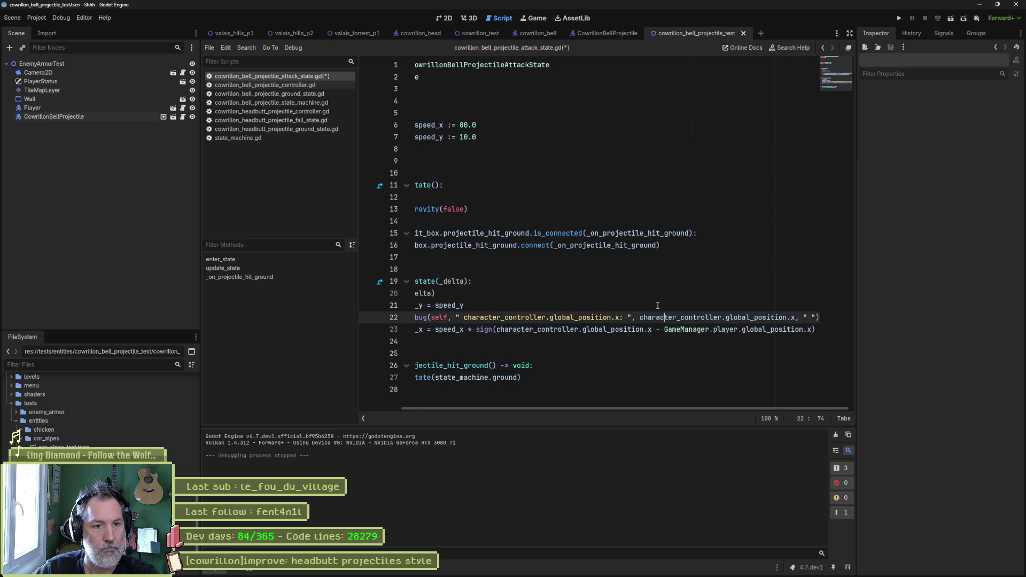
text(GameManager.player.global_position.x)
text(:)
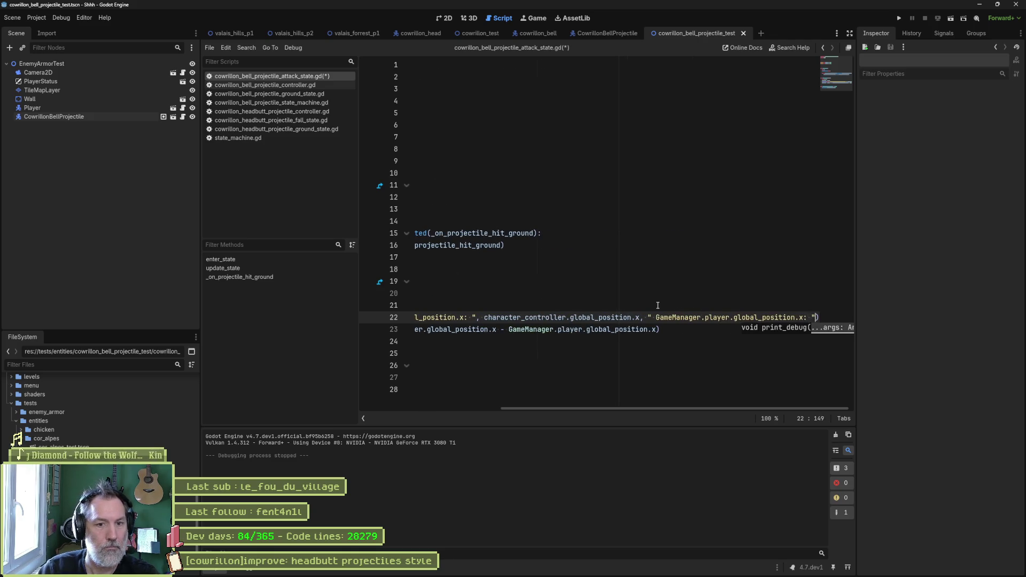
key(Right)
text(,)
text(GameManager.player.global_position.x)
key(F6)
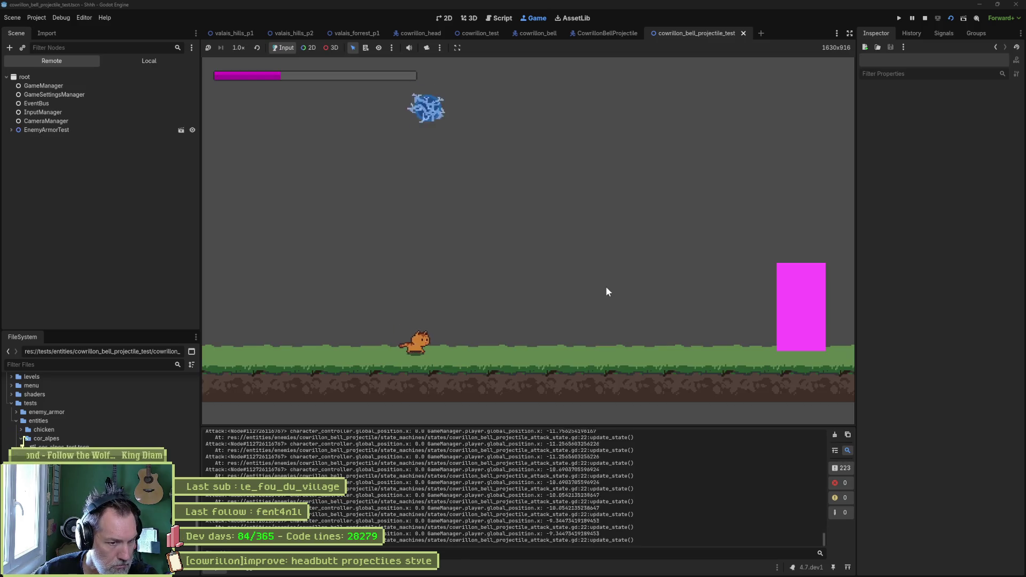
Walk the player cat right, then left, while the Output logs both x positions
key(Right)
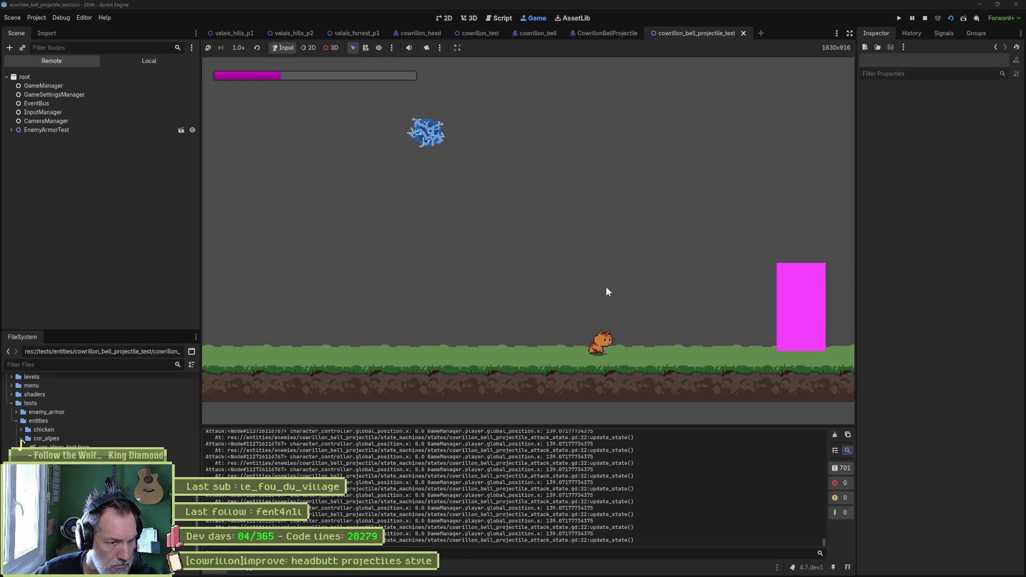
key(Left)
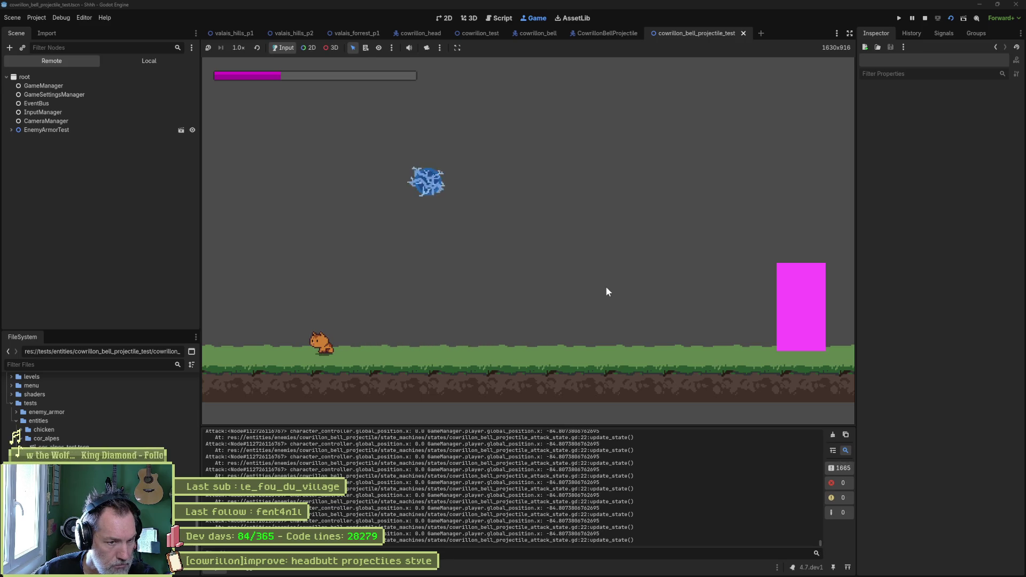
Stop the game, then select the StateMachine's Attack node in the CowrillonBellProjectile scene
key(F8)
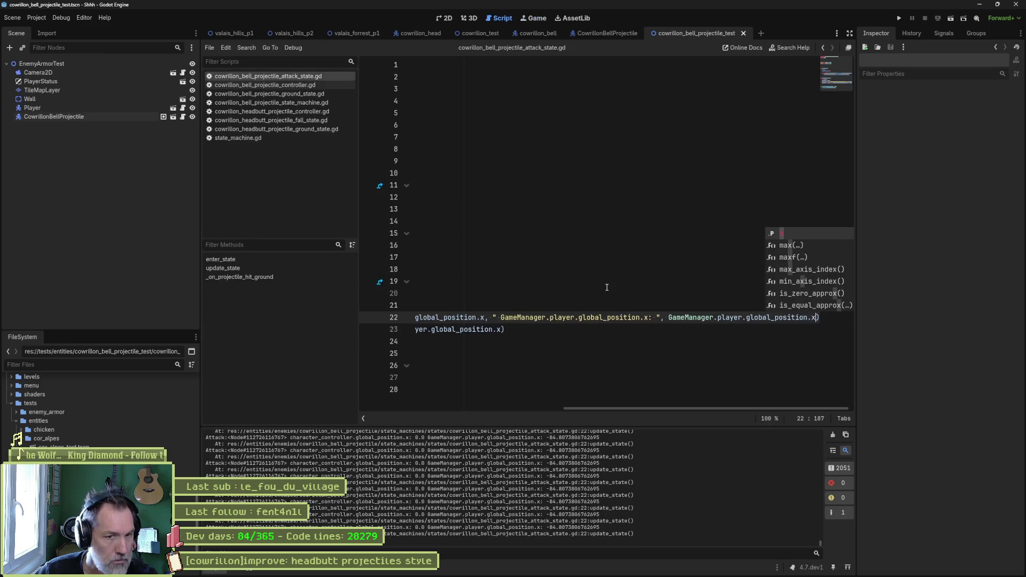
drag(608, 409, 403, 393)
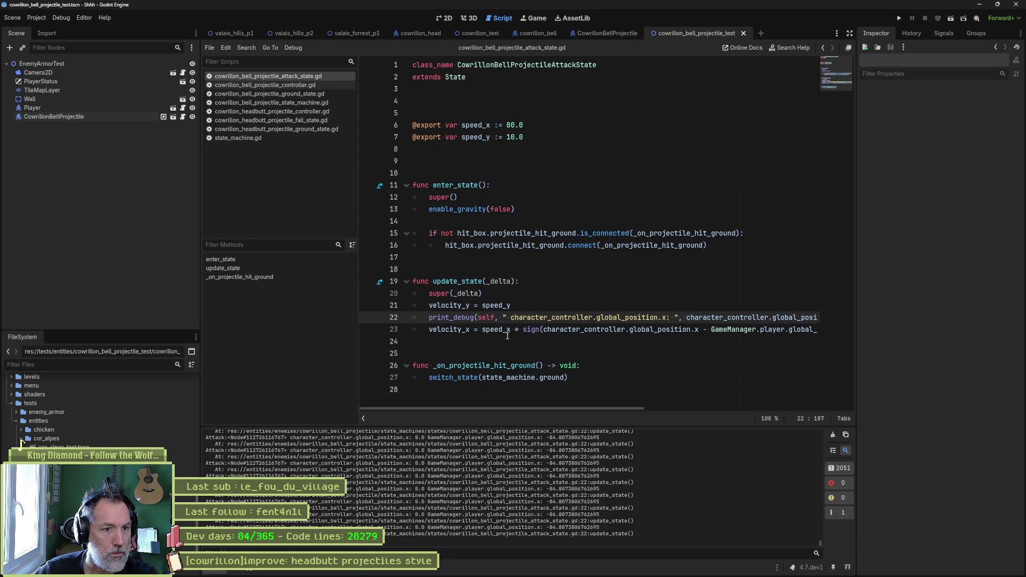
mouse_move(508, 336)
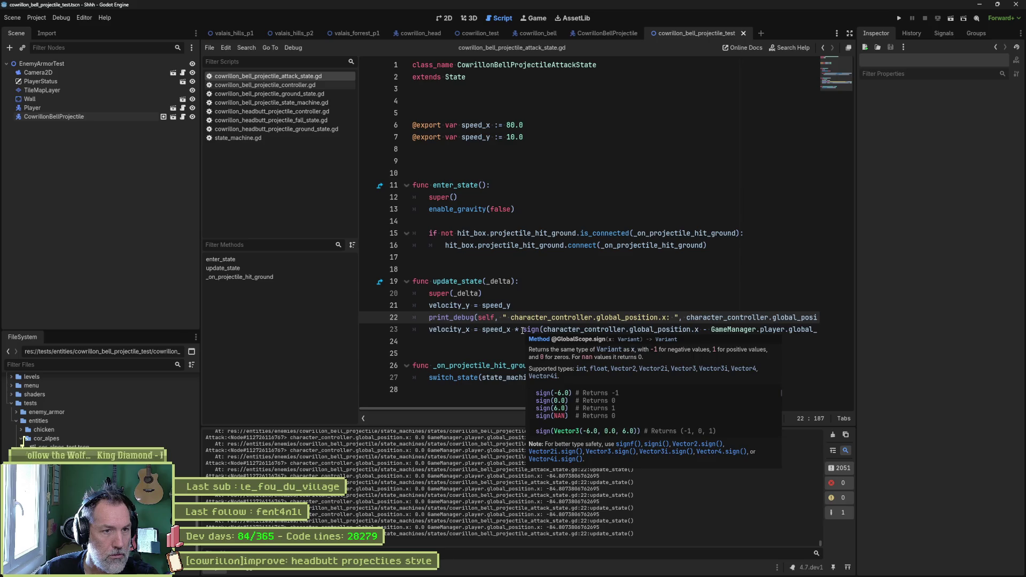
click(107, 117)
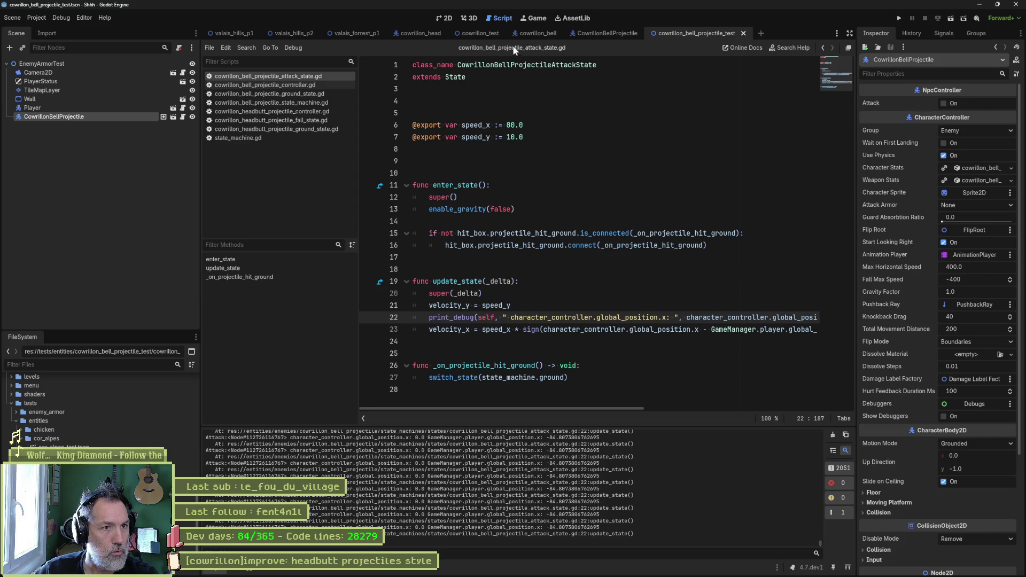
click(607, 33)
click(90, 181)
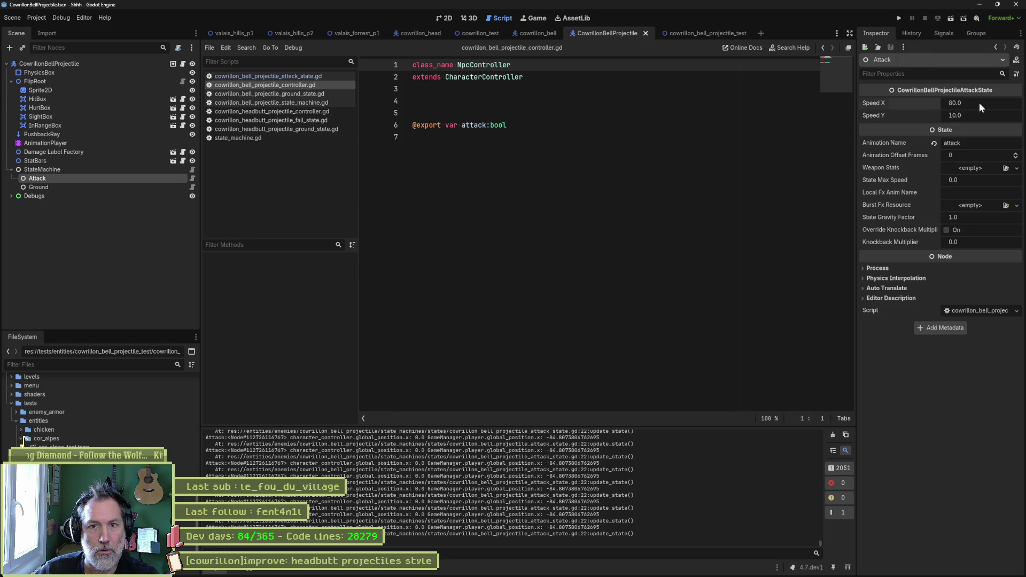
Set the Attack state's Speed Y to 80 in the Inspector
click(979, 102)
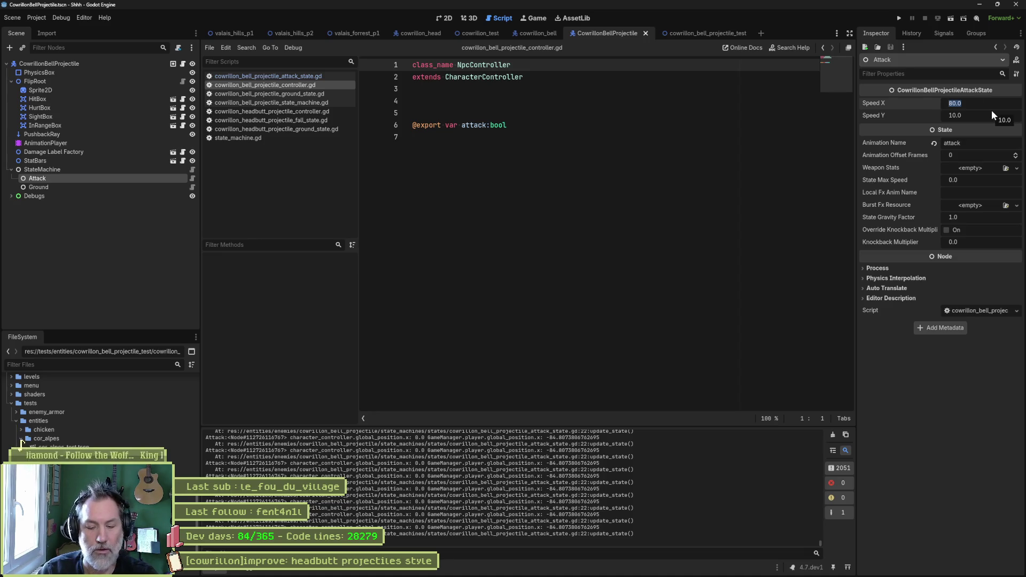
click(991, 112)
text(80)
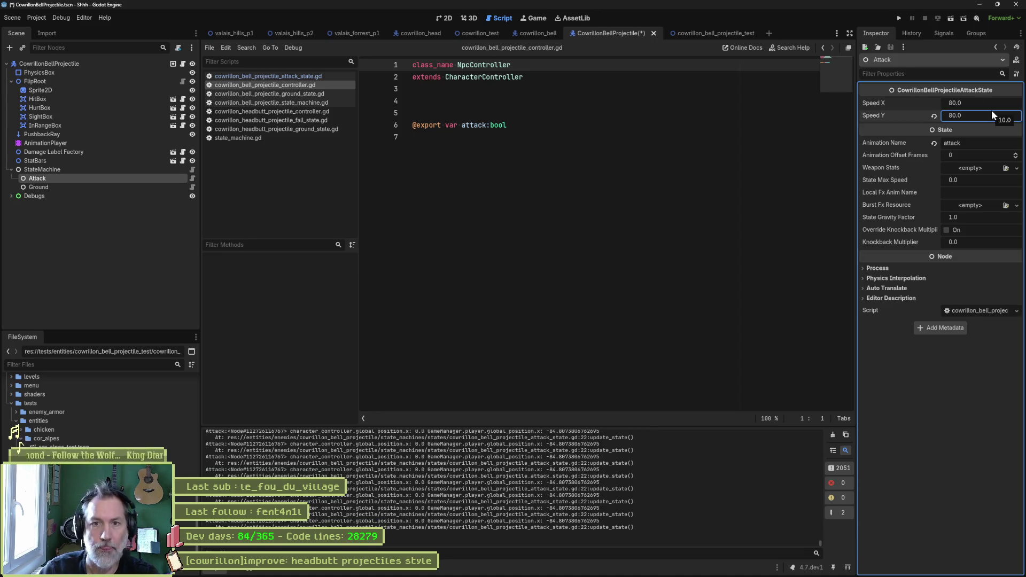
key(Return)
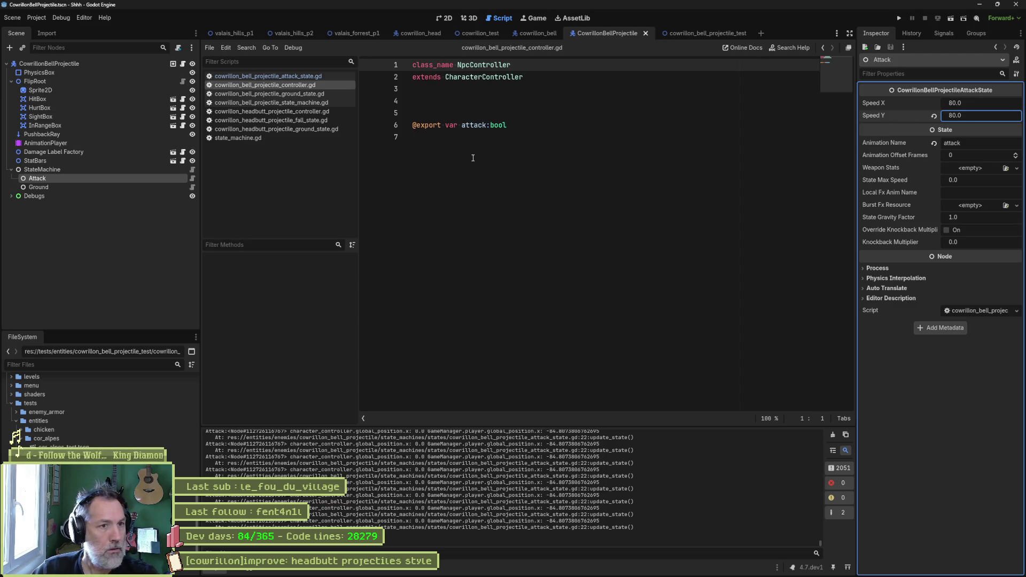
In attack_state.gd, add a print_debug line logging the labelled speed_x * sign(...) expression
click(473, 158)
key(ctrl+w)
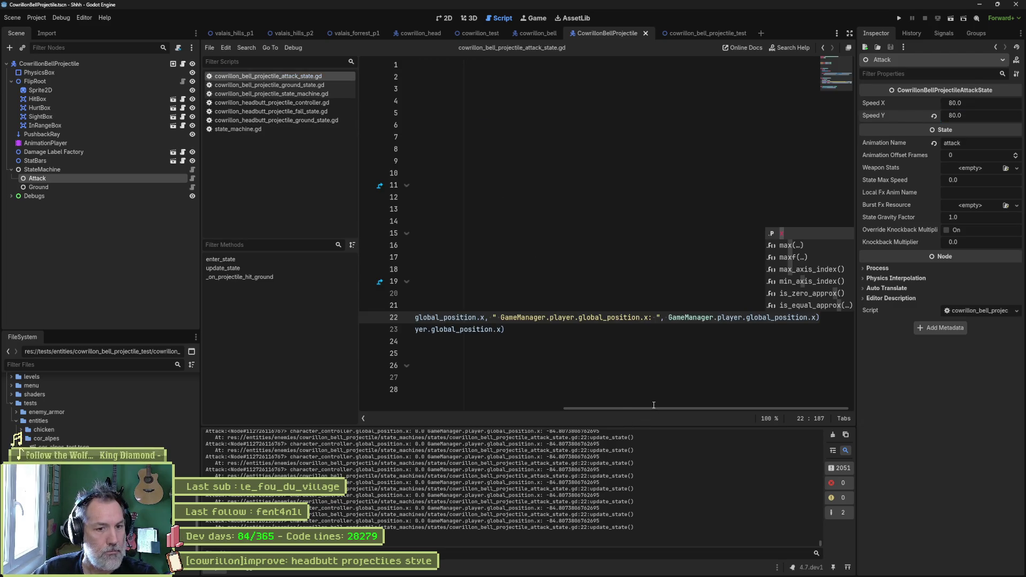
drag(653, 405, 446, 410)
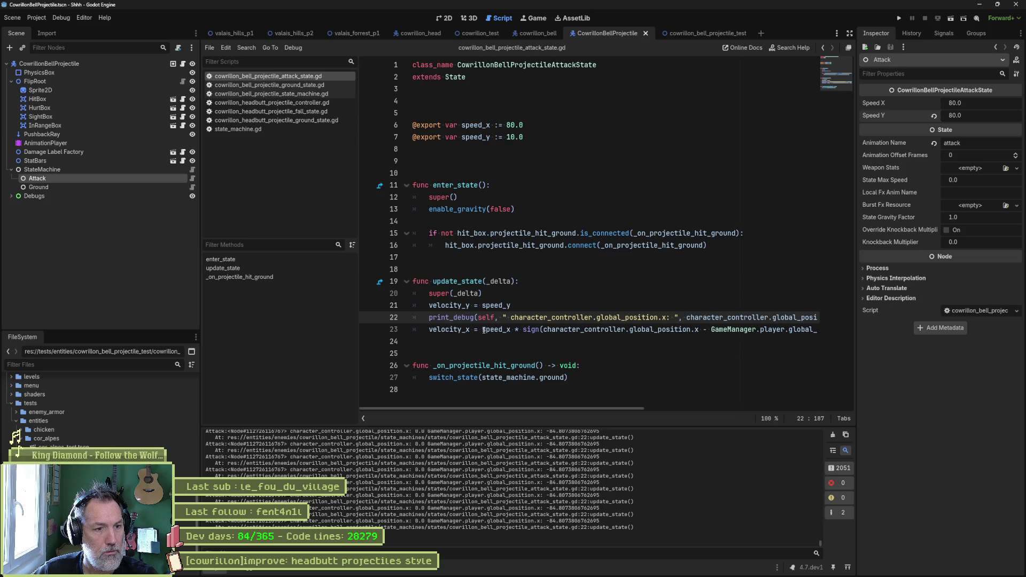
drag(483, 330, 834, 327)
key(ctrl+c)
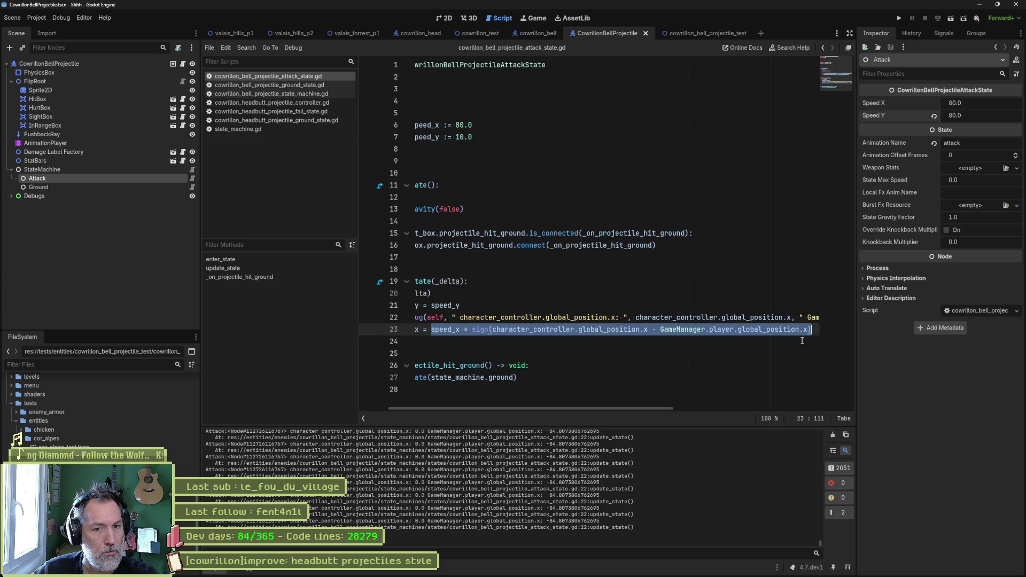
click(452, 317)
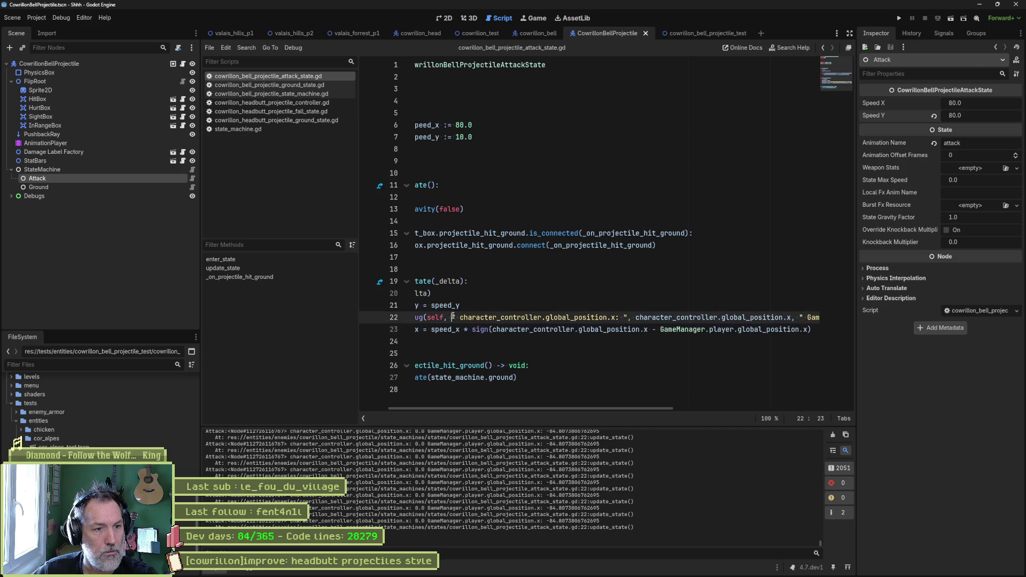
key(End)
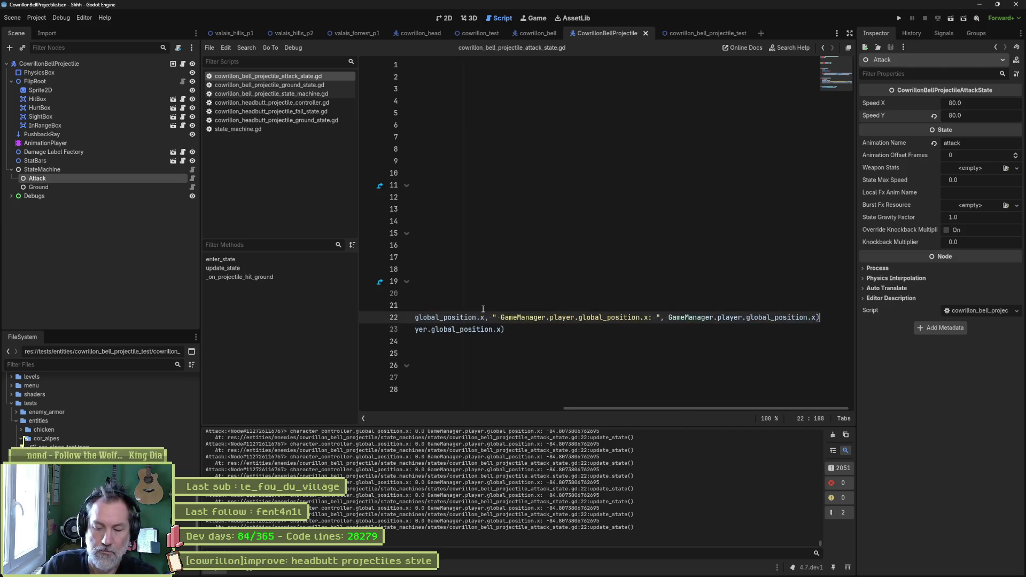
key(Return)
text(print_de)
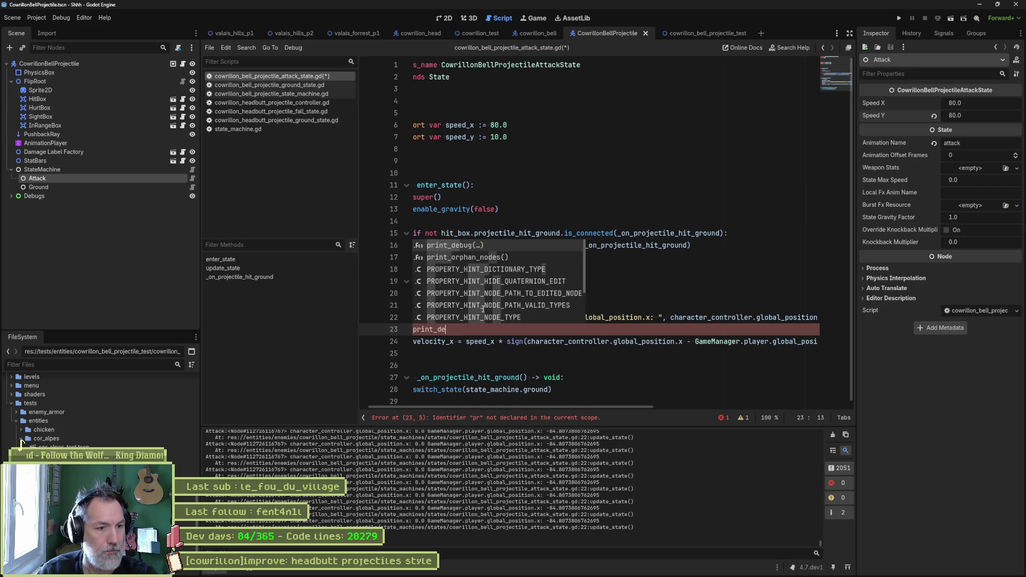
key(Return)
text(sel)
text(f, ")
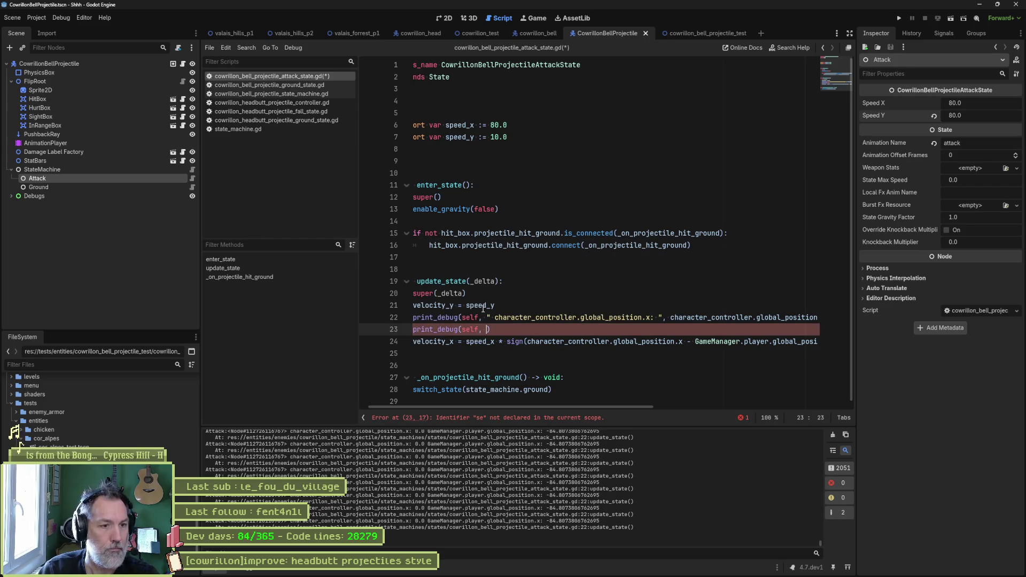
key(ctrl+v)
text(: ",)
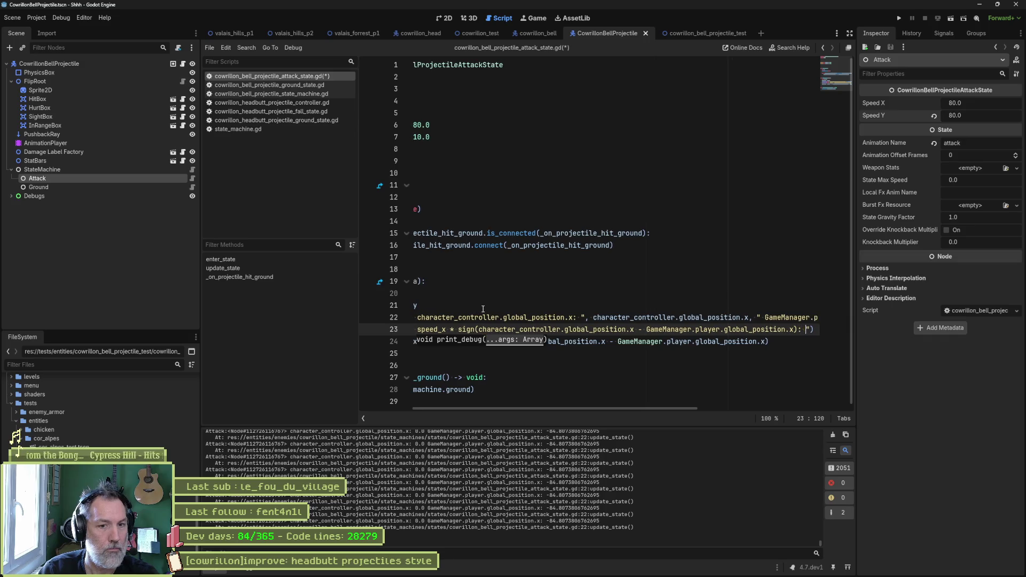
text(, speed_x * sign(character_controller.global_position.x - GameManager.player.global_position.x))
Comment out the old position print on line 22 and run the game with F5
key(Up)
key(Home)
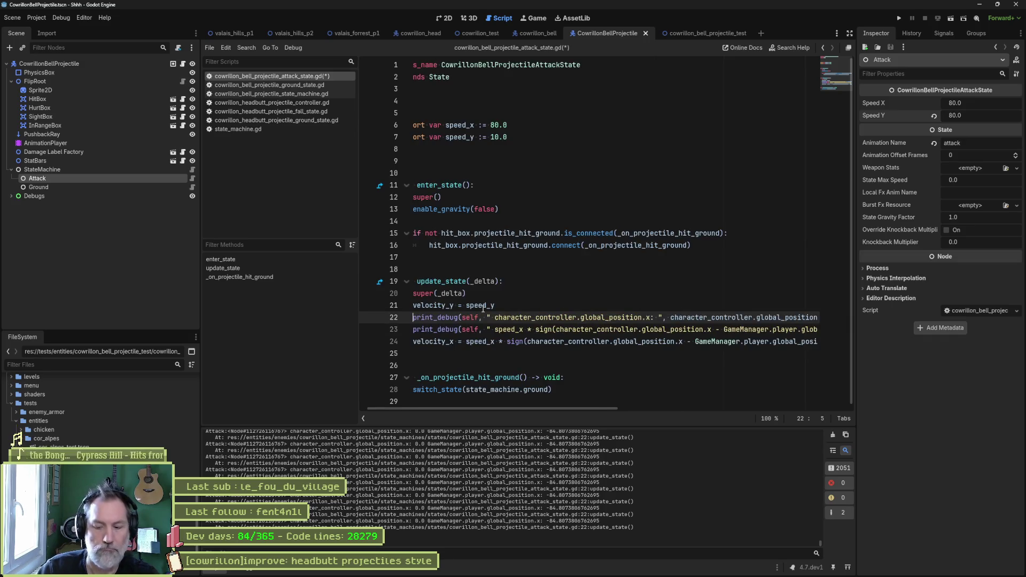
key(ctrl+k)
key(F5)
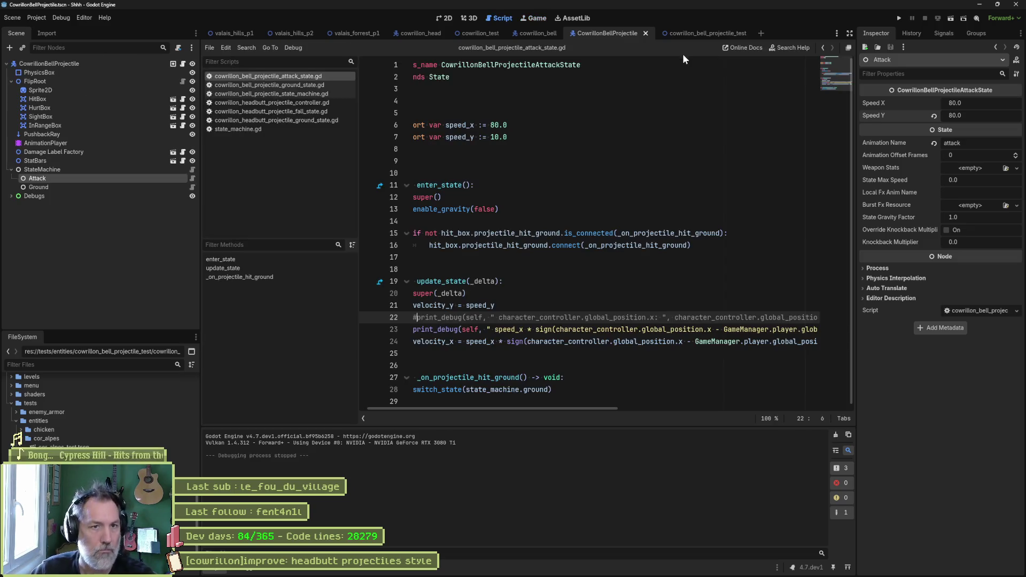
Run cowrillon_bell_projectile_test, move the player right then left, and stop the game
click(694, 33)
key(F6)
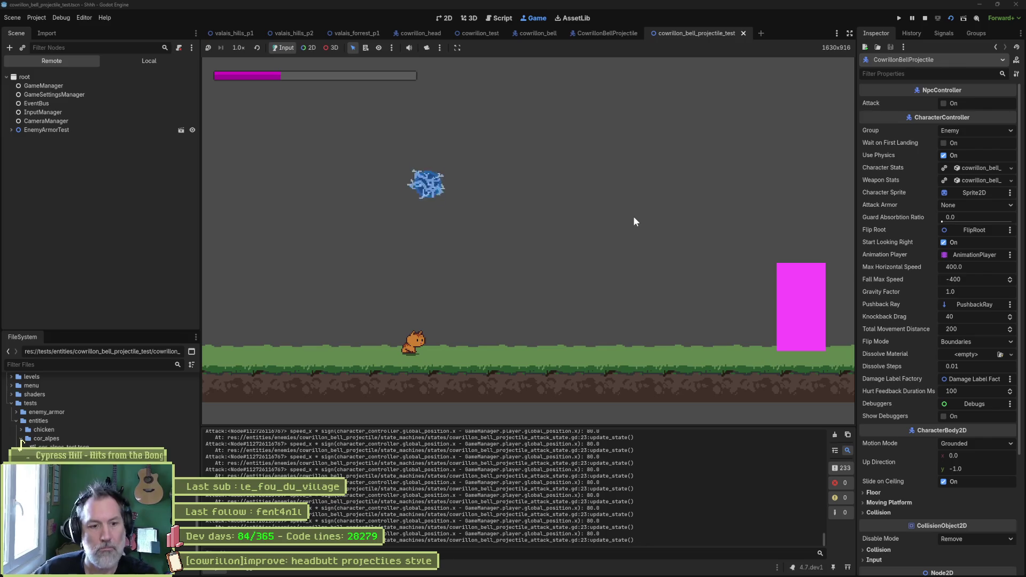
key(Right)
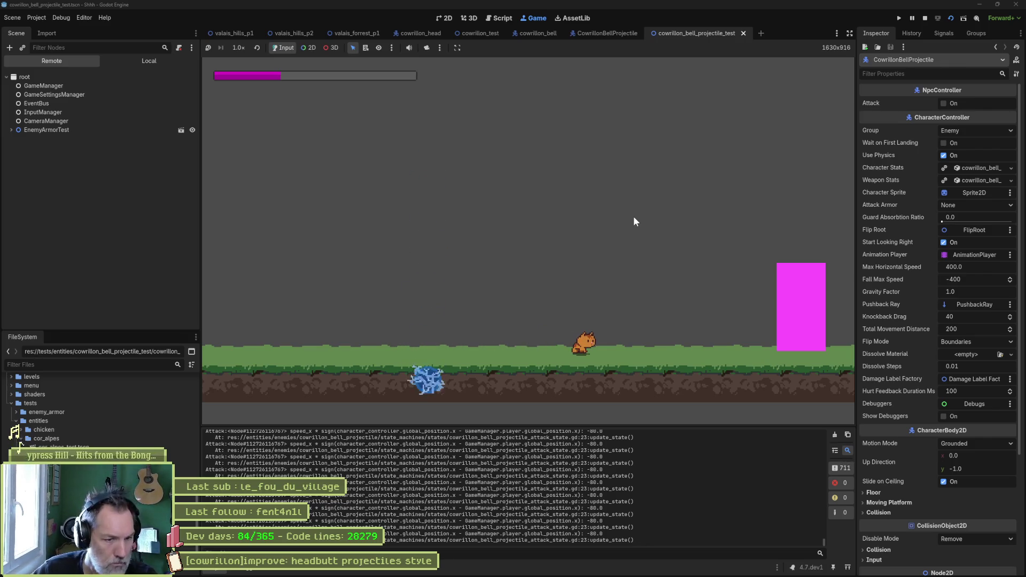
key(Left)
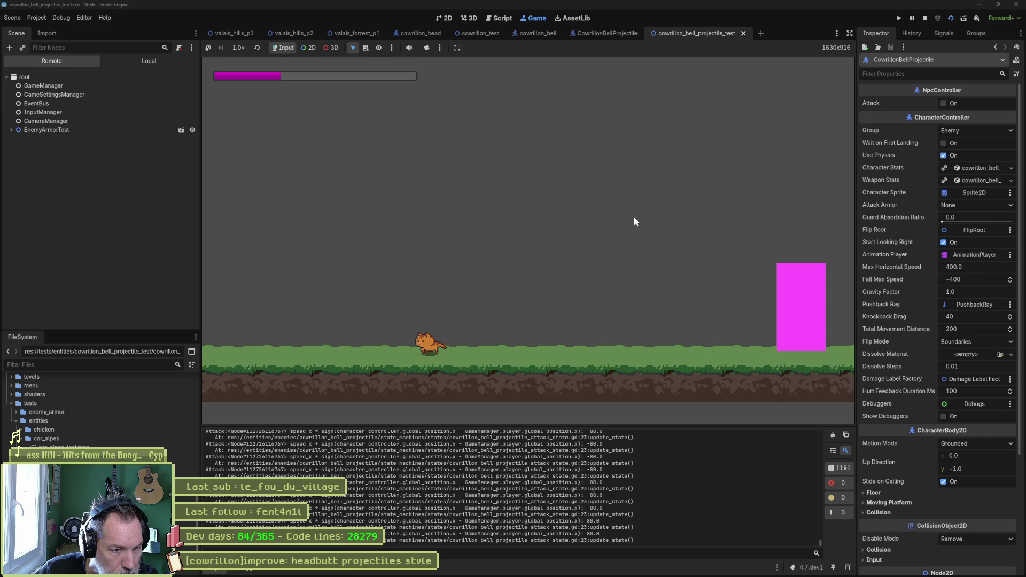
key(F8)
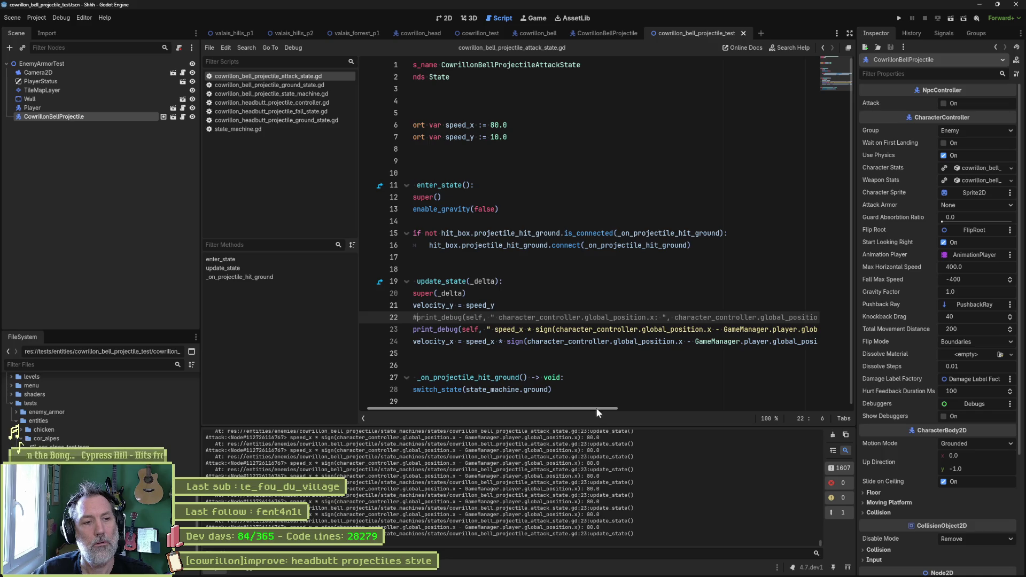
Set the CowrillonBellProjectile Attack state's State Max Speed to 200
drag(595, 408, 521, 389)
drag(429, 342, 488, 343)
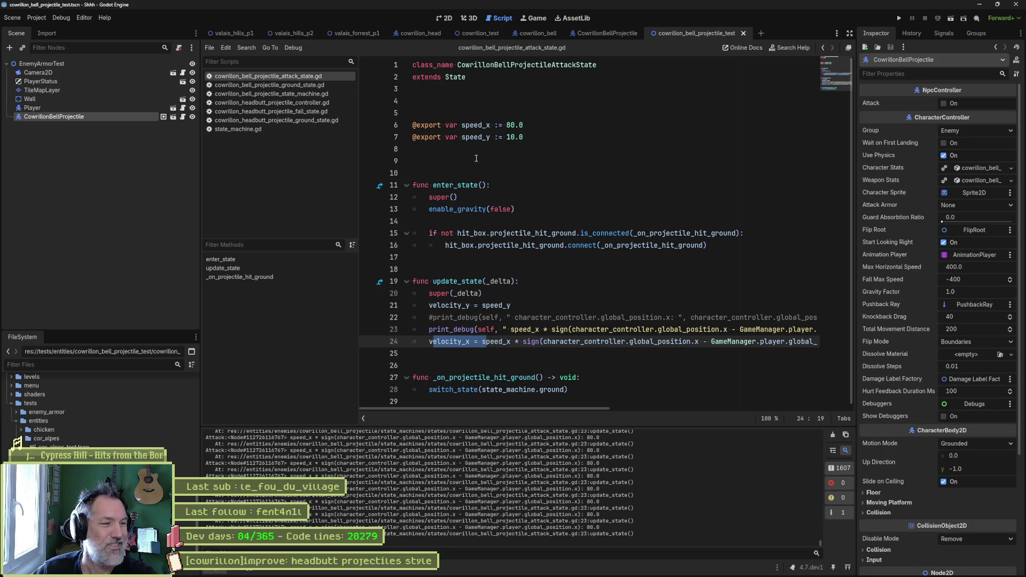
click(608, 34)
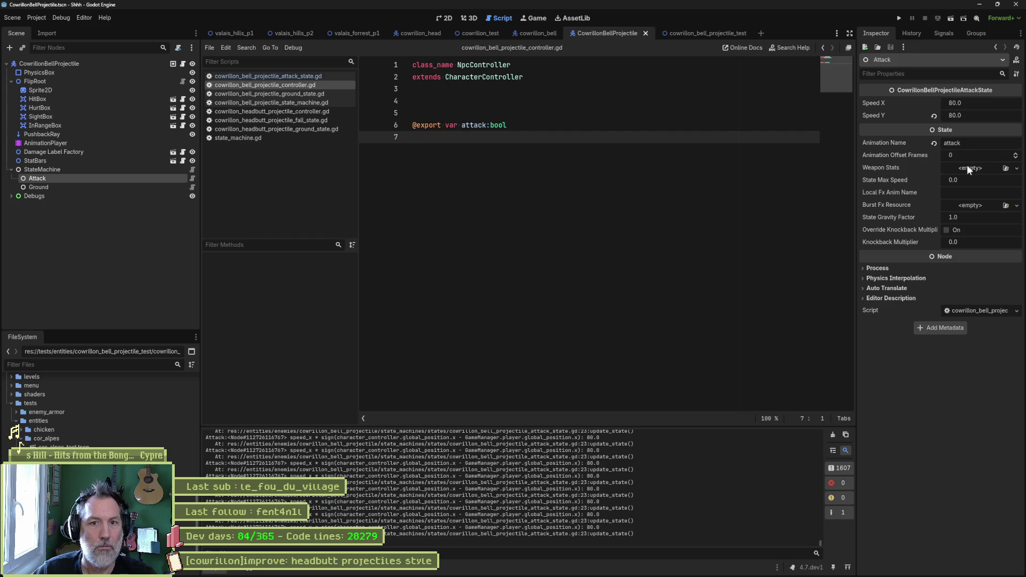
click(978, 179)
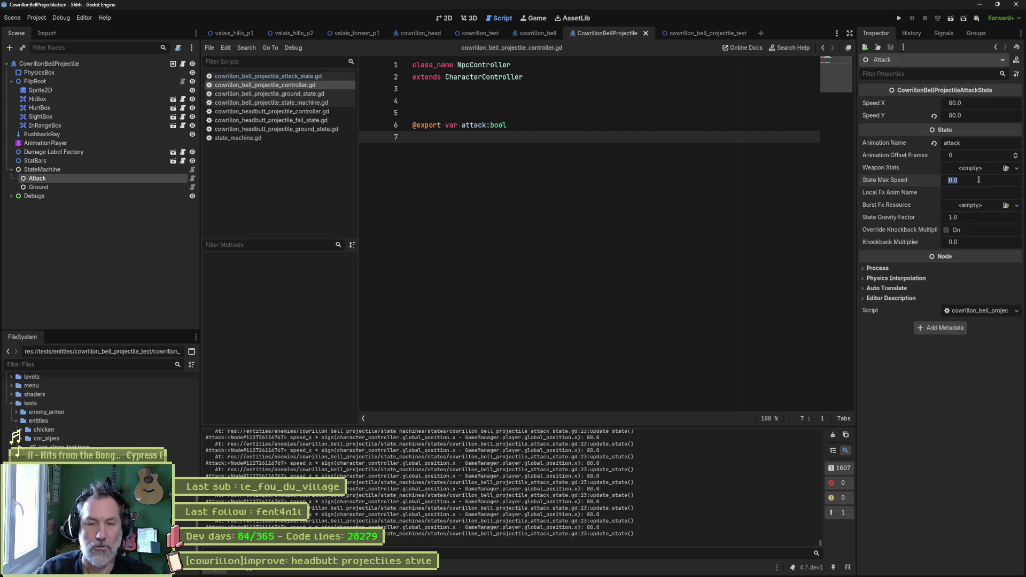
text(200)
key(Return)
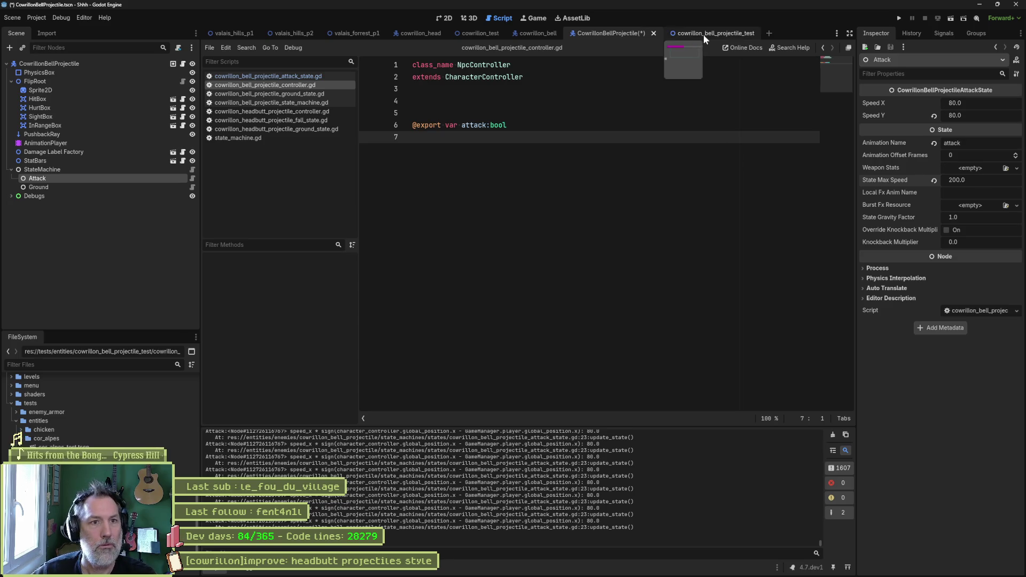
Rerun the bell projectile test scene, then stop it
click(708, 32)
key(F6)
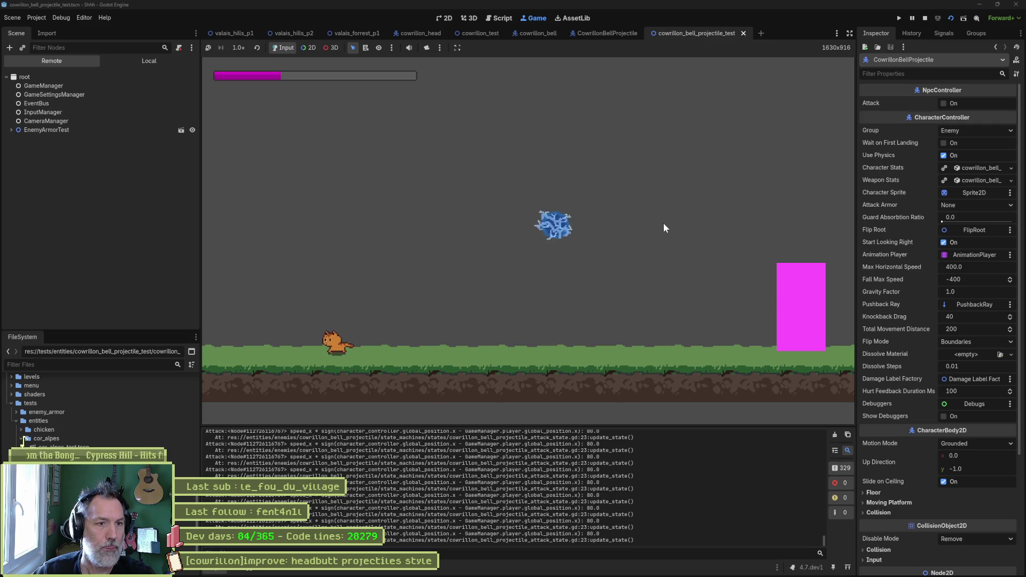
key(F8)
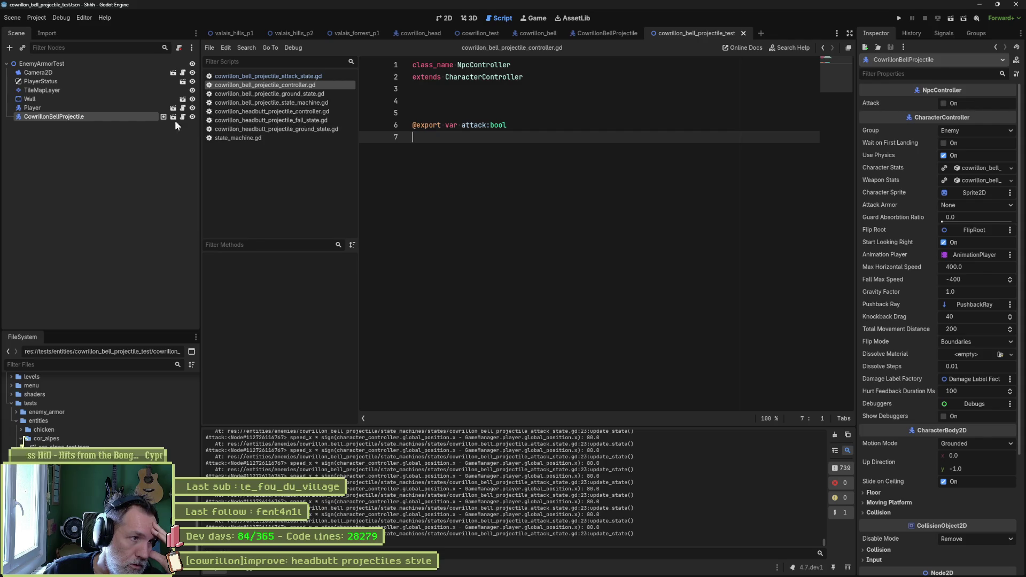
In the attack state script, add a new velocity_x = lerpf(...) line below the existing velocity_x line
click(585, 35)
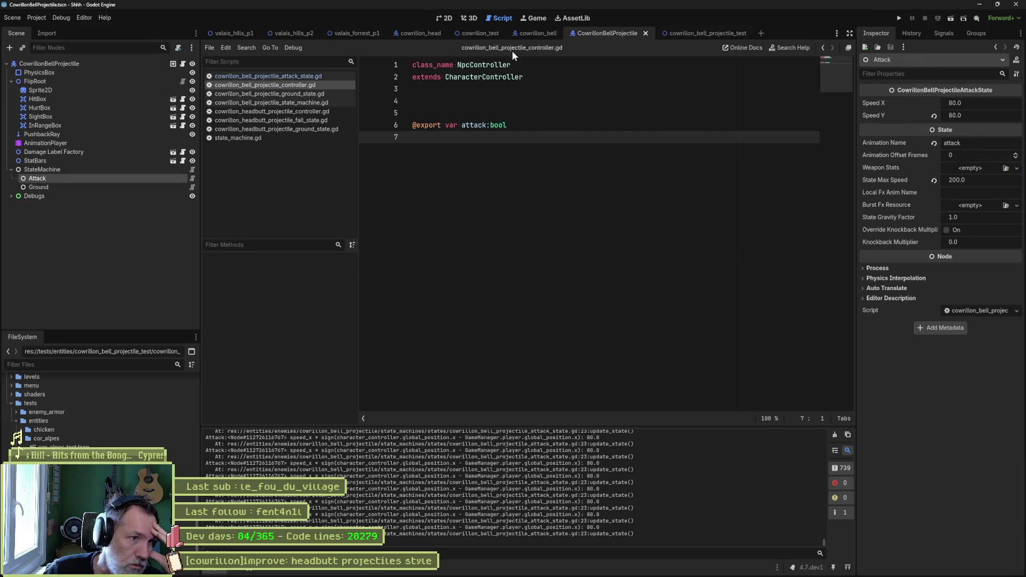
click(167, 179)
click(560, 341)
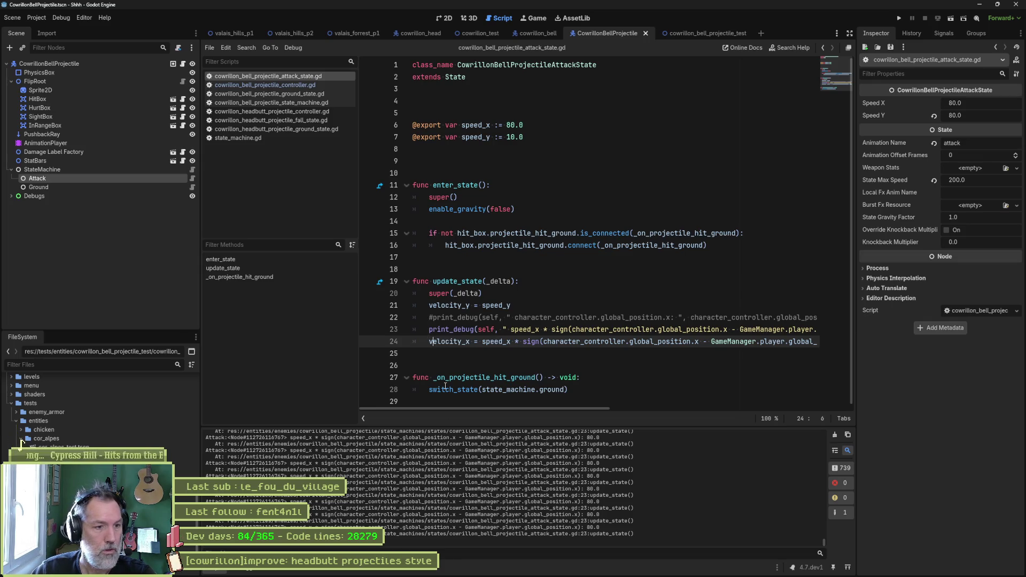
key(Down)
key(Tab)
key(Return)
key(Up)
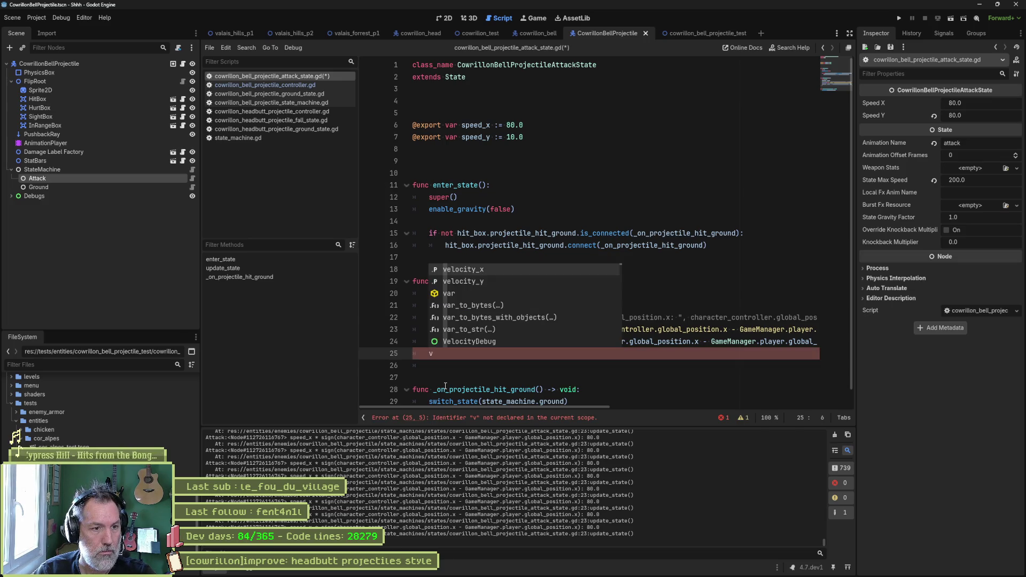
key(Return)
text(= le)
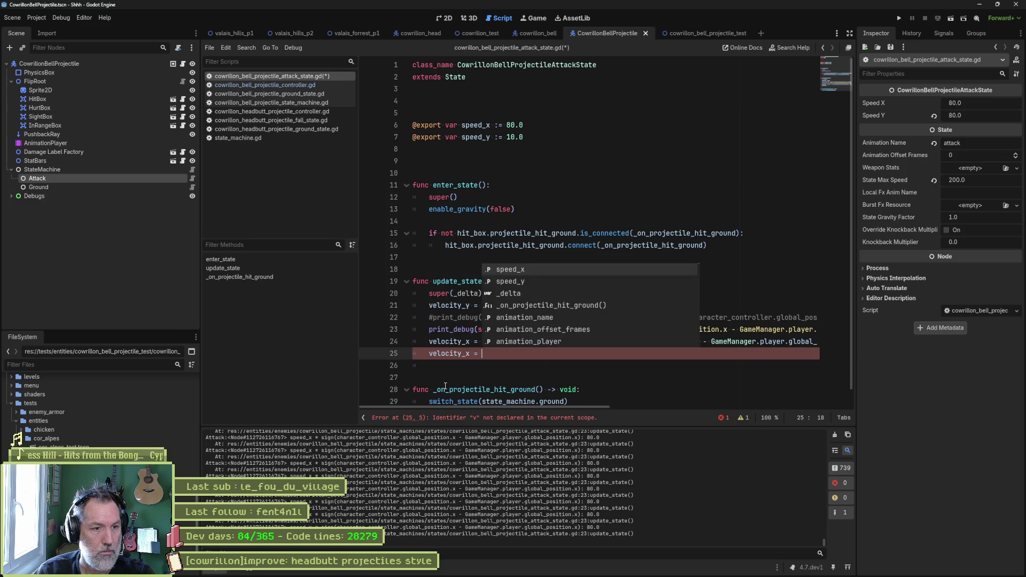
text(r)
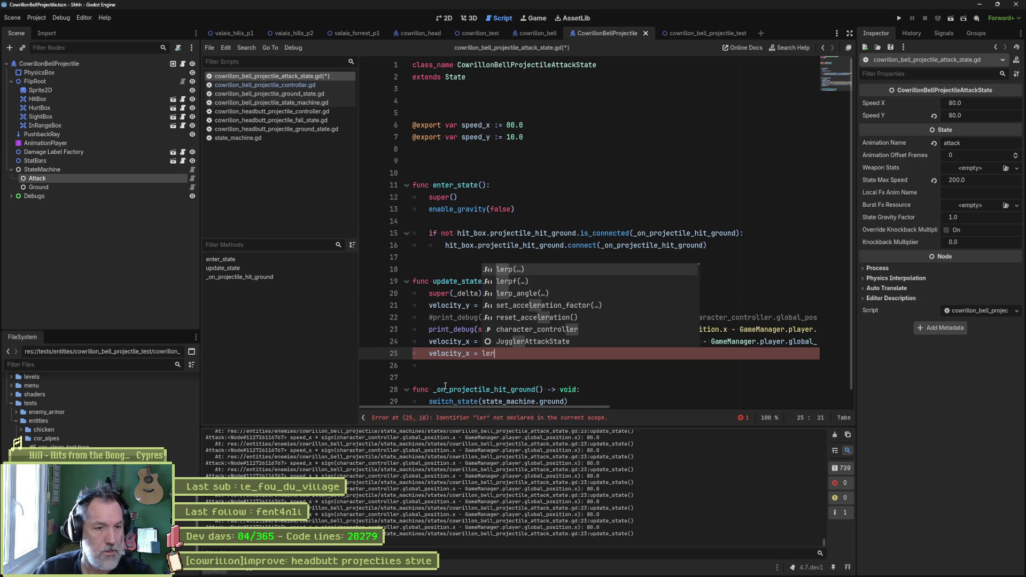
key(Down)
key(Return)
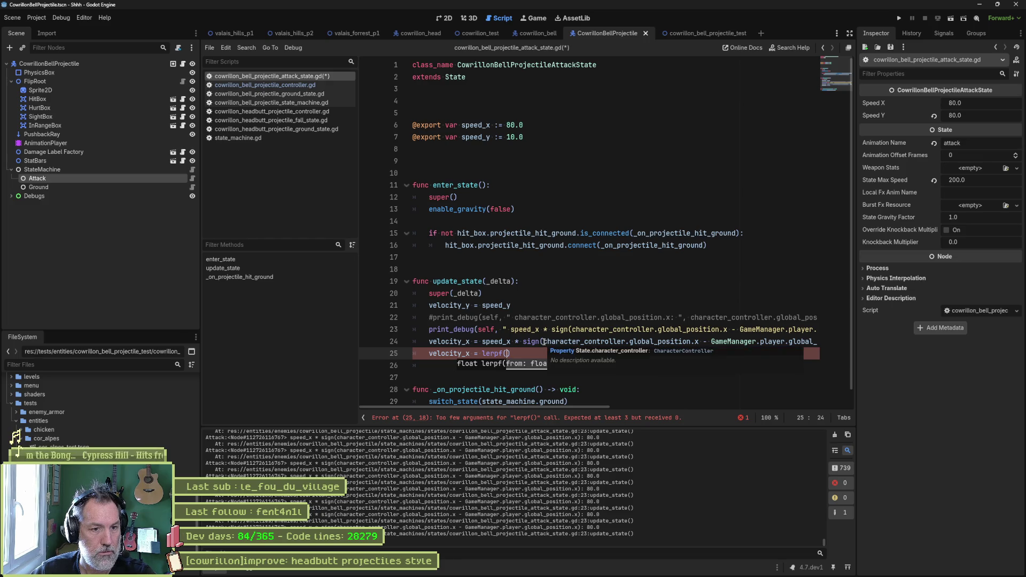
Replace lerpf with move_toward, using character_controller.global_position.x as its first argument
click(544, 342)
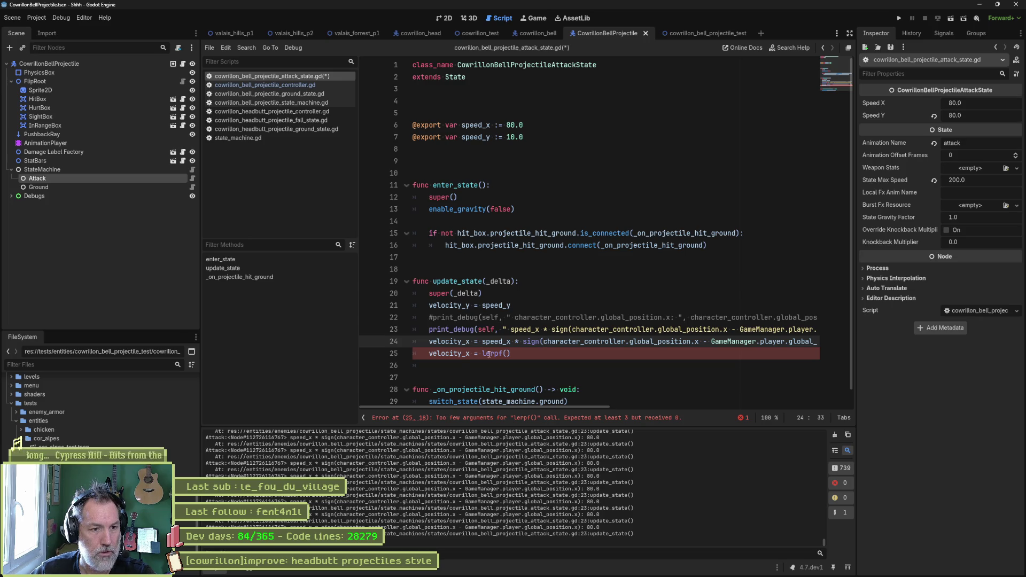
double_click(489, 354)
text(move)
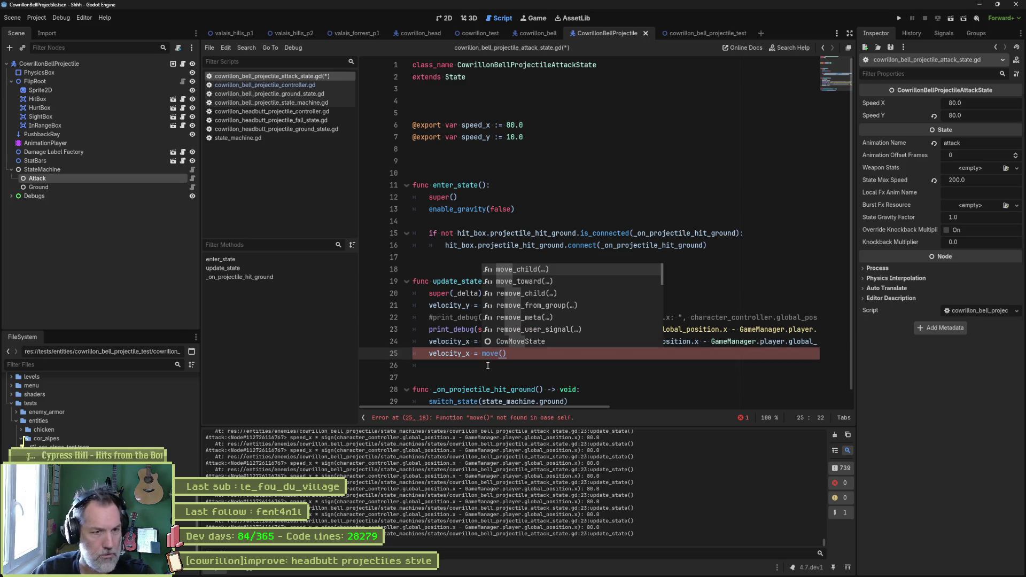
key(Down)
key(Return)
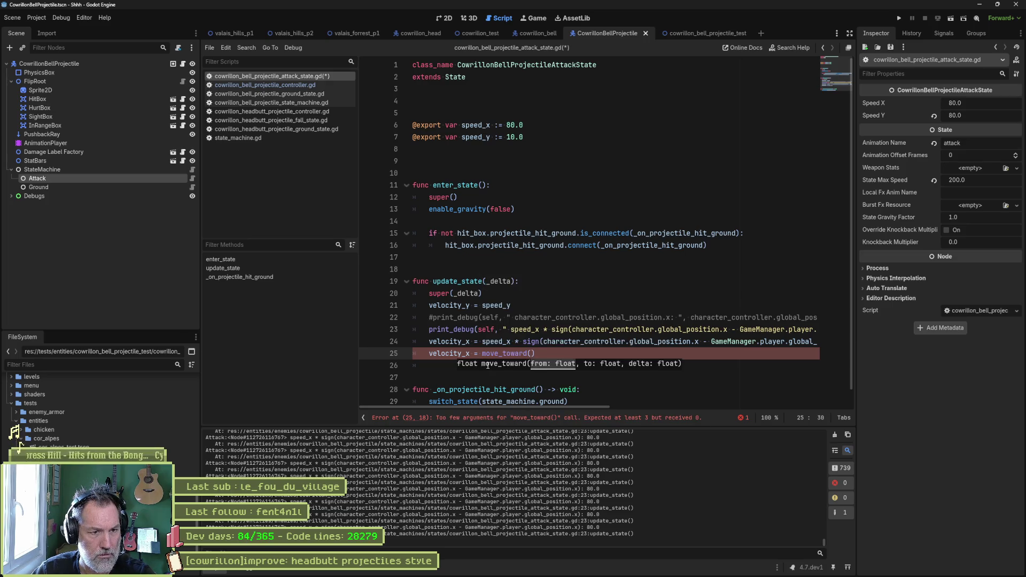
double_click(568, 342)
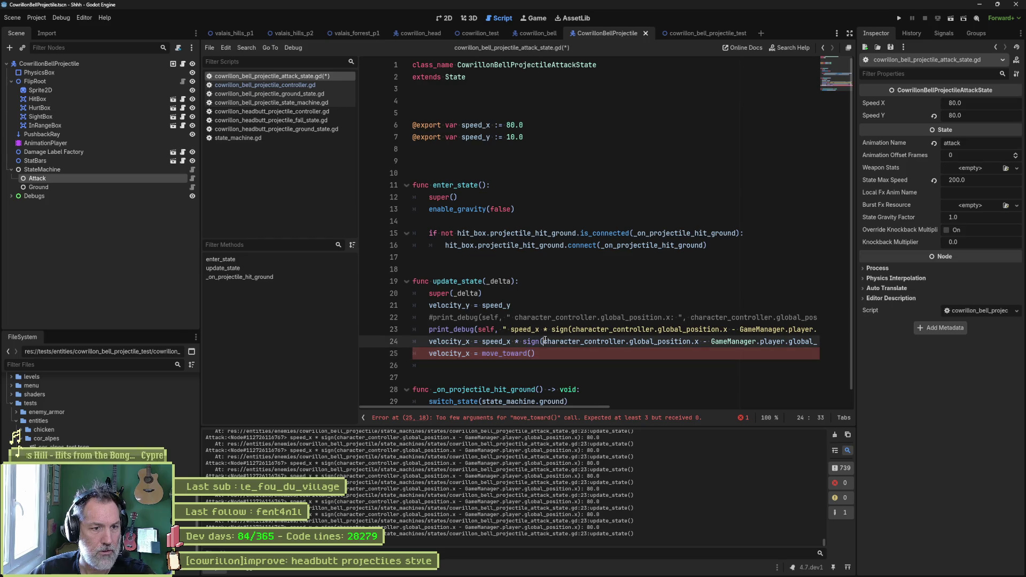
key(ctrl+shift+Right)
key(ctrl+shift+Right)
key(ctrl+c)
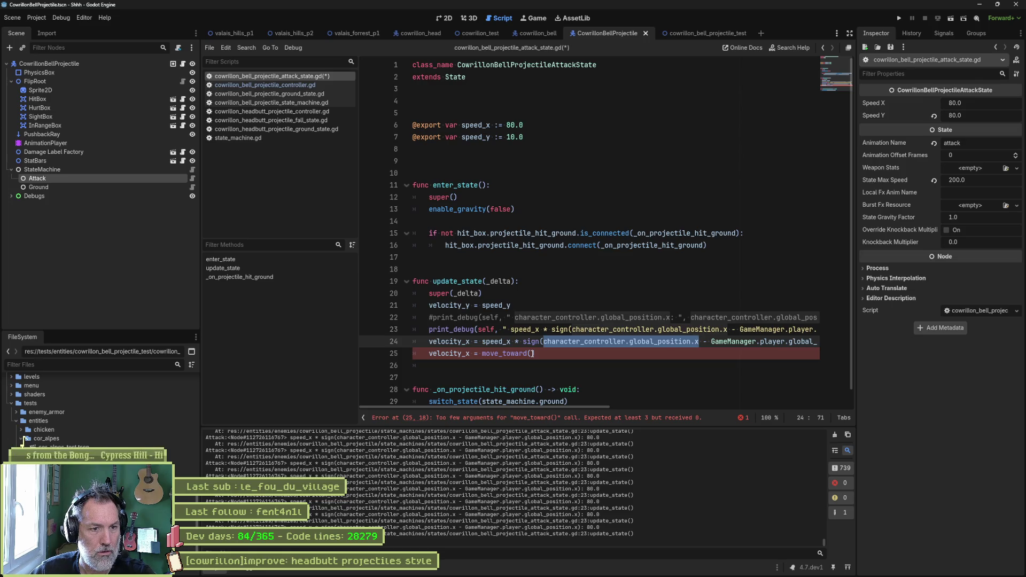
click(533, 353)
key(ctrl+v)
text(,)
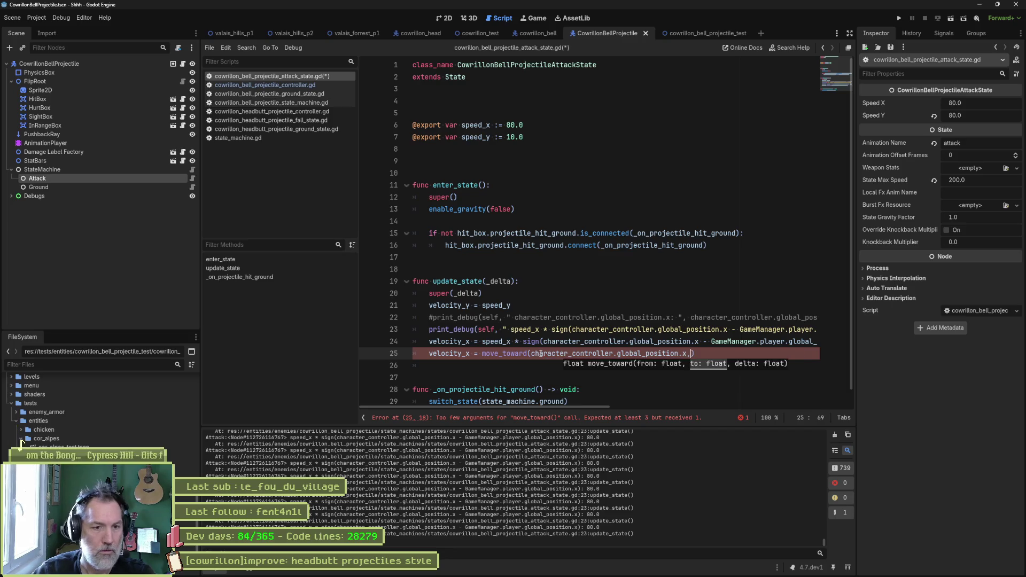
Add GameManager.player.global_position.x and step 1.0 to move_toward, and comment out line 24
drag(712, 341, 804, 342)
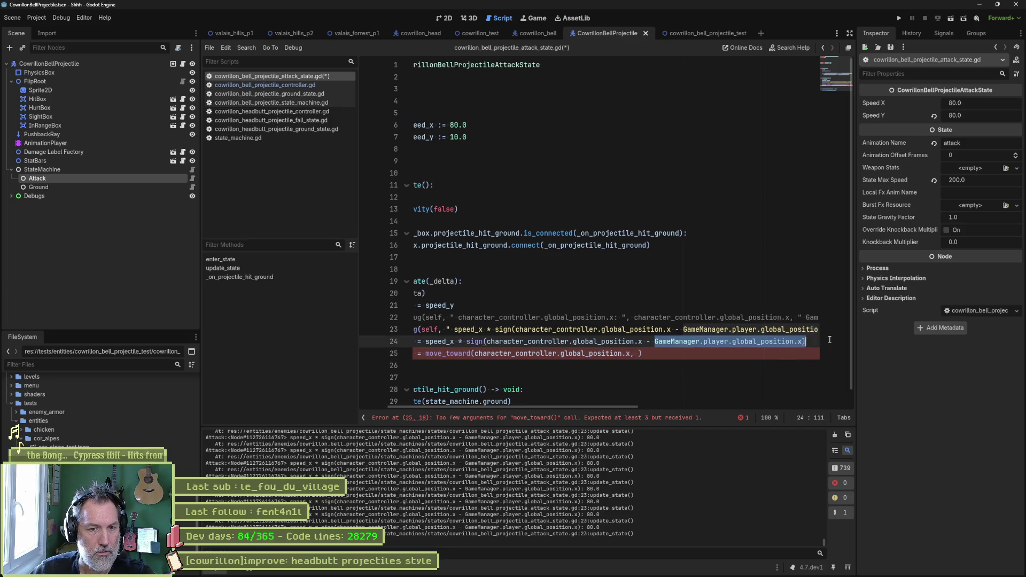
key(ctrl+c)
click(640, 353)
key(ctrl+v)
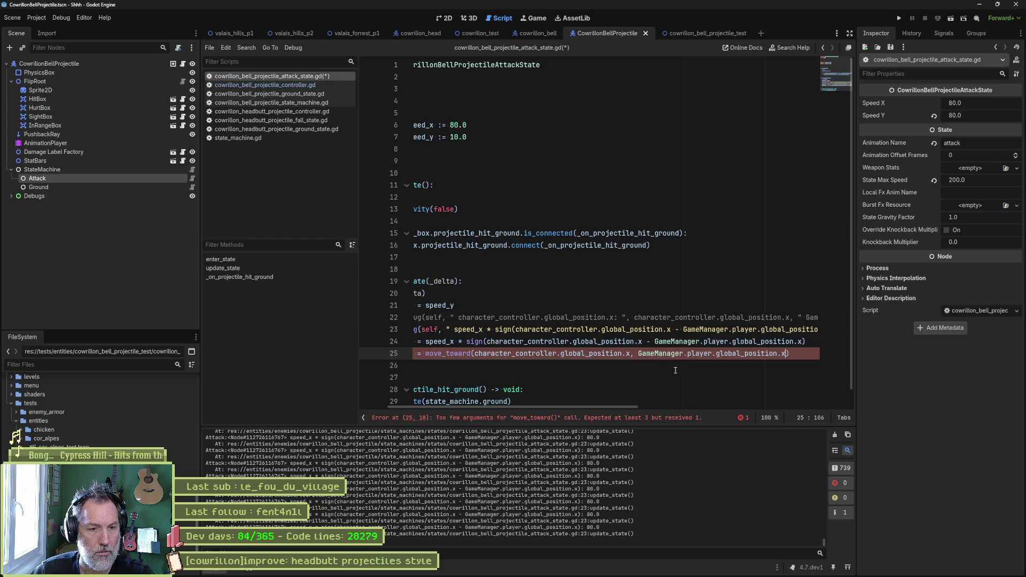
text(, 1.)
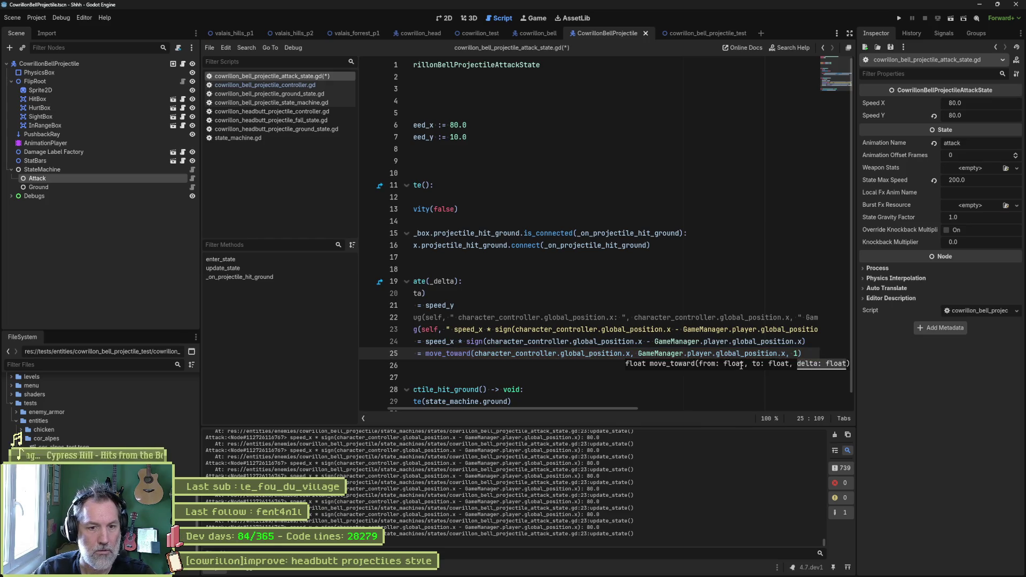
text(0)
key(Up)
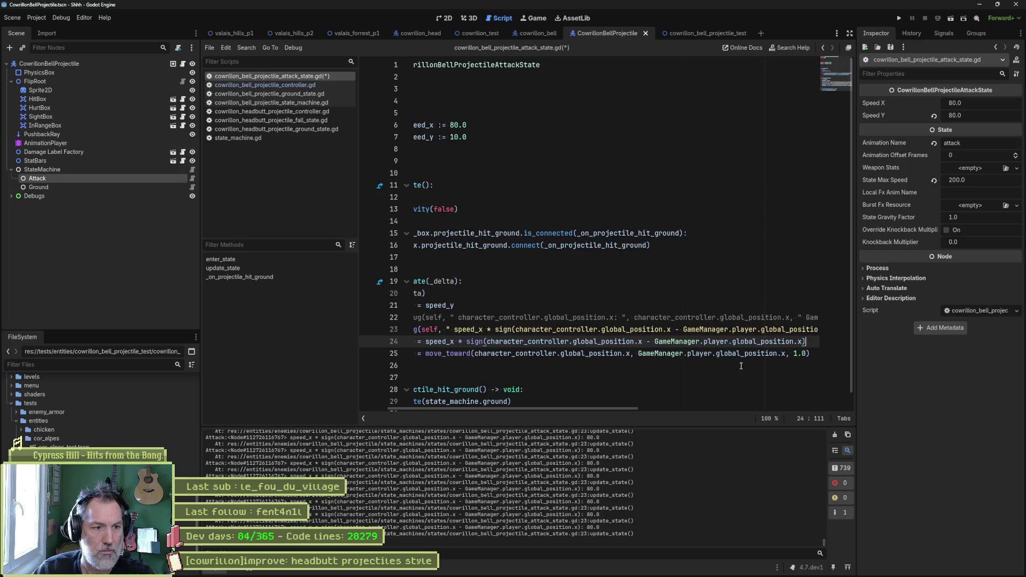
key(Home)
text(#)
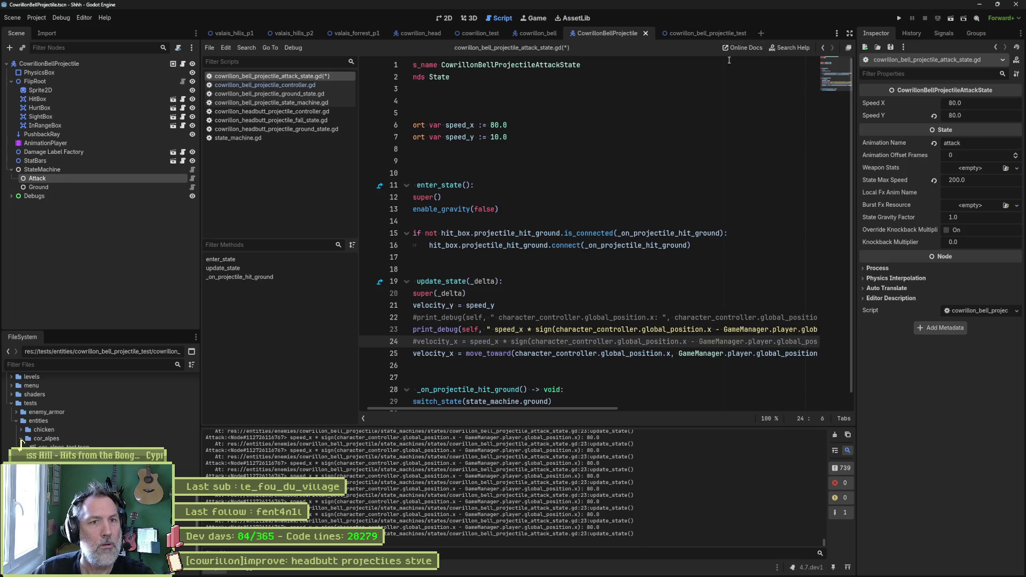
click(700, 33)
Run the test scene, move the player right, check the live projectile's Transform, then stop
key(F6)
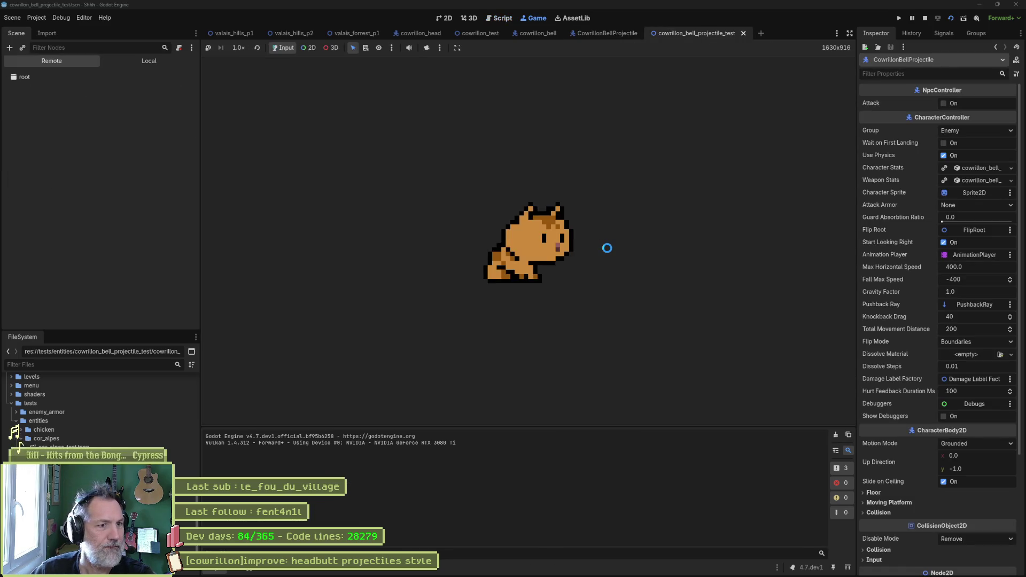
key(Right)
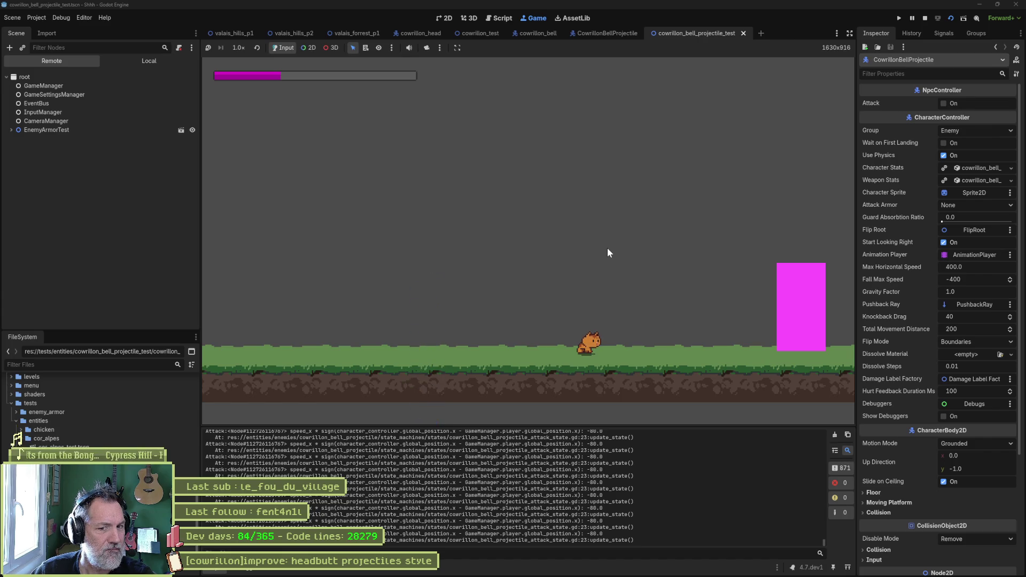
scroll(923, 384, down, 3)
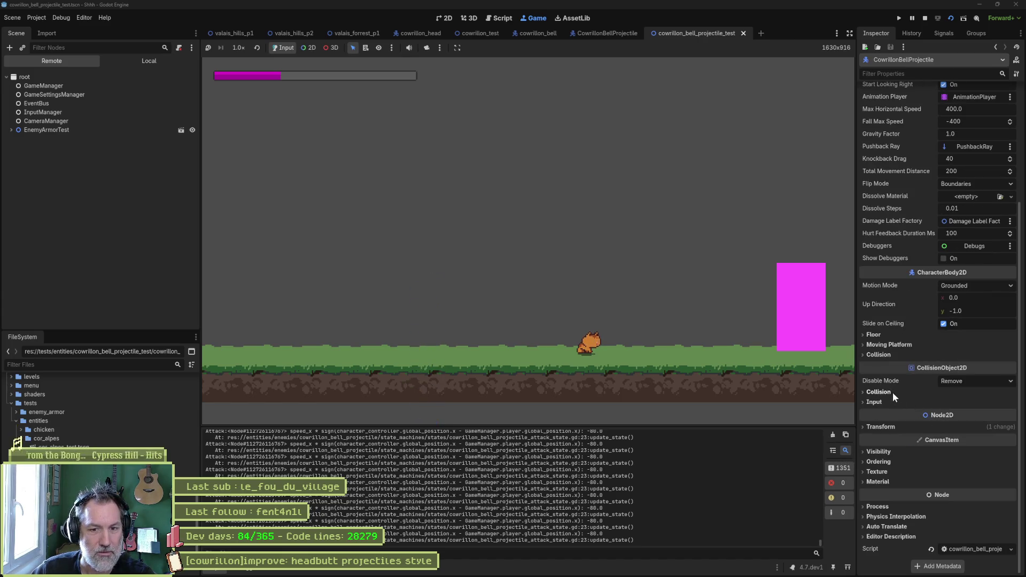
click(887, 426)
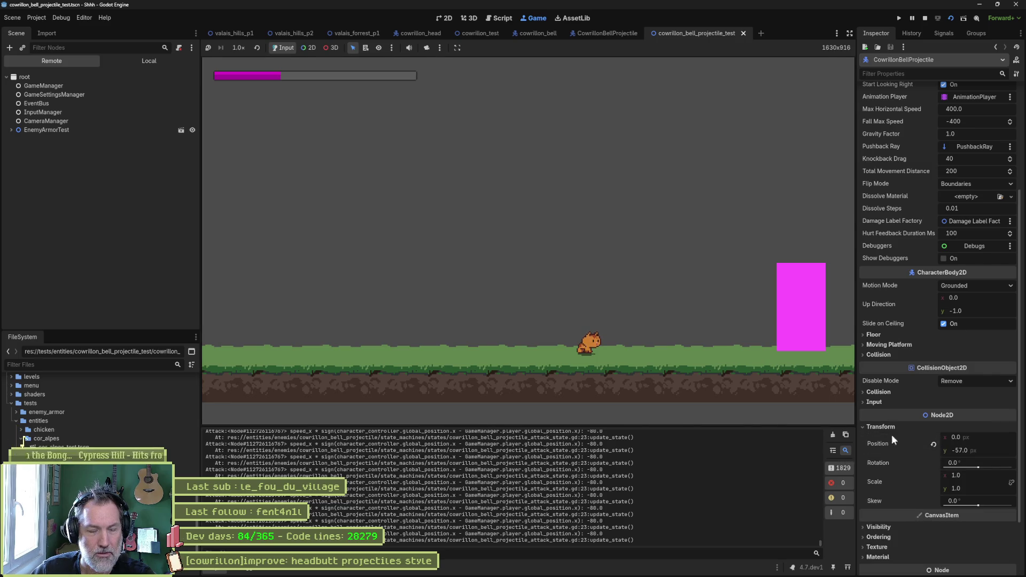
key(F8)
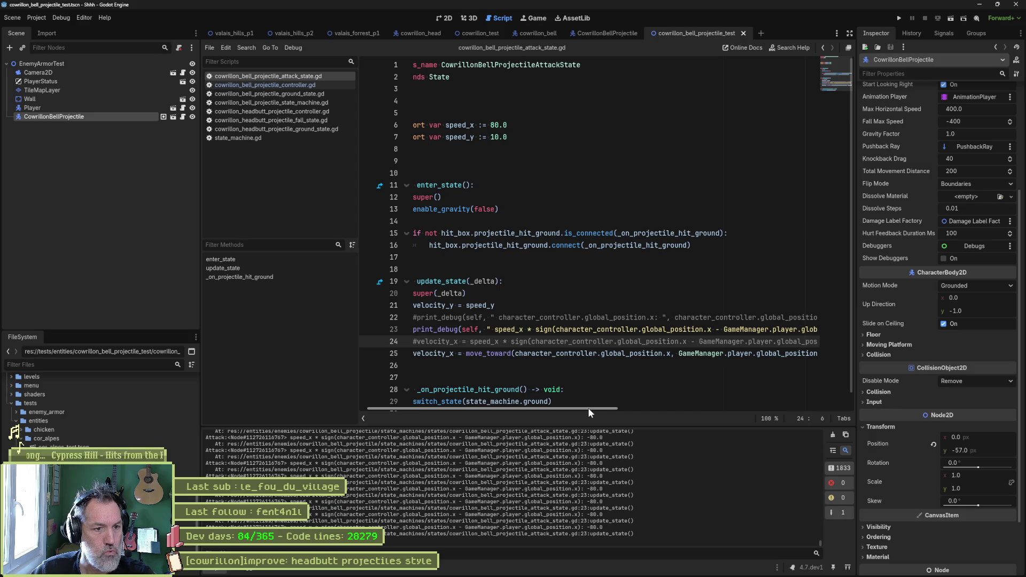
Replace move_toward's first argument on line 25 with velocity_x
mouse_move(503, 357)
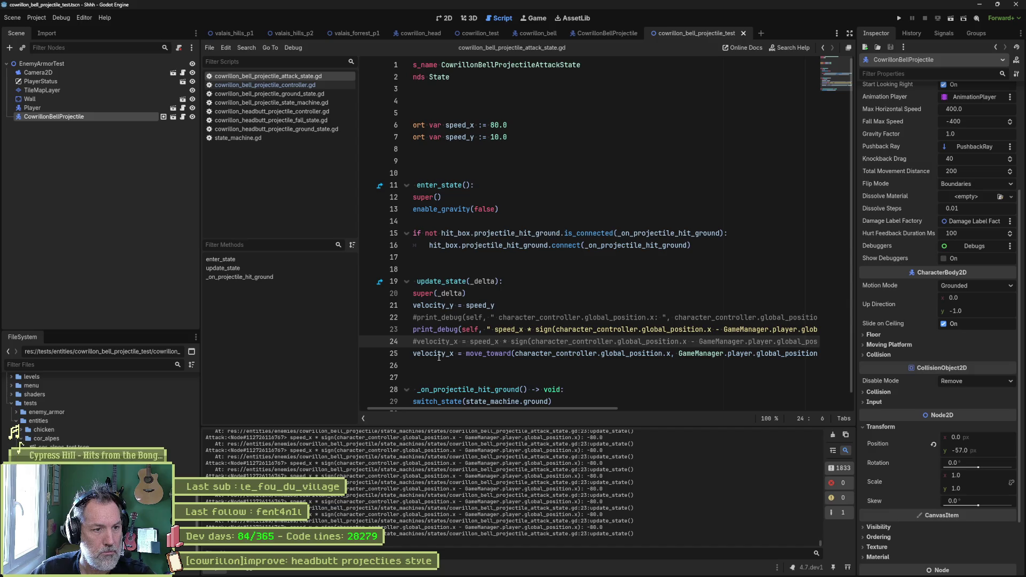
mouse_move(439, 357)
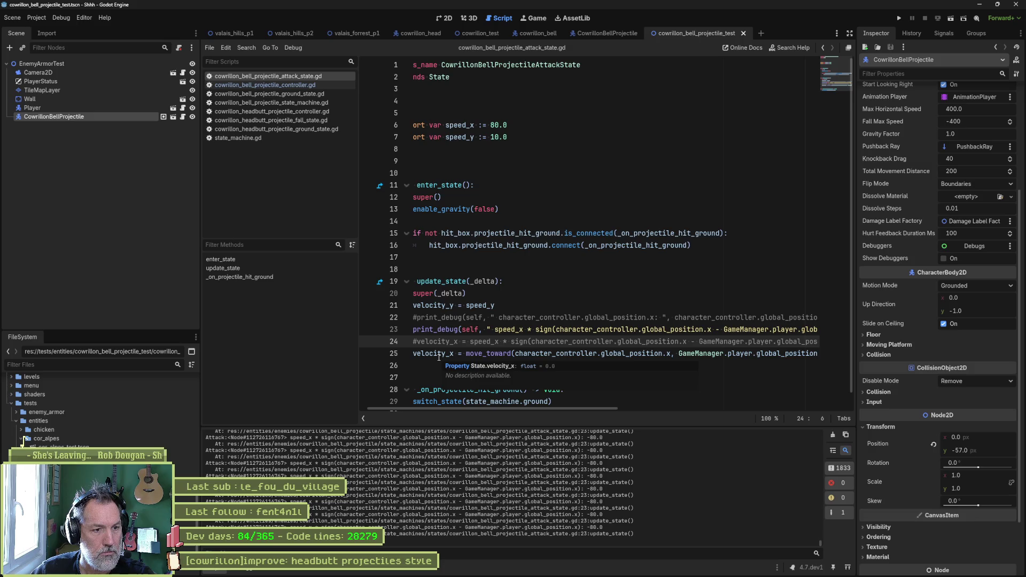
double_click(438, 354)
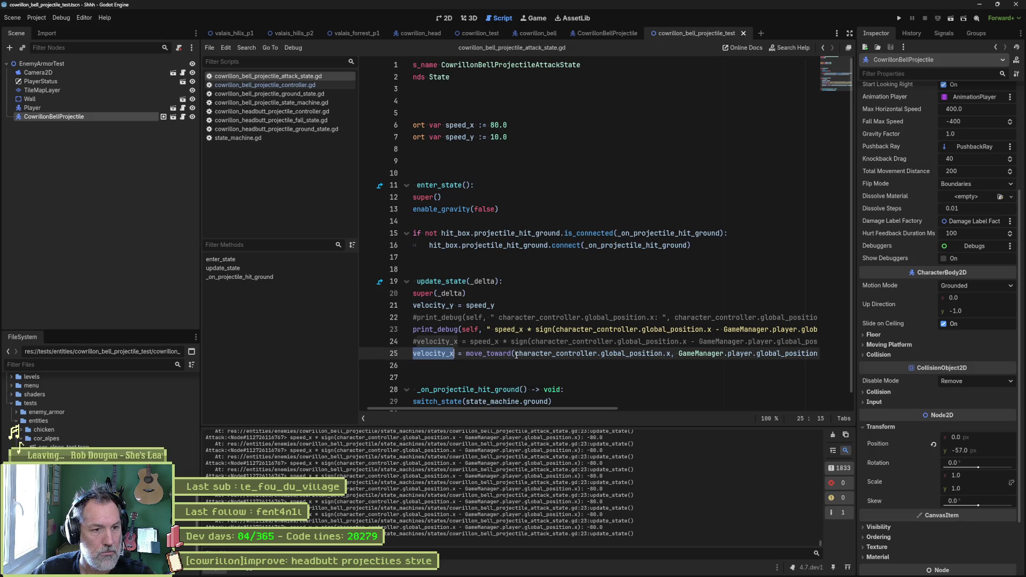
drag(516, 355, 687, 355)
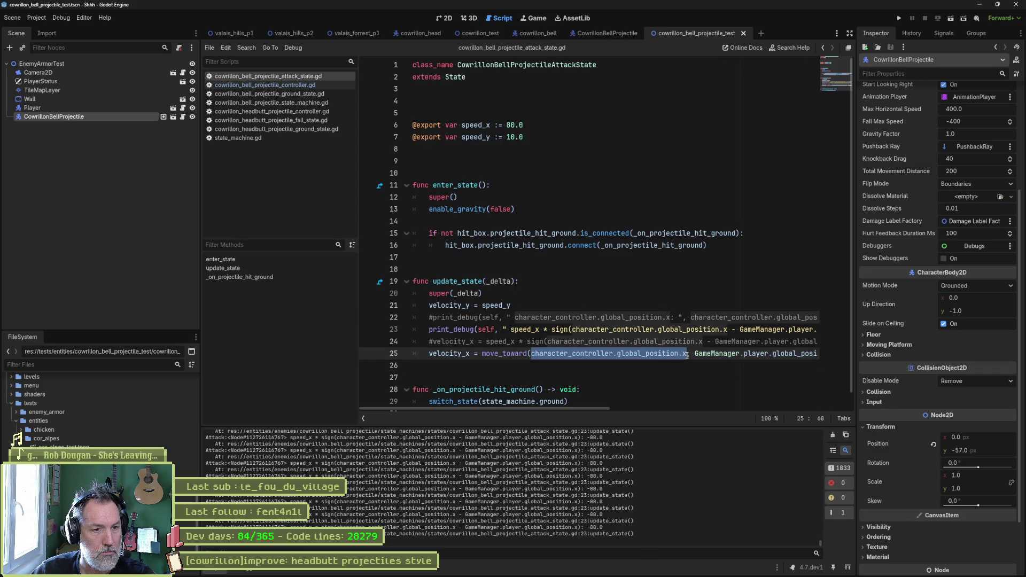
key(ctrl+v)
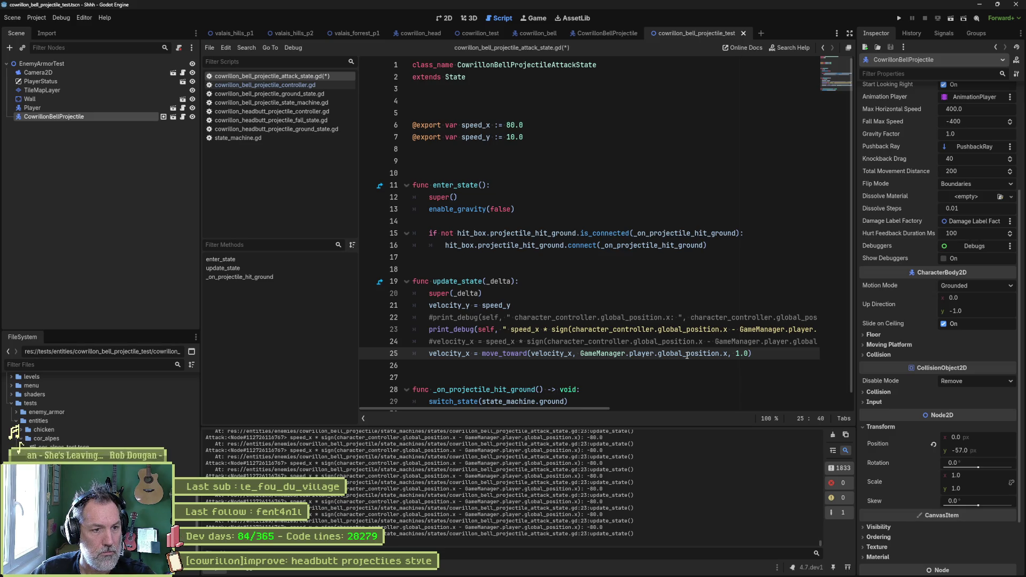
Insert an empty line above the move_toward velocity_x line
click(430, 353)
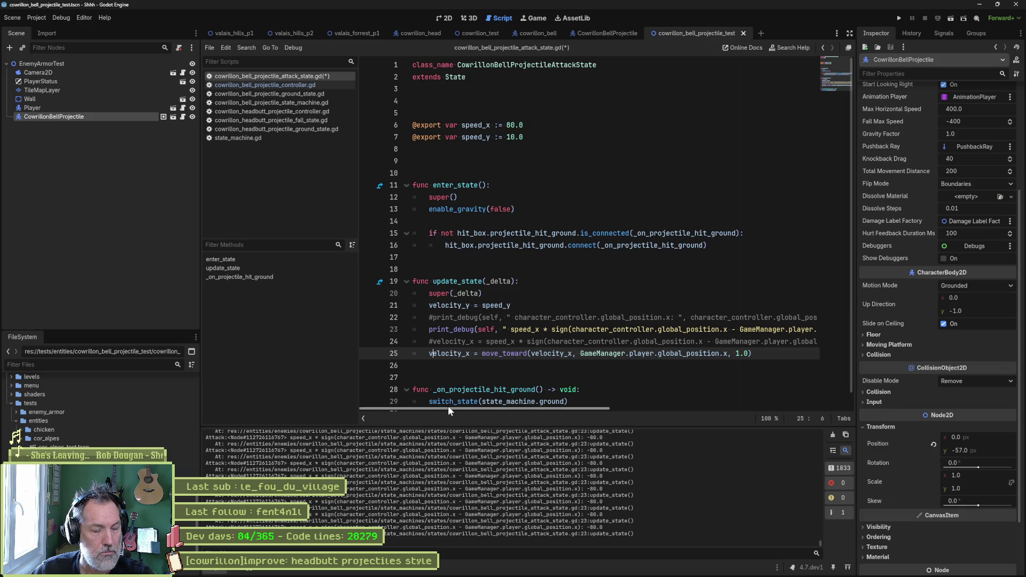
key(Return)
key(Up)
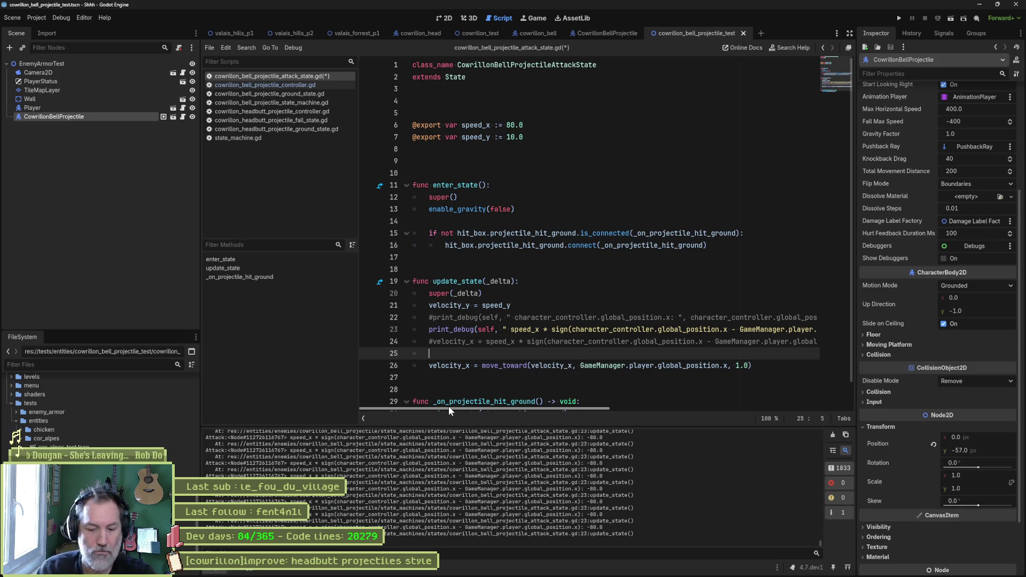
Declare var target_velocity_x set to the sign-based speed expression copied from line 24
text(var target_veloc)
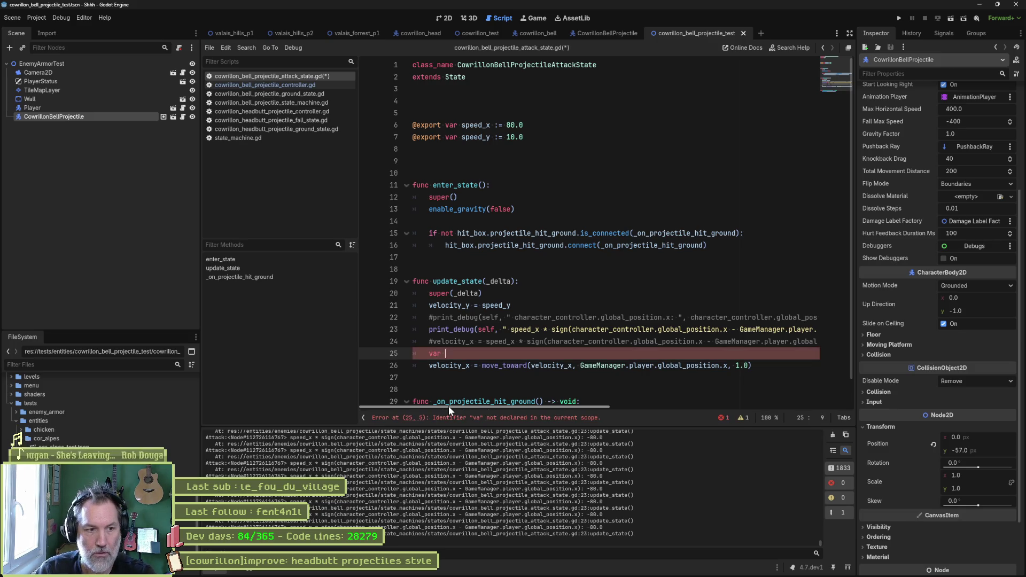
text(ity_x)
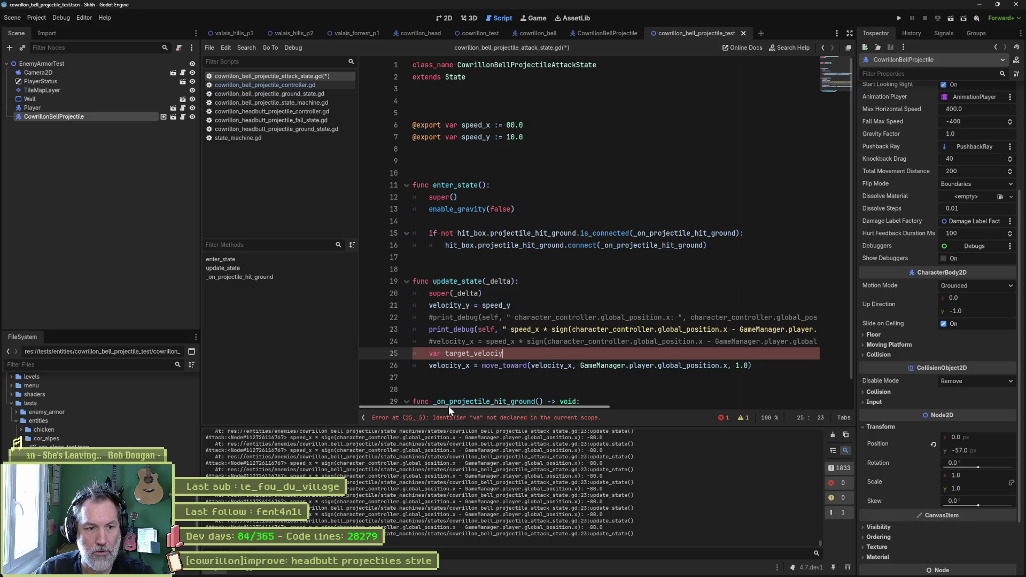
text( =)
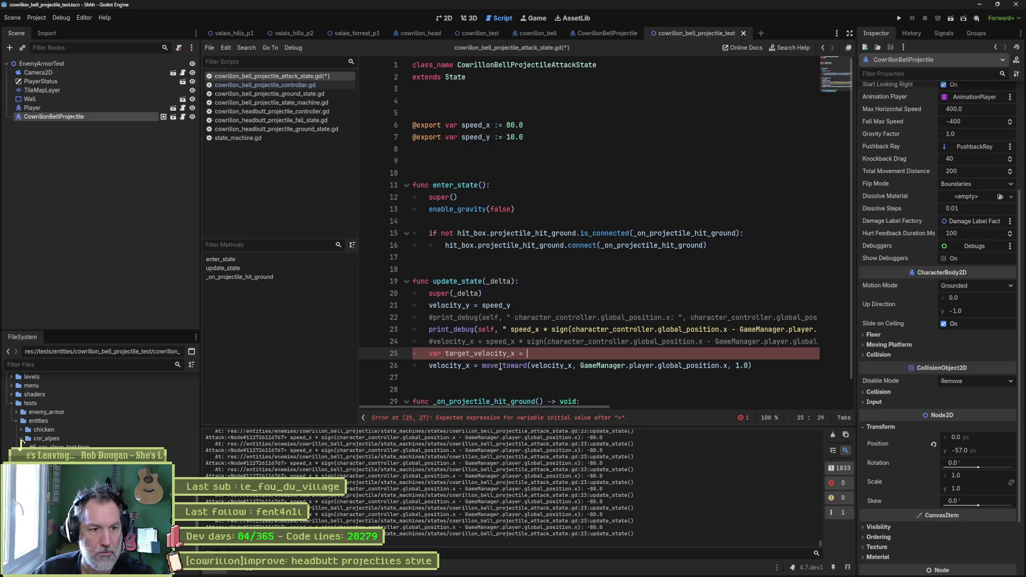
drag(486, 342, 829, 340)
key(ctrl+c)
click(577, 356)
key(ctrl+v)
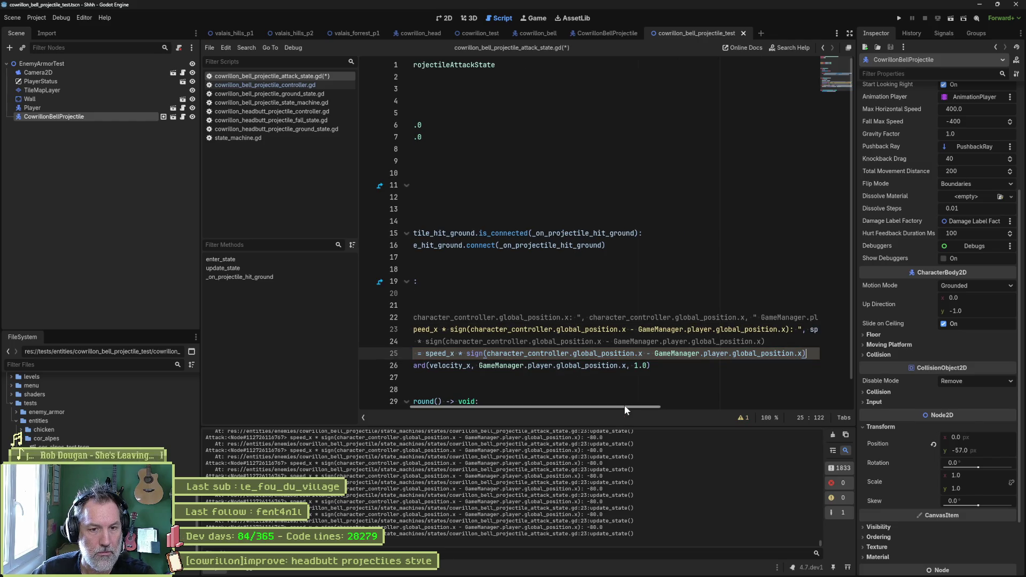
Make move_toward target target_velocity_x with step 10.0, then run the test scene
drag(624, 405, 566, 409)
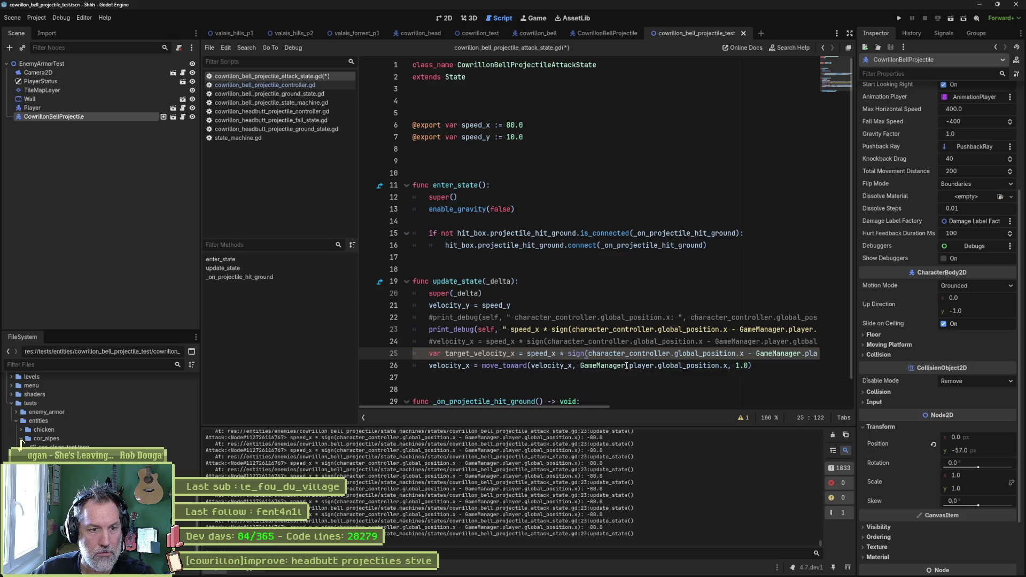
double_click(482, 354)
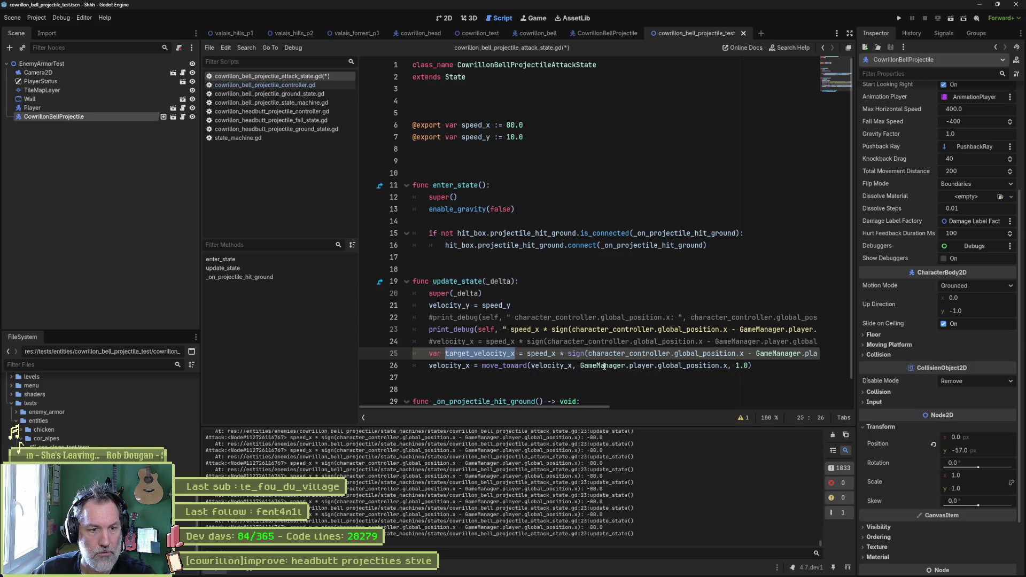
drag(581, 366, 726, 366)
key(ctrl+v)
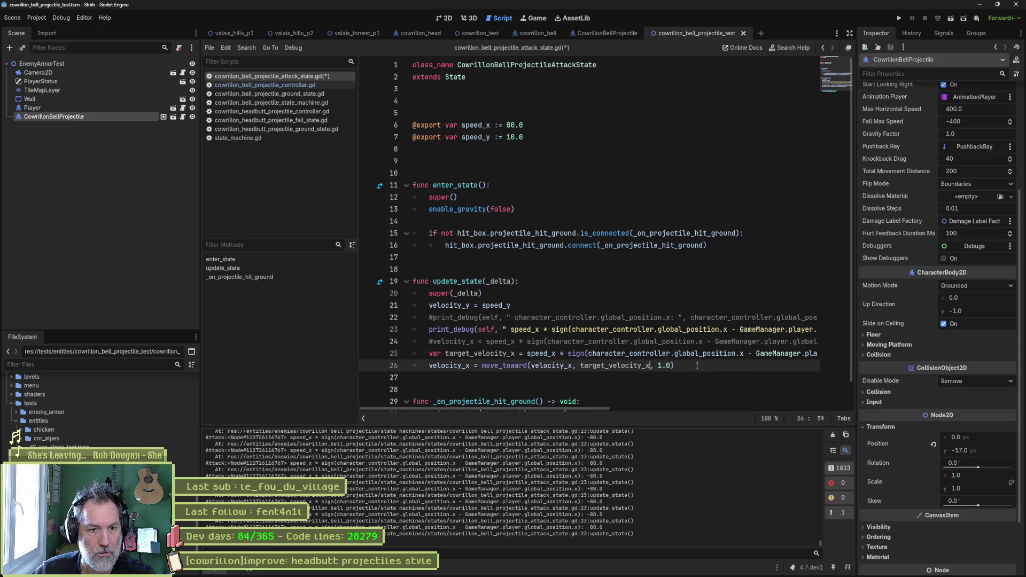
text(0)
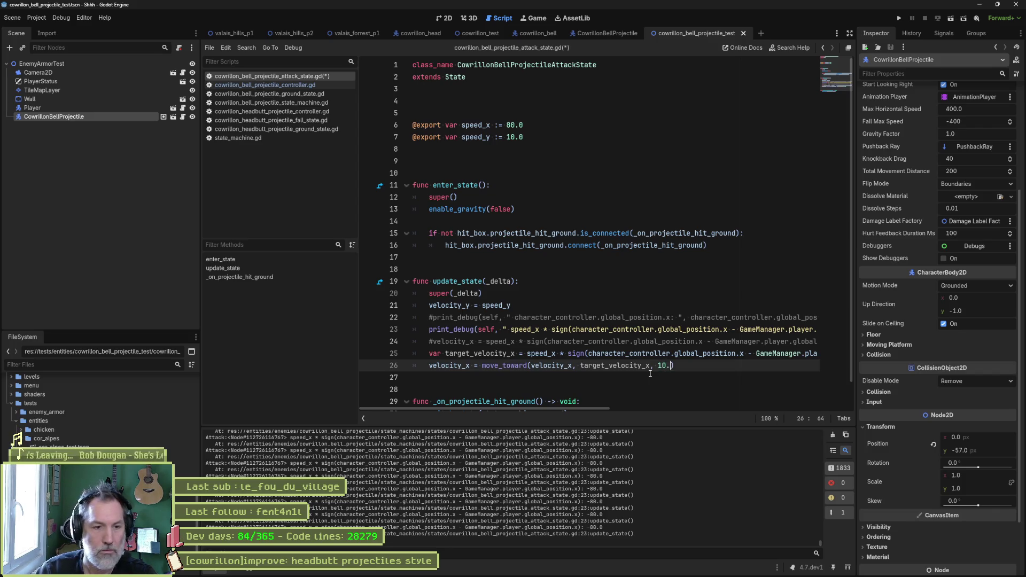
key(F6)
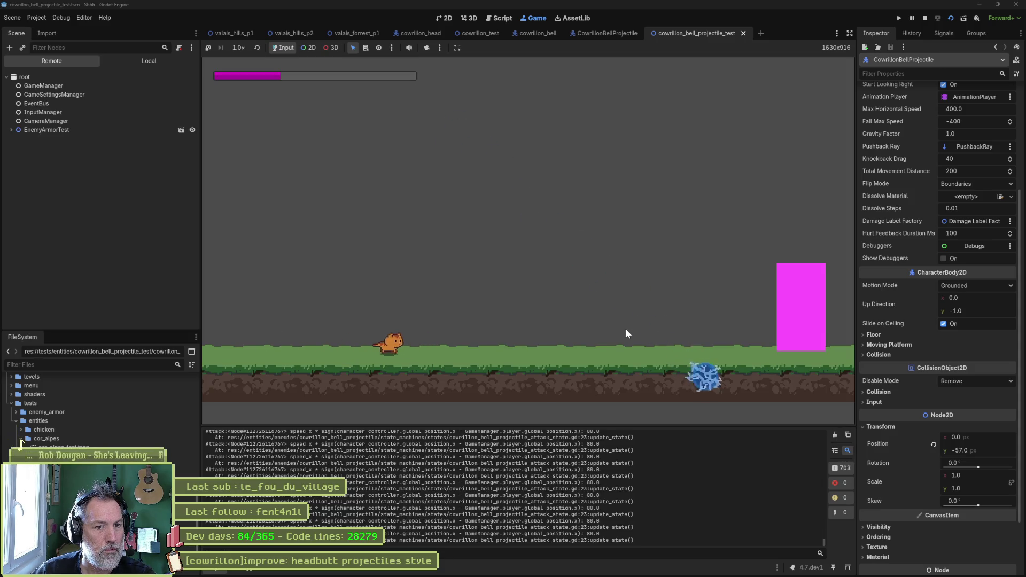
Move the projectile position term on line 25 after the player position so direction is player minus projectile
key(F8)
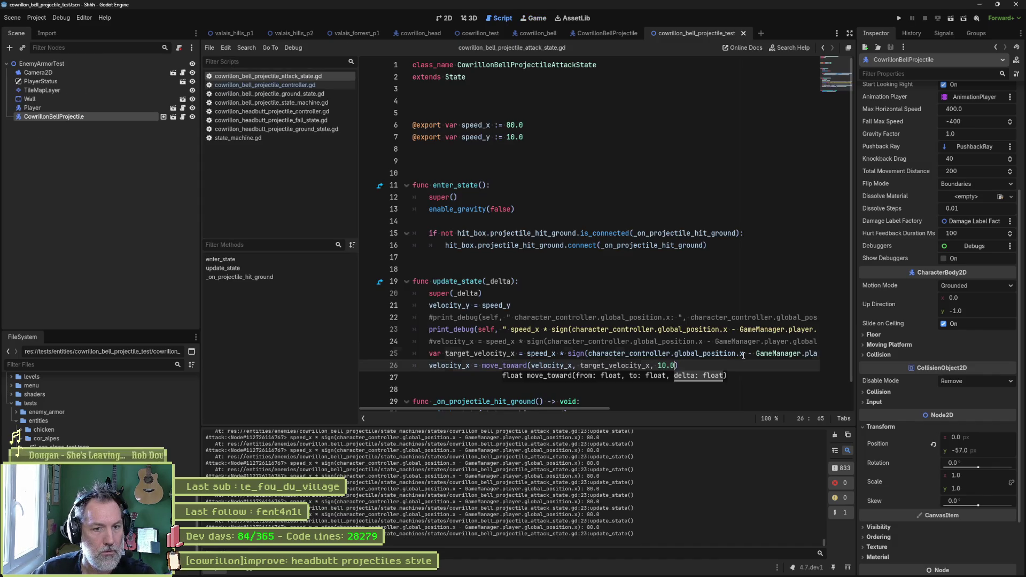
drag(743, 355, 589, 355)
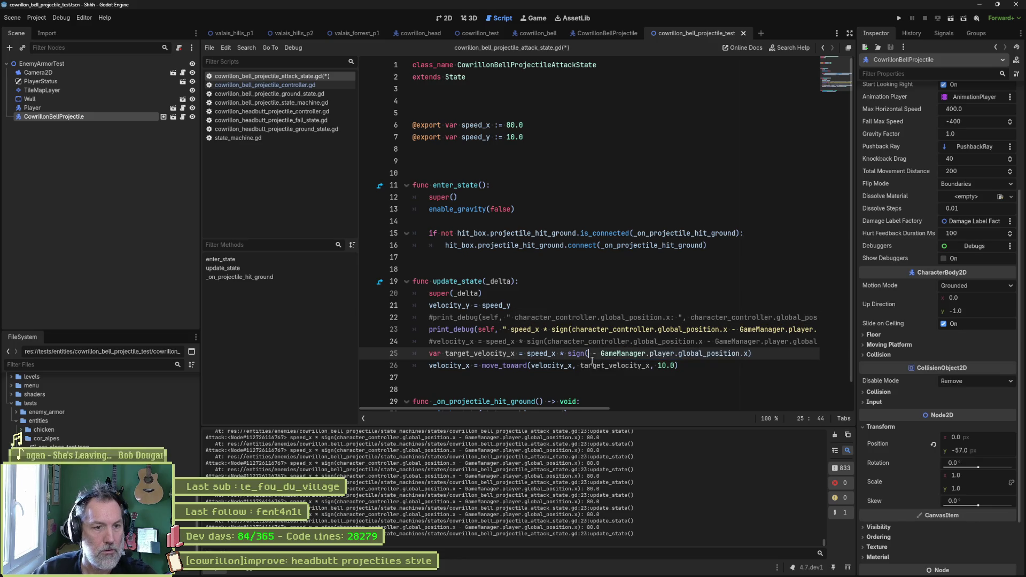
key(Delete)
key(Delete)
key(Delete)
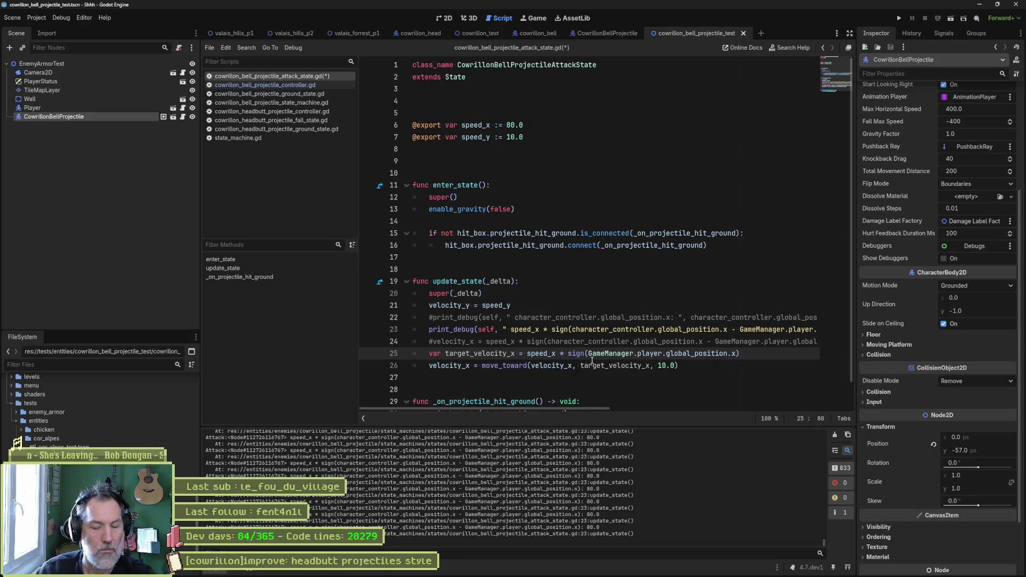
key(ctrl+v)
Test the change by moving the cat right and left in the running scene, then stop it
key(F6)
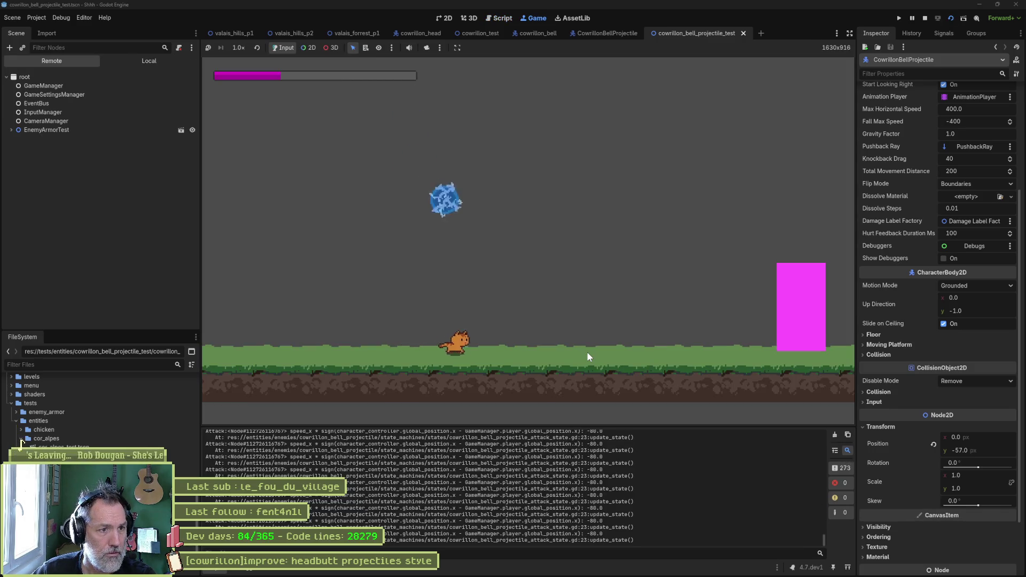
key(ctrl+F3)
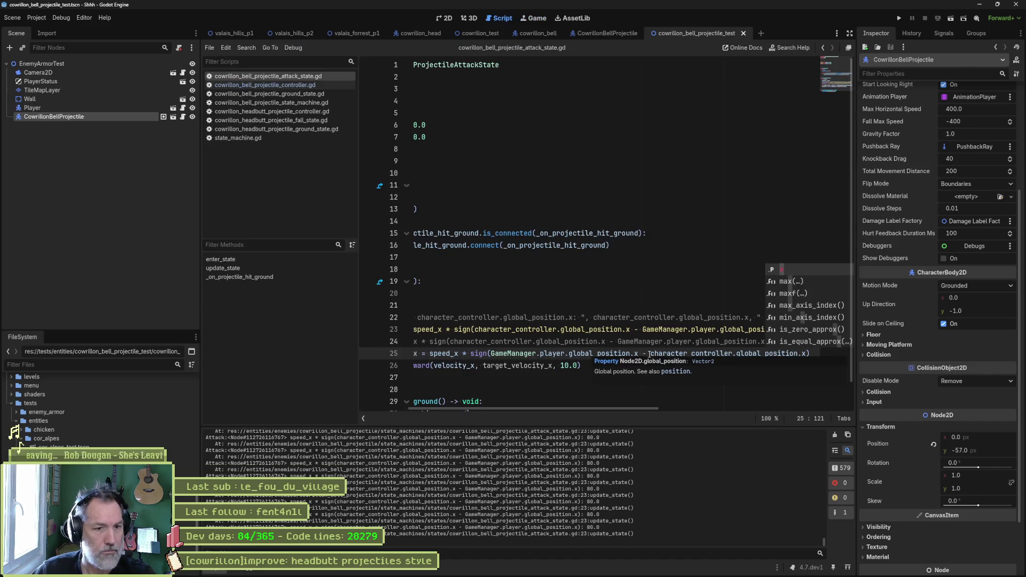
key(F6)
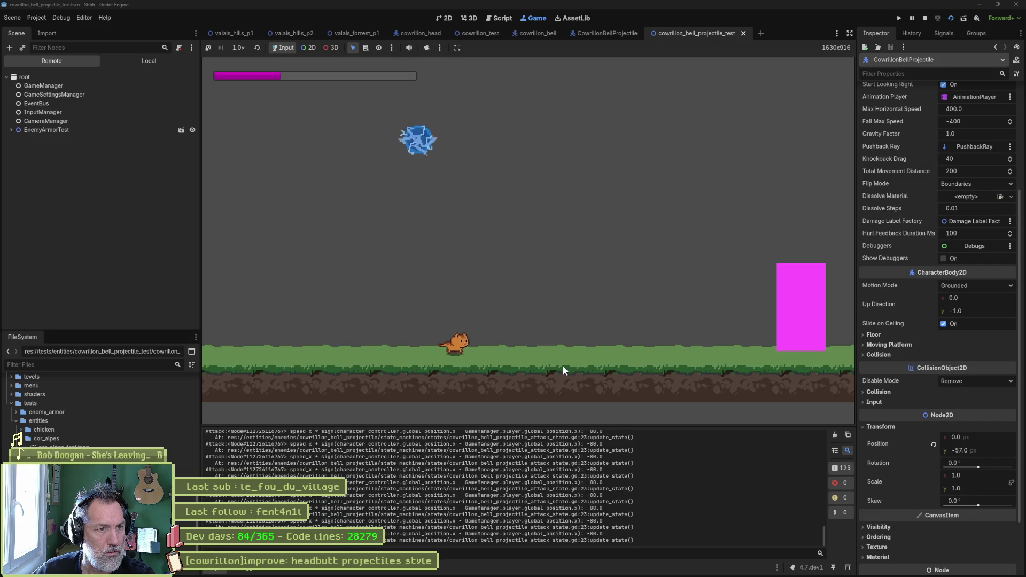
key(Right)
key(Left)
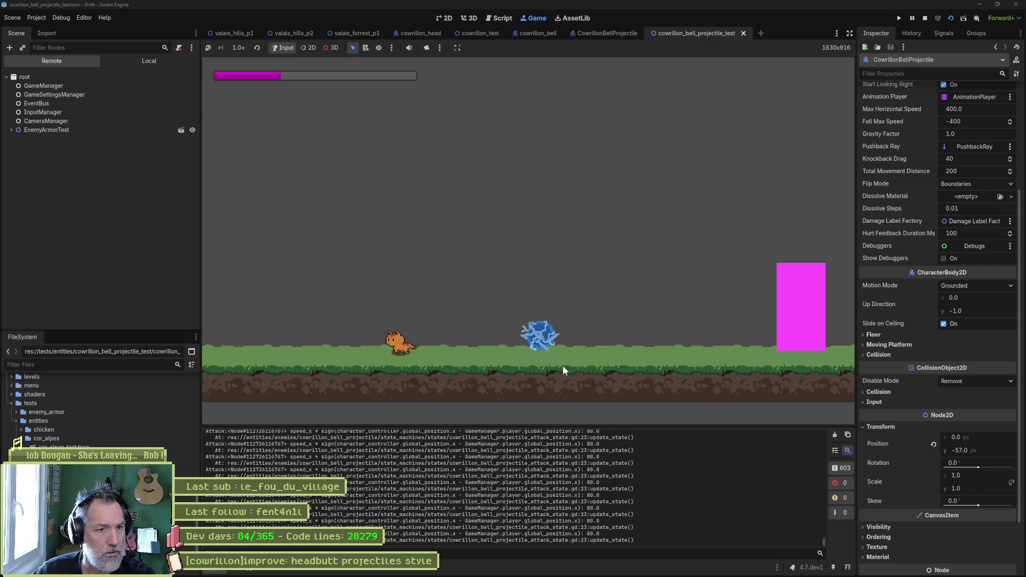
key(F8)
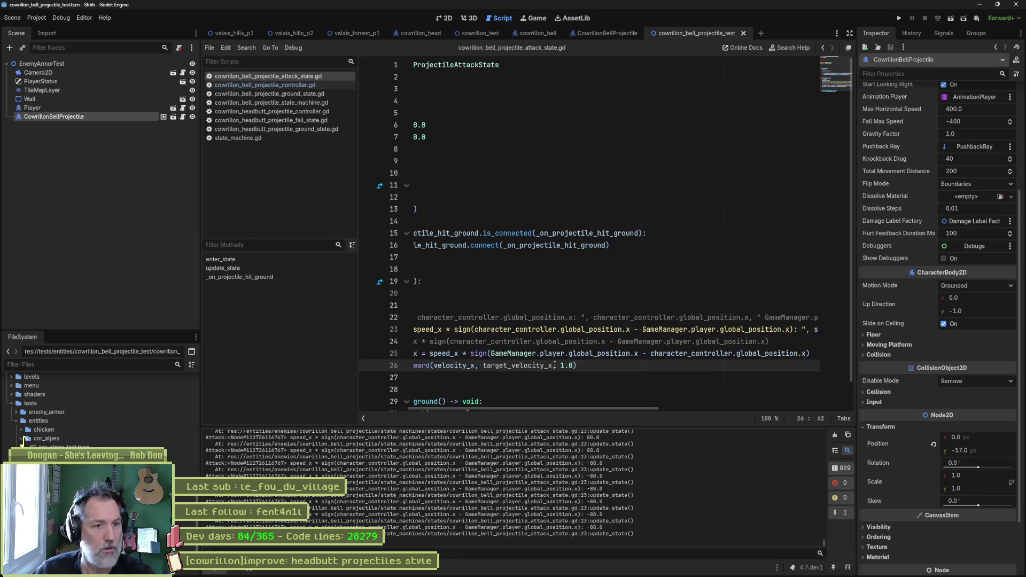
click(553, 317)
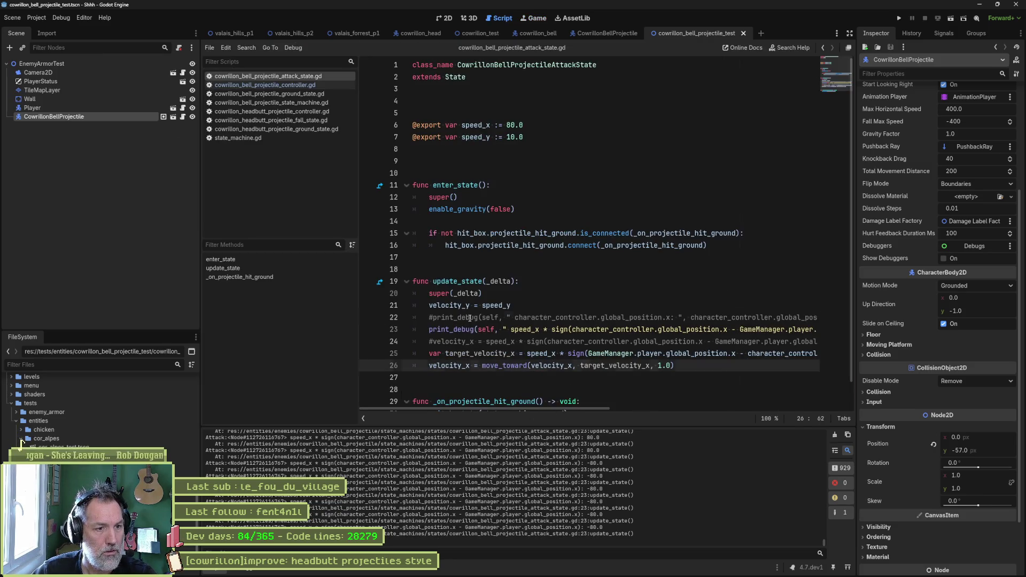
Delete the two debug print lines and declare target_velocity_x on line 9 as a member variable
key(ctrl+shift+k)
key(ctrl+shift+k)
key(ctrl+shift+k)
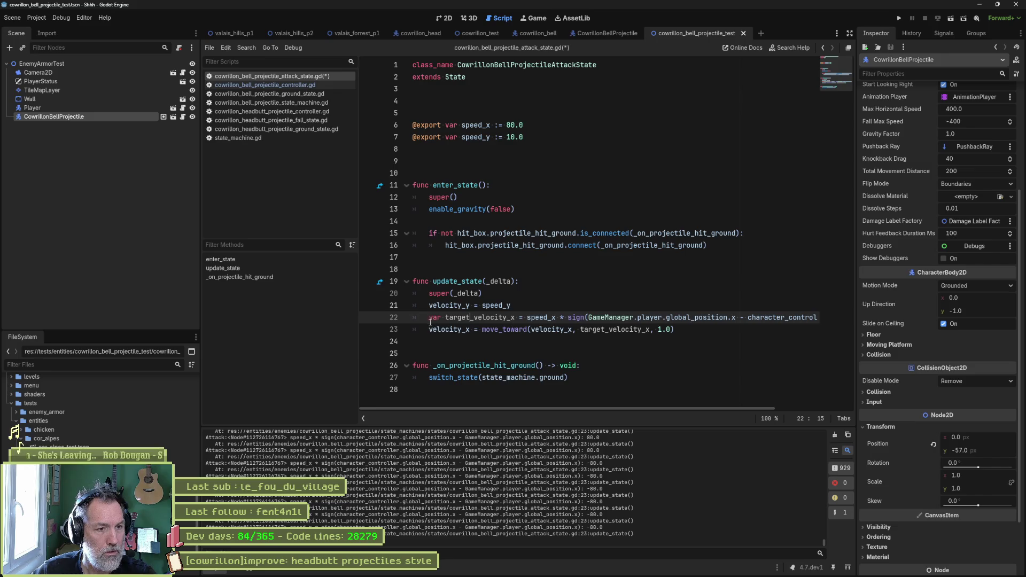
drag(429, 319, 515, 318)
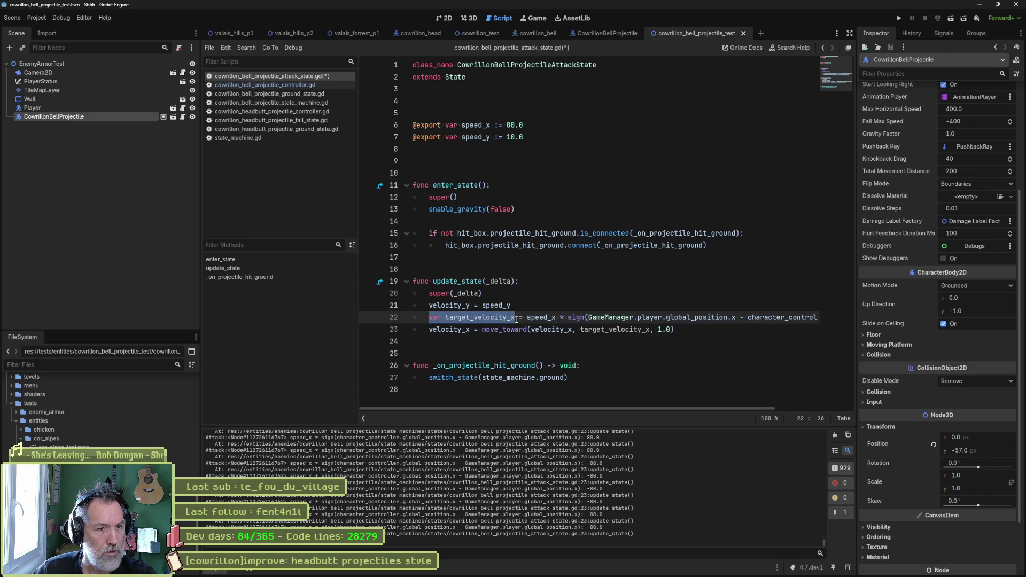
key(ctrl+c)
click(560, 156)
key(ctrl+v)
key(Return)
key(Return)
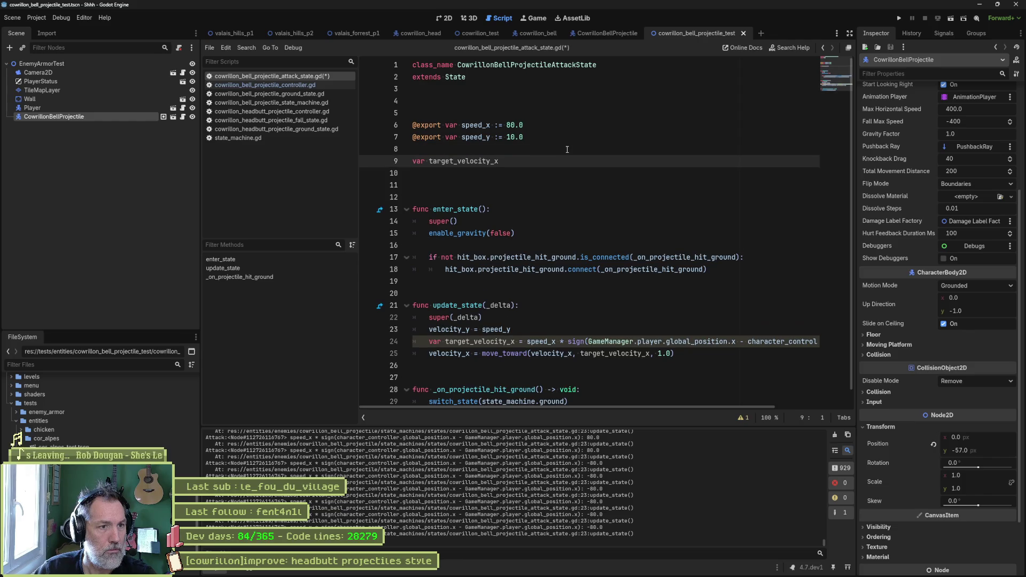
click(444, 342)
key(BackSpace)
key(BackSpace)
key(BackSpace)
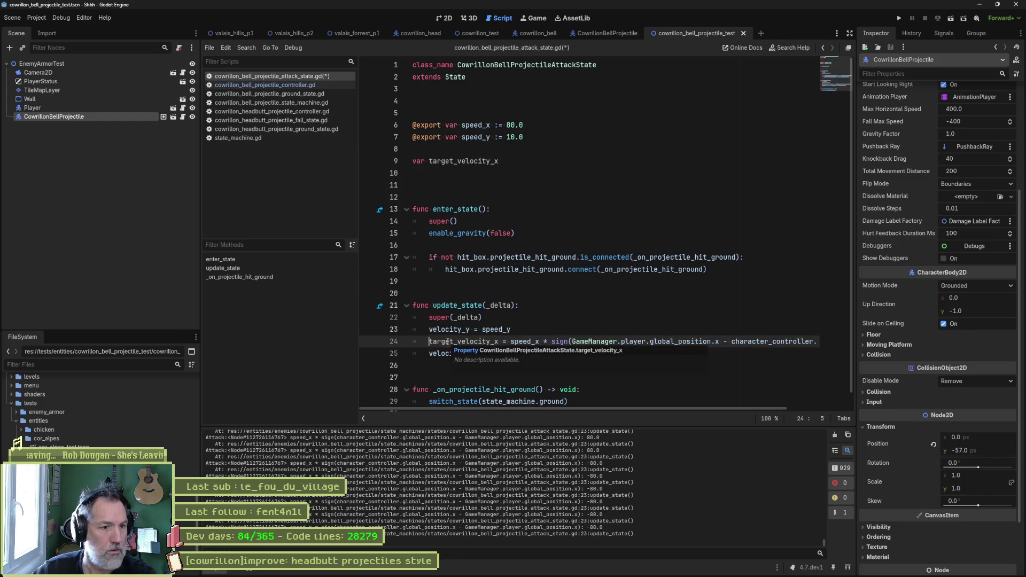
Save the attack-state script and run the test scene
key(ctrl+s)
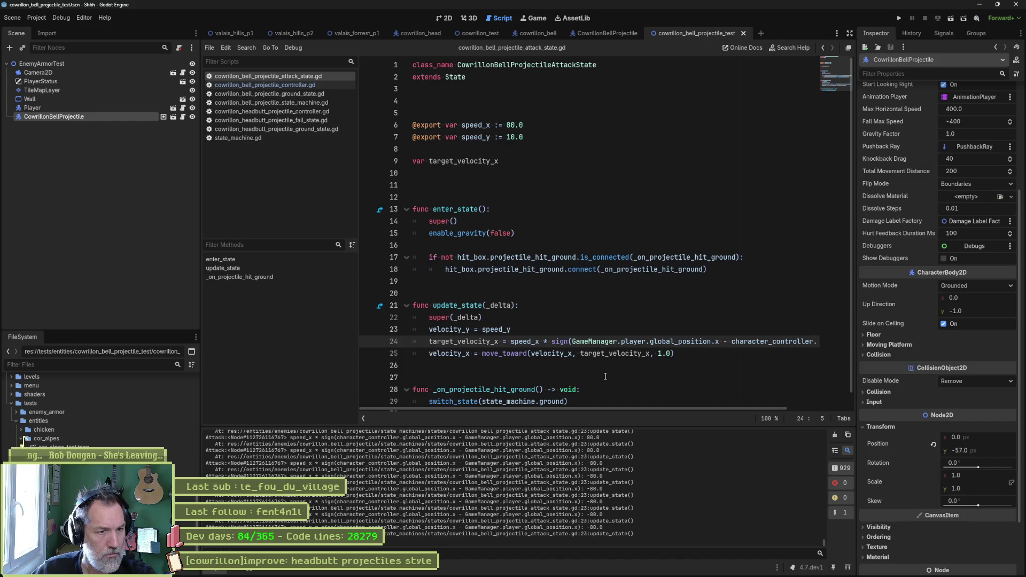
scroll(624, 366, down, 1)
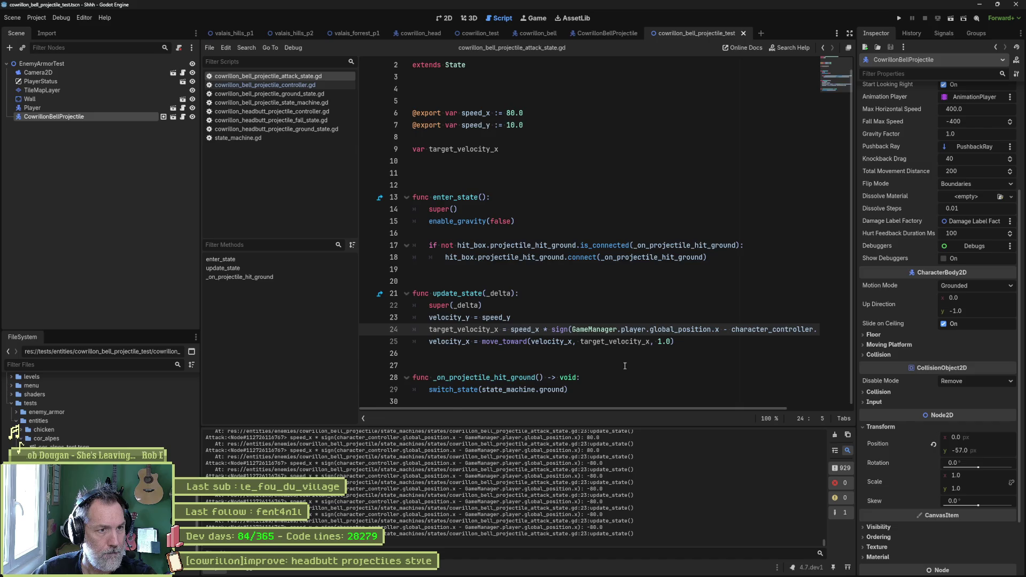
scroll(625, 366, up, 1)
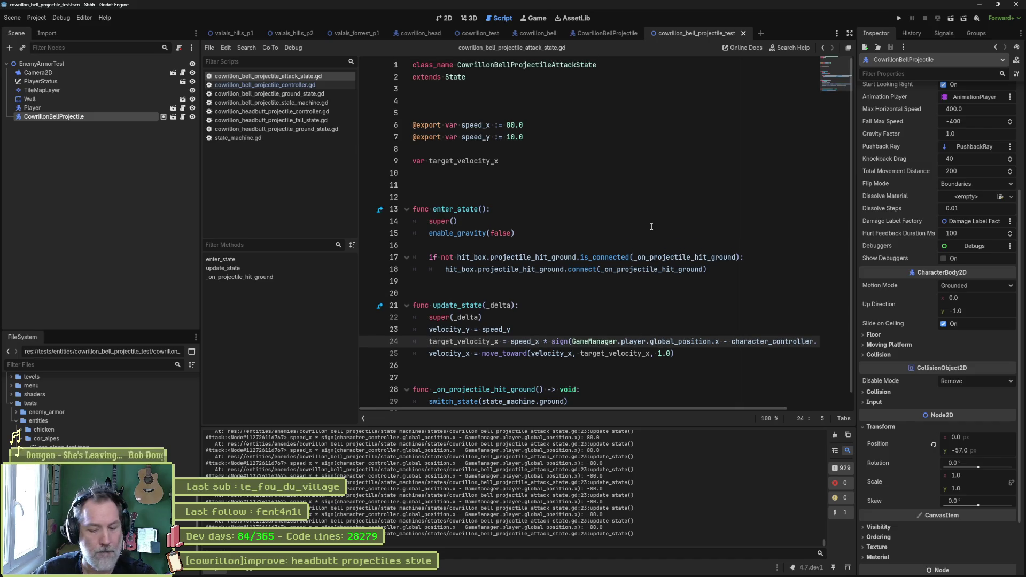
key(F6)
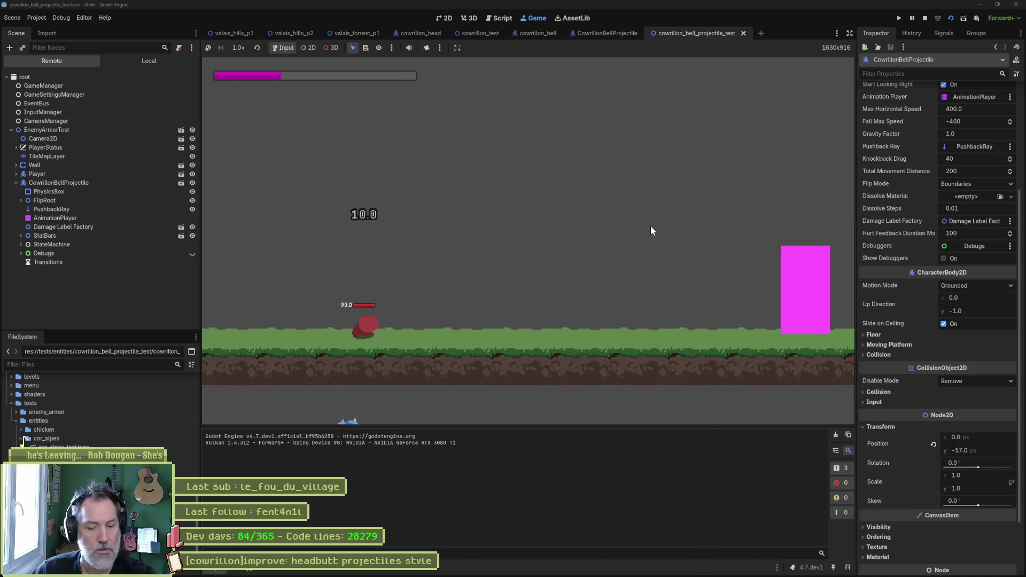
Stop the test game and return to the attack-state script with its member-level target_velocity_x
key(F8)
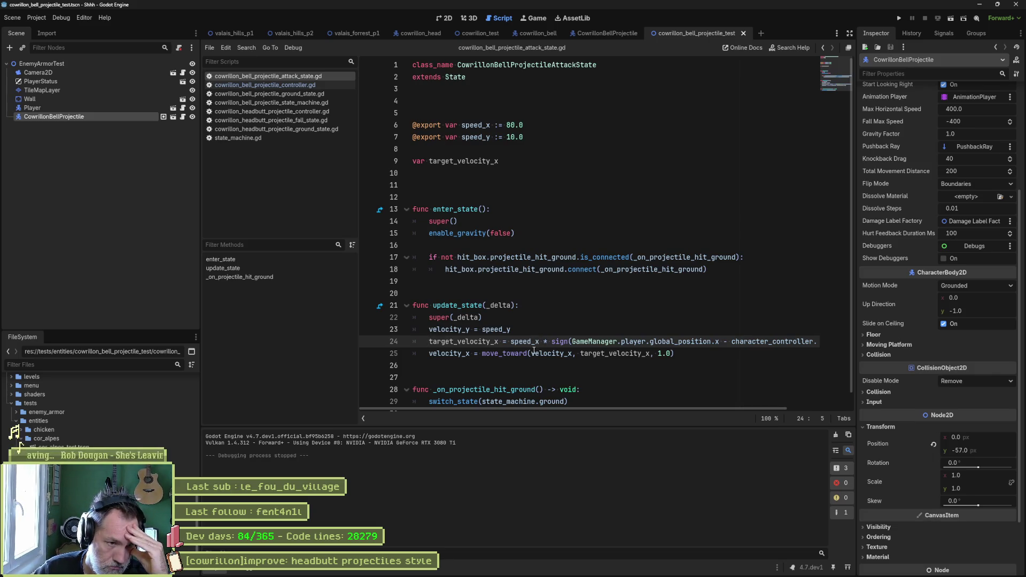
mouse_move(524, 351)
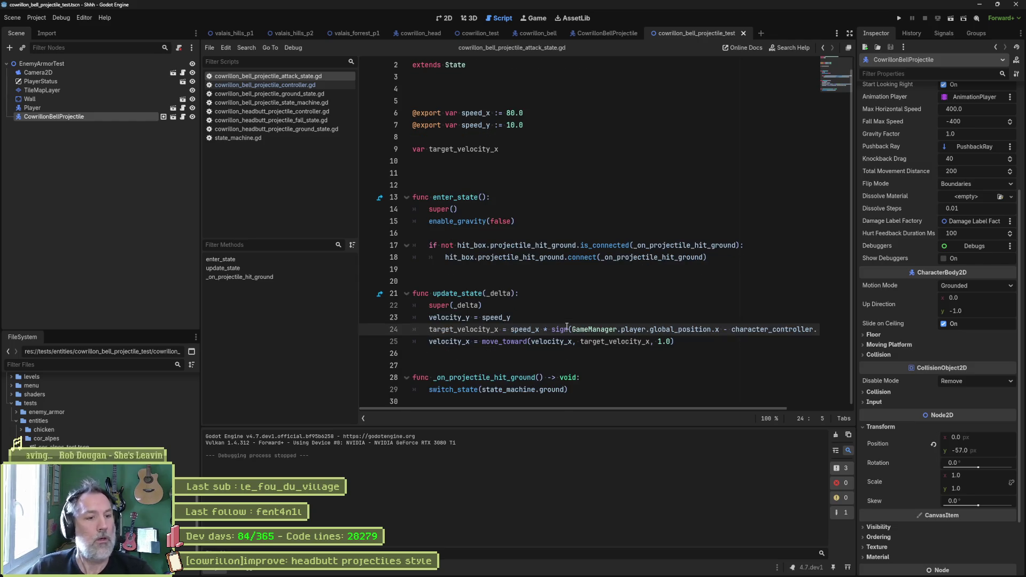
Open the CowrillonBellProjectile scene and select its Ground state, whose animation name is ground
key(ctrl+End)
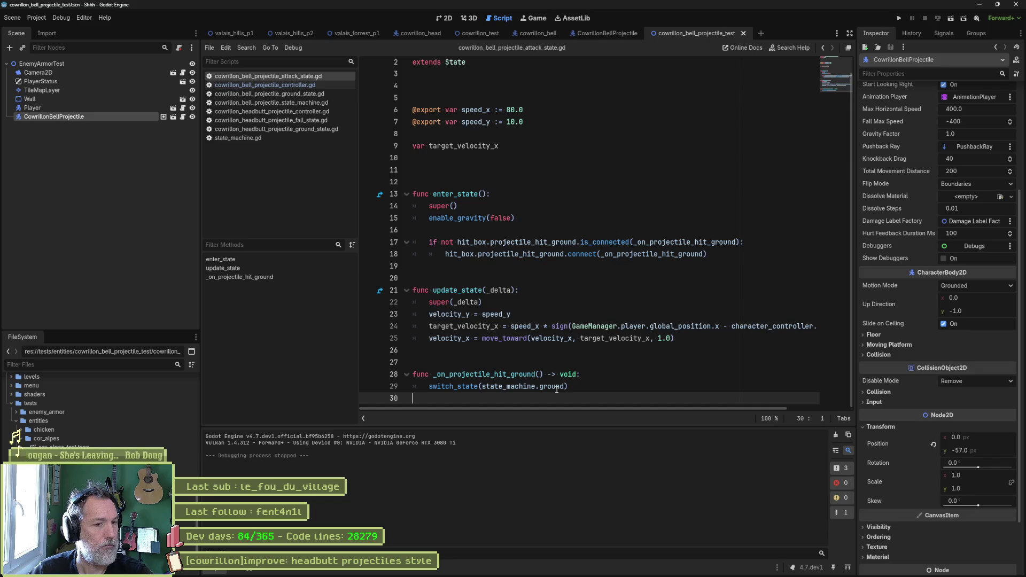
click(599, 34)
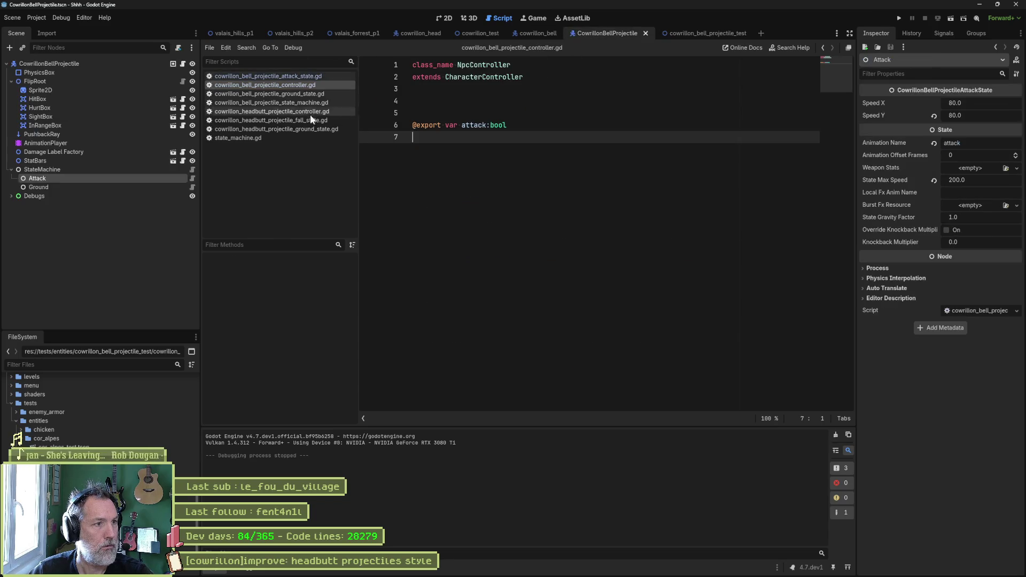
click(174, 185)
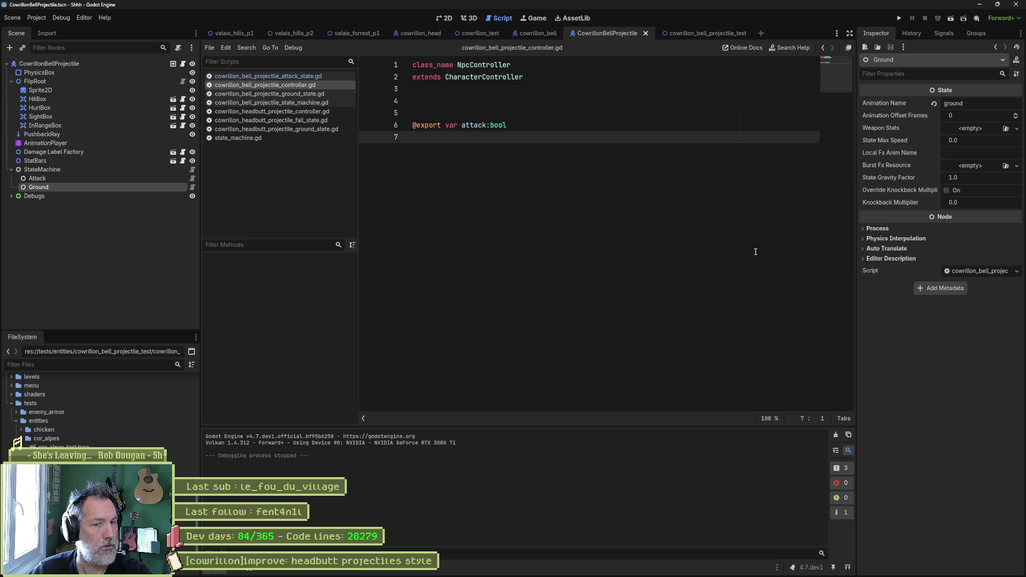
In Aseprite, add a new frame to the ball sprite and shift the blue ball downward
mouse_move(654, 575)
click(584, 567)
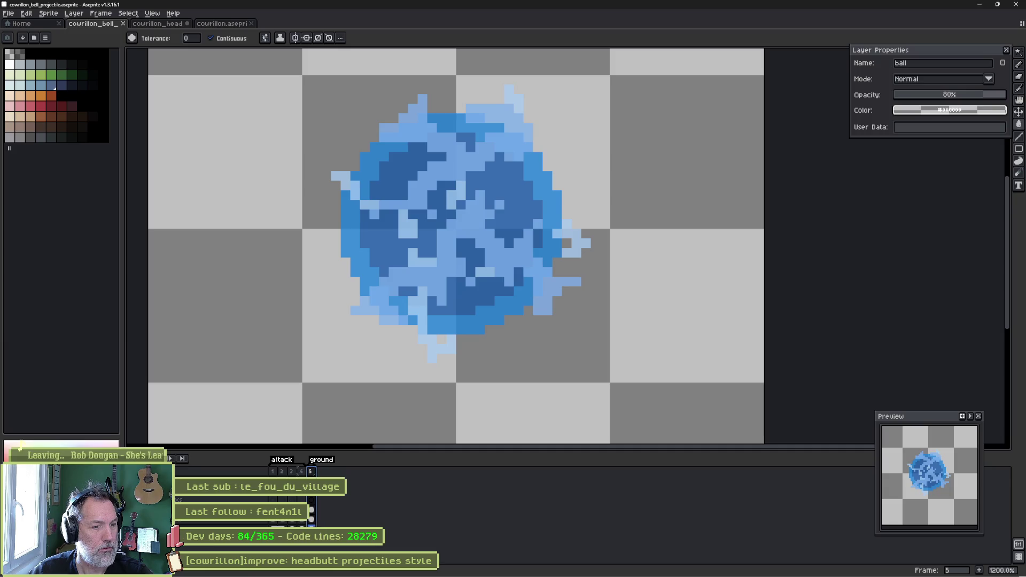
key(alt+n)
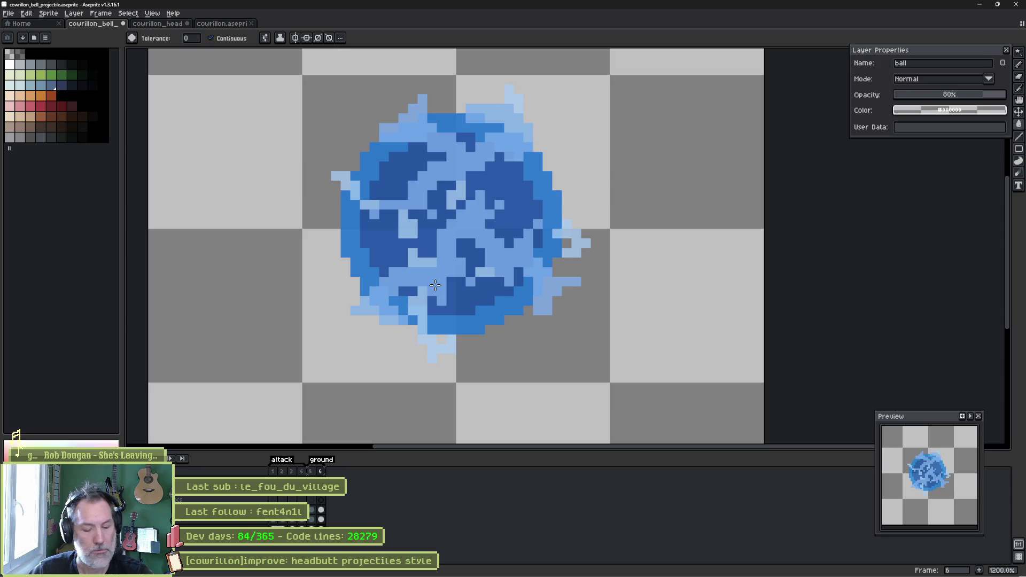
scroll(379, 286, down, 3)
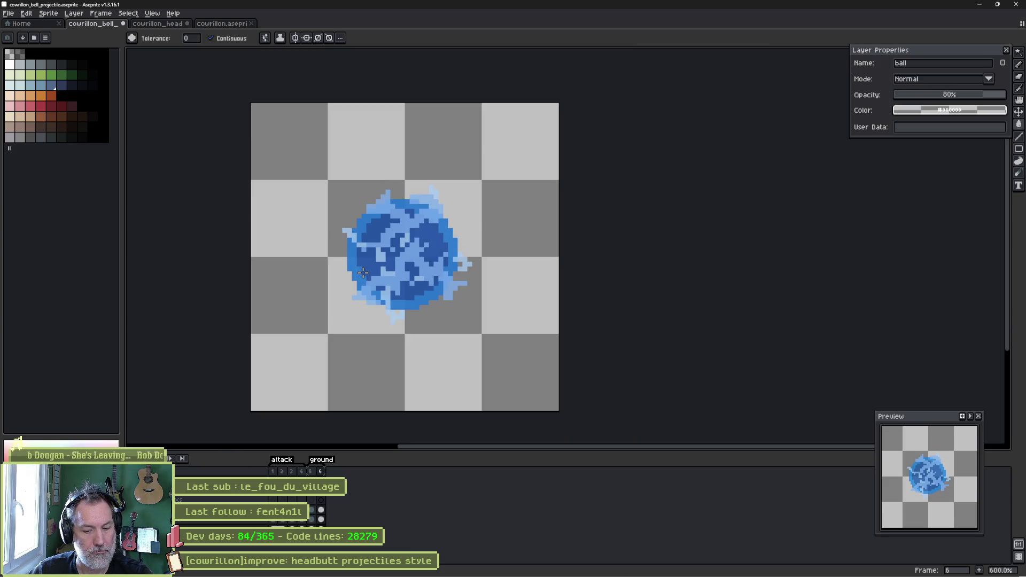
key(b)
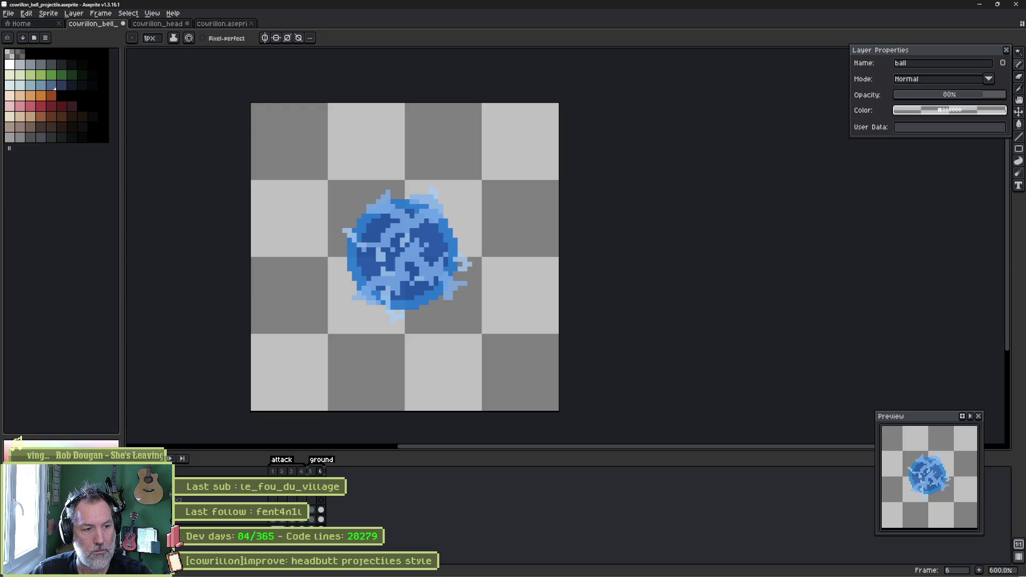
key(v)
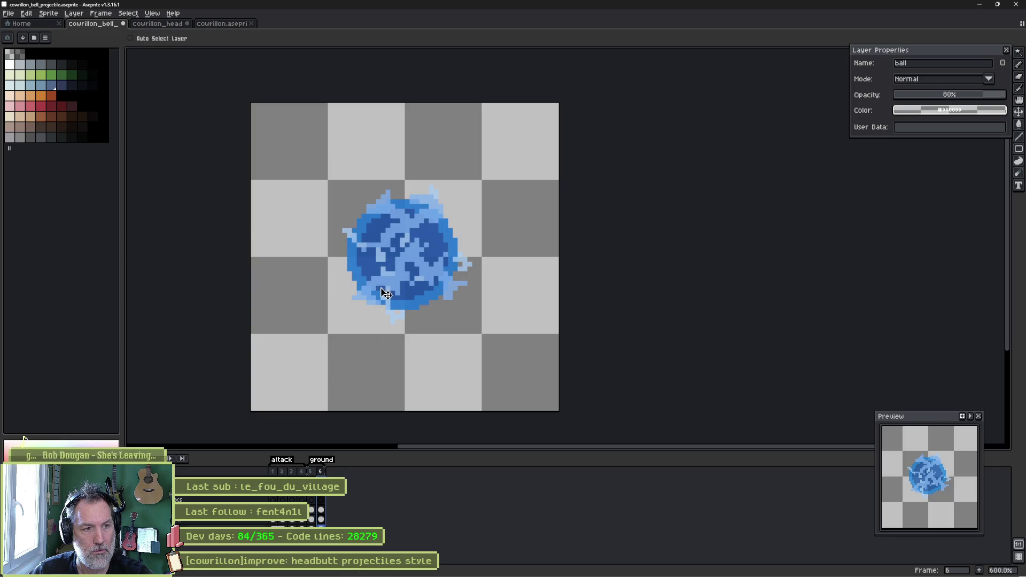
mouse_move(390, 291)
mouse_down()
mouse_move(384, 402)
mouse_move(389, 333)
mouse_up()
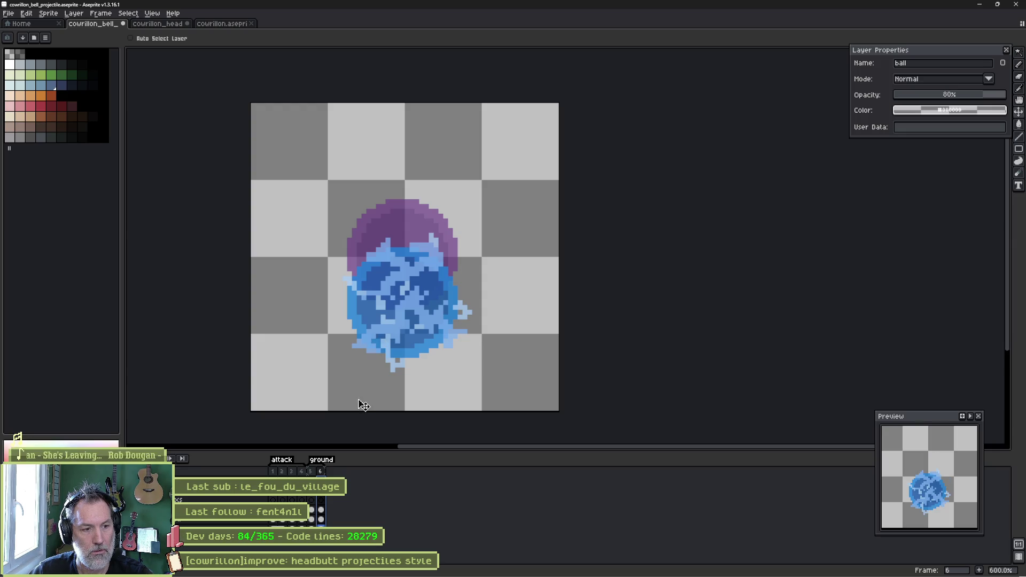
Add frame 7 and drop the ball to the bottom edge of the canvas
key(i)
key(alt+n)
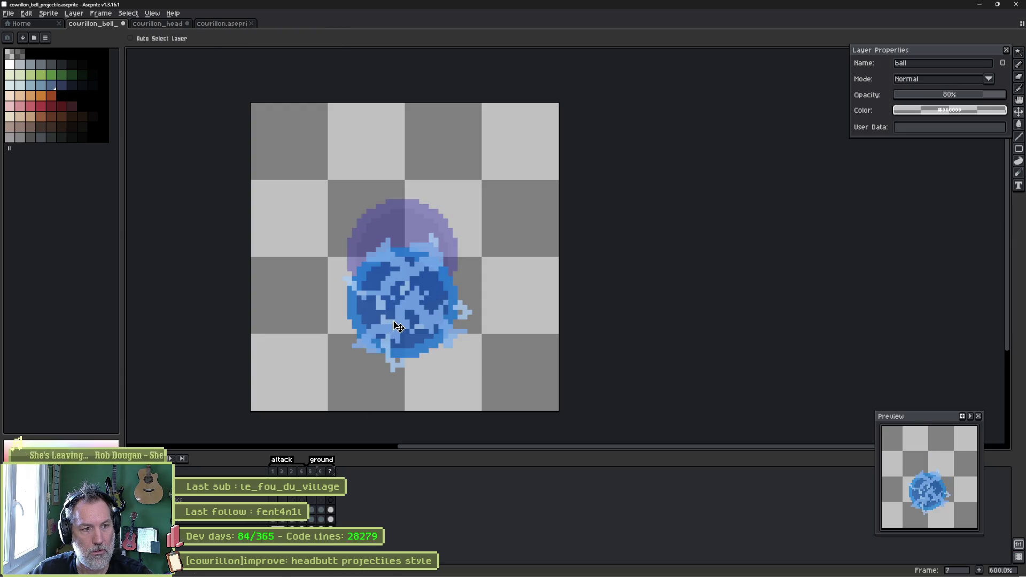
drag(398, 327, 393, 360)
key(ctrl+z)
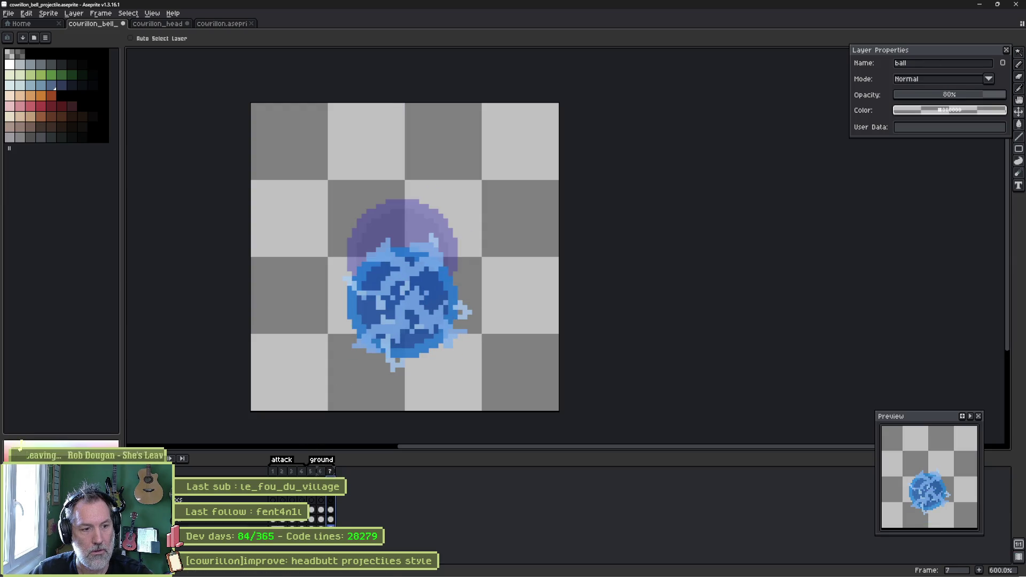
mouse_move(407, 338)
mouse_down()
mouse_move(407, 425)
mouse_move(401, 414)
mouse_up()
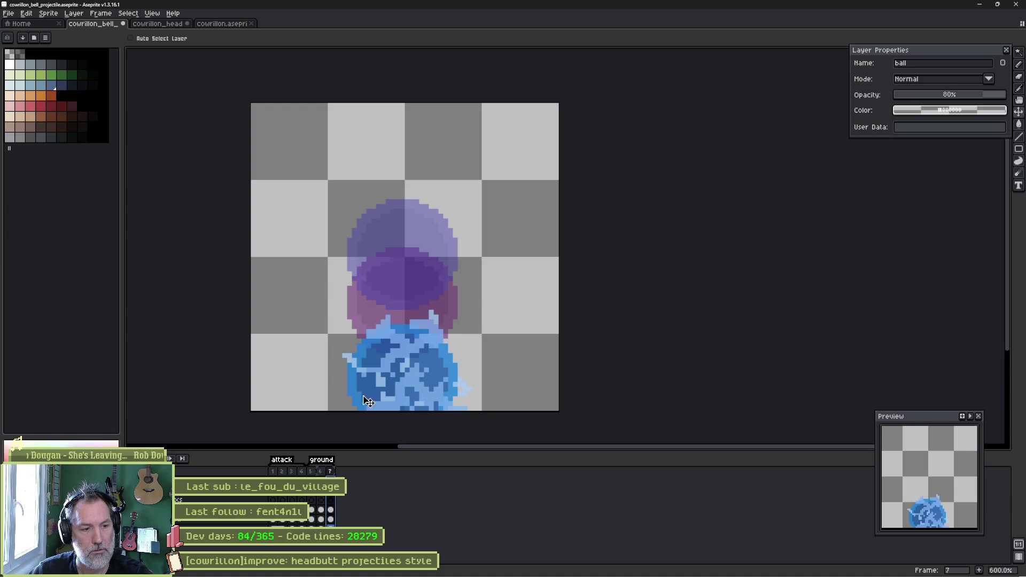
Clear the dropped ball from frame 7 by selecting and deleting the bottom area on each layer
key(m)
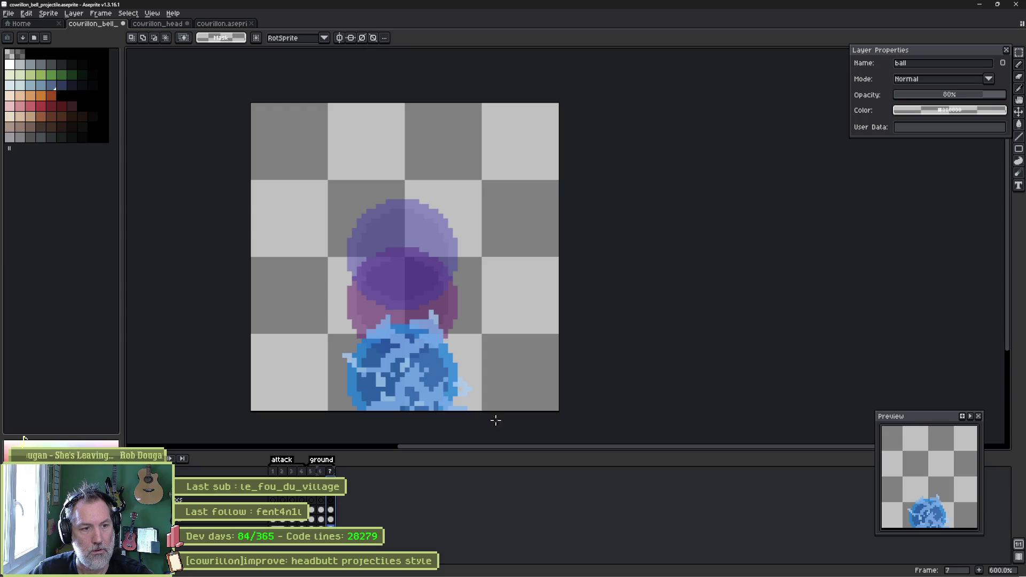
mouse_move(518, 420)
mouse_down()
mouse_move(270, 355)
mouse_move(255, 335)
mouse_up()
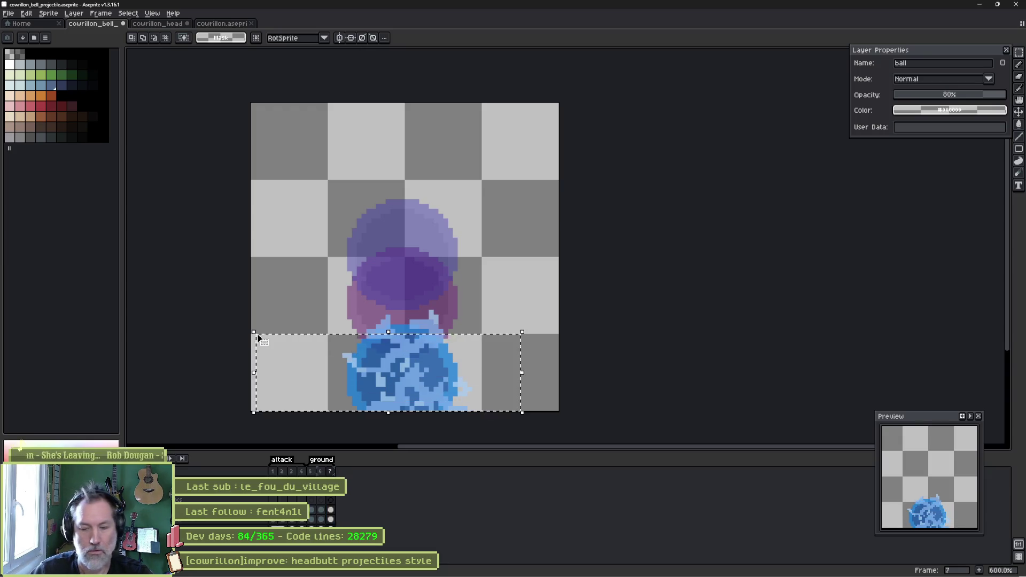
key(Delete)
key(Down)
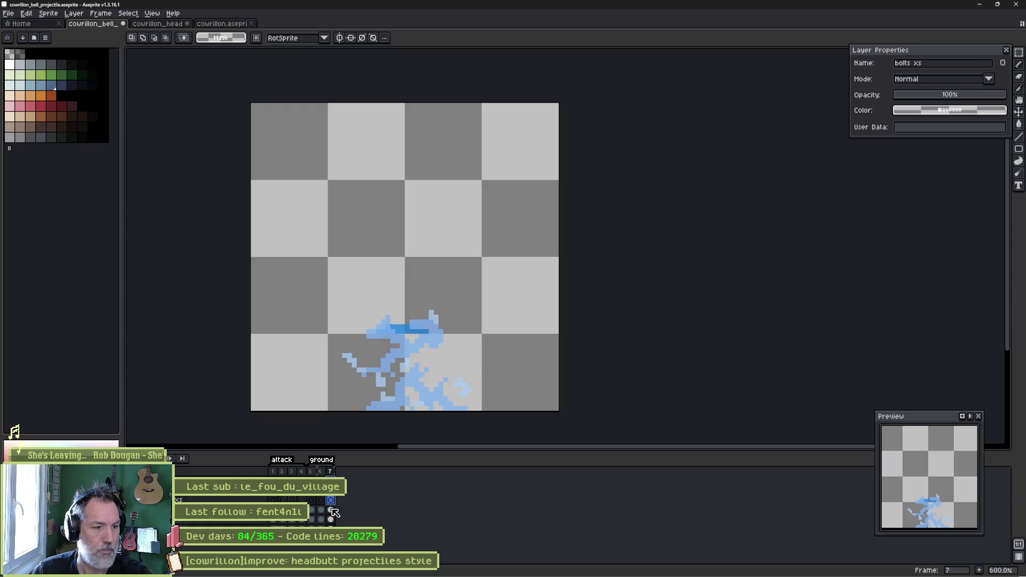
key(Up)
mouse_move(524, 434)
mouse_down()
mouse_move(328, 374)
mouse_move(280, 342)
mouse_up()
click(280, 343)
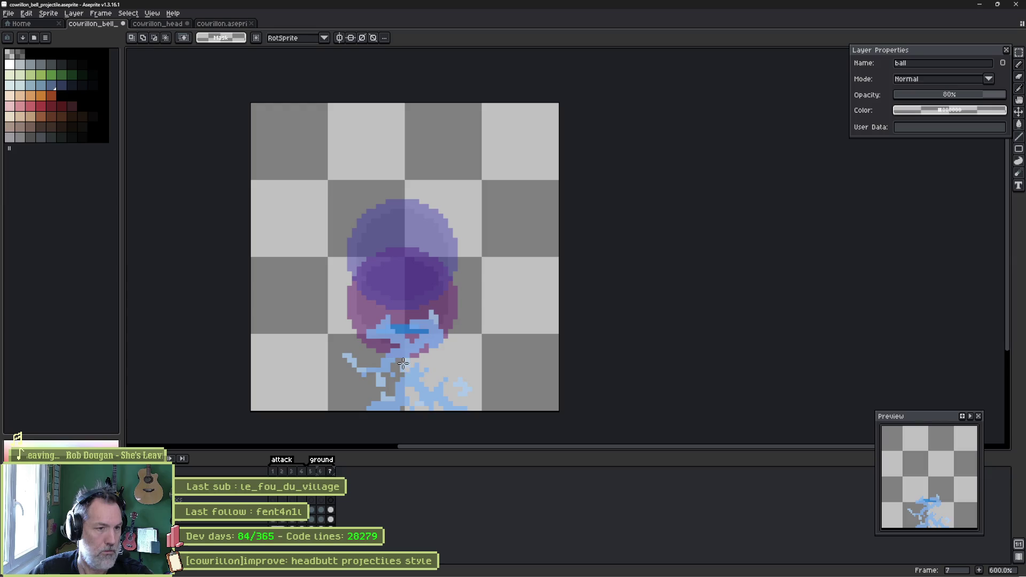
click(338, 496)
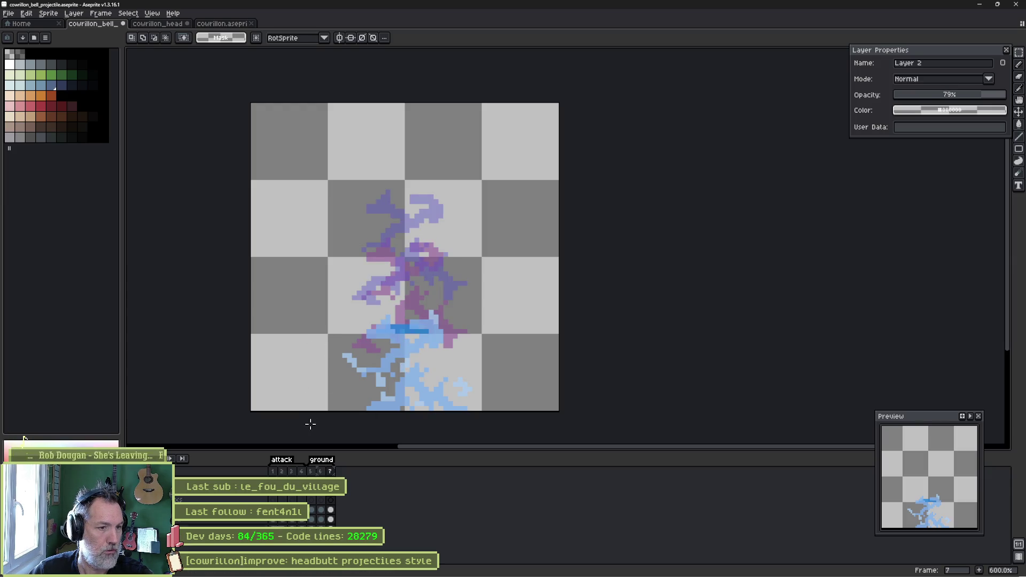
drag(311, 424, 527, 331)
key(Delete)
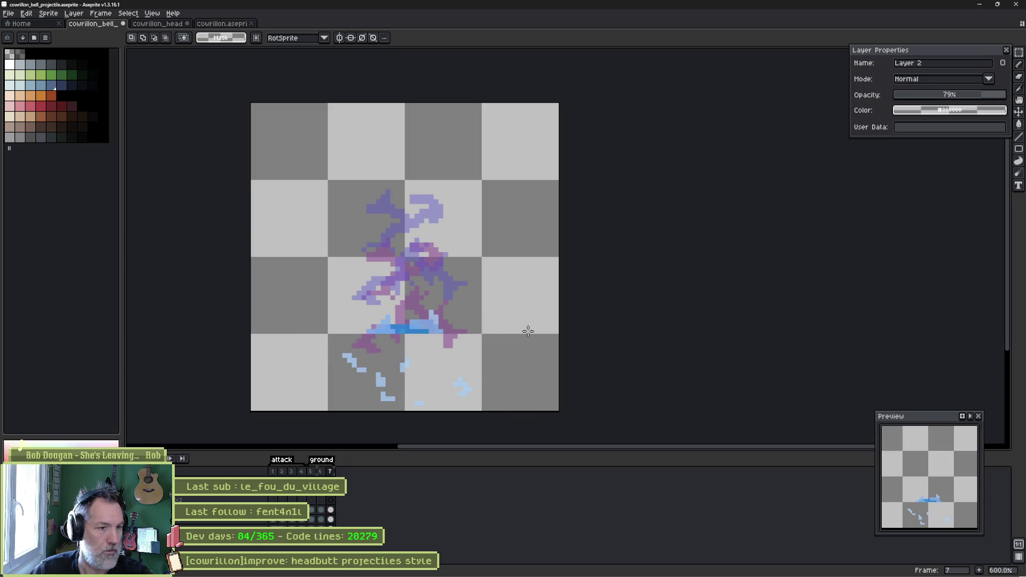
Erase stray pixels along the lower edge of the frame 6 ball with a 5px eraser
key(b)
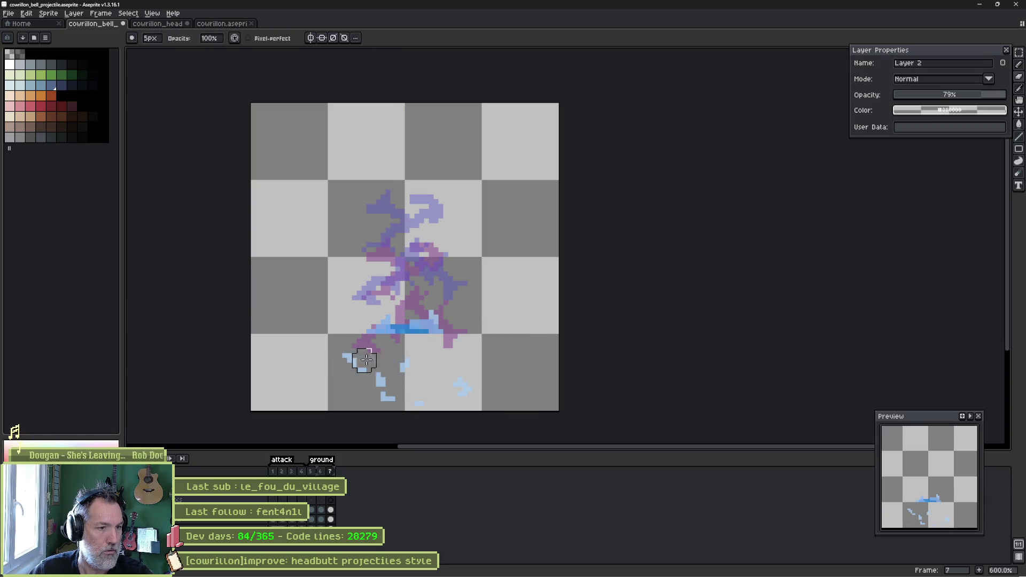
key(alt)
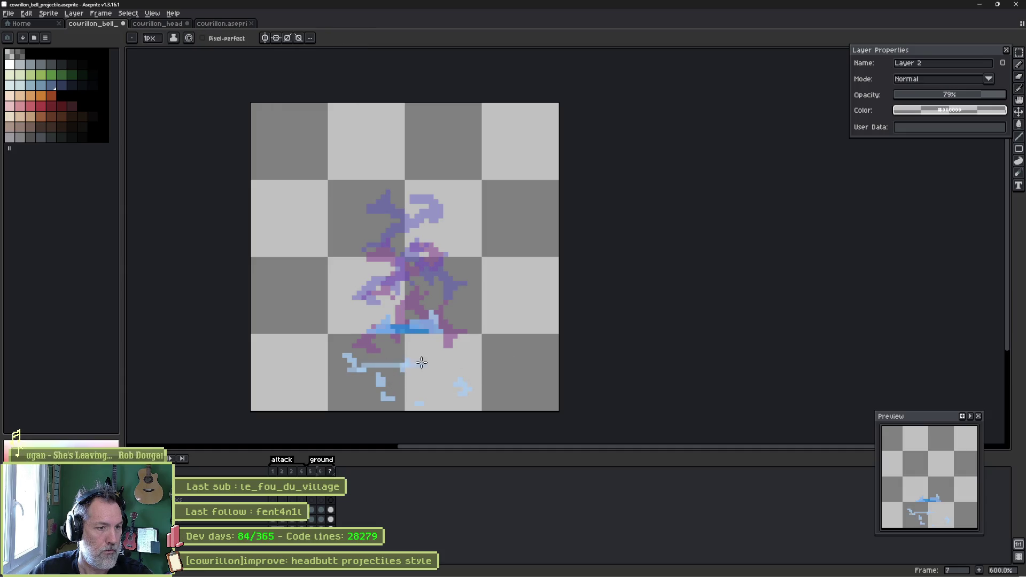
key(e)
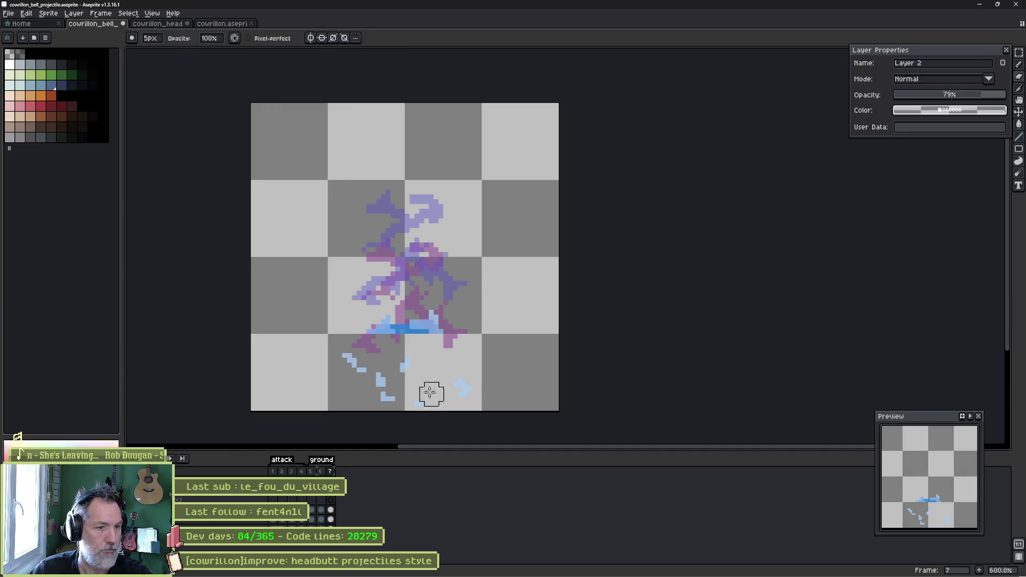
key(alt)
key(alt+Up)
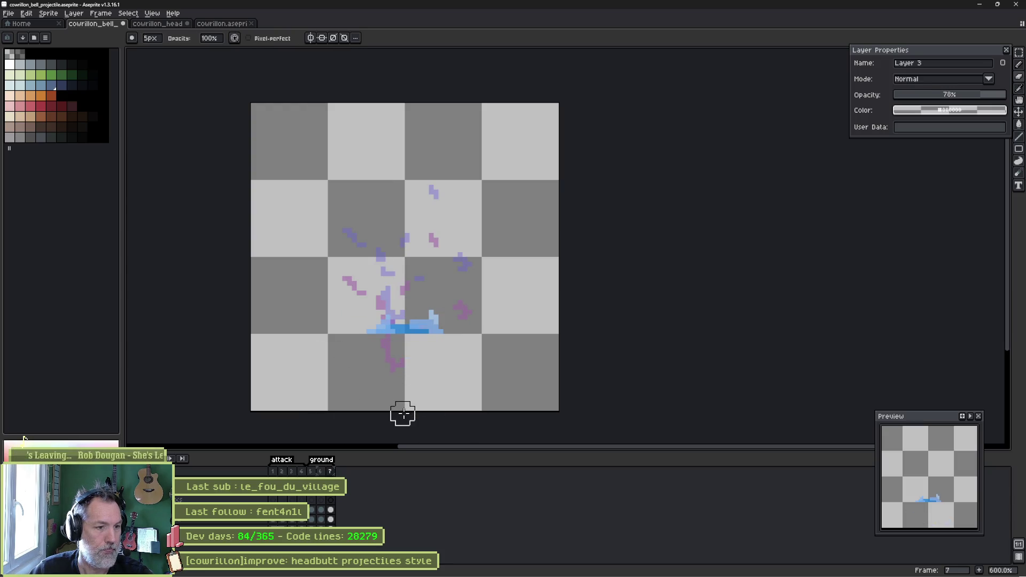
key(Left)
mouse_move(353, 356)
mouse_down()
mouse_move(355, 345)
mouse_move(405, 350)
mouse_move(426, 360)
mouse_move(422, 371)
mouse_up()
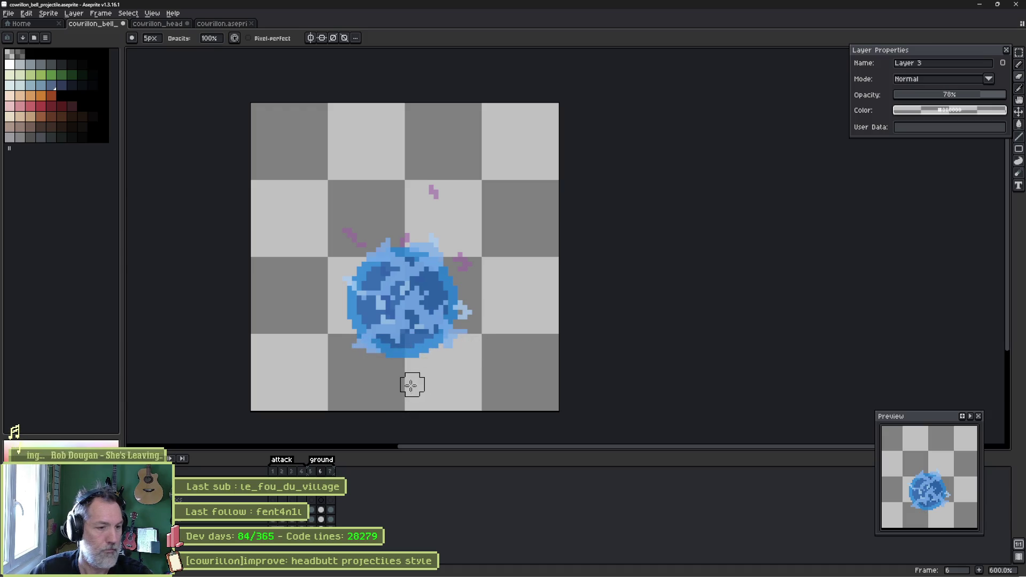
key(alt+Down)
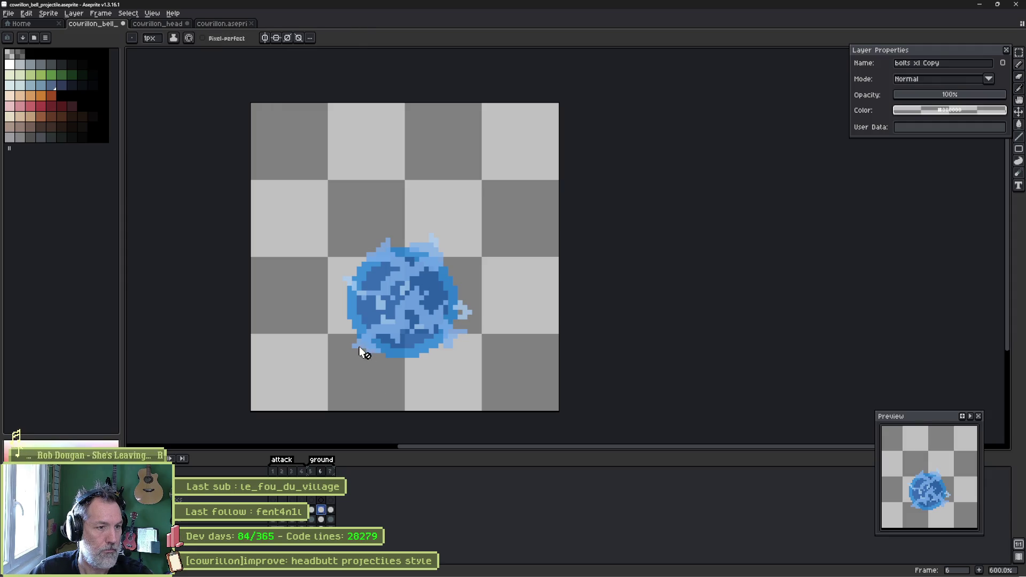
click(323, 500)
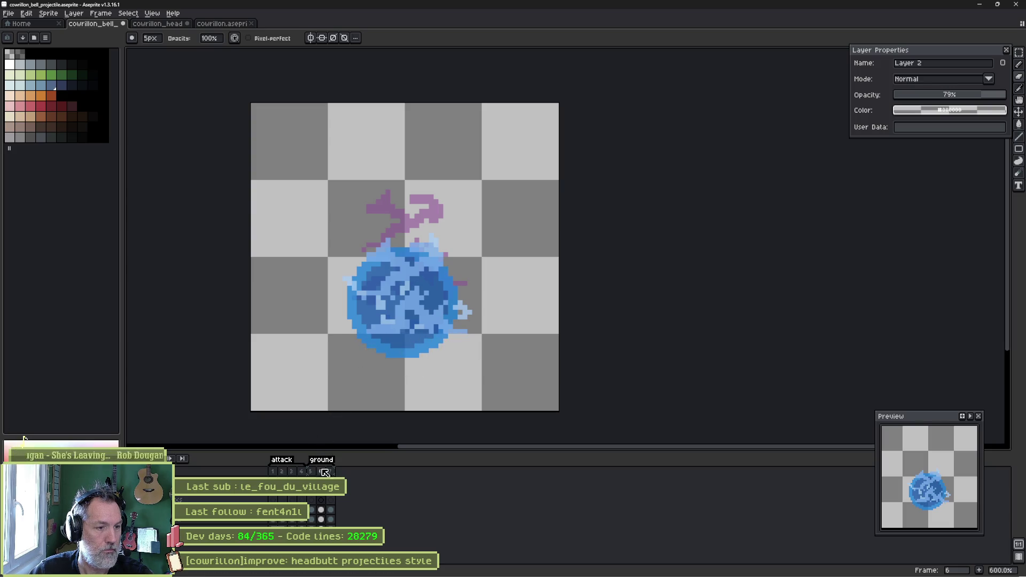
key(alt+Up)
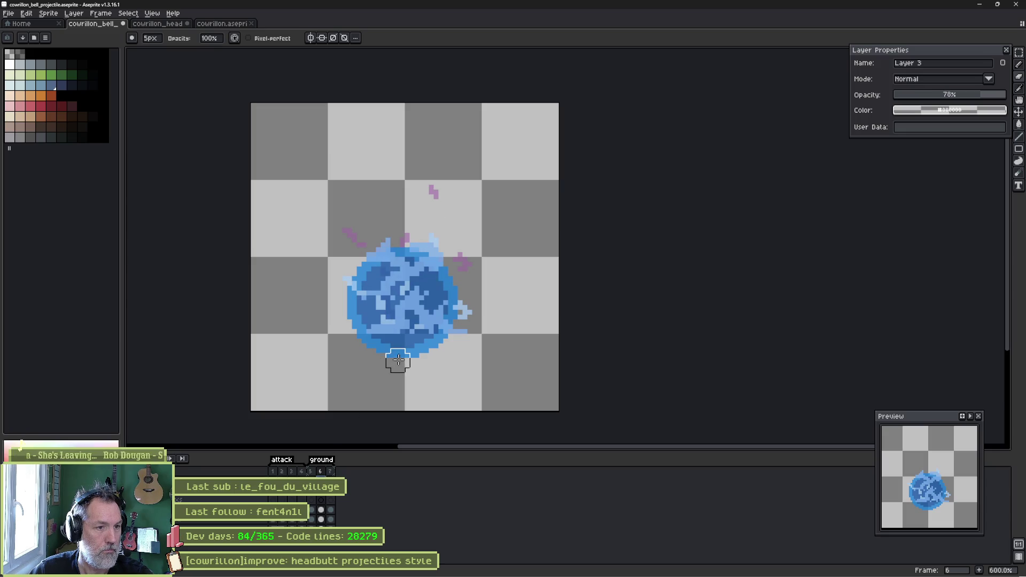
key(alt+Up)
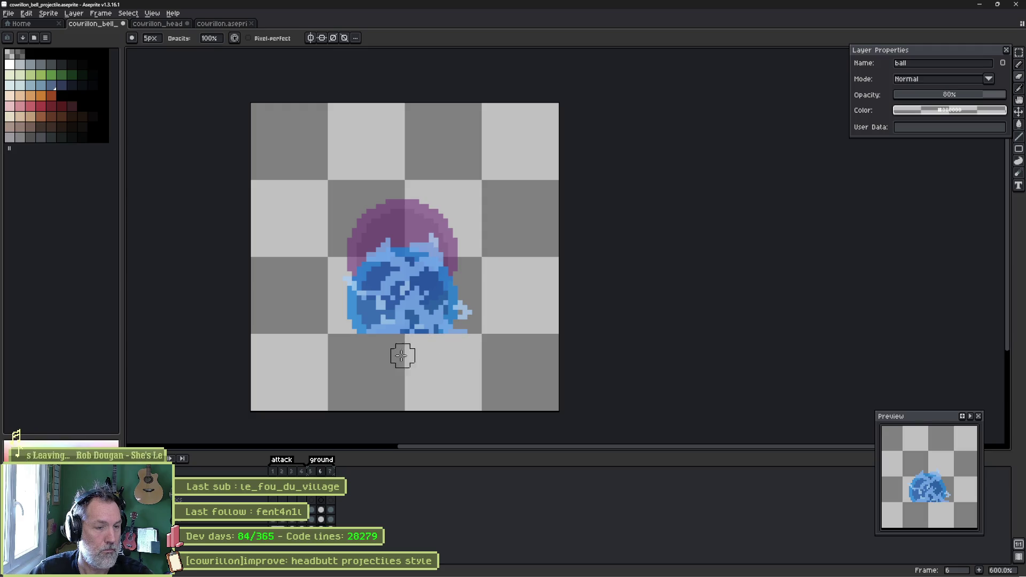
Paint a widened blue base under the frame 6 ball and set the ball layer to 100% opacity
key(i)
key(b)
scroll(362, 321, up, 4)
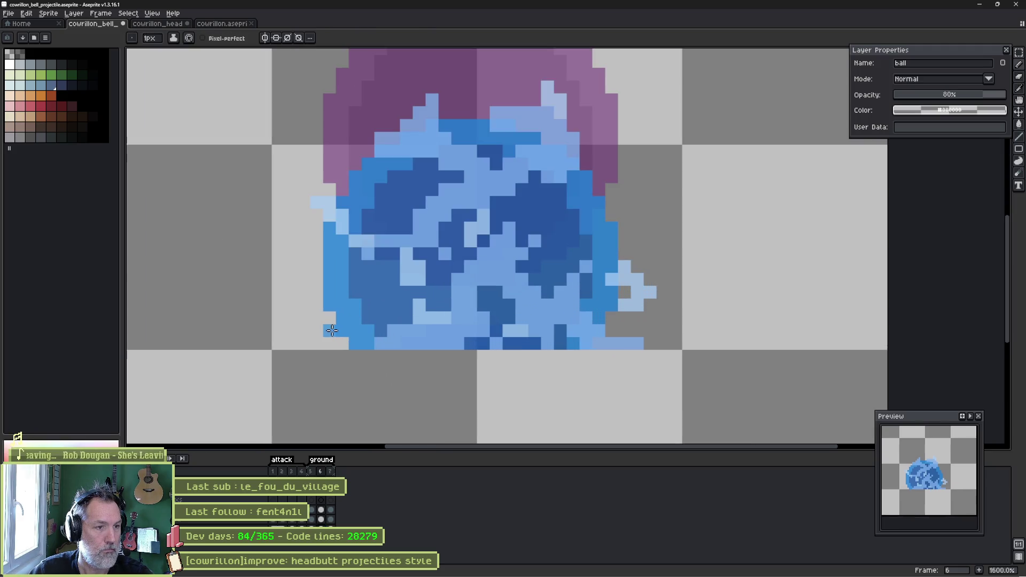
mouse_move(299, 339)
mouse_down()
mouse_move(321, 341)
mouse_move(329, 328)
mouse_move(294, 334)
mouse_move(300, 310)
mouse_move(354, 343)
mouse_up()
alt+click(347, 312)
click(316, 320)
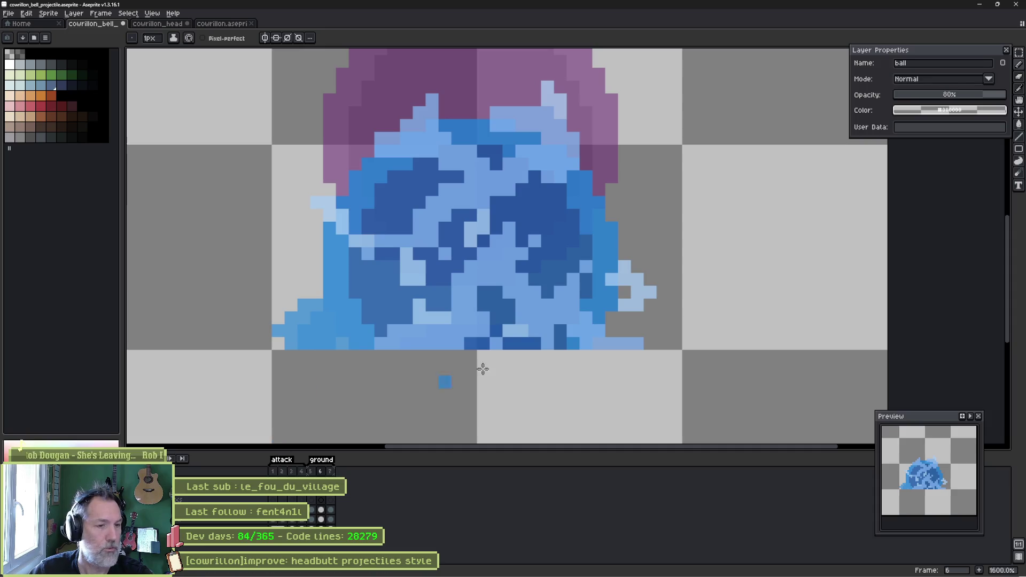
drag(949, 94, 1006, 94)
mouse_move(316, 309)
mouse_down()
mouse_move(256, 342)
mouse_move(316, 292)
mouse_up()
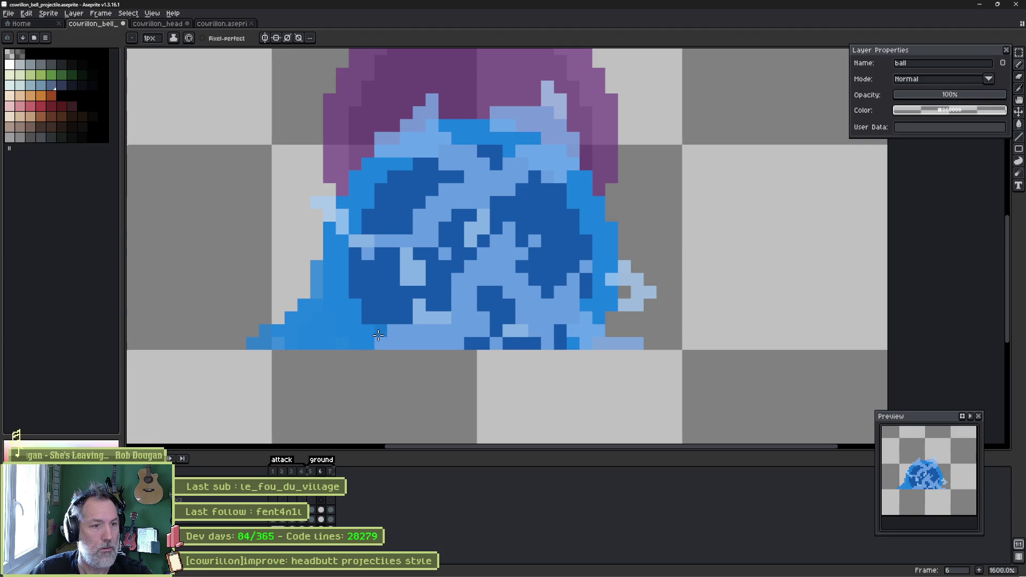
mouse_move(631, 318)
mouse_down()
mouse_move(690, 337)
mouse_move(628, 337)
mouse_up()
click(612, 330)
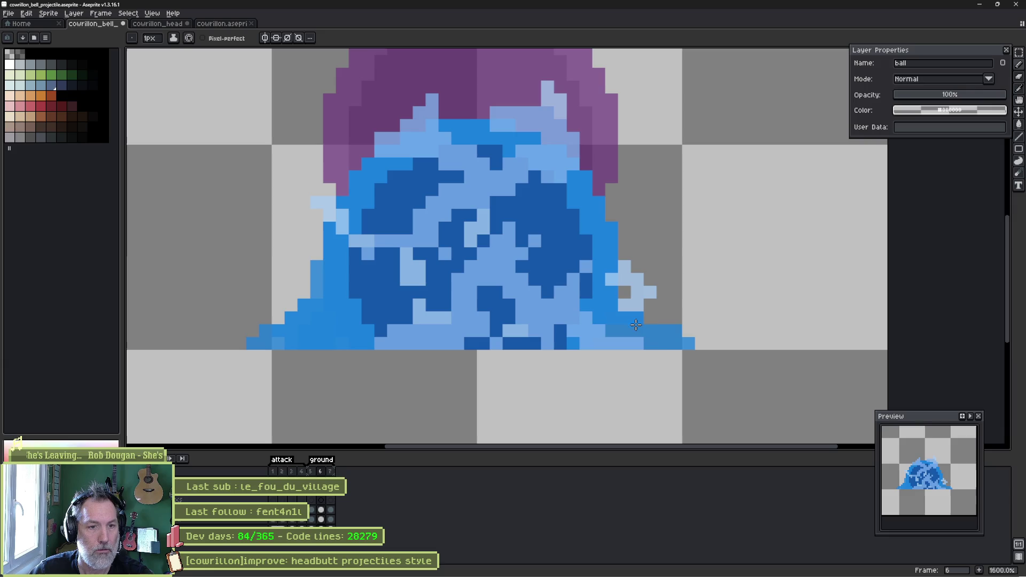
click(669, 356)
Add dark blue shading along the lower right and lower left edges of the flared base
key(i)
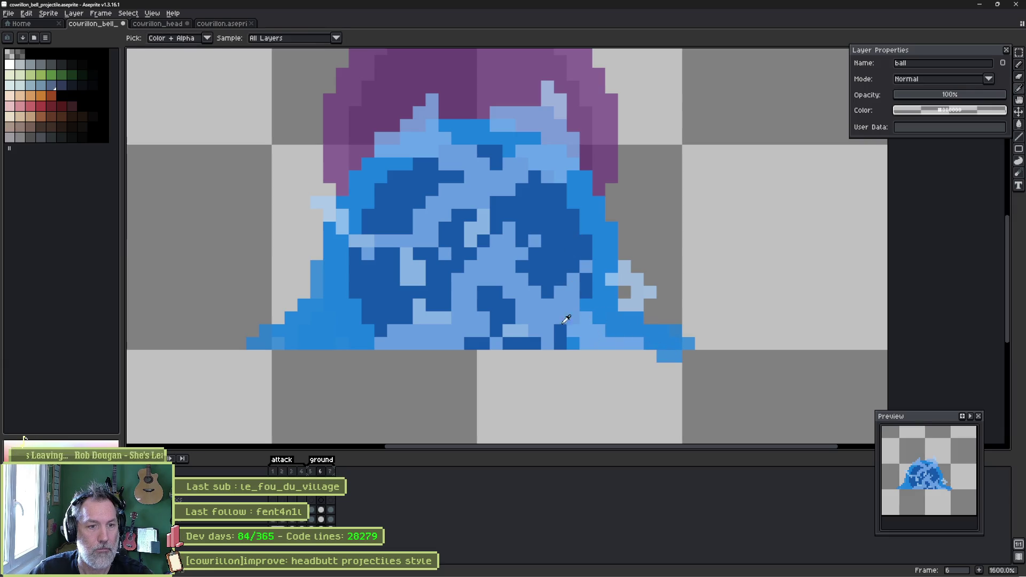
alt+click(553, 249)
mouse_move(586, 302)
mouse_down()
mouse_move(586, 335)
mouse_move(559, 357)
mouse_move(337, 355)
mouse_move(314, 331)
mouse_move(353, 369)
mouse_move(465, 354)
mouse_move(620, 368)
mouse_move(648, 352)
mouse_up()
alt+click(314, 332)
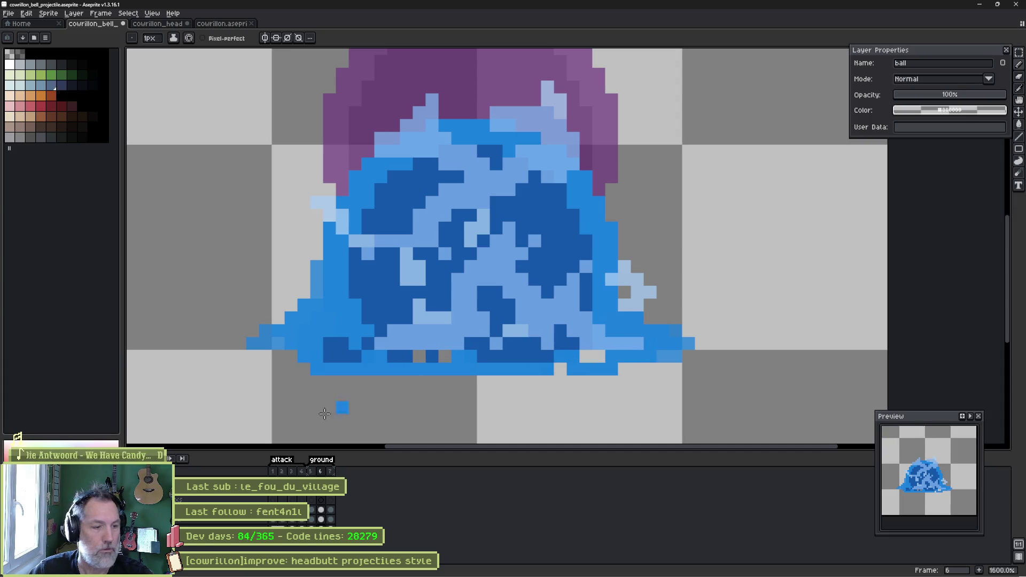
key(Right)
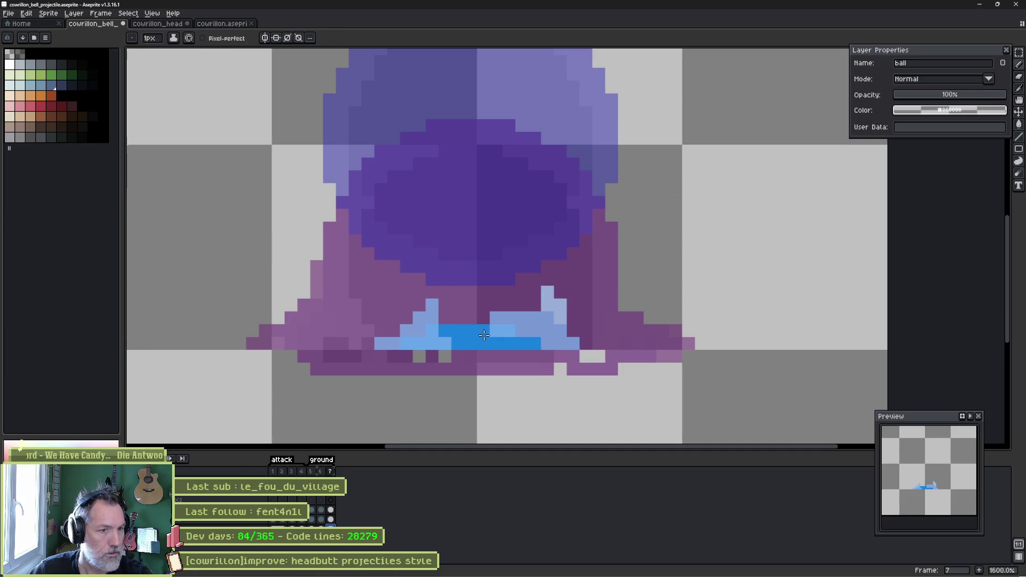
With pixel-perfect on, draw blue crack branches, a spike and spark pixels along frame 7's ground line
drag(380, 343, 222, 338)
scroll(247, 339, down, 1)
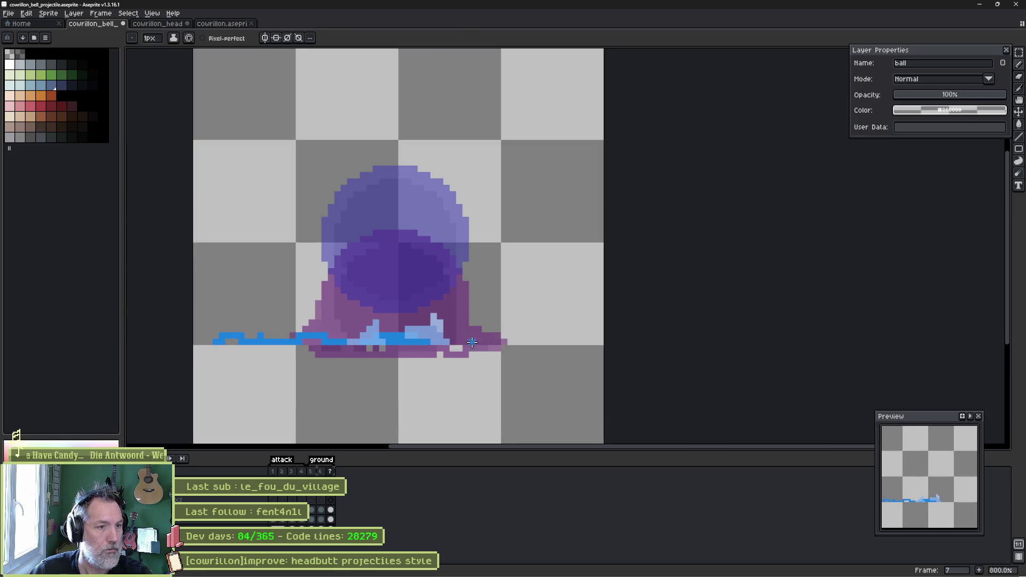
mouse_move(472, 343)
mouse_down()
mouse_move(576, 343)
mouse_move(528, 351)
mouse_move(559, 387)
mouse_up()
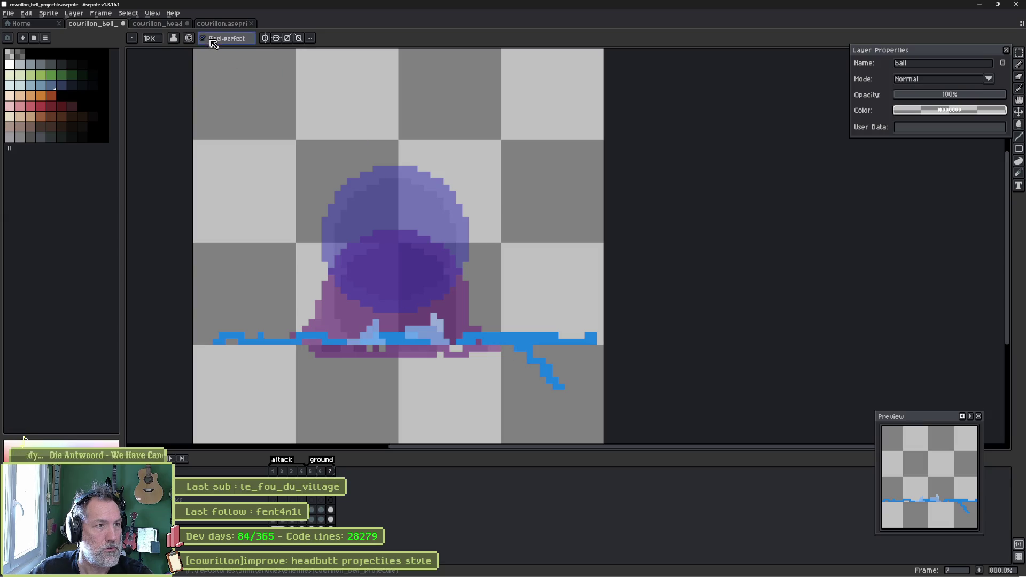
click(203, 38)
mouse_move(293, 346)
mouse_down()
mouse_move(241, 374)
mouse_move(292, 380)
mouse_up()
drag(363, 346, 364, 363)
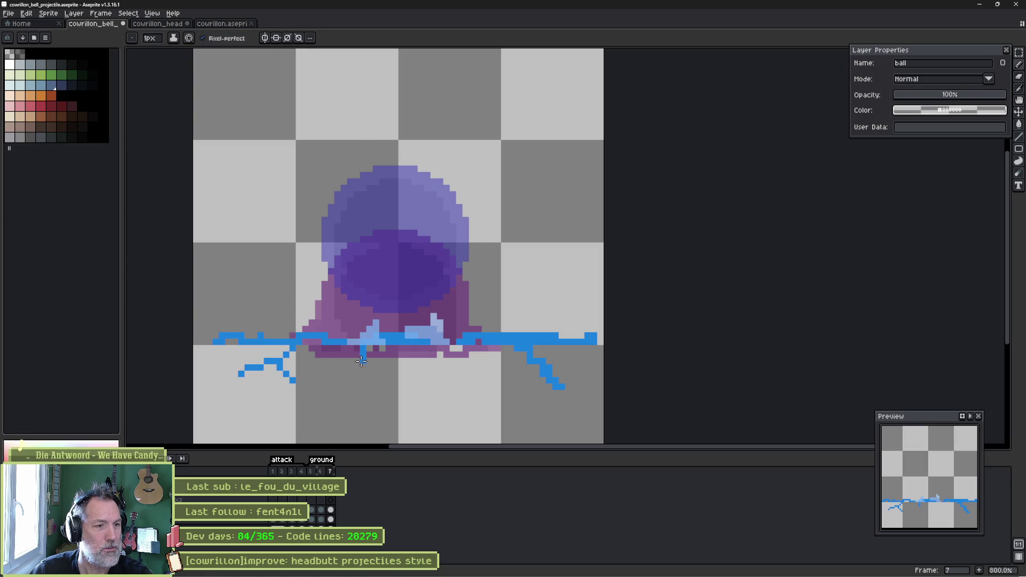
mouse_move(423, 346)
mouse_down()
mouse_move(477, 386)
mouse_move(421, 393)
mouse_up()
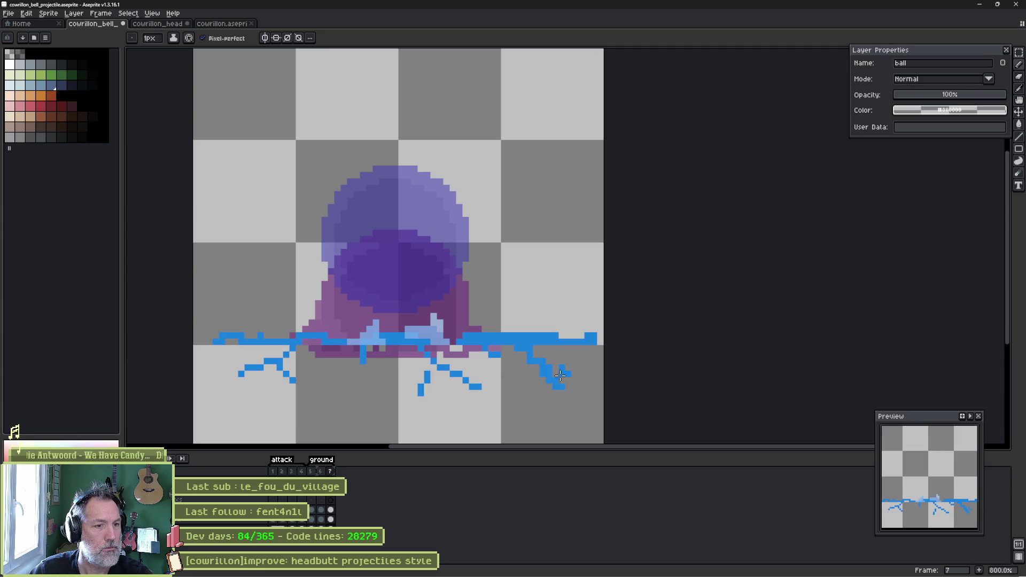
mouse_move(550, 327)
mouse_down()
mouse_move(517, 335)
mouse_move(529, 290)
mouse_up()
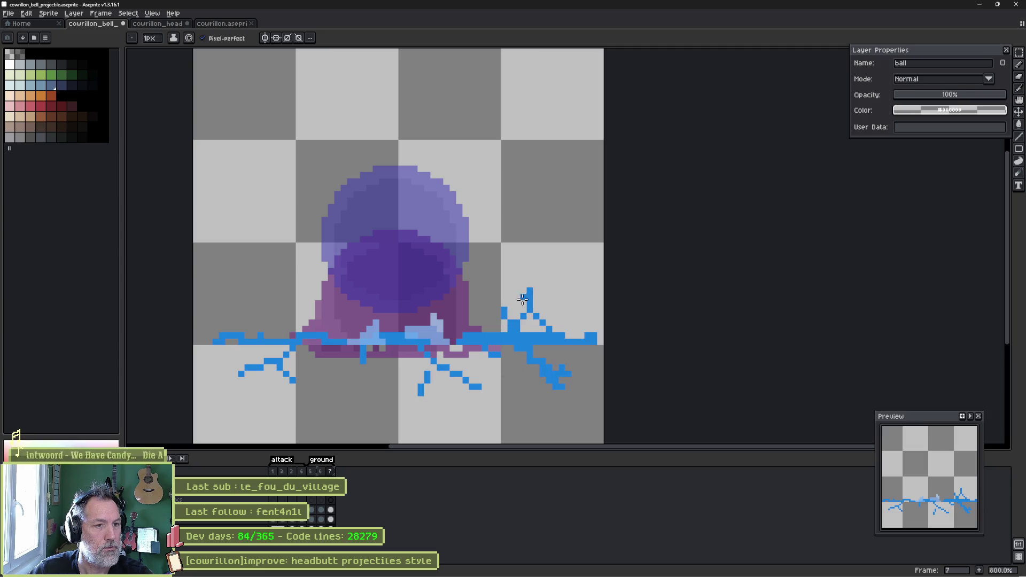
click(386, 316)
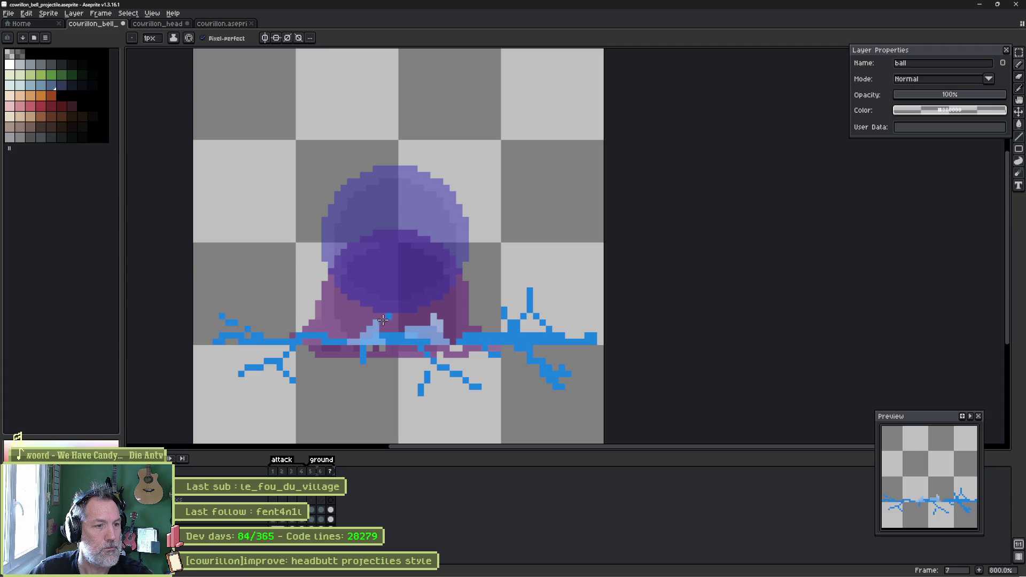
drag(240, 368, 213, 360)
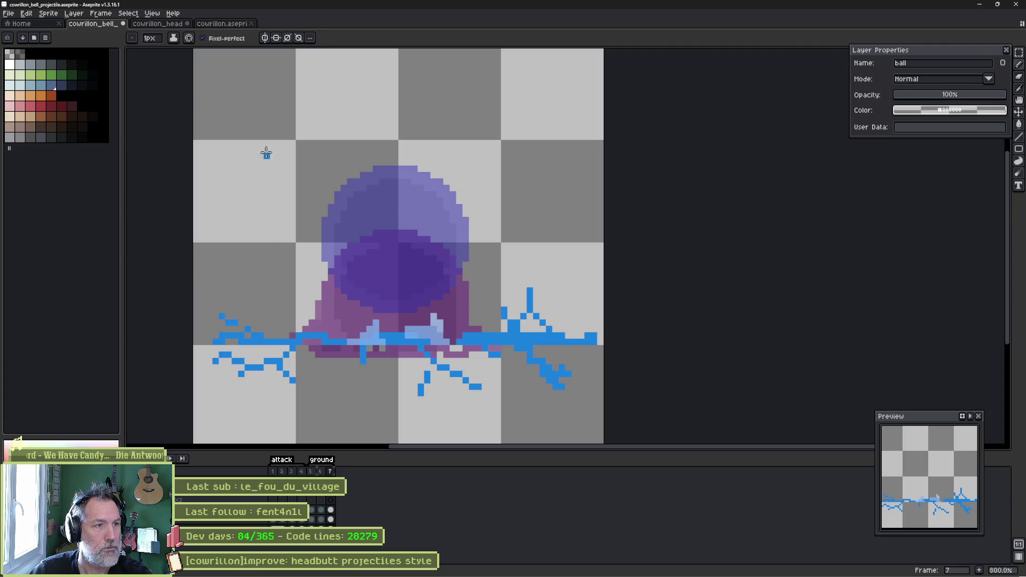
Add light-blue highlights along the cracks using an eyedropped colour, then view frame 5
key(i)
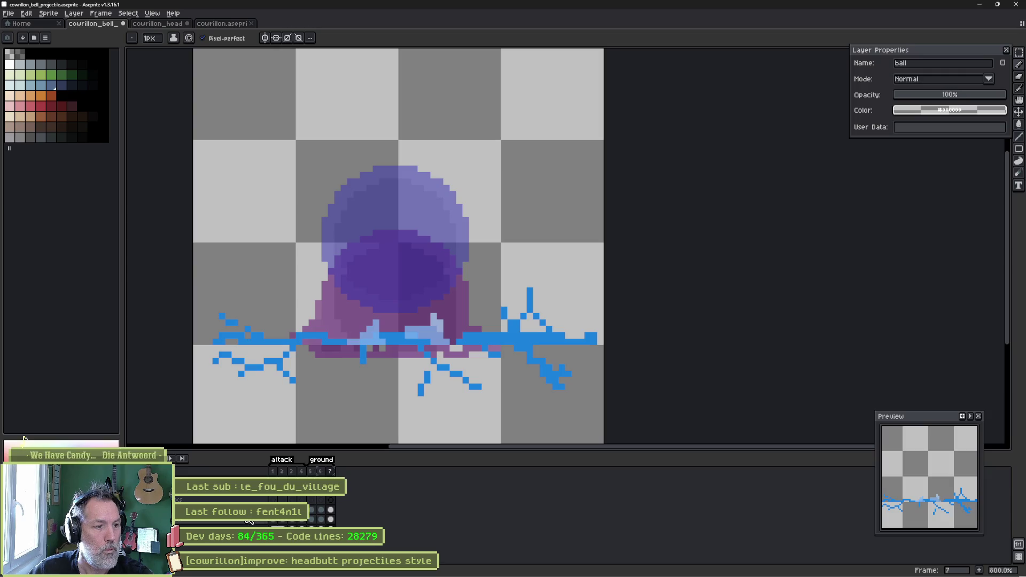
key(ctrl+z)
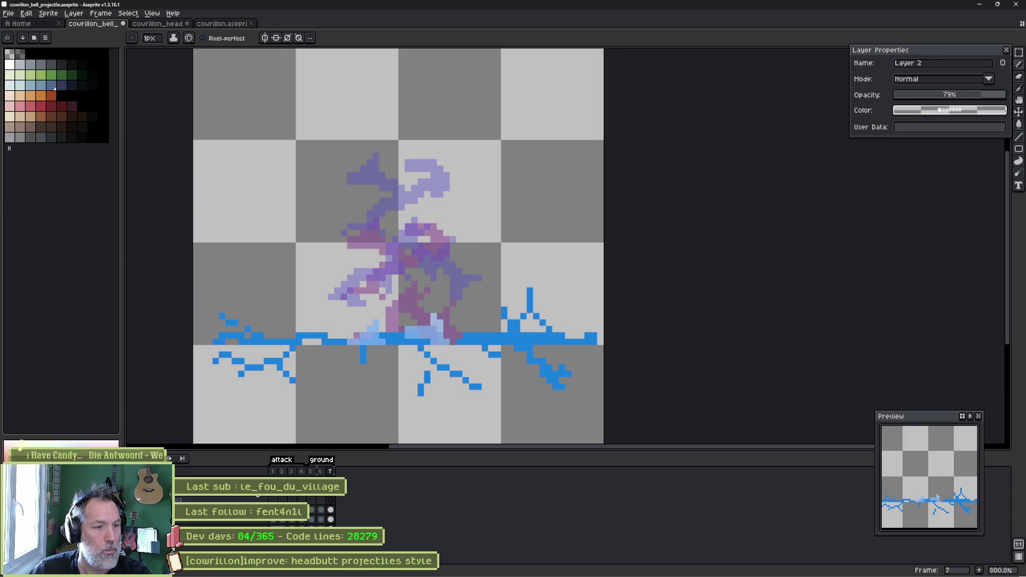
key(ctrl+z)
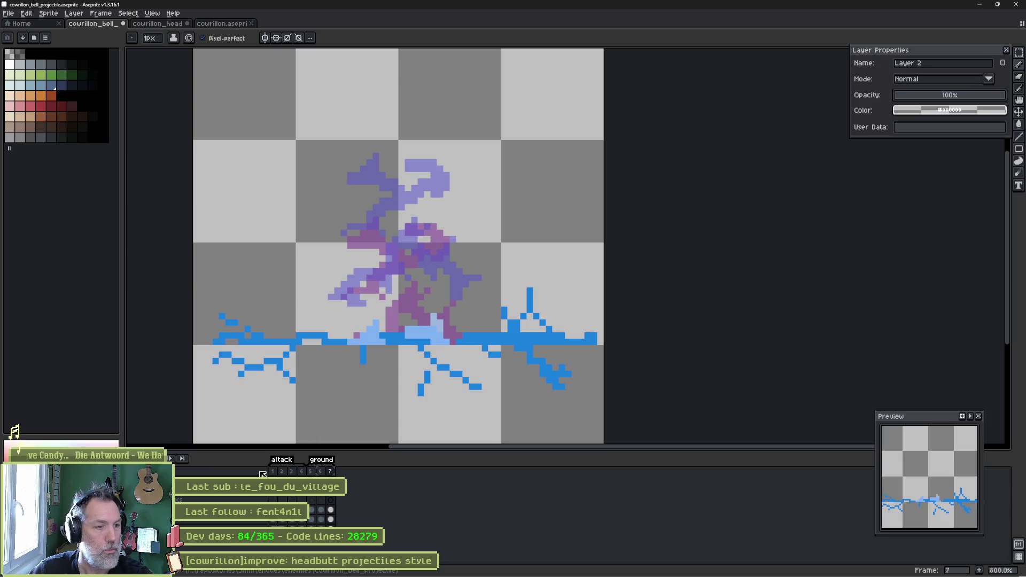
key(ctrl+z)
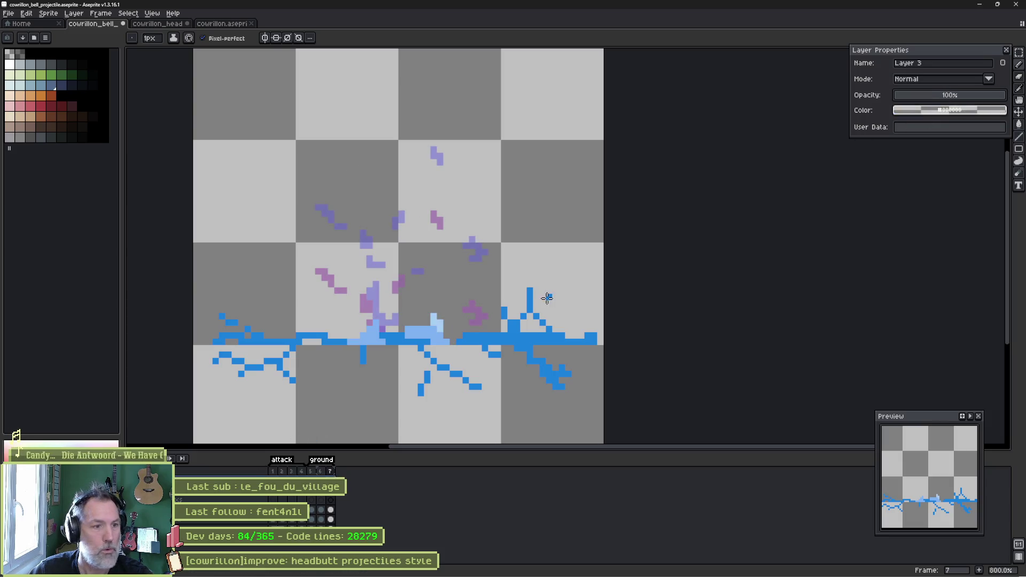
key(ctrl+z)
key(alt)
mouse_move(281, 335)
mouse_down()
mouse_move(256, 347)
mouse_move(312, 331)
mouse_move(523, 334)
mouse_move(425, 359)
mouse_move(441, 386)
mouse_move(477, 387)
mouse_up()
drag(470, 348, 505, 374)
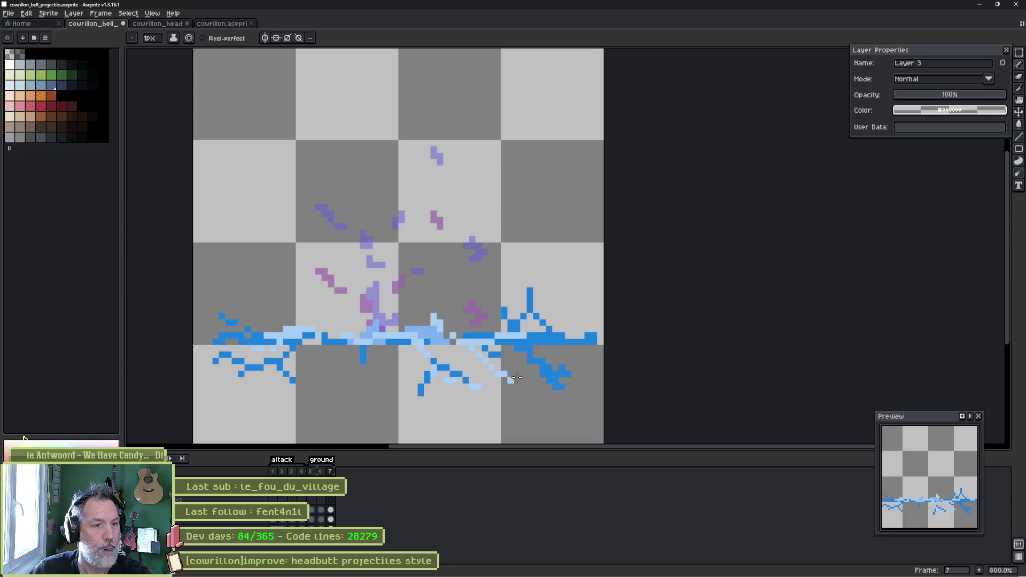
mouse_move(392, 352)
mouse_down()
mouse_move(394, 369)
mouse_move(344, 391)
mouse_up()
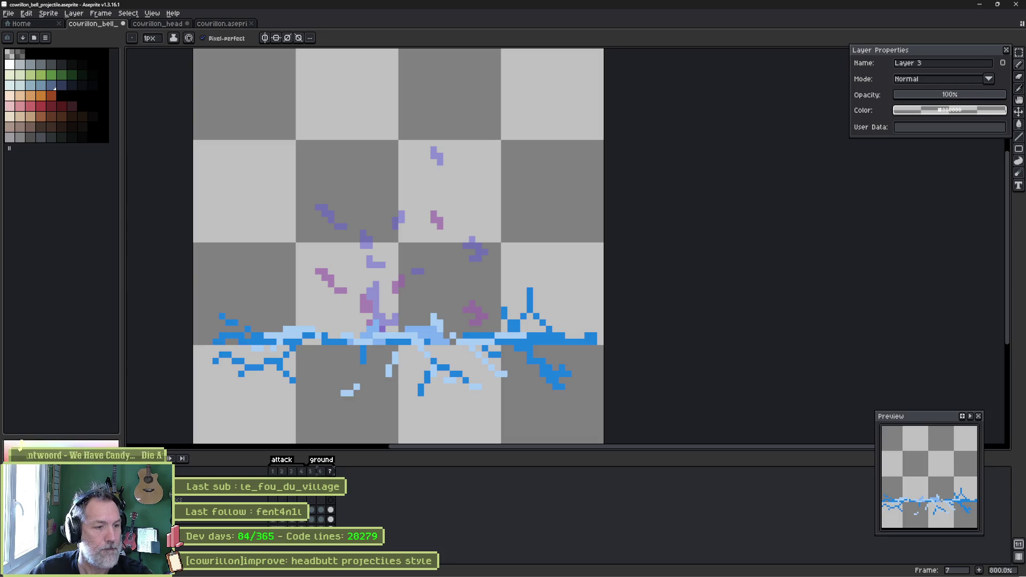
drag(310, 471, 342, 475)
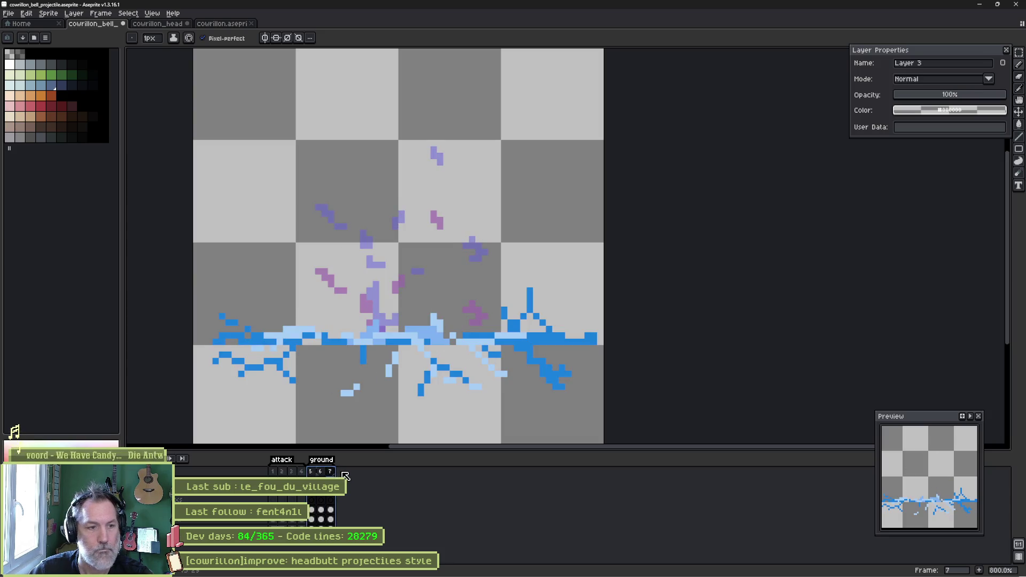
key(Left)
key(Left)
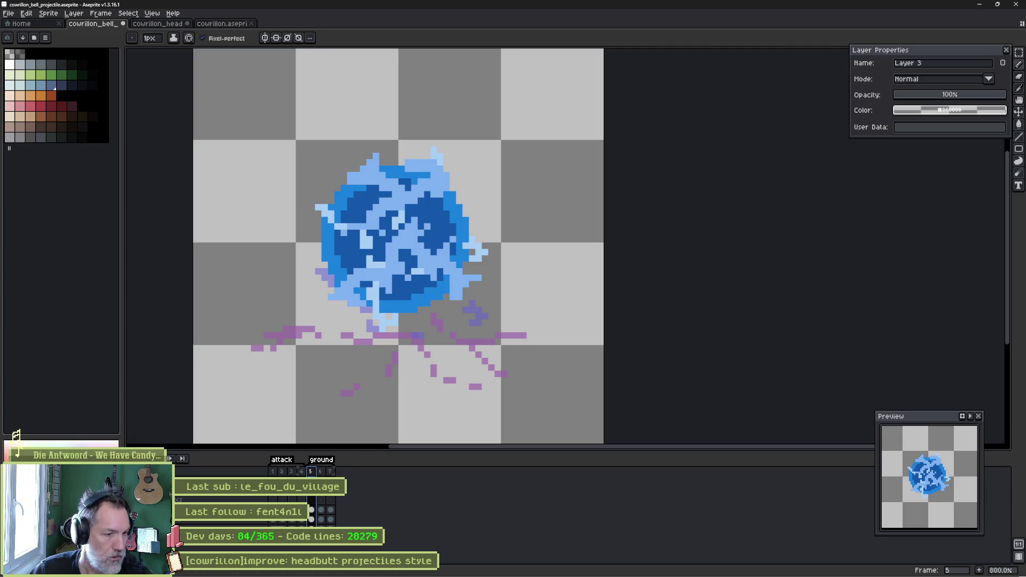
Move the frame 6 blob up about 46 px and the frame 7 splash up, then preview frames 5–6
key(period)
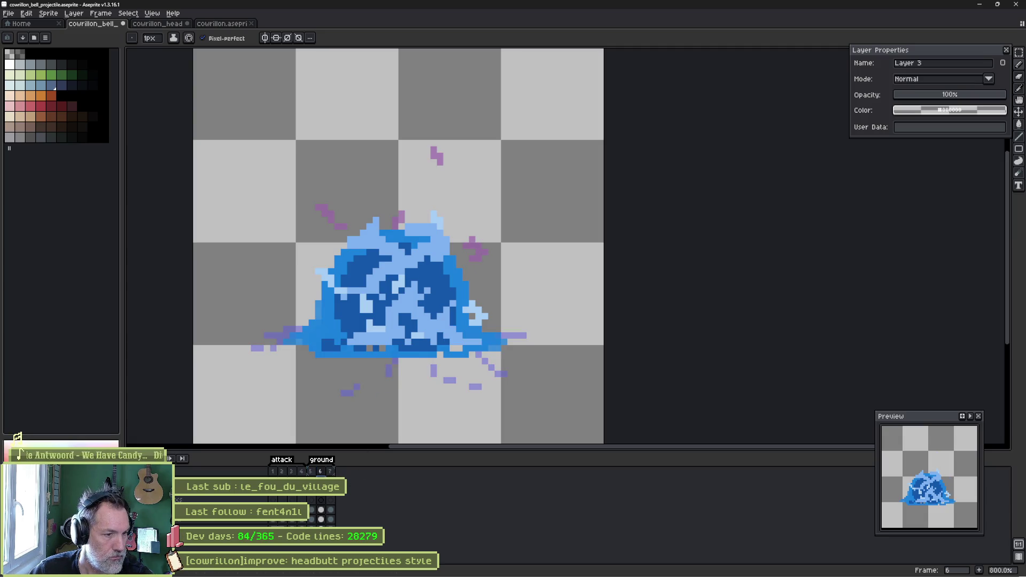
click(324, 471)
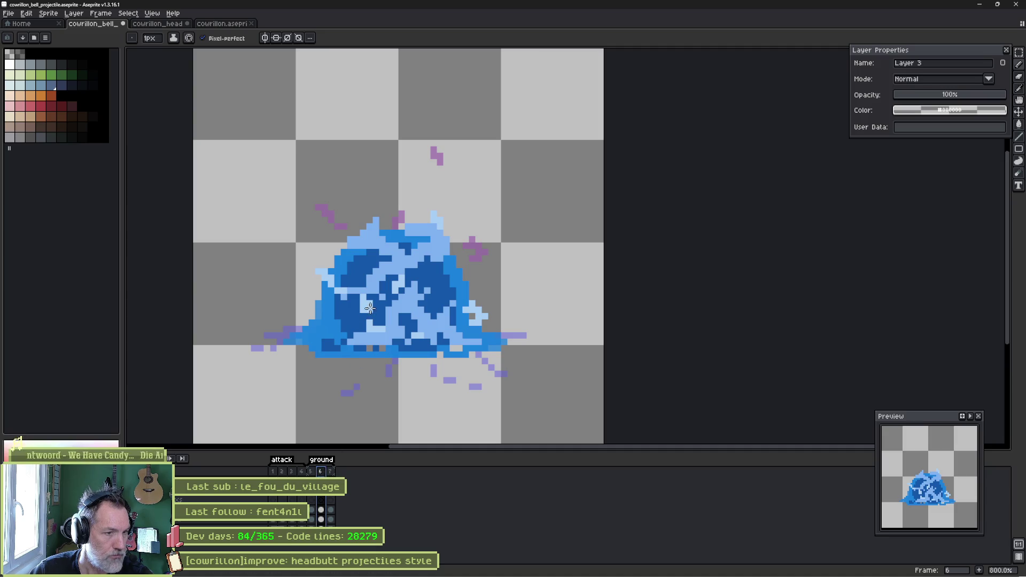
key(v)
drag(379, 289, 386, 264)
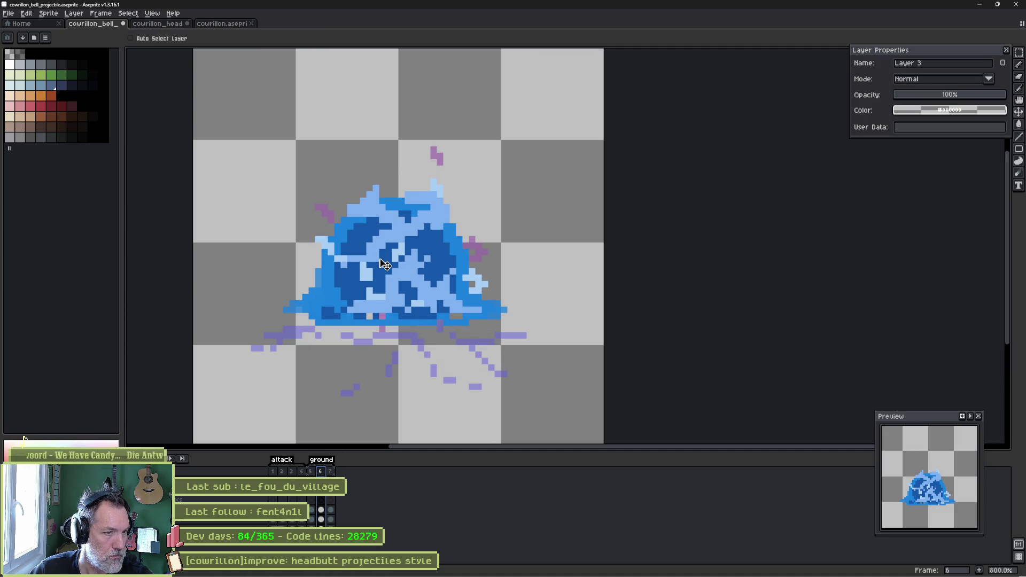
key(Right)
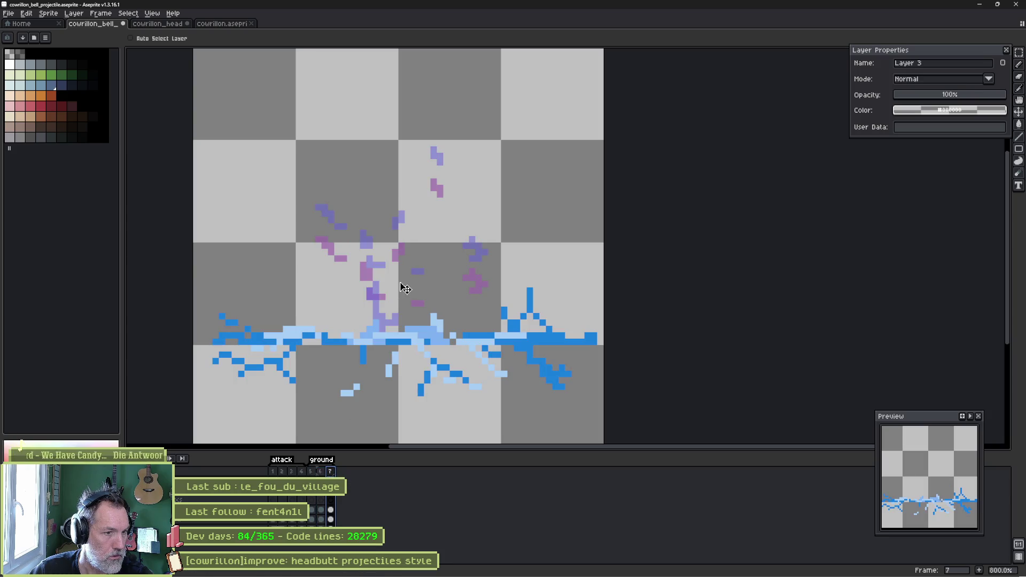
drag(403, 299, 404, 256)
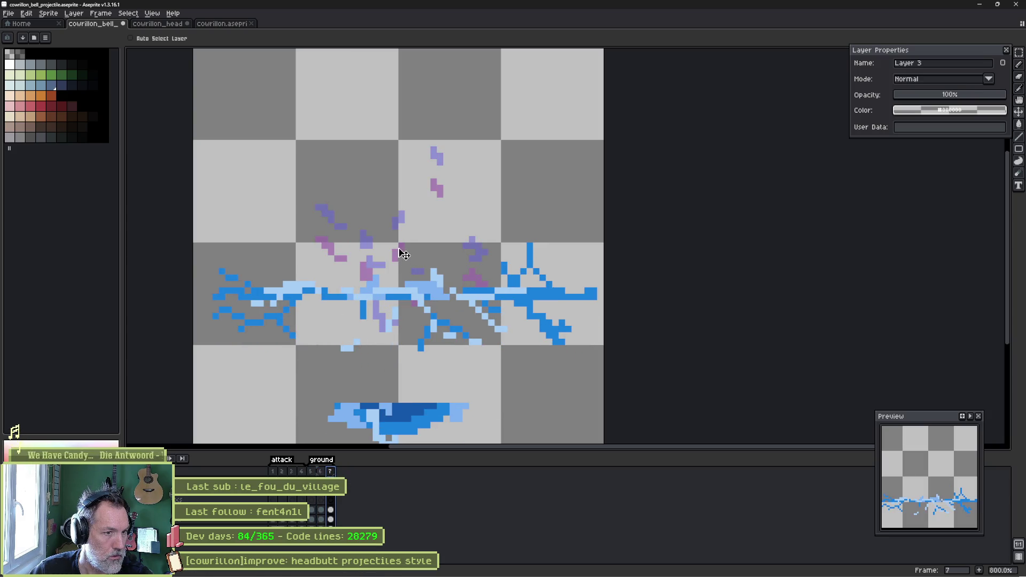
click(312, 471)
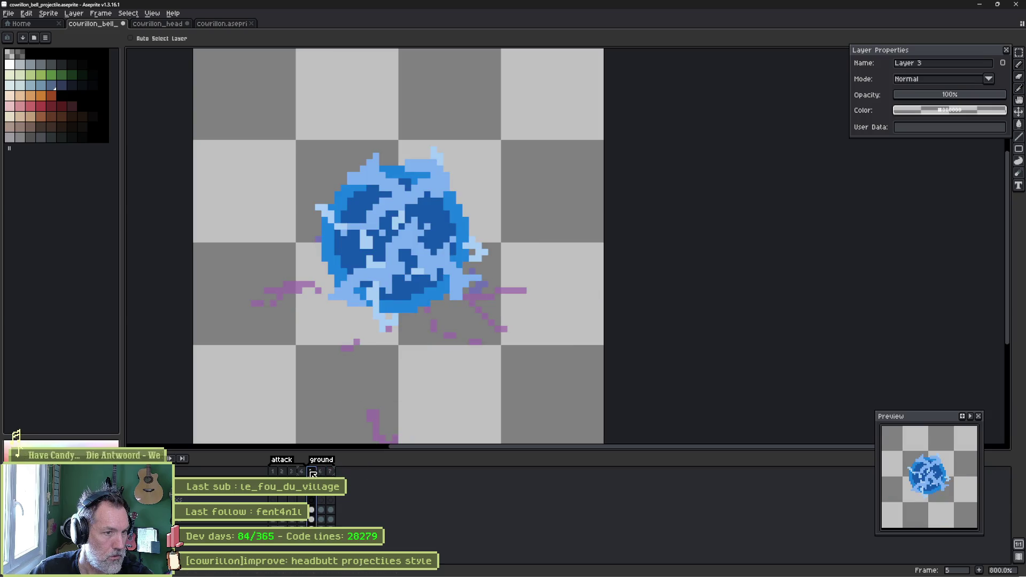
drag(313, 471, 320, 471)
key(Return)
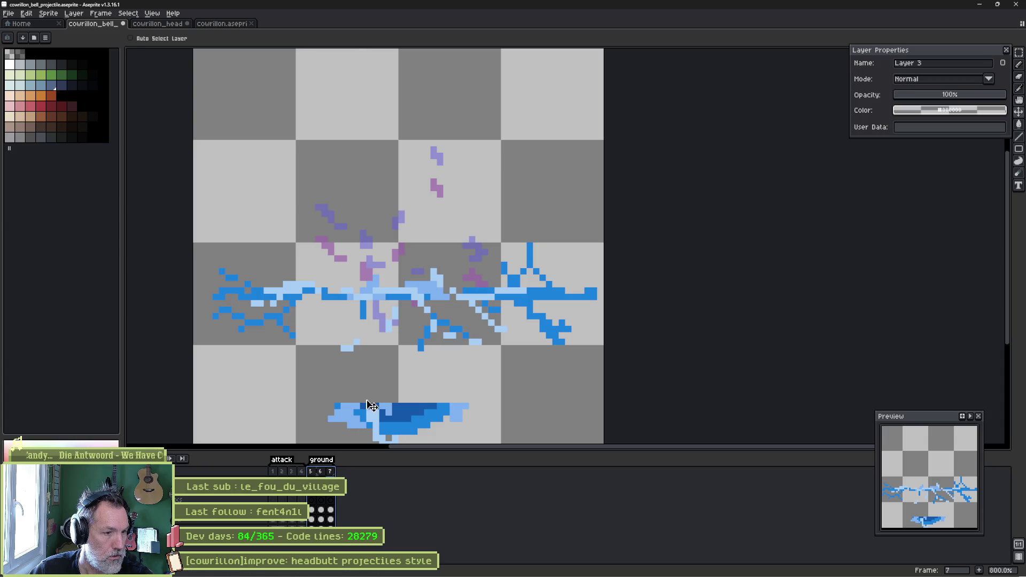
Erase leftover blue pixels, play the animation, and save the bell projectile sprite
key(b)
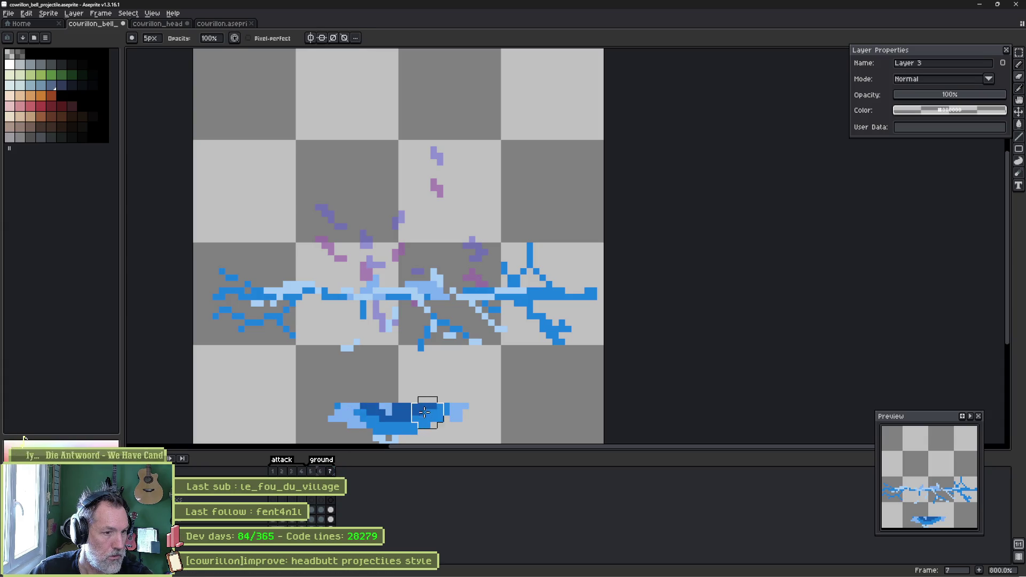
scroll(406, 416, down, 3)
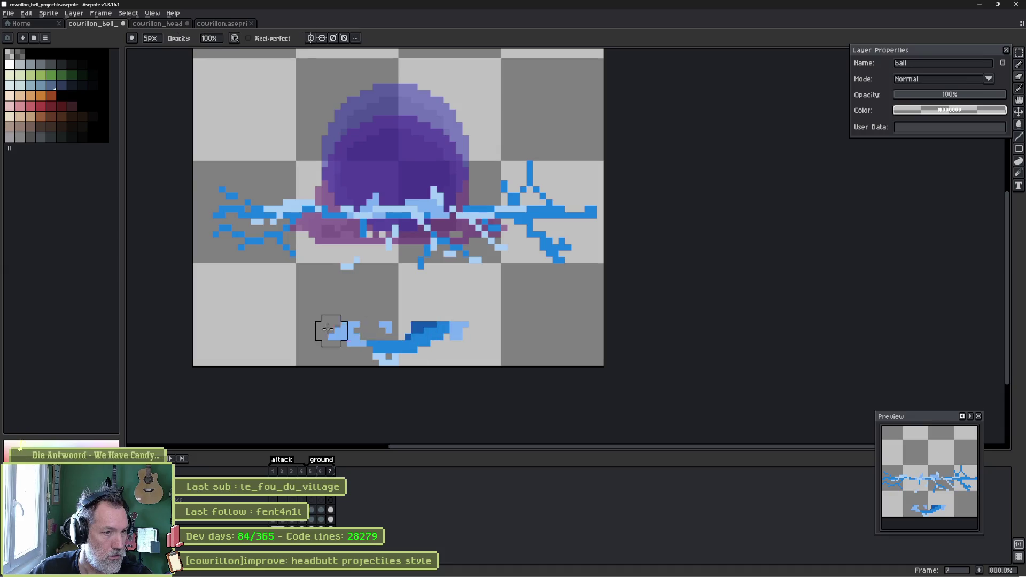
drag(327, 329, 440, 354)
key(Down)
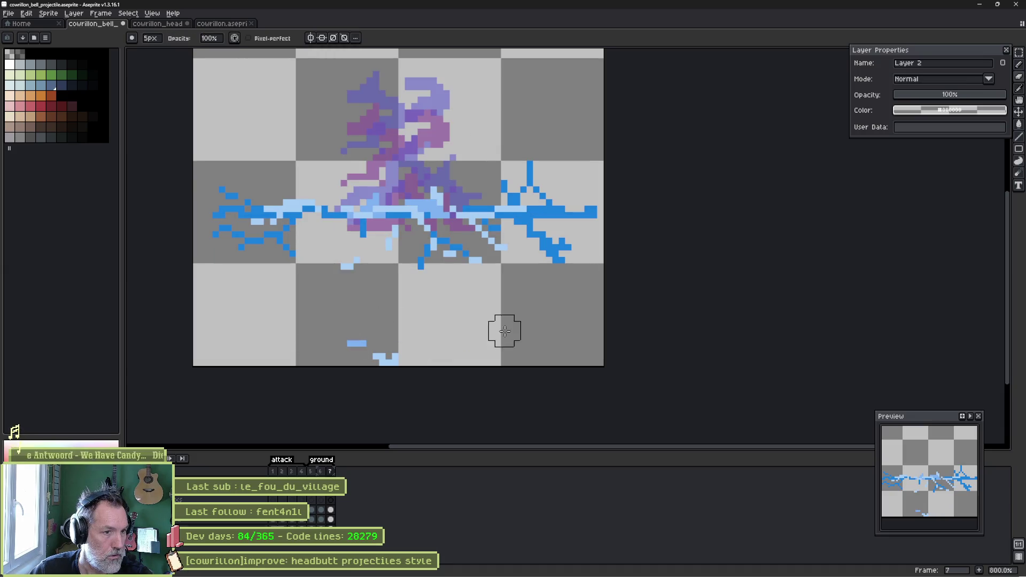
mouse_move(374, 348)
mouse_down()
mouse_move(331, 361)
mouse_move(398, 358)
mouse_up()
key(Down)
key(Down)
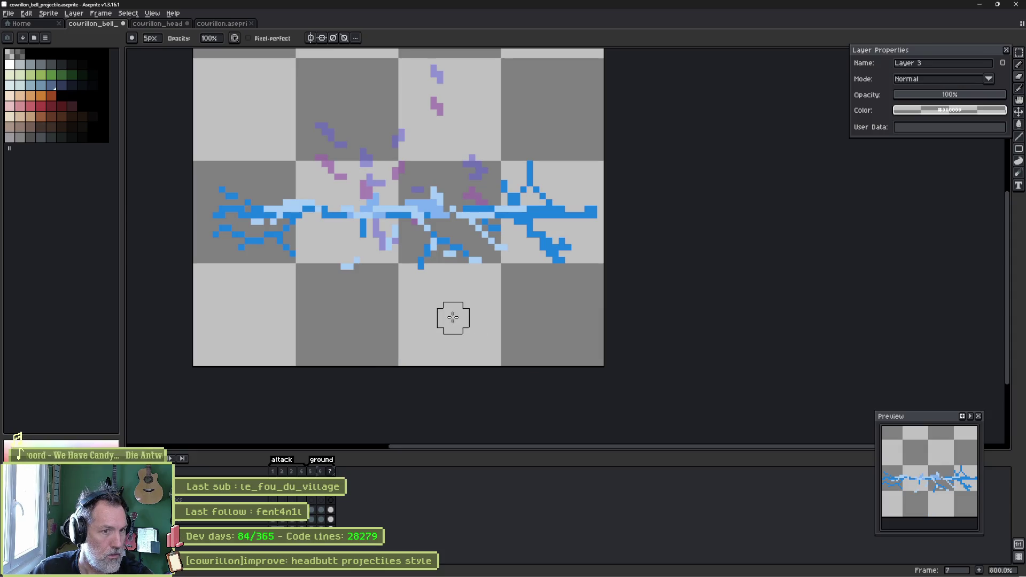
key(Return)
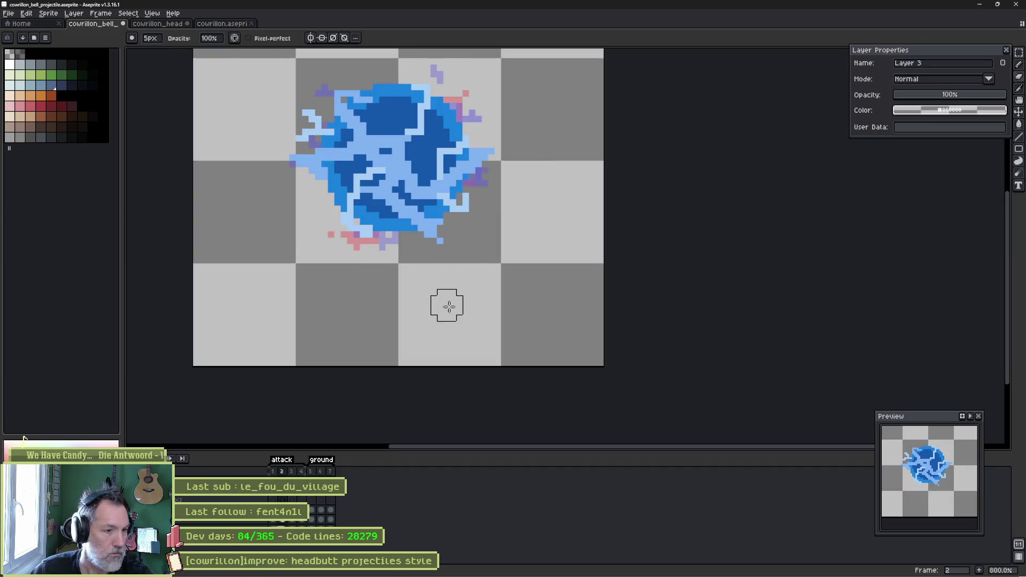
key(ctrl+s)
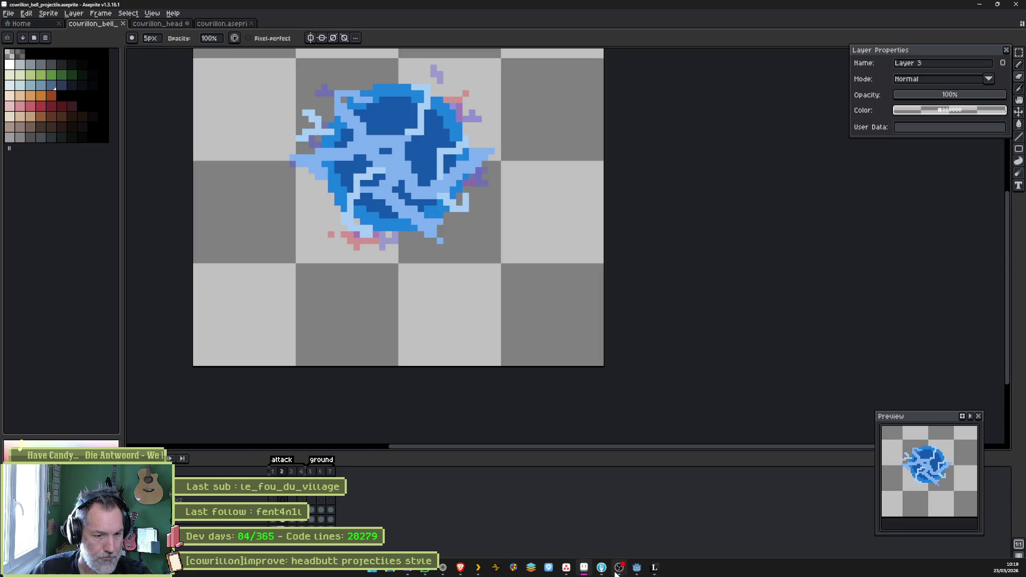
click(617, 568)
Run the cowrillon_bell_projectile_test scene in Godot and stop it again
click(442, 18)
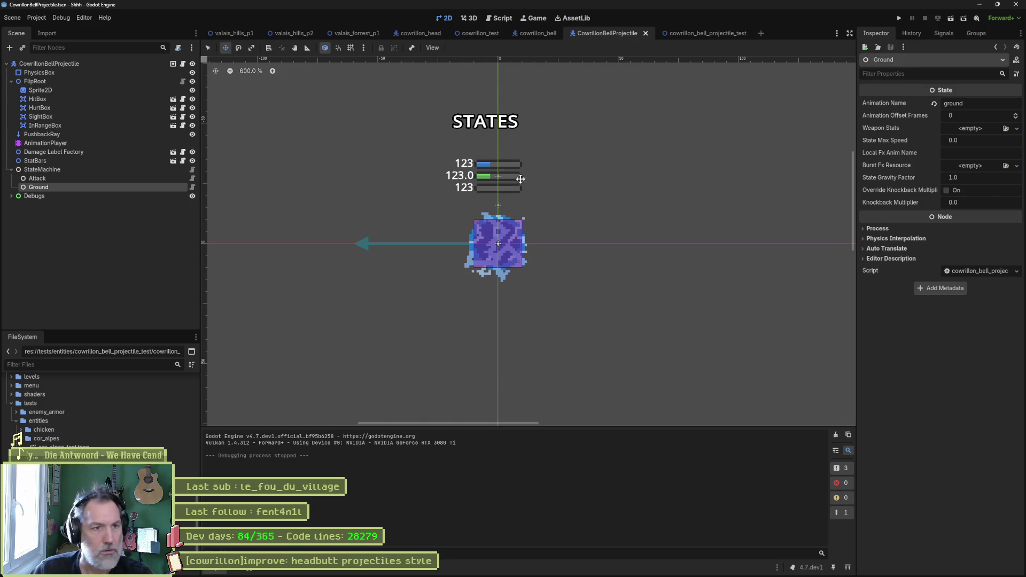
click(706, 38)
key(F6)
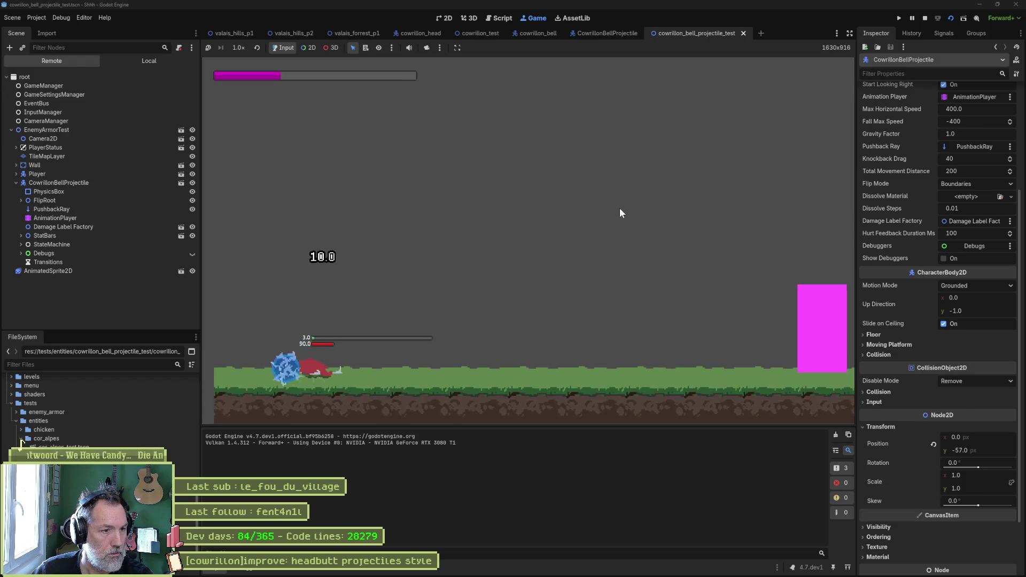
key(F8)
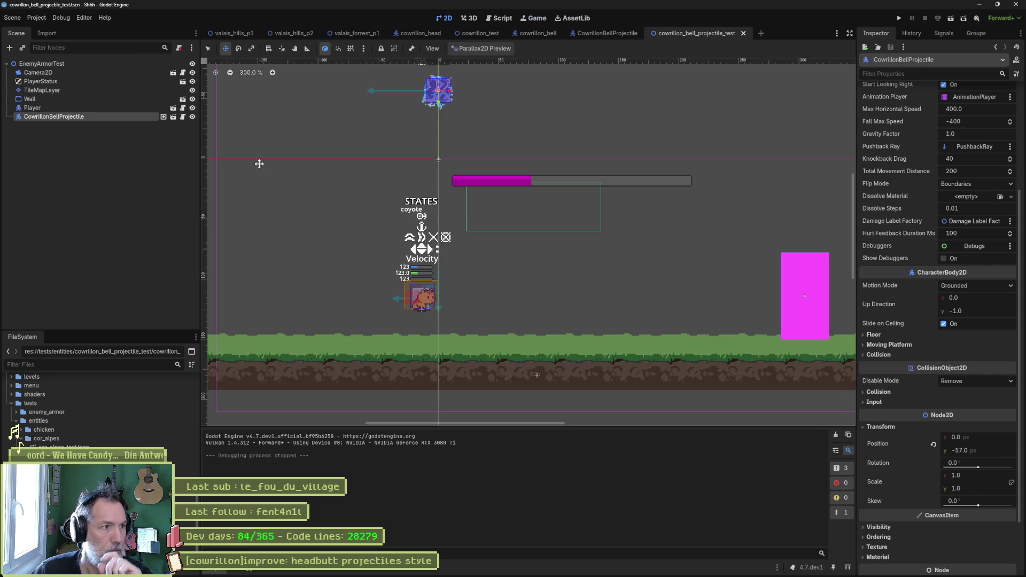
Add layer 2 to the CowrillonBellProjectile root's collision mask and run the scene
click(633, 35)
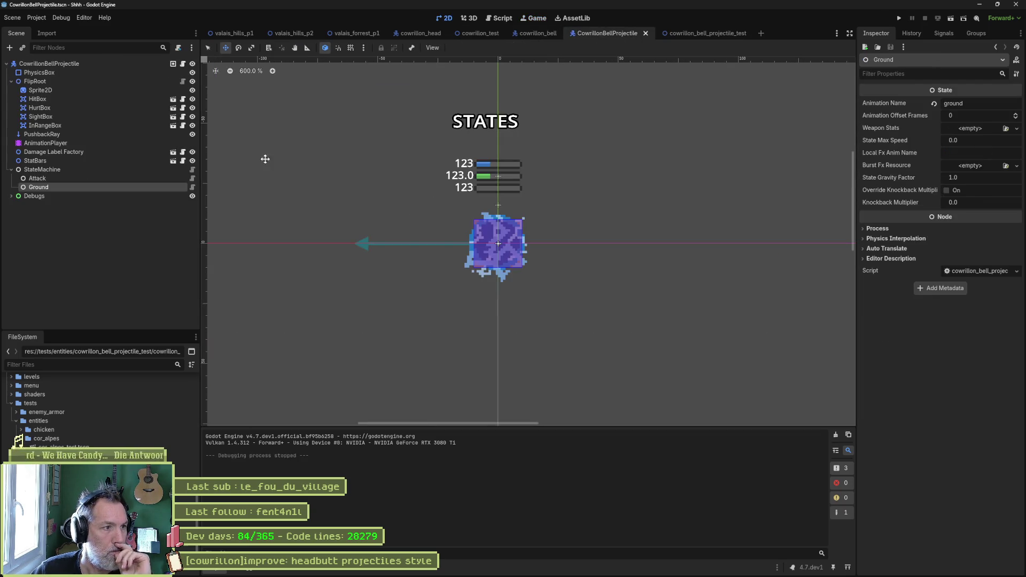
click(120, 73)
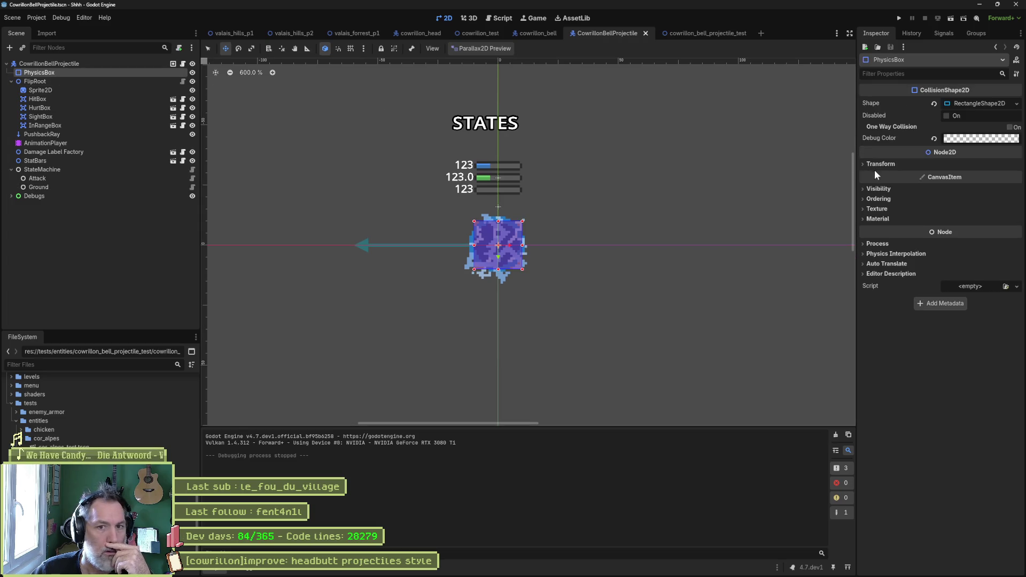
click(92, 64)
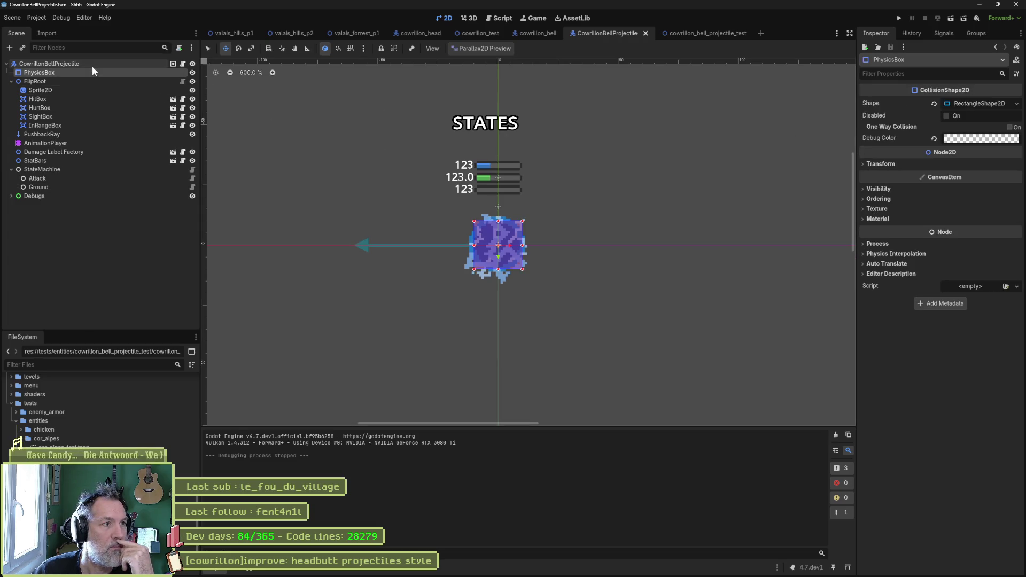
scroll(901, 319, down, 10)
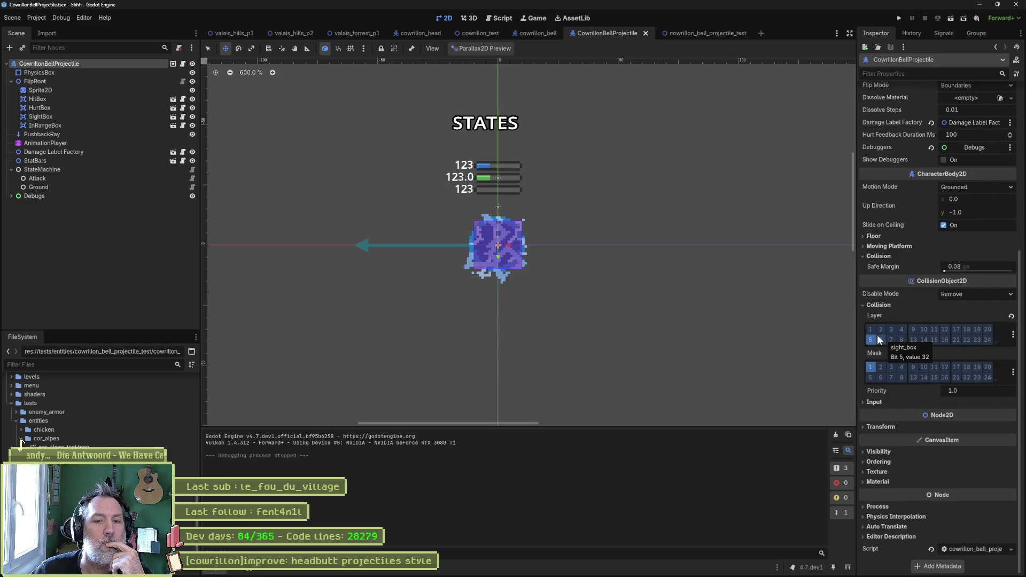
click(880, 366)
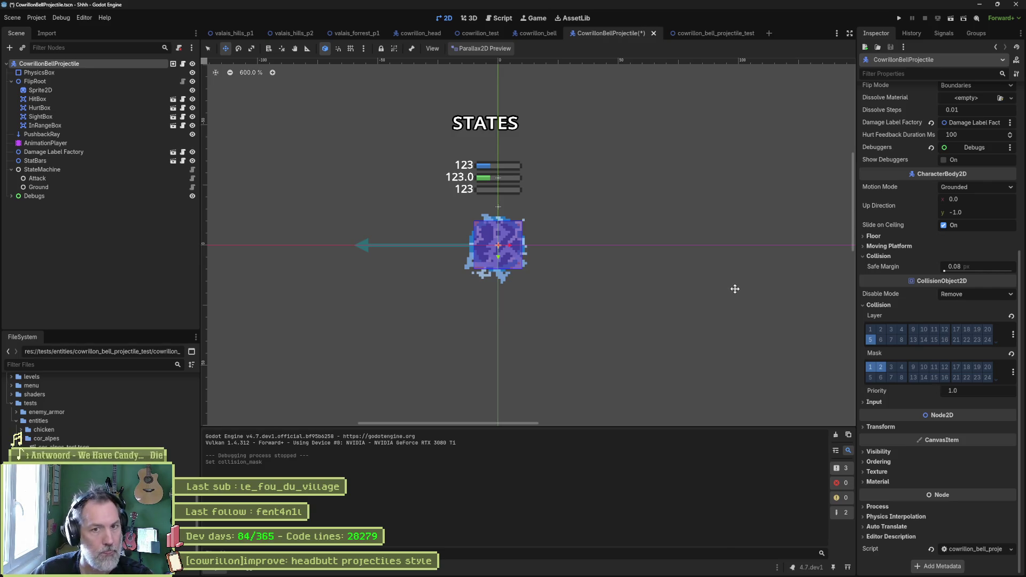
scroll(940, 155, up, 5)
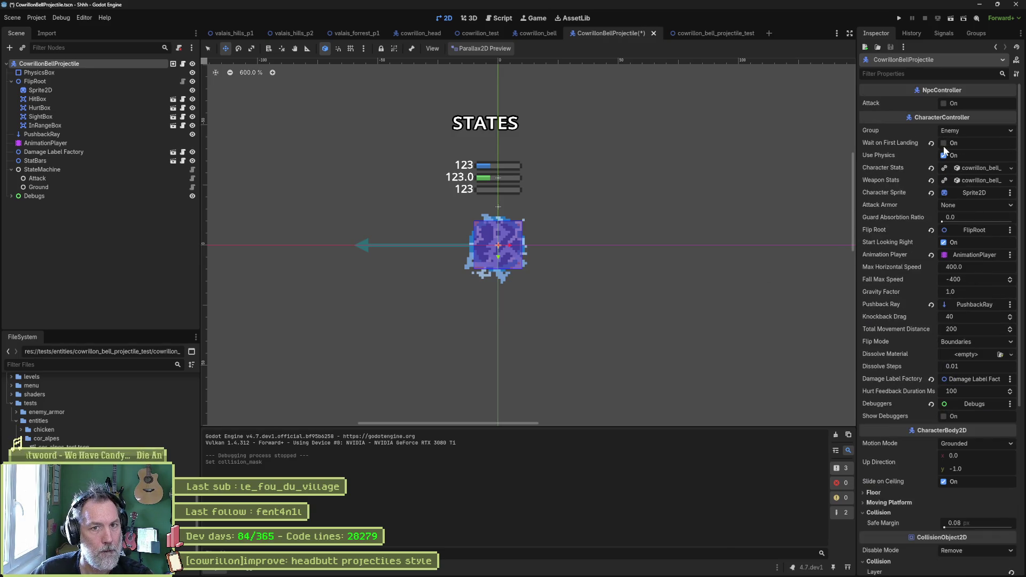
key(F6)
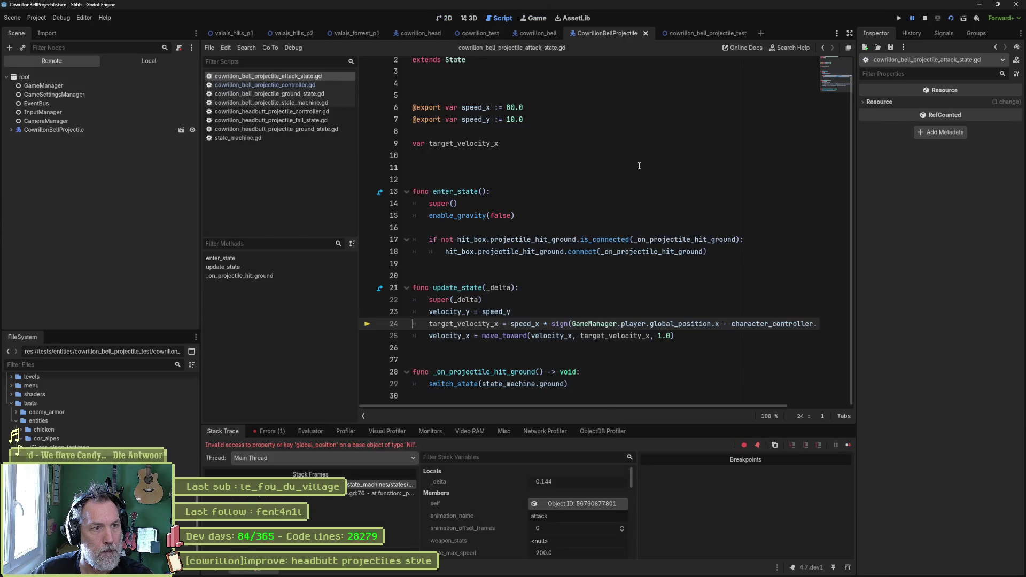
Replay the bell projectile test scene and stop it after the bell strikes for 10.0 damage
click(710, 33)
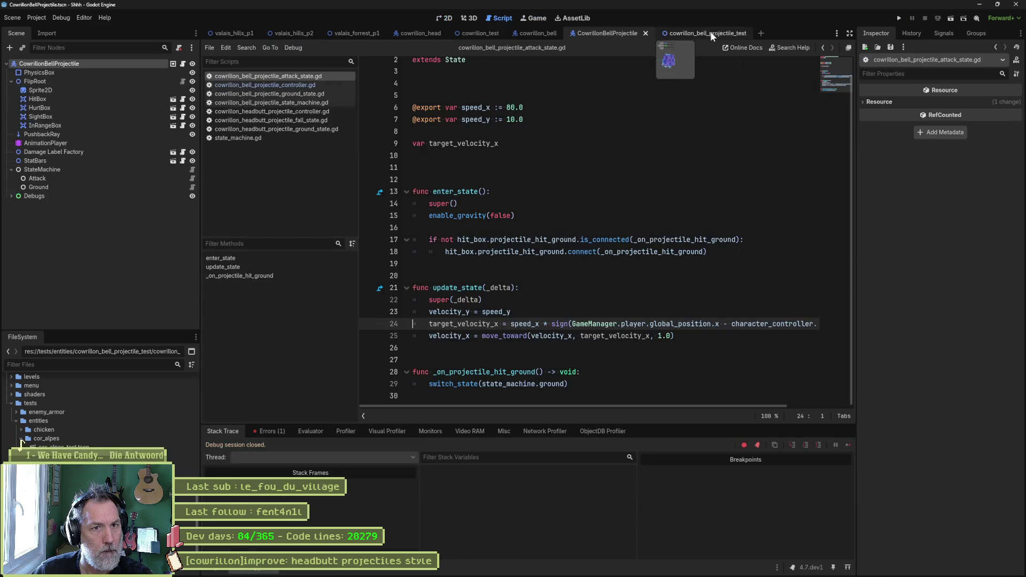
key(F6)
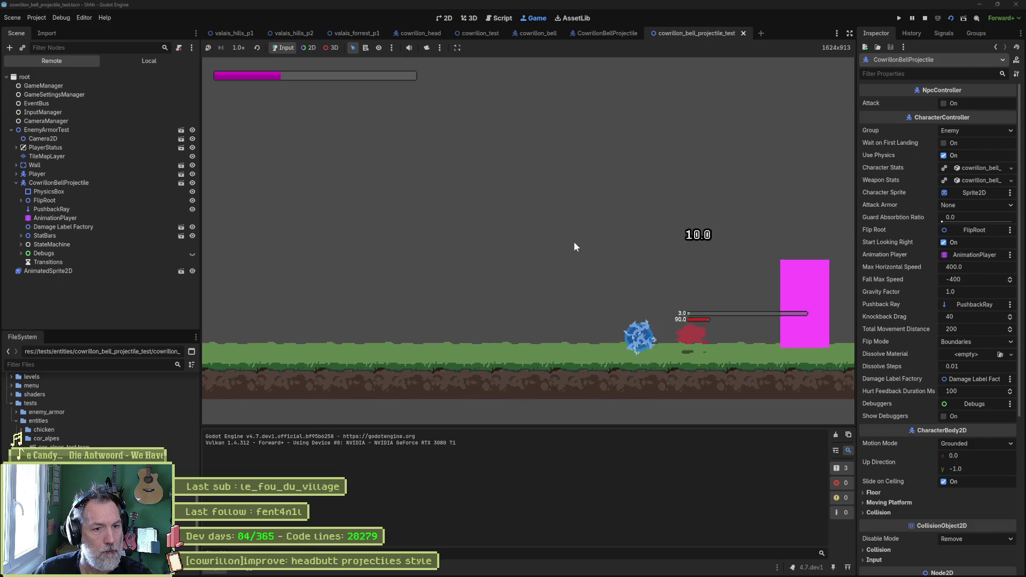
key(F8)
Go back to CowrillonBellProjectile and bring up the project file search
key(ctrl+shift+Tab)
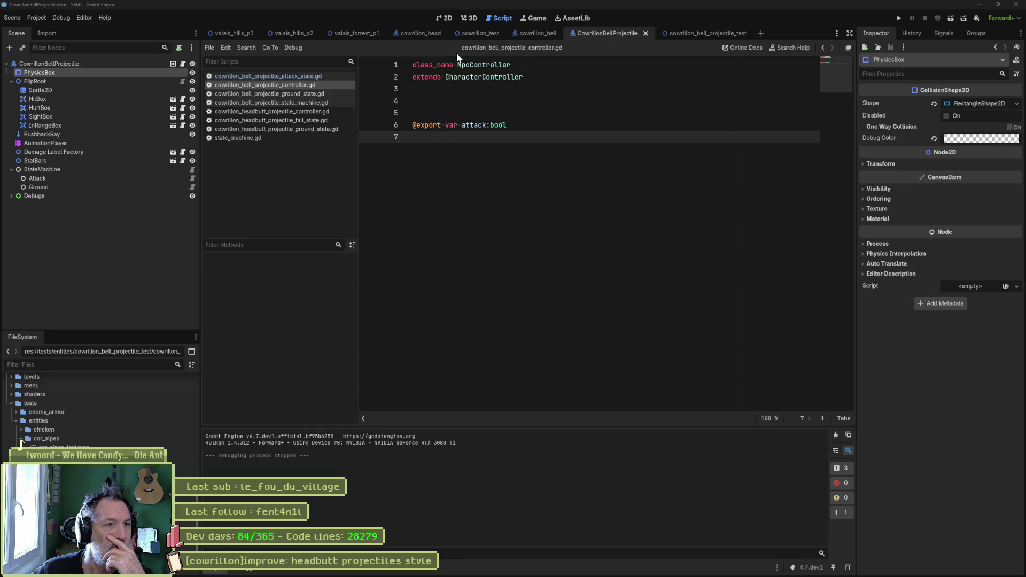
click(555, 281)
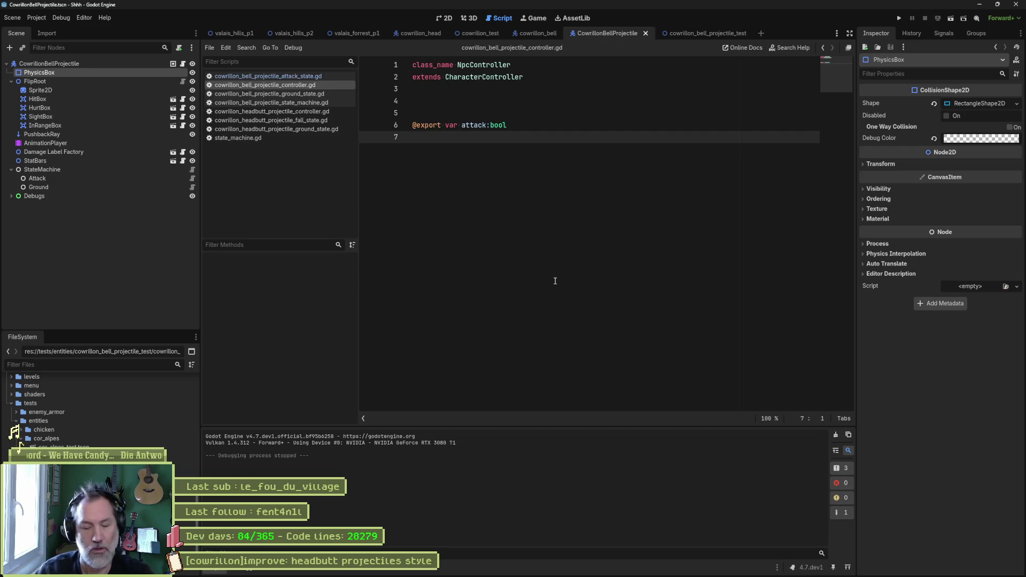
key(alt+shift+o)
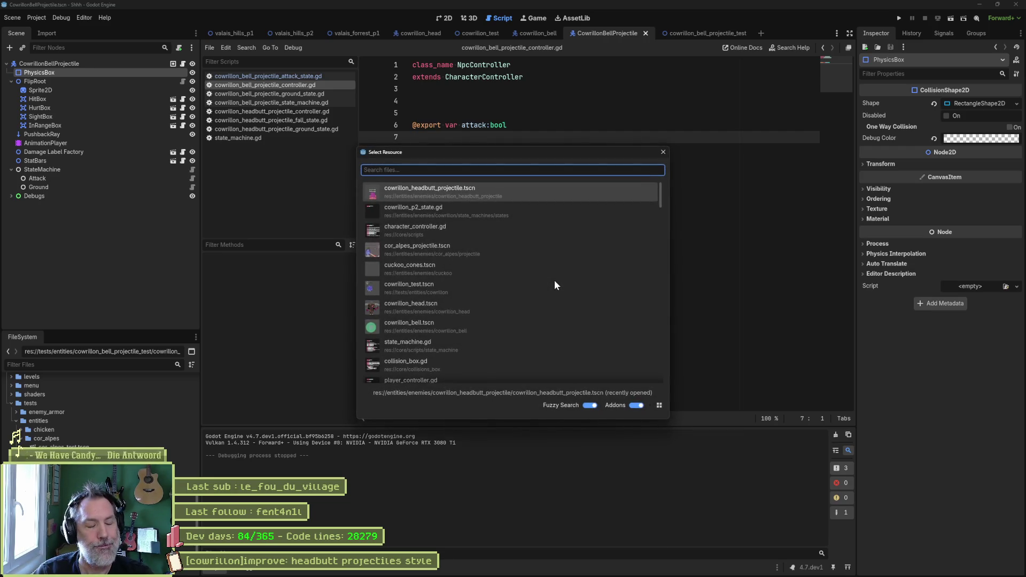
Quick-open cowrillon_headbutt_projectile.tscn and inspect its CollisionShape2D for reference
text(headbutt)
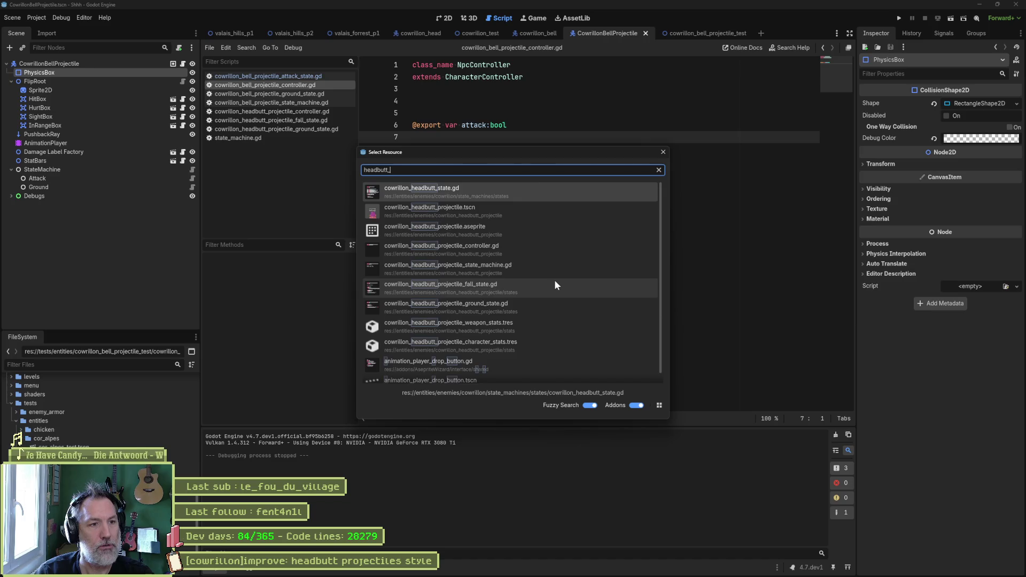
text(_proj)
key(Return)
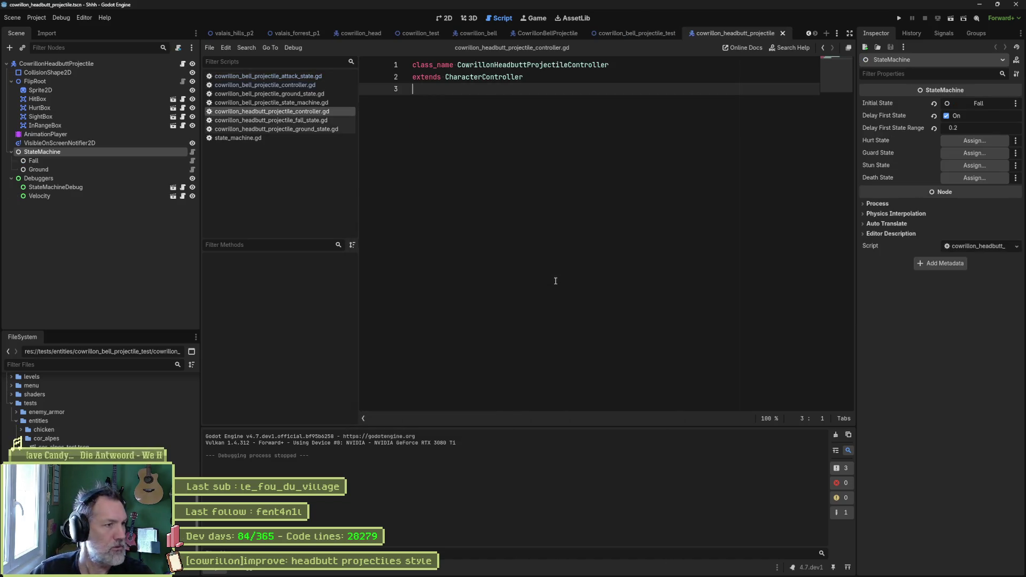
click(93, 73)
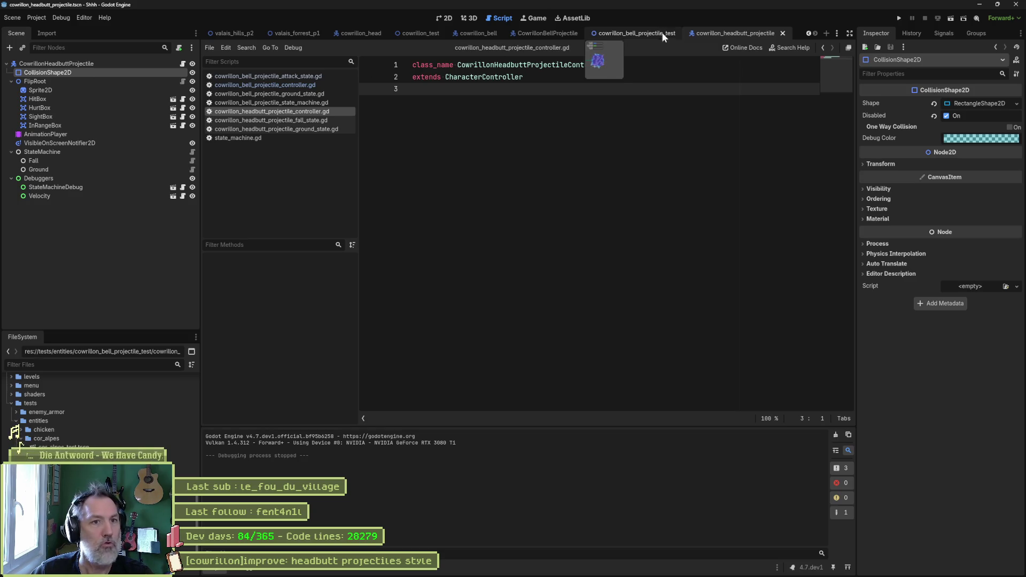
Disable the bell projectile's PhysicsBox collision shape and run the test scene
click(547, 33)
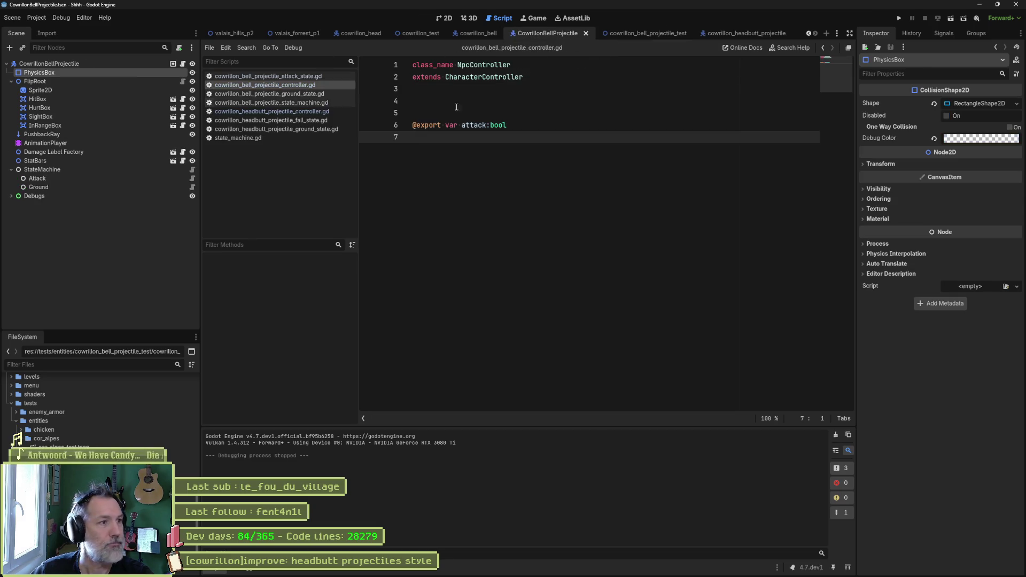
click(948, 117)
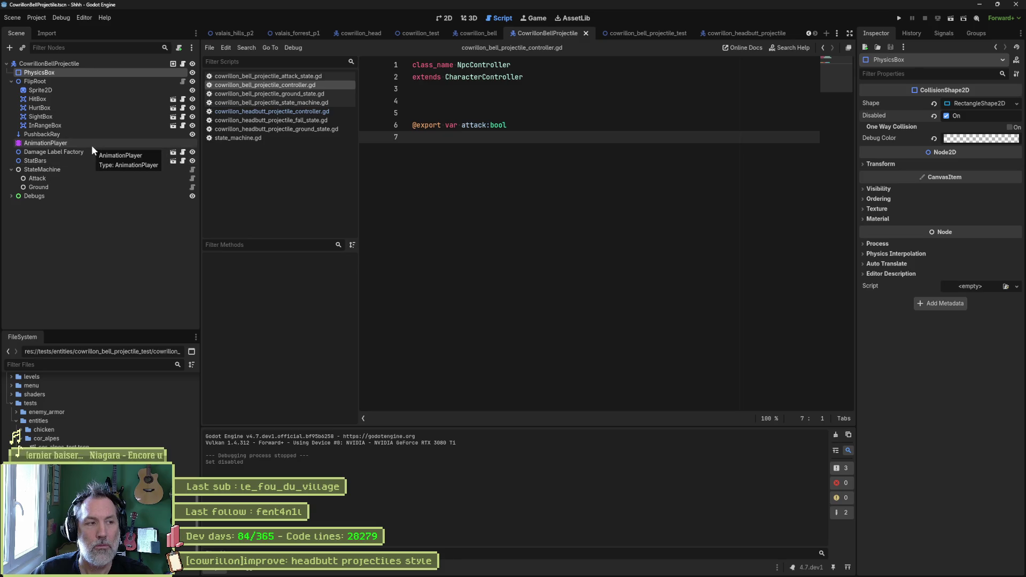
click(637, 32)
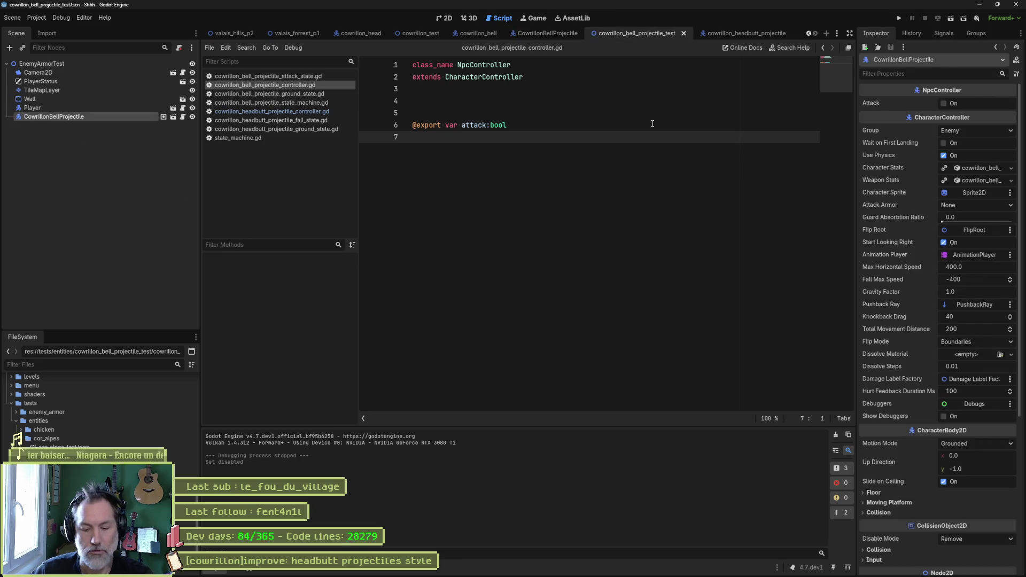
key(F6)
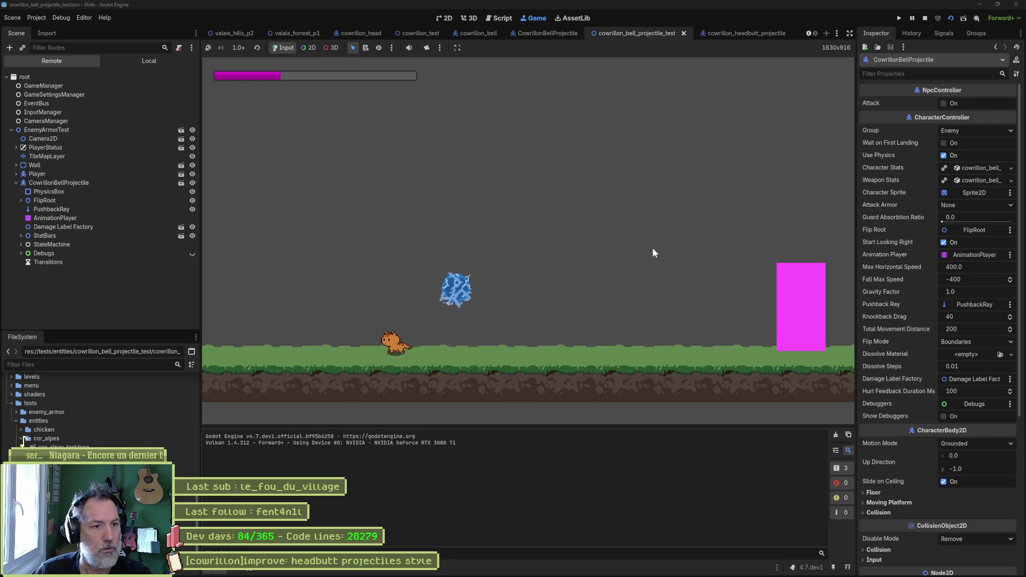
Stop the game and add mask layer 2 to the headbutt projectile root
key(F8)
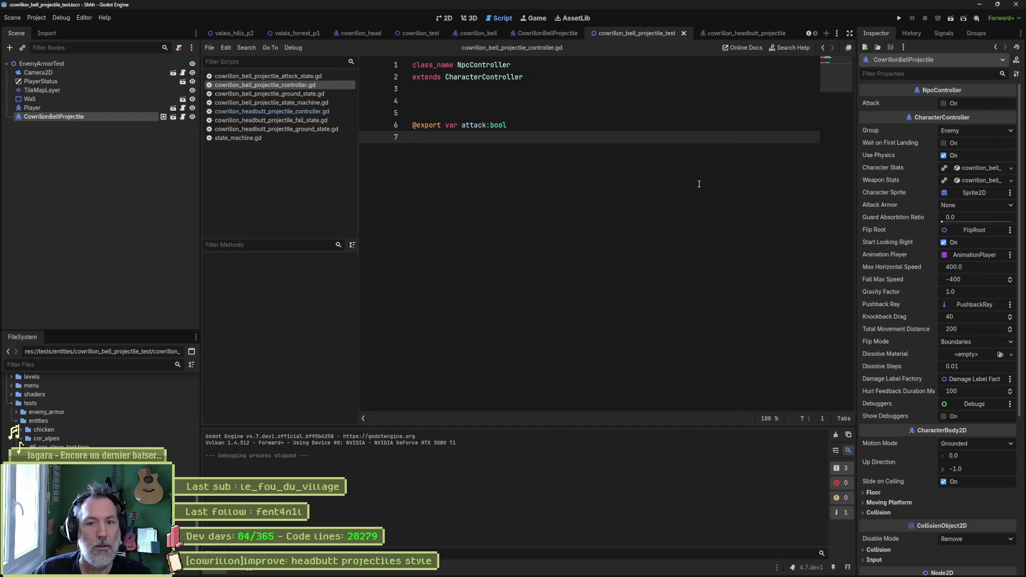
click(714, 34)
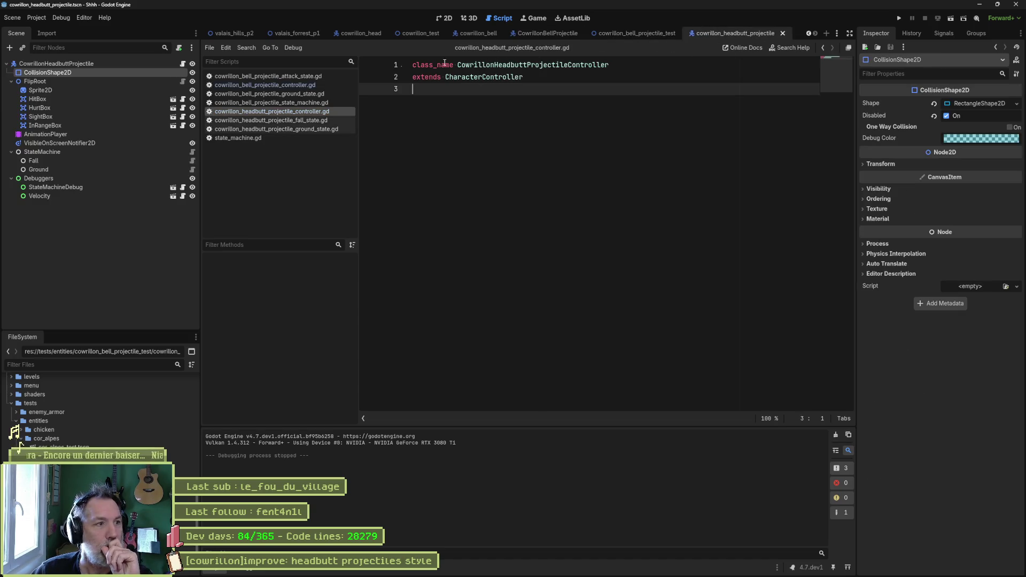
click(123, 65)
scroll(909, 237, down, 3)
scroll(910, 242, down, 3)
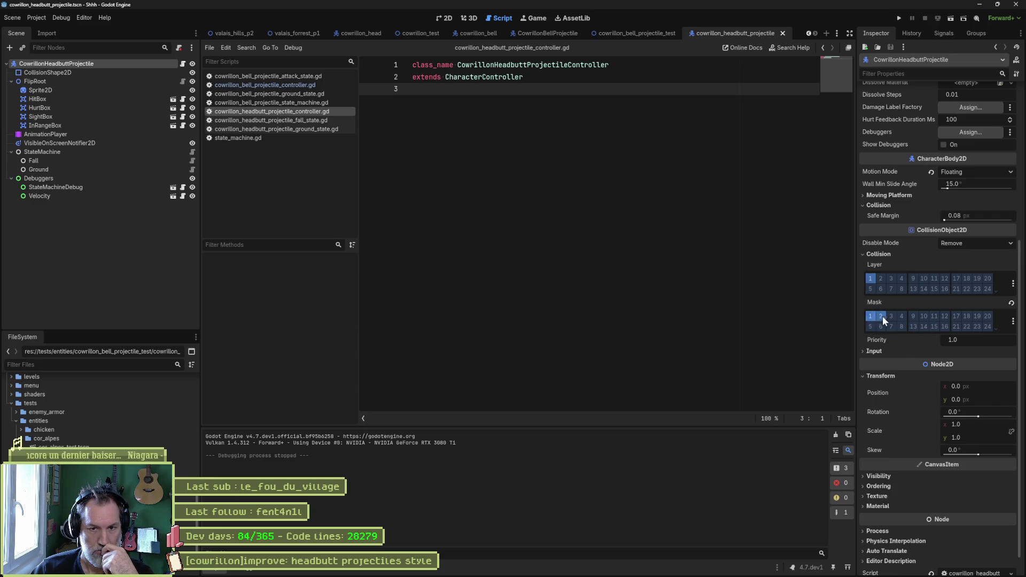
click(882, 316)
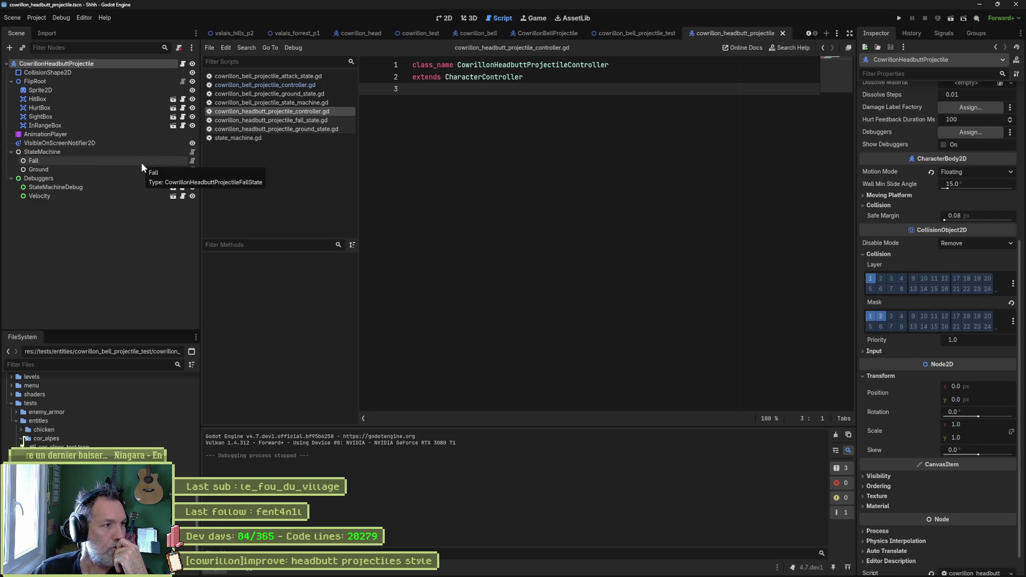
Move the CowrillonBellProjectile root from collision layer 5 to layer 1
click(564, 32)
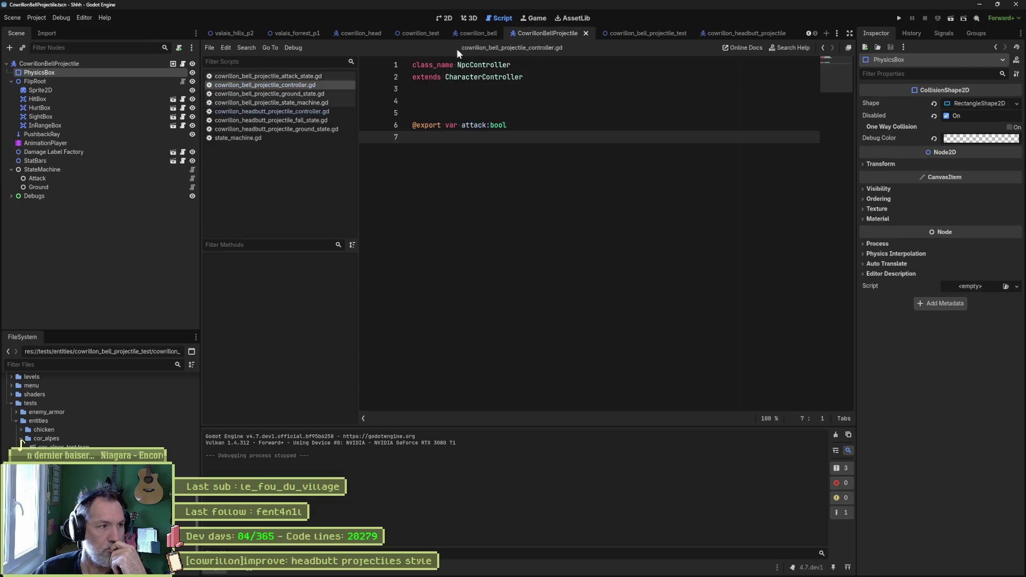
click(147, 65)
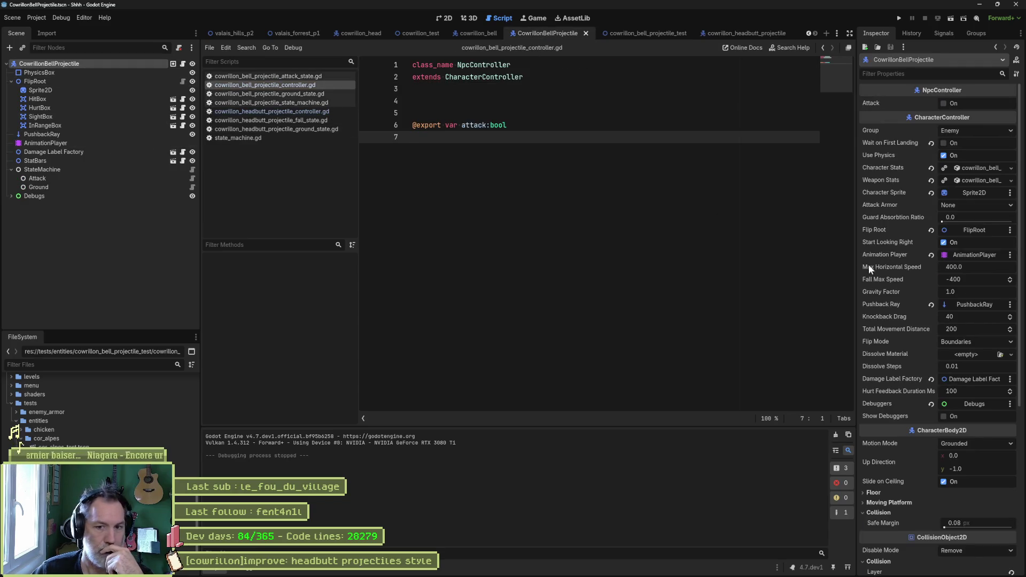
scroll(913, 315, down, 5)
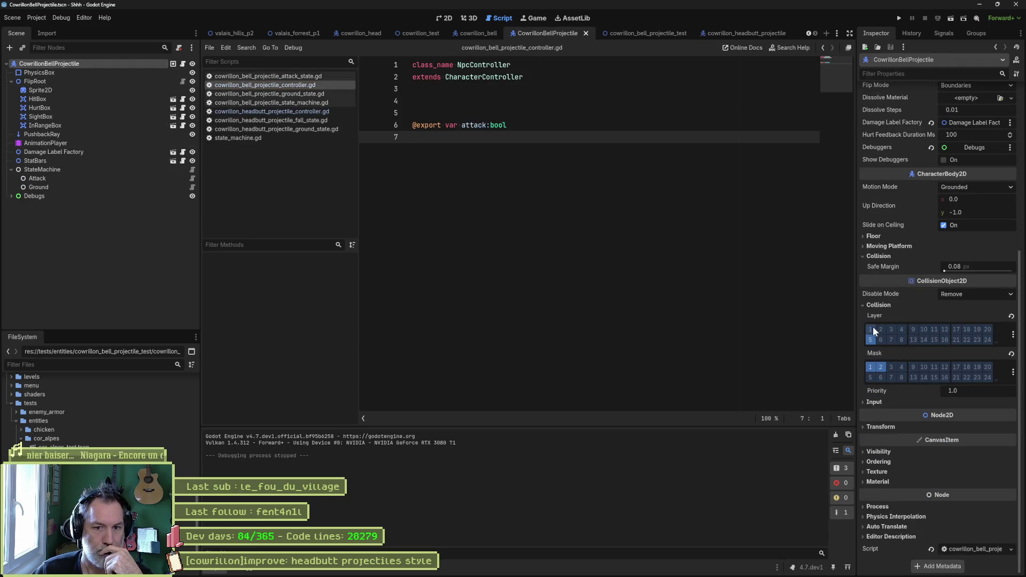
click(871, 330)
click(870, 340)
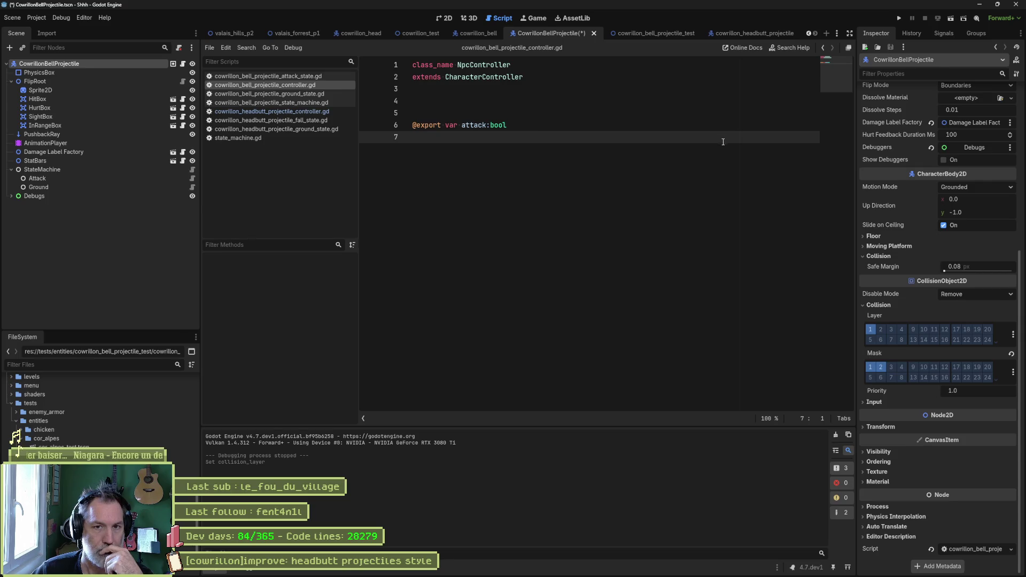
scroll(954, 214, up, 5)
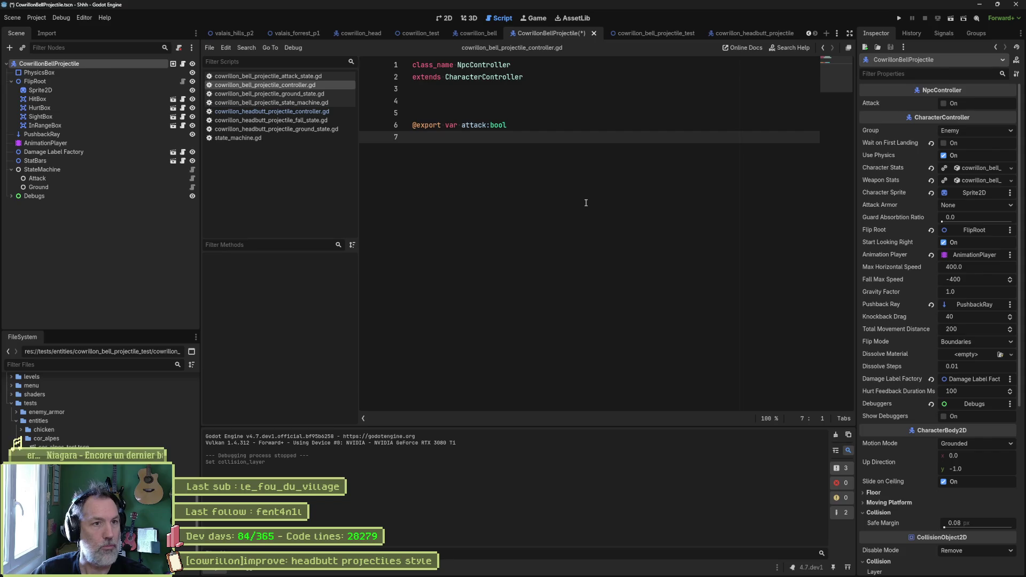
Run the test scene, stop it, then open the bell projectile's attack_state.gd script
click(649, 34)
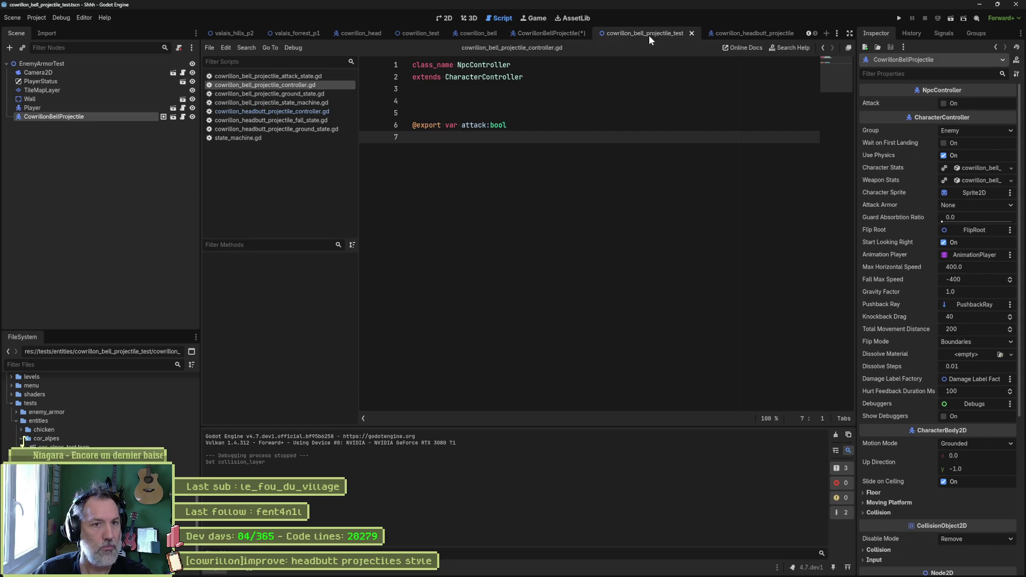
key(F6)
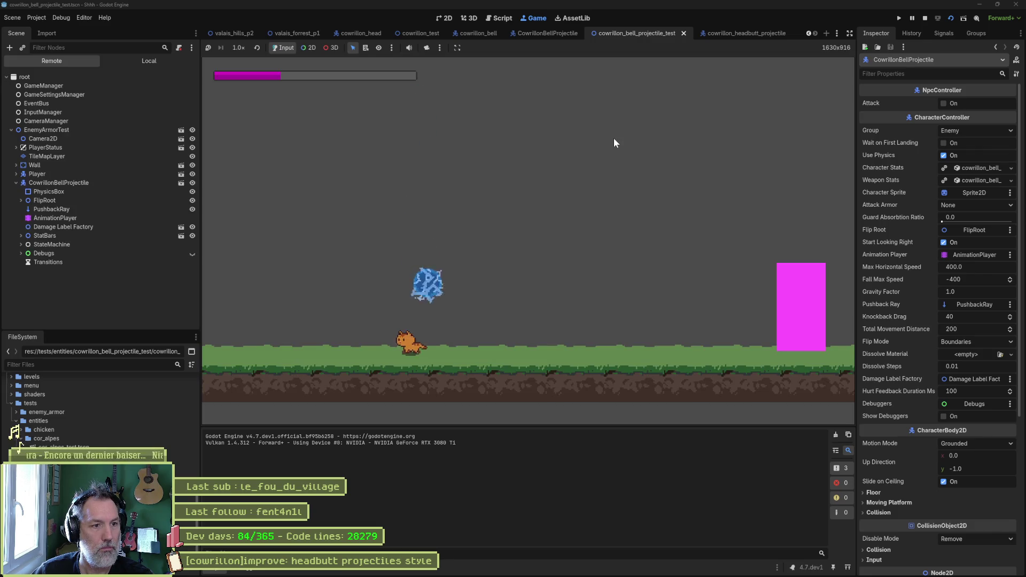
key(F8)
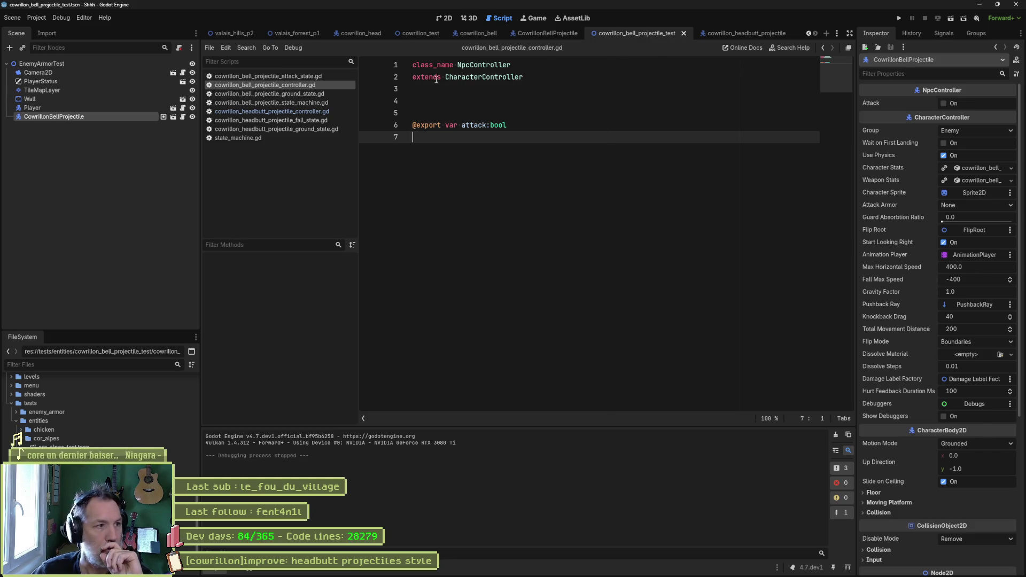
click(550, 34)
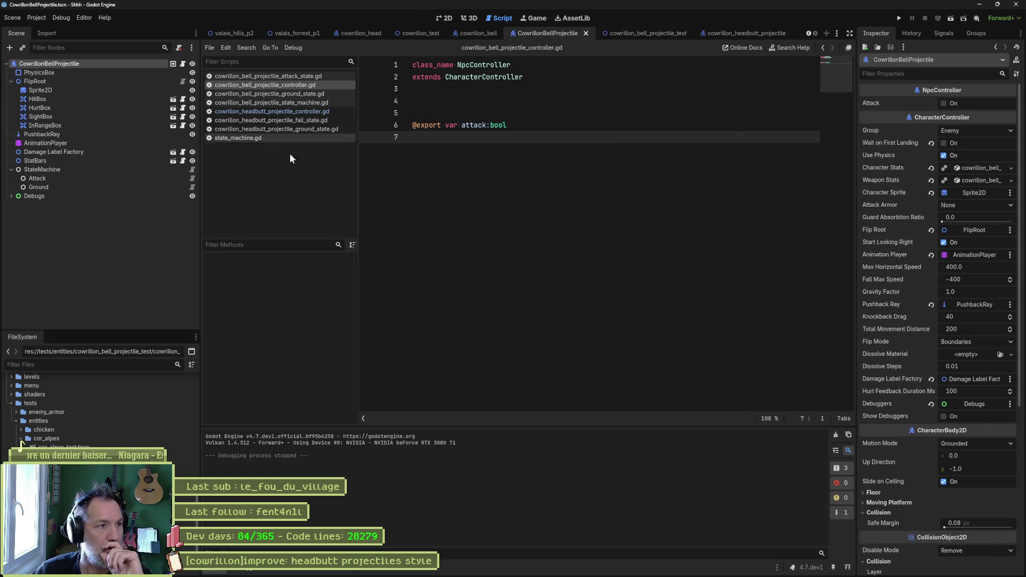
click(191, 178)
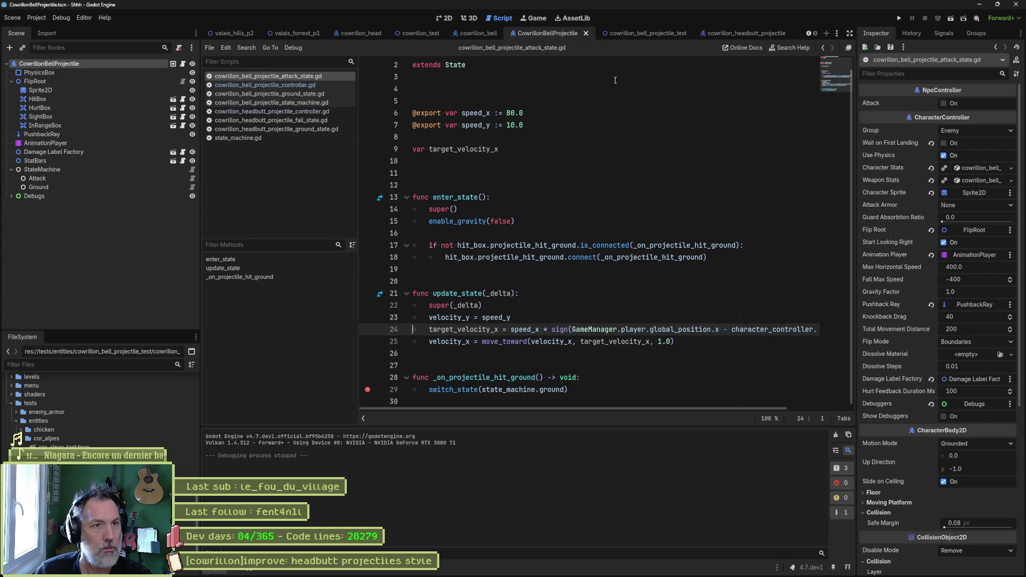
Rerun the test until the bell lands for 10.0 damage, then return to the 2D view
click(649, 34)
key(F6)
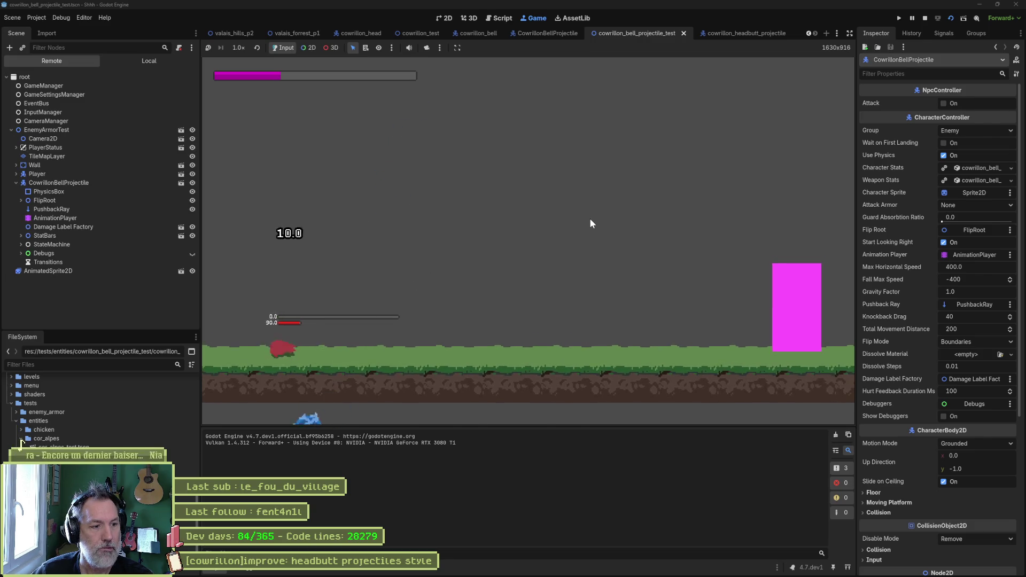
key(F8)
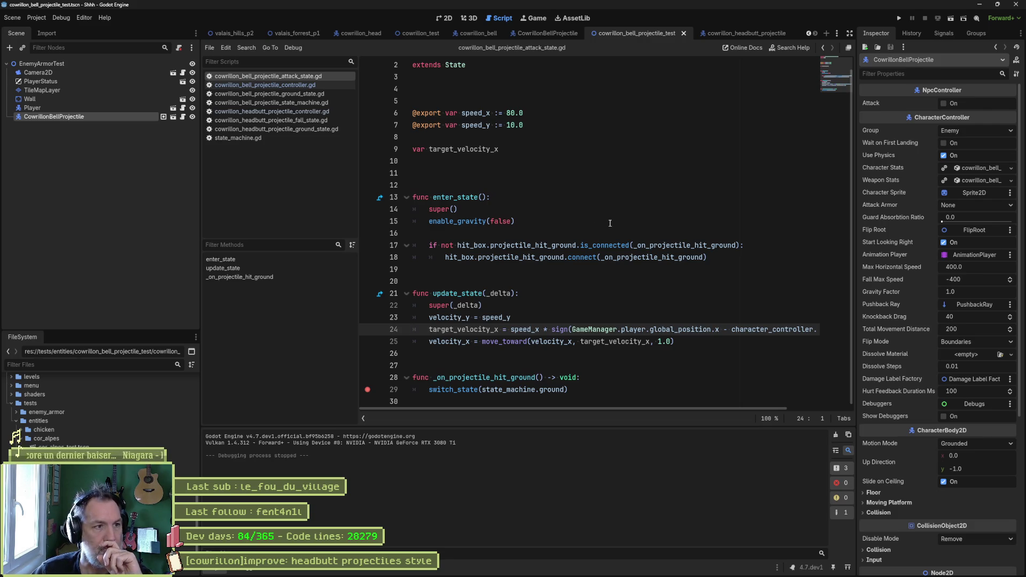
scroll(611, 67, up, 1)
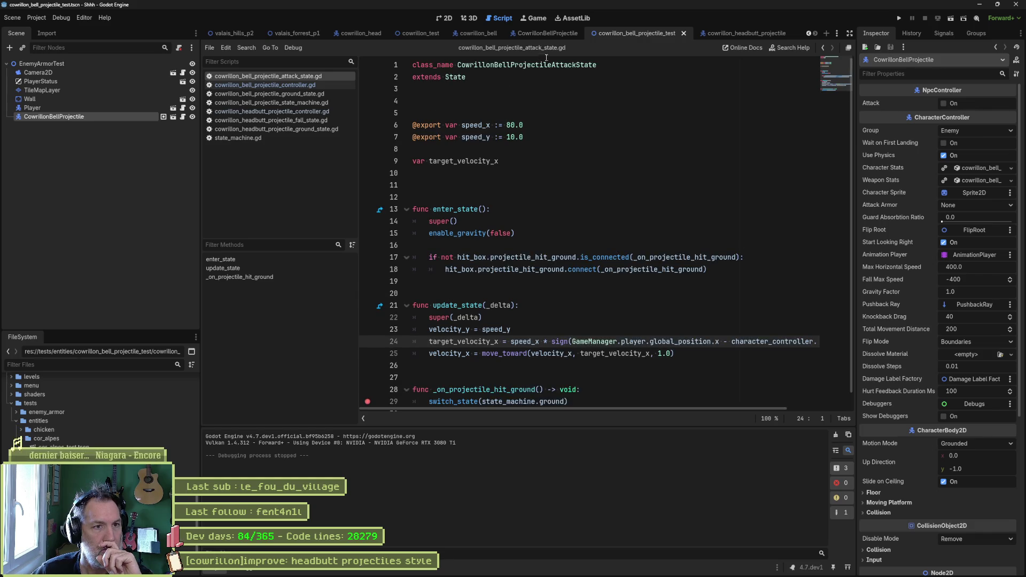
click(448, 19)
Run the bell projectile test scene once more and stop it
scroll(600, 187, up, 2)
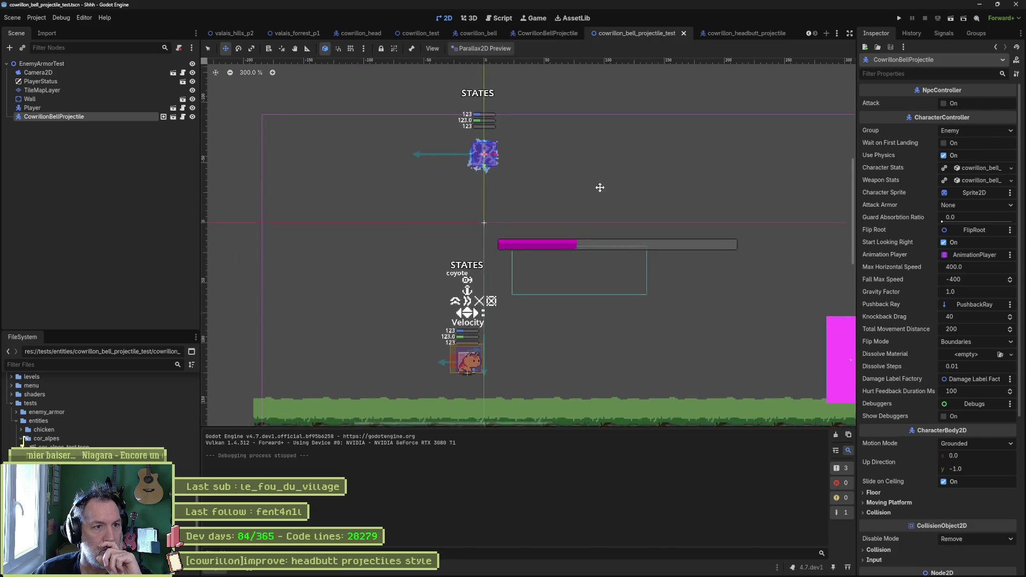
scroll(600, 187, up, 1)
key(F6)
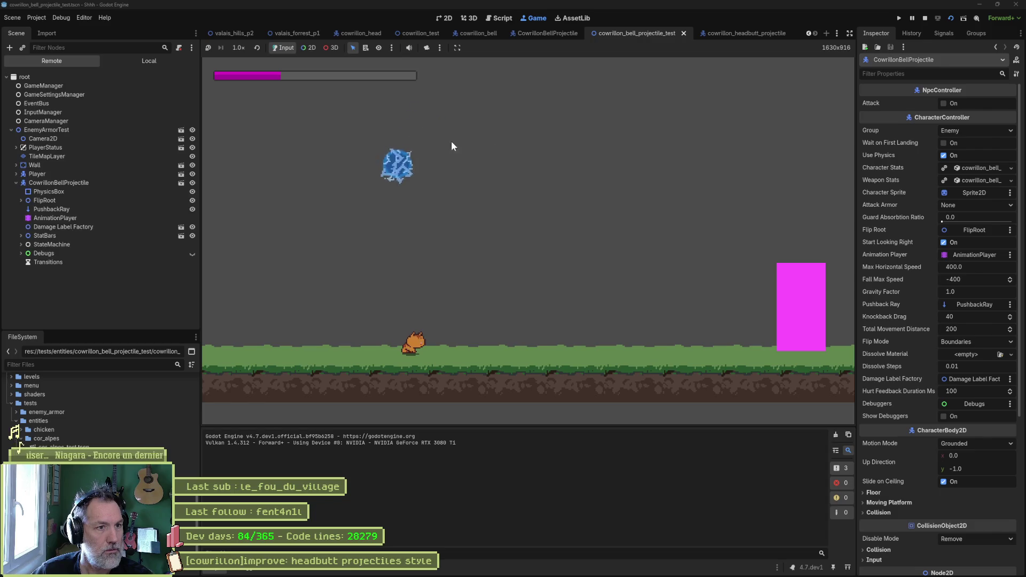
key(F8)
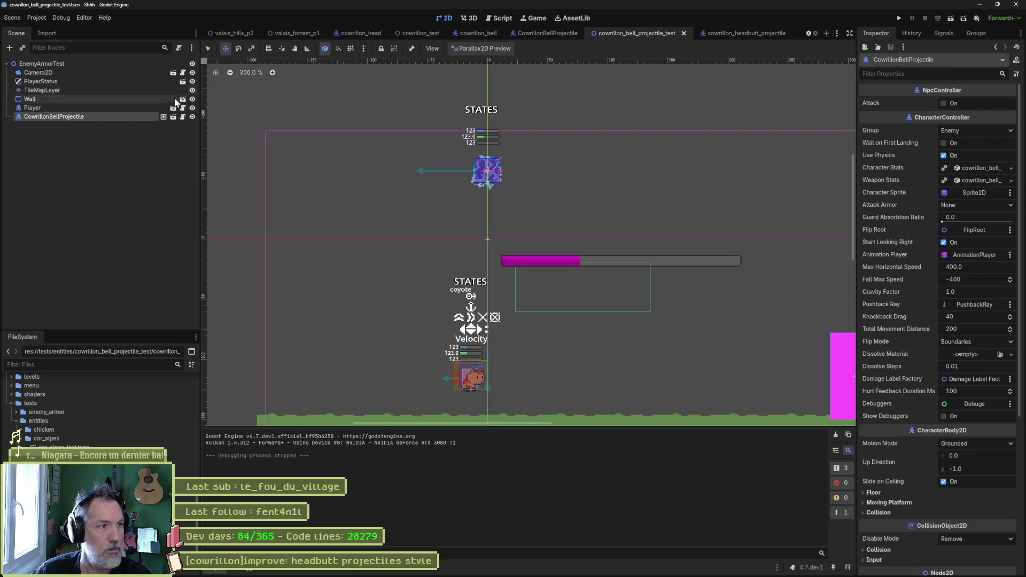
Enable Show Debuggers on the bell projectile and run to see its State: Attack label
scroll(935, 380, down, 5)
scroll(935, 379, down, 4)
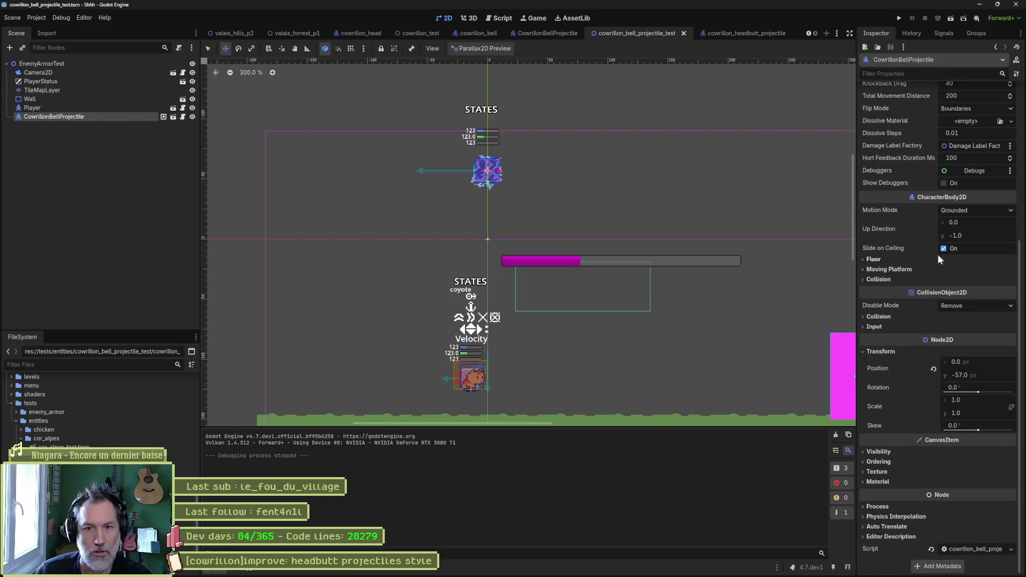
click(943, 184)
key(F6)
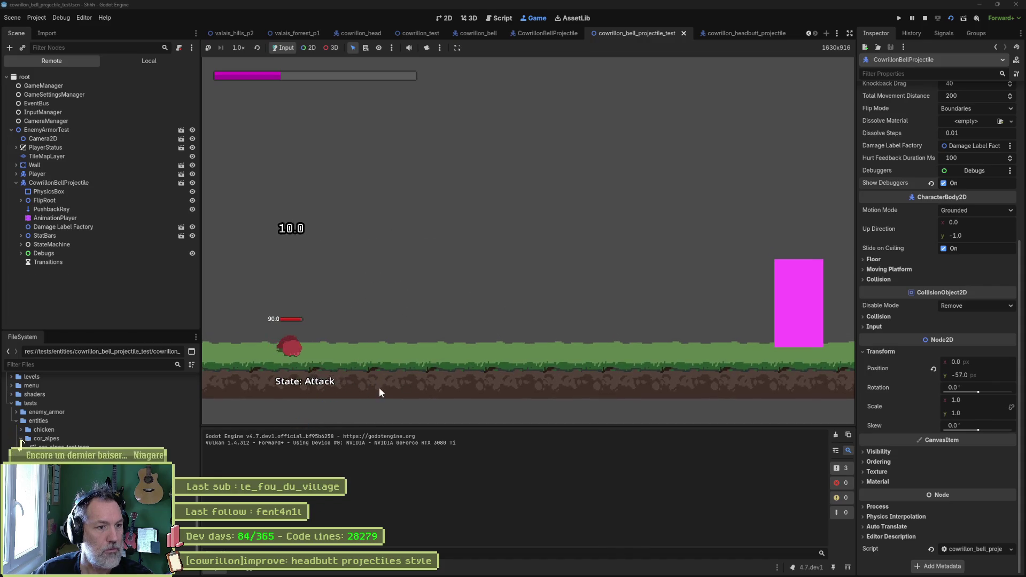
key(F8)
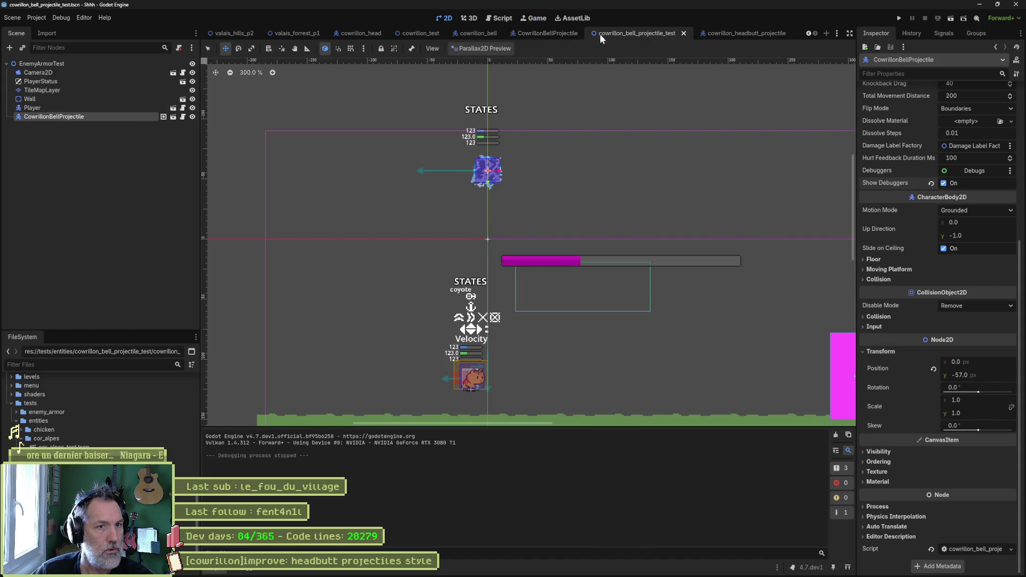
click(546, 34)
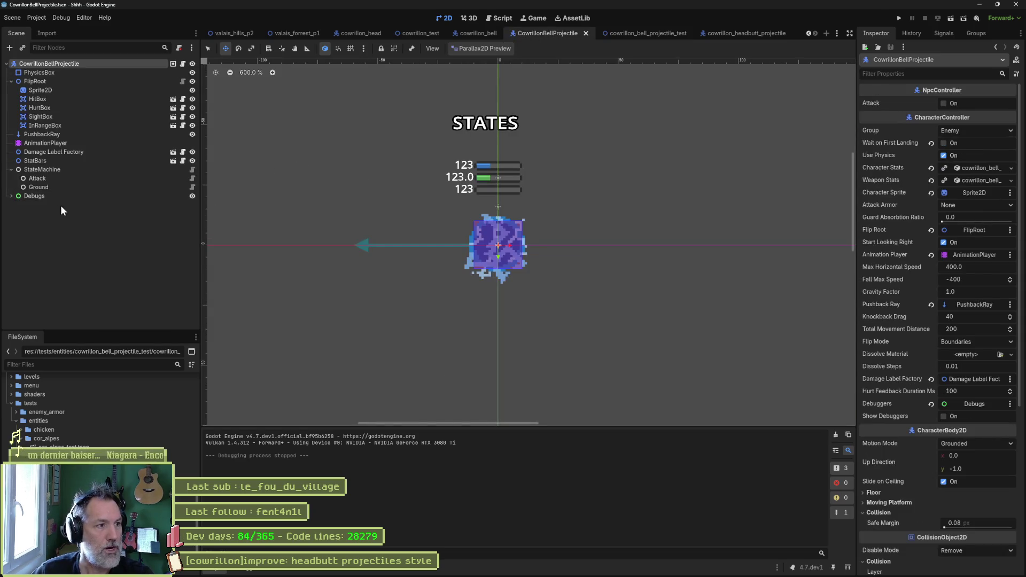
Try lowering the Damage Label Factory spawn point, then undo that move
click(11, 196)
click(45, 204)
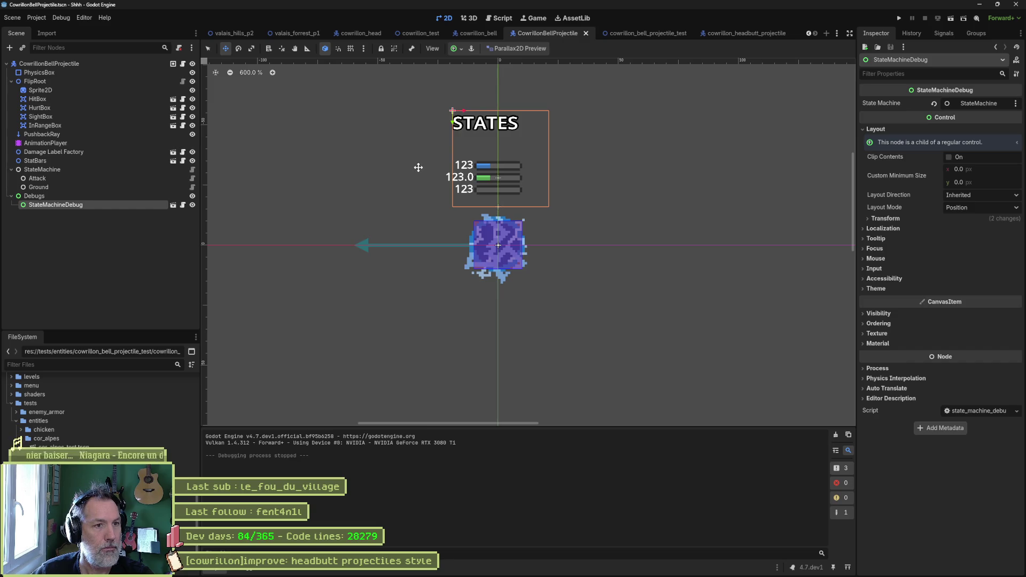
click(122, 154)
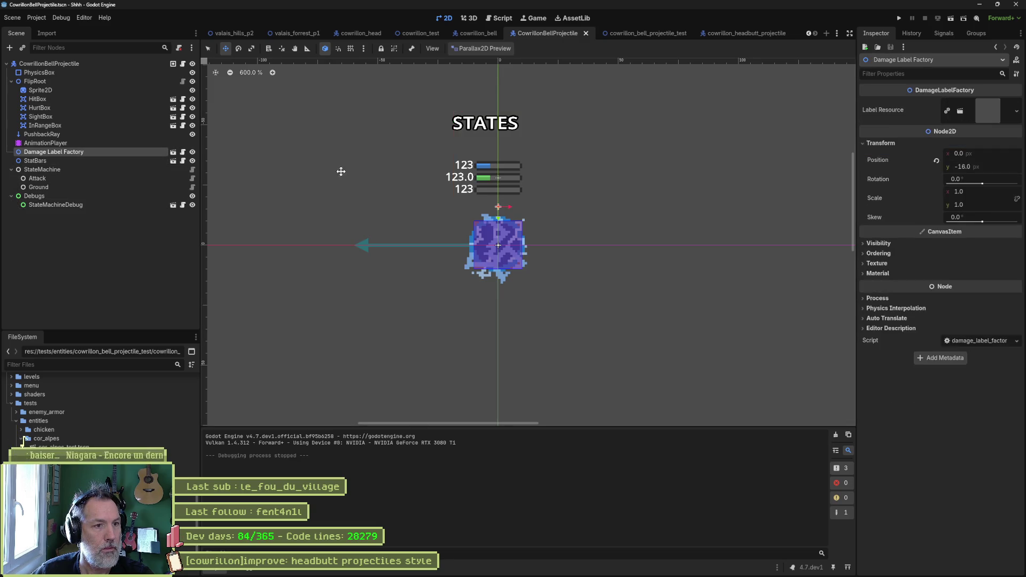
mouse_move(367, 168)
mouse_down()
mouse_move(371, 190)
mouse_move(369, 179)
mouse_up()
key(ctrl+z)
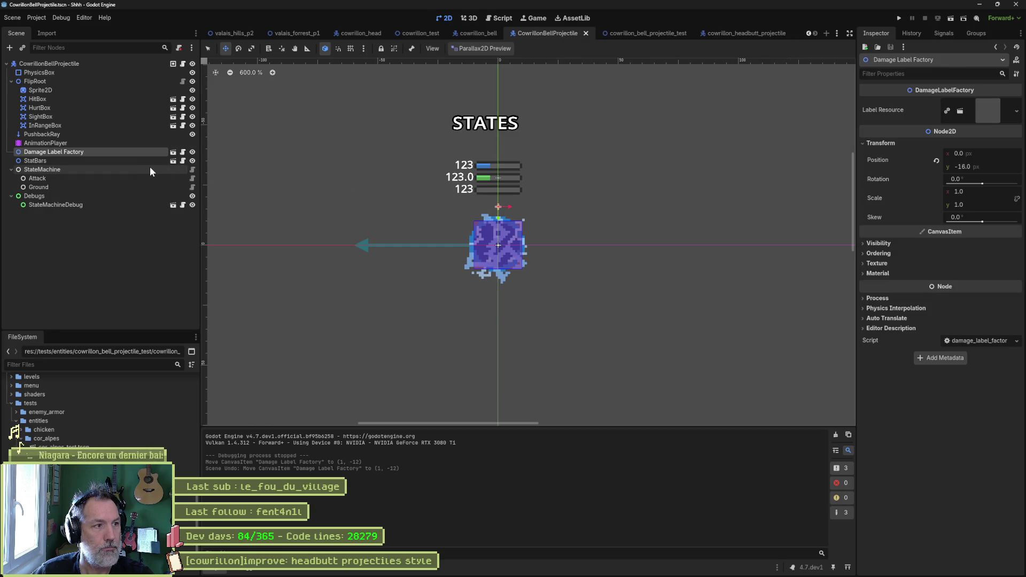
Drag StatBars and StateMachineDebug down onto the bell and save the scene
click(143, 161)
drag(330, 166, 331, 189)
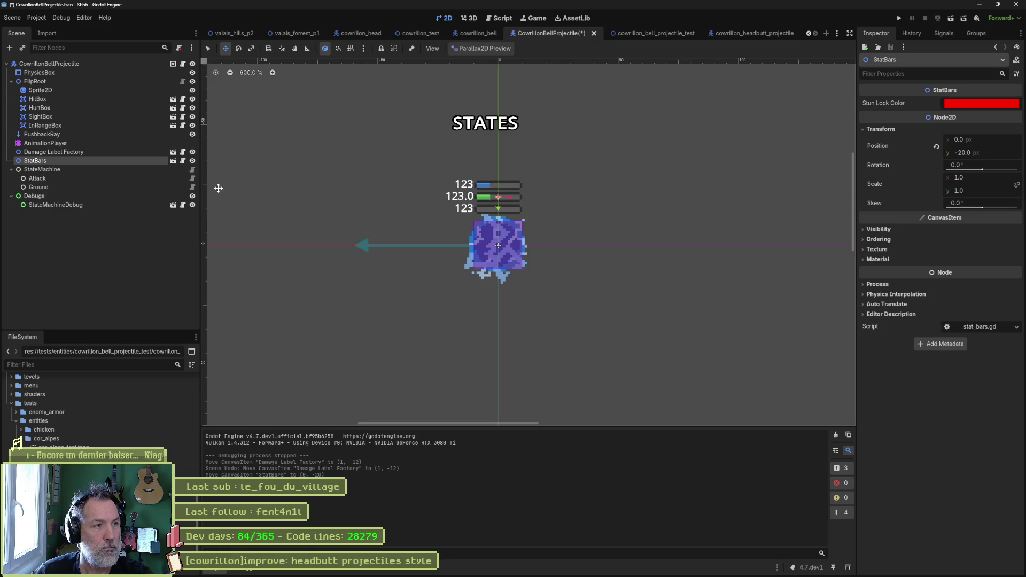
click(114, 205)
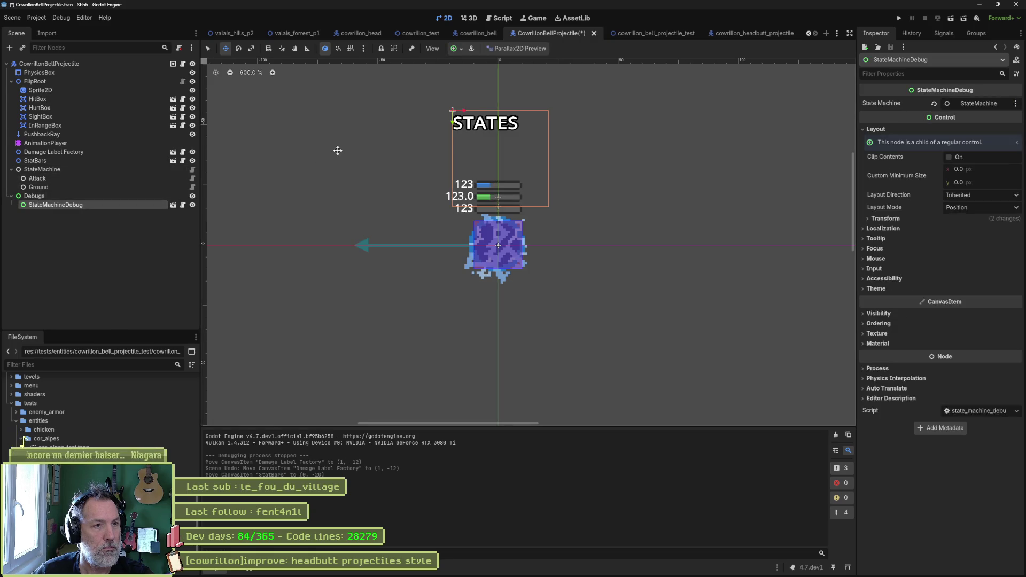
mouse_move(339, 151)
mouse_down()
mouse_move(343, 191)
mouse_move(307, 190)
mouse_move(317, 191)
mouse_up()
key(ctrl+s)
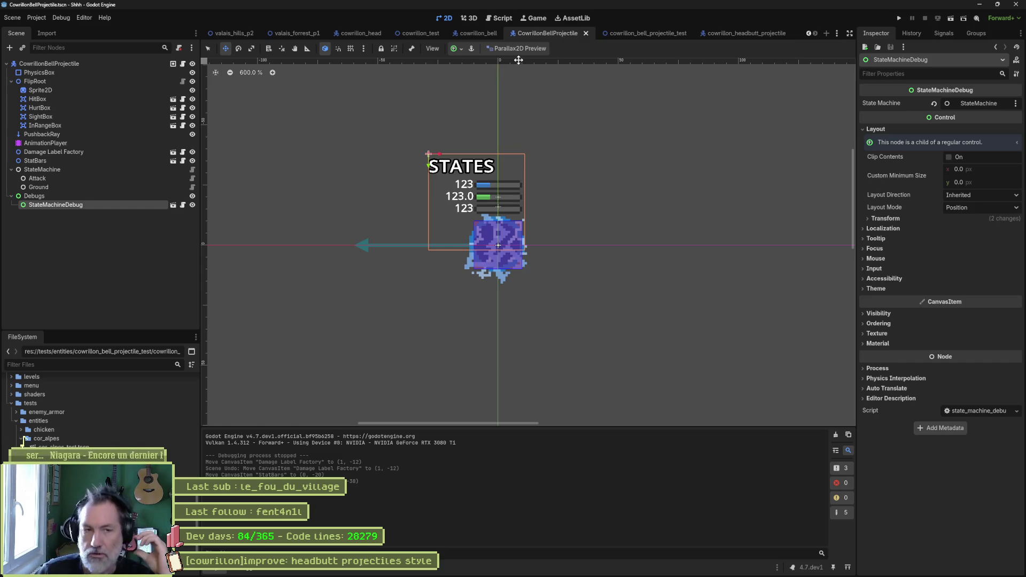
mouse_move(623, 37)
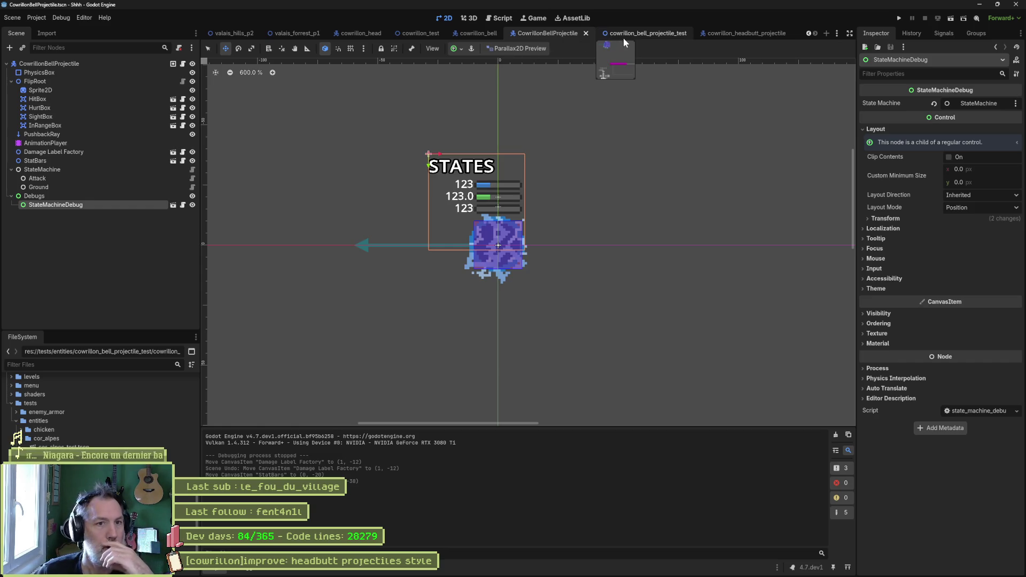
click(730, 31)
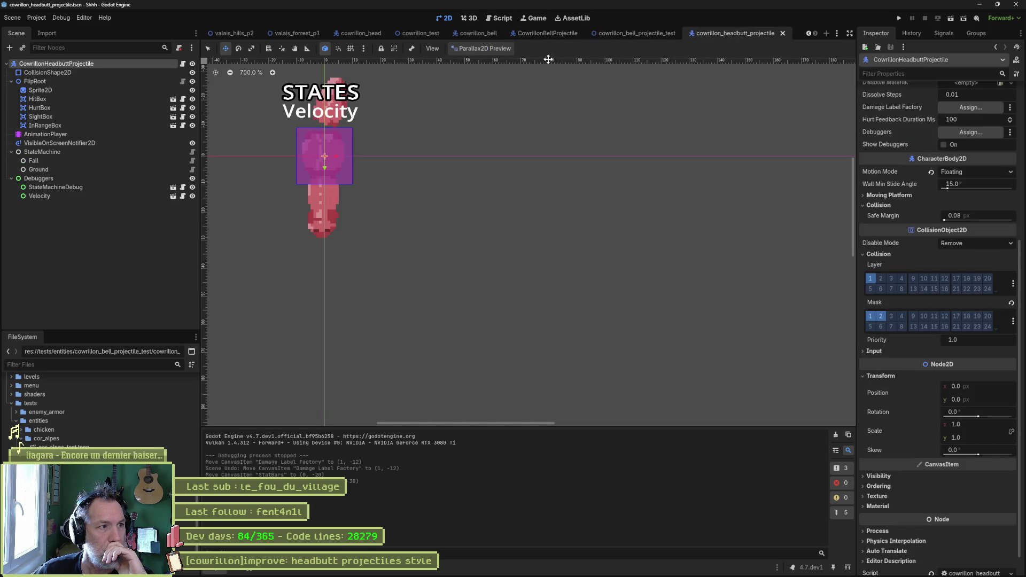
scroll(908, 160, up, 5)
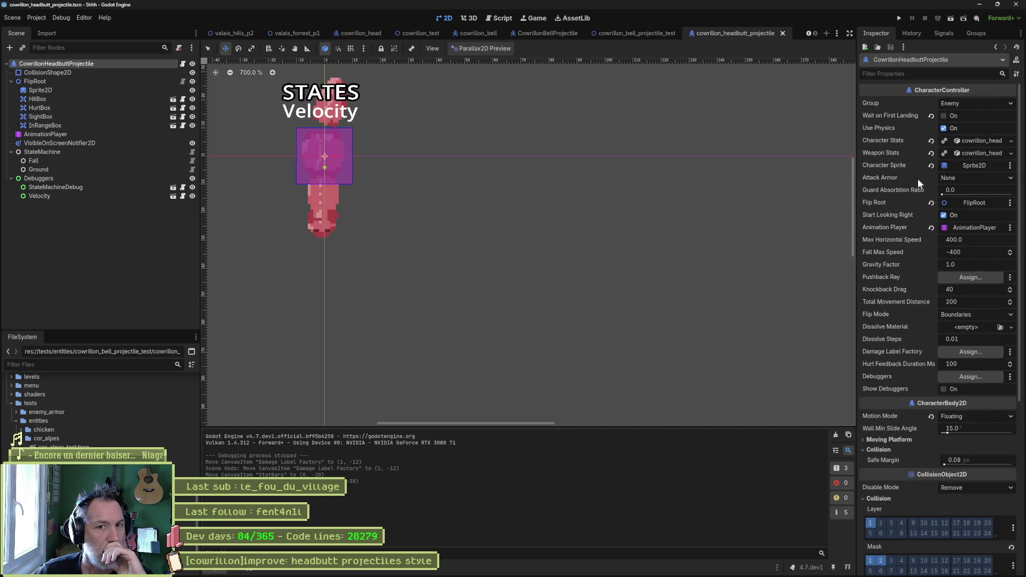
scroll(899, 227, down, 5)
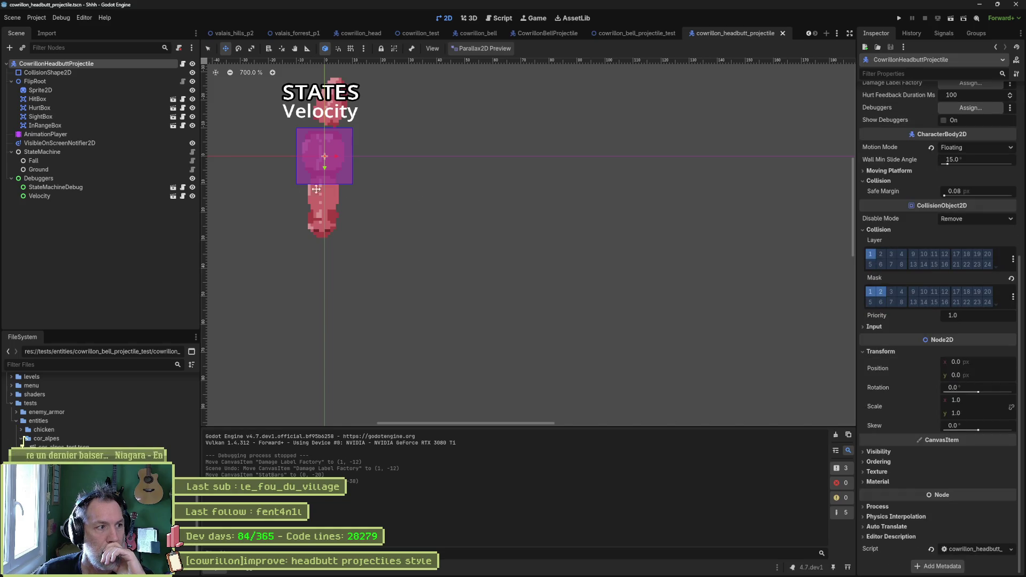
click(68, 75)
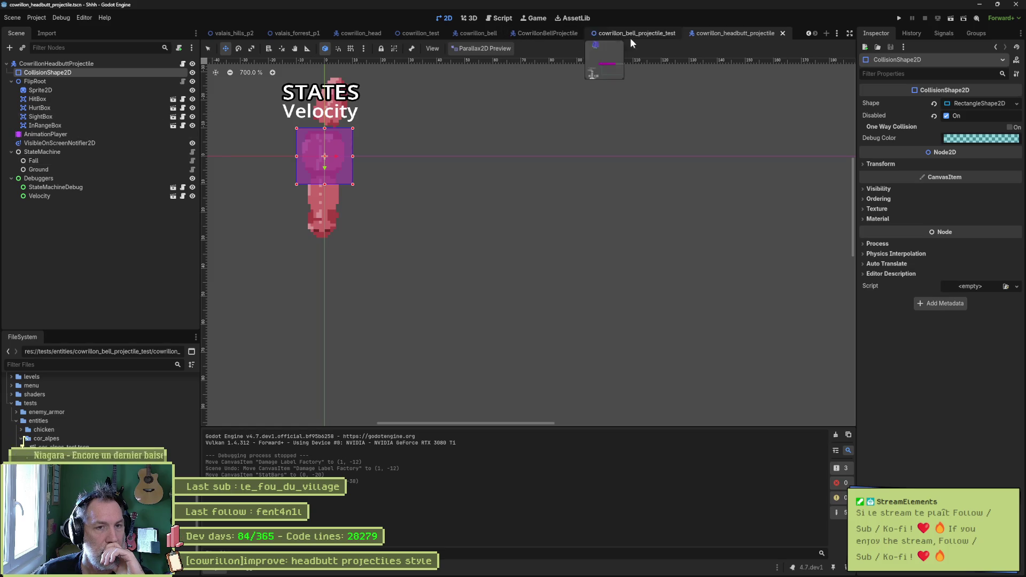
click(649, 34)
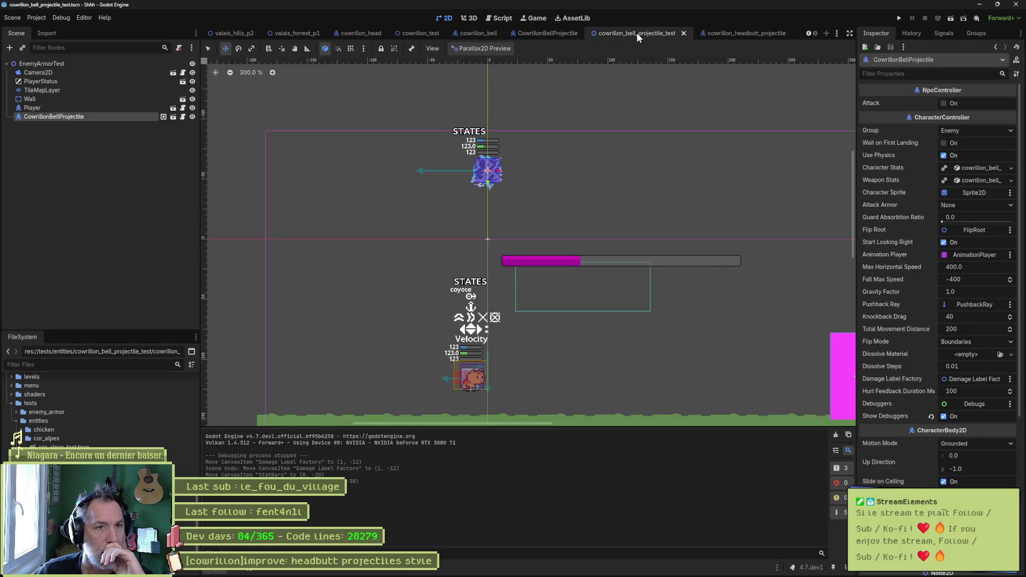
click(552, 35)
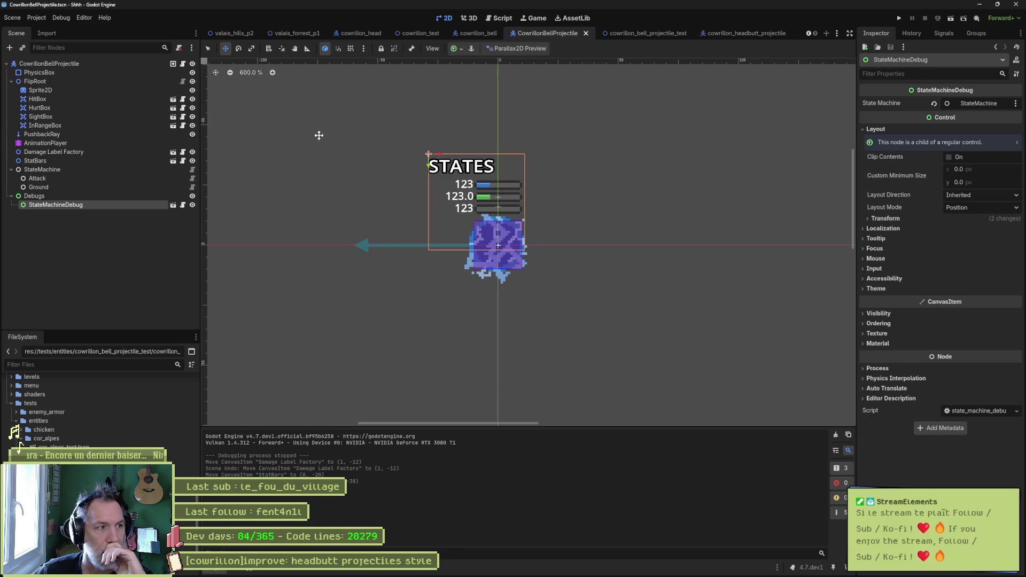
click(108, 65)
scroll(877, 218, down, 5)
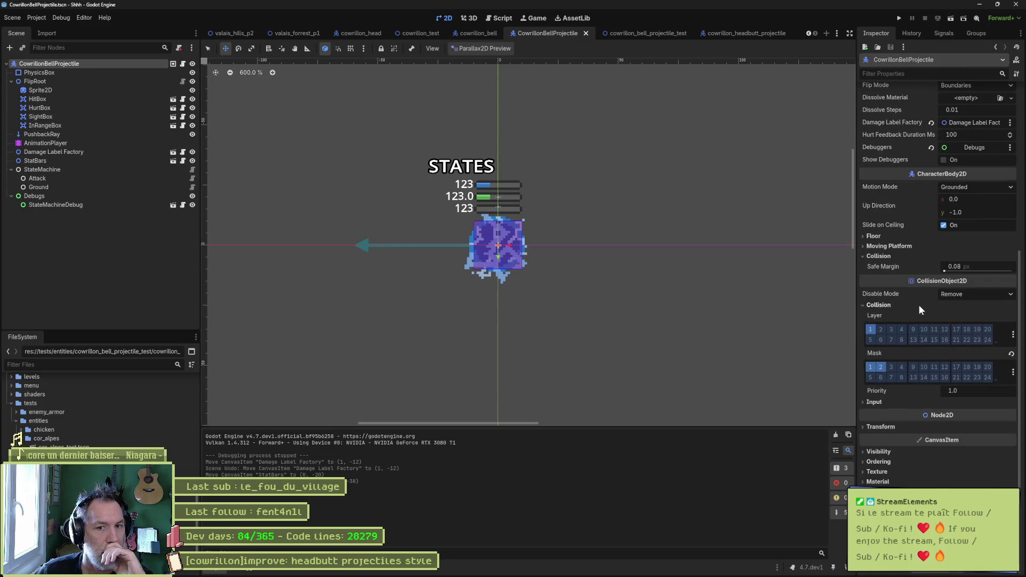
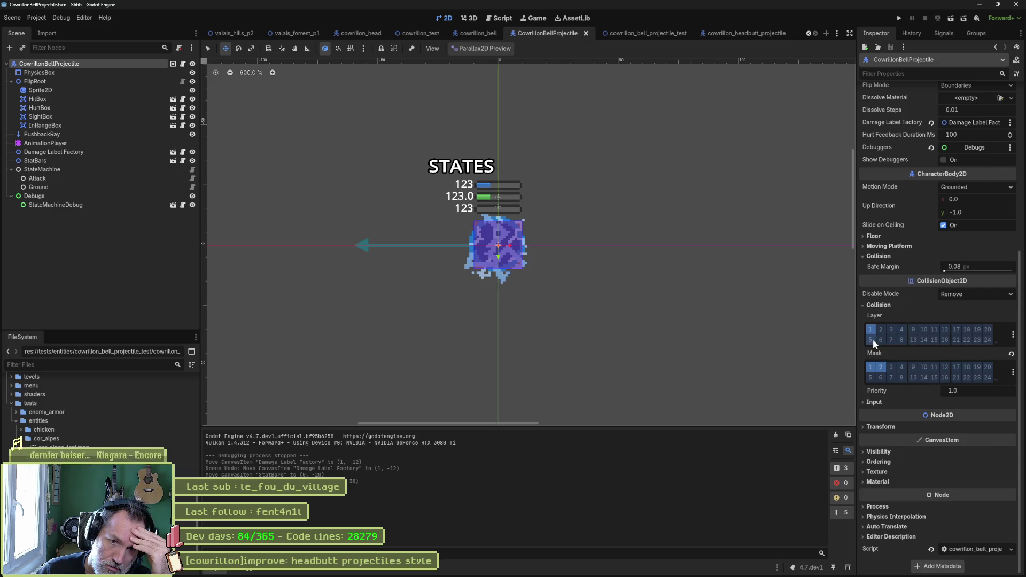
Put the bell projectile on collision layer 5 instead of 1, add mask bit 2, save, and view its script
click(871, 340)
click(870, 329)
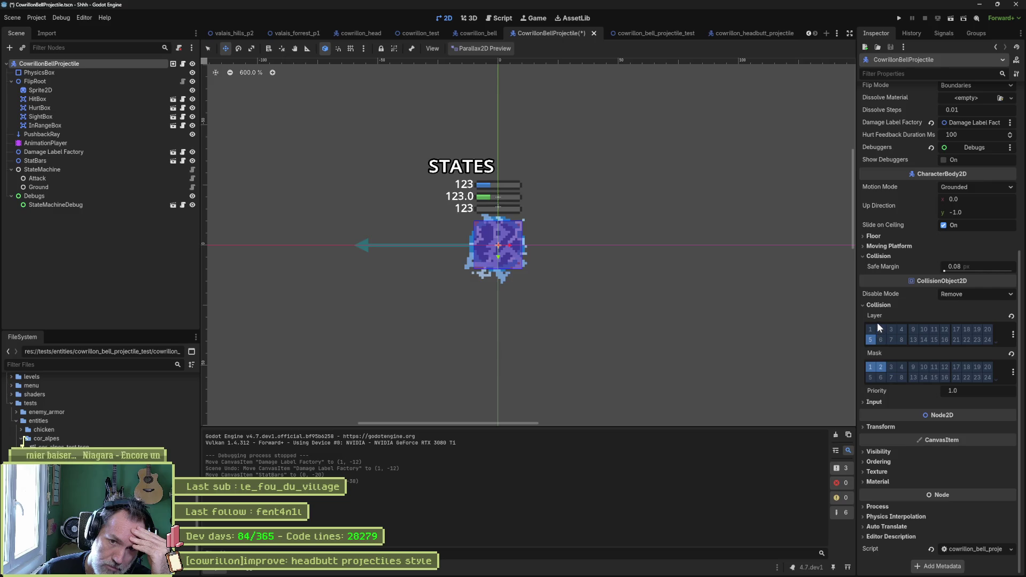
click(881, 367)
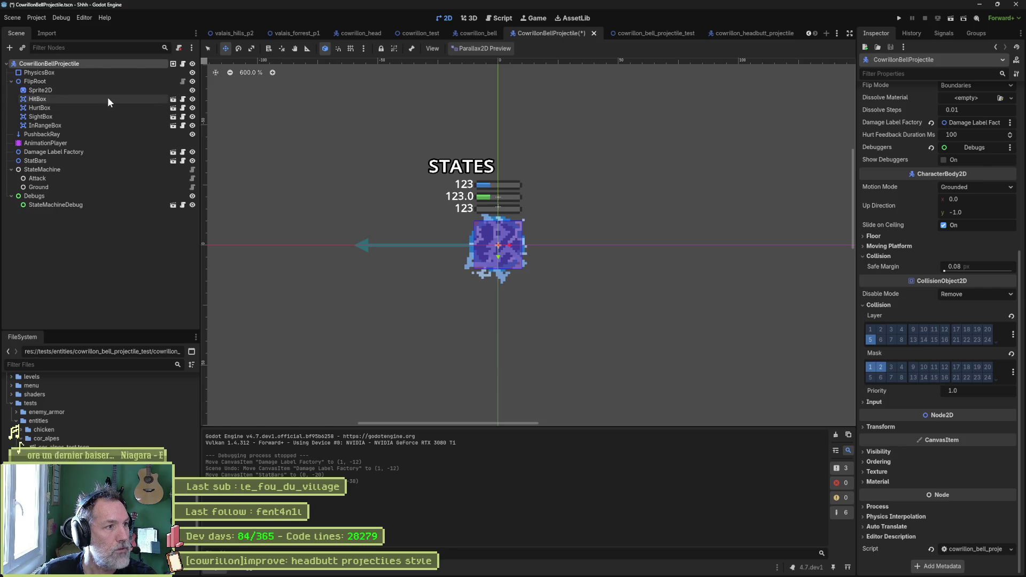
key(ctrl+s)
key(ctrl+F3)
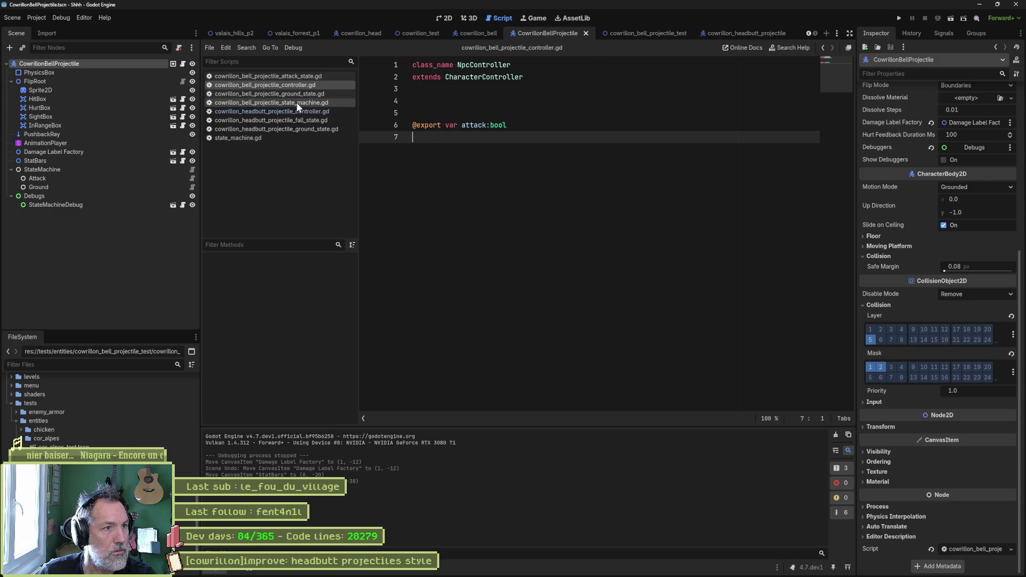
Review the attack-state script's _on_projectile_hit_ground handler and line 17 signal check
click(293, 76)
scroll(513, 241, down, 1)
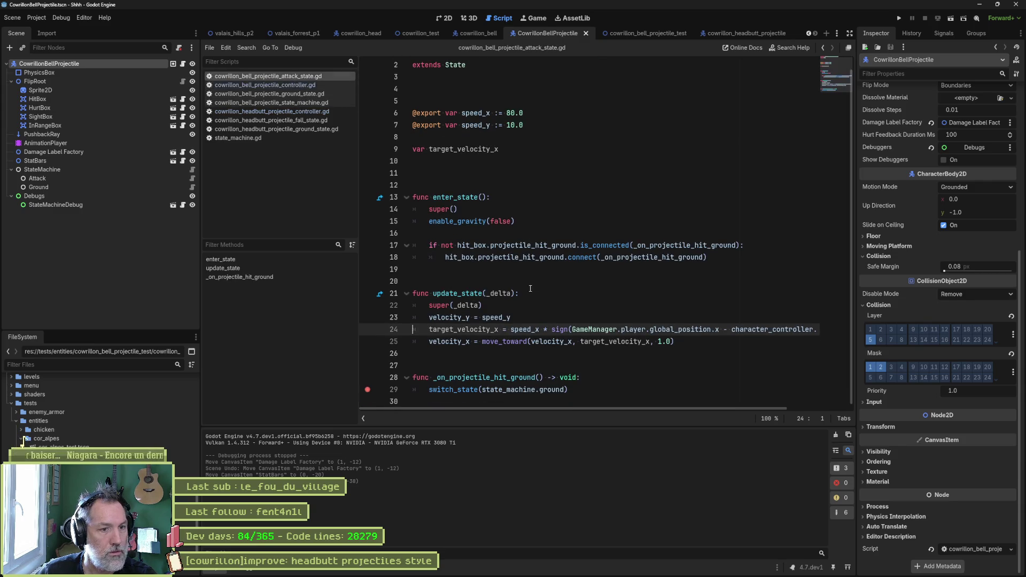
double_click(484, 378)
click(546, 245)
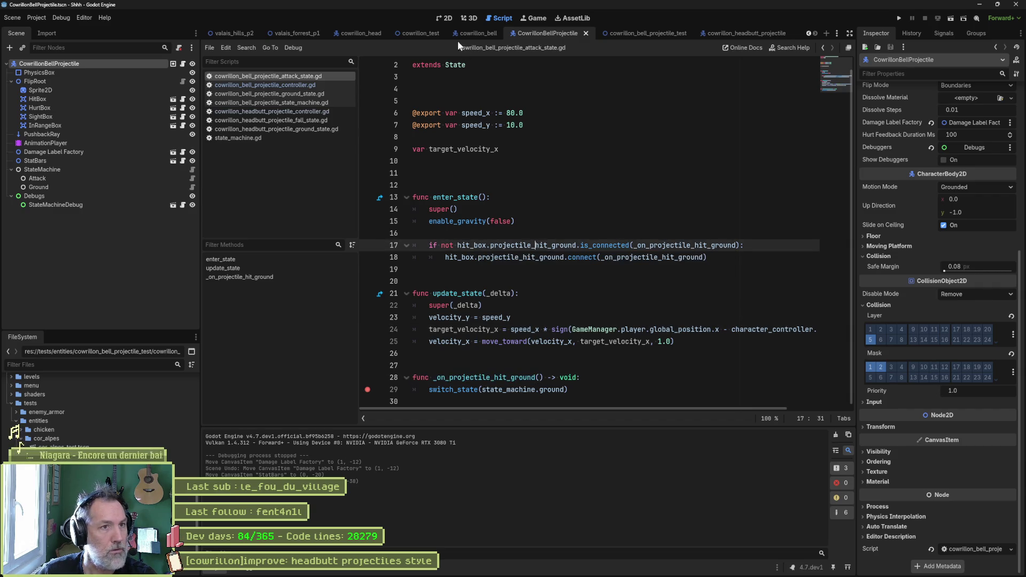
Select HitBox in the 2D view, undo an accidental move, and run the bell projectile test scene
click(446, 18)
click(37, 99)
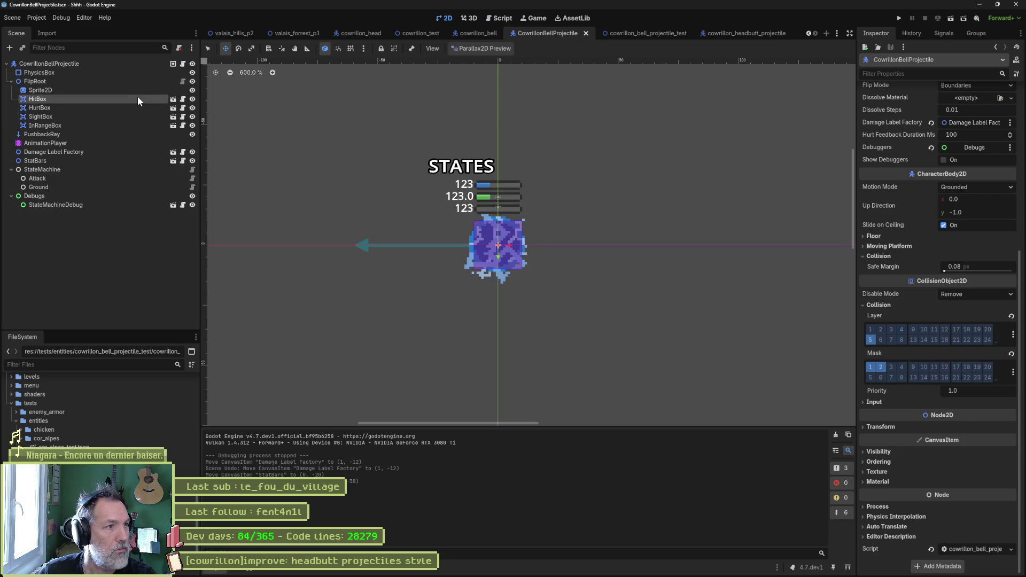
drag(470, 231, 598, 181)
key(ctrl+z)
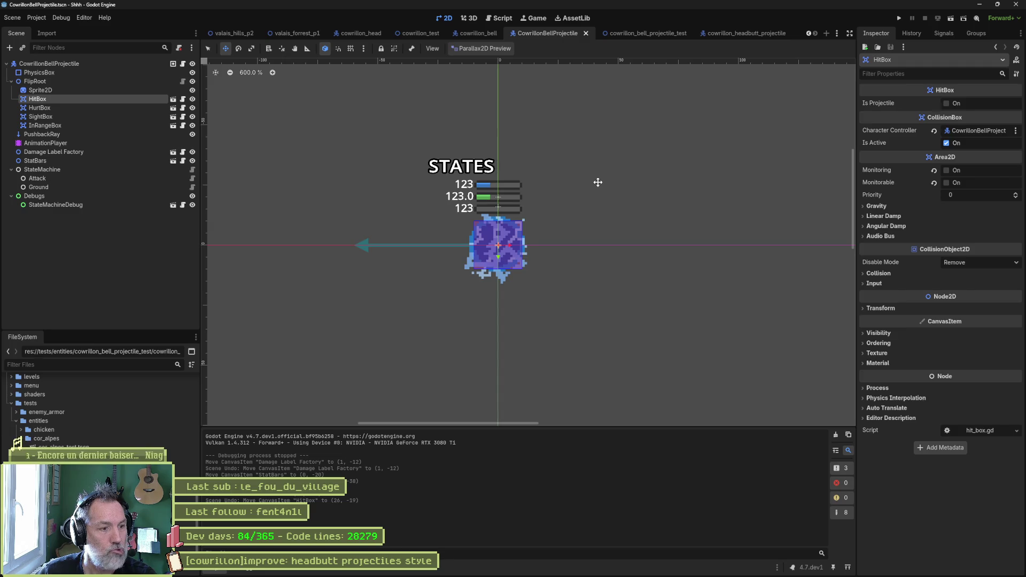
click(646, 37)
key(F6)
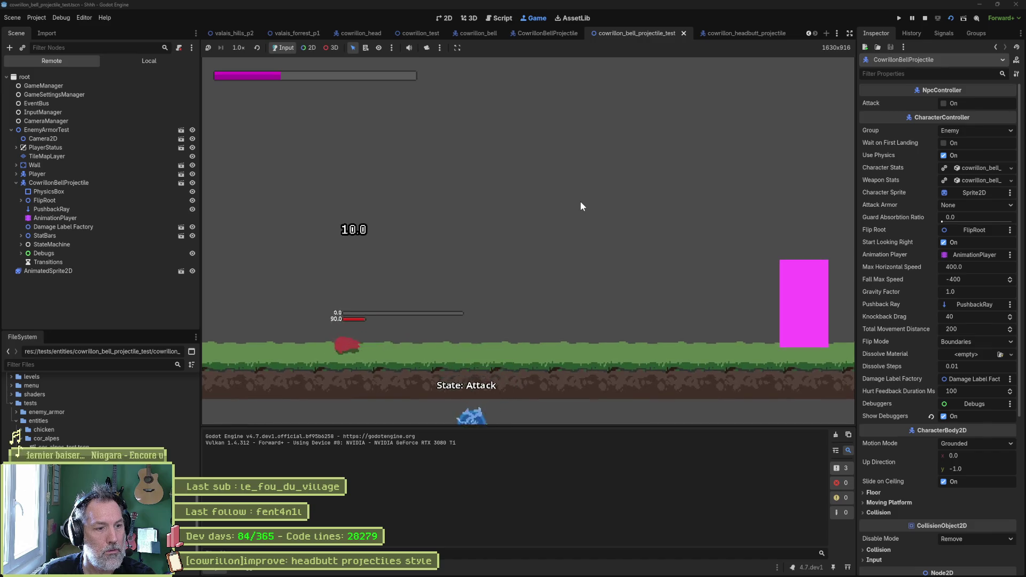
Stop the playtest, look over the CowrillonBellProjectile root's Inspector, then go to the headbutt projectile scene
key(F8)
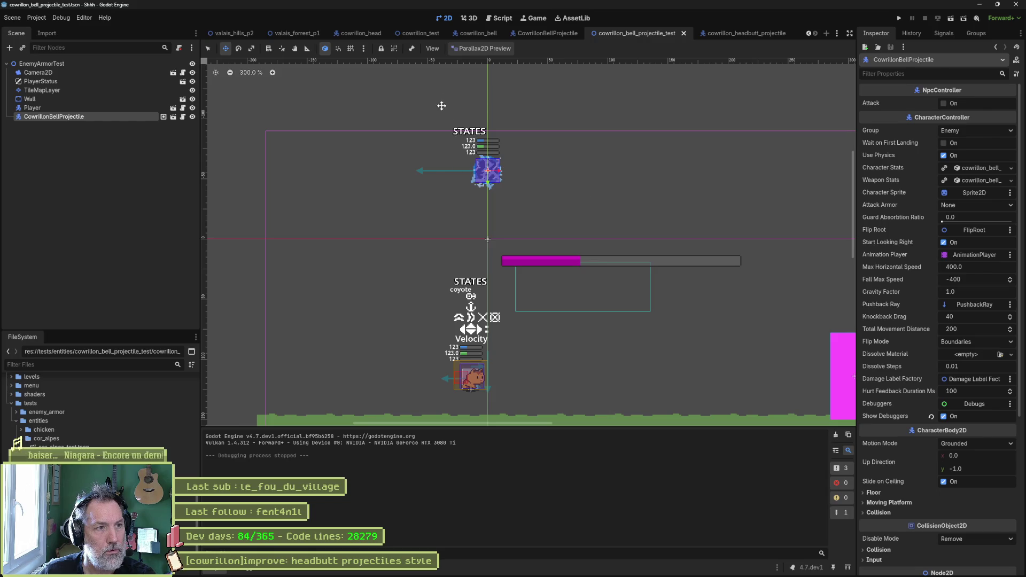
click(550, 34)
click(126, 64)
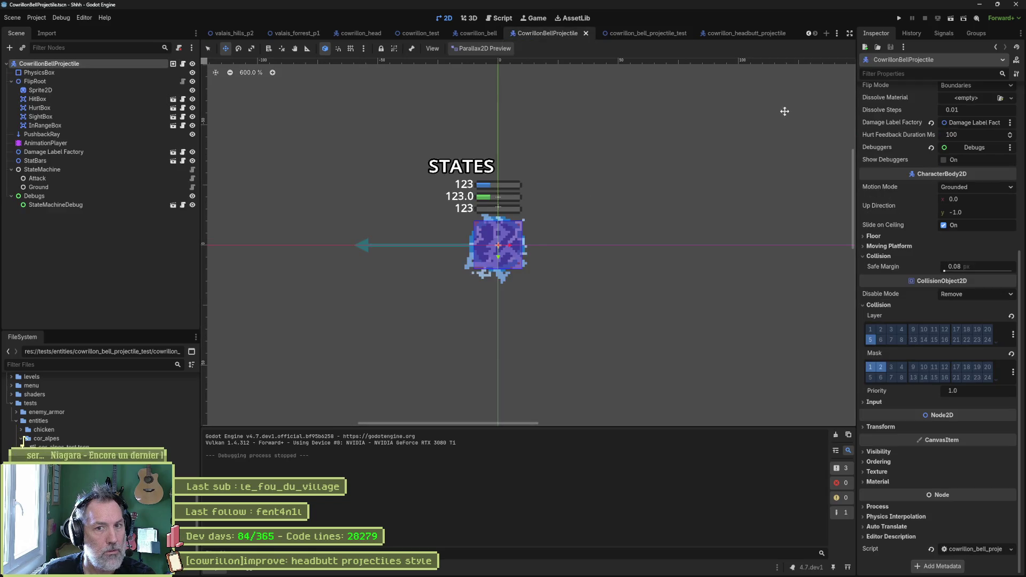
scroll(900, 100, up, 5)
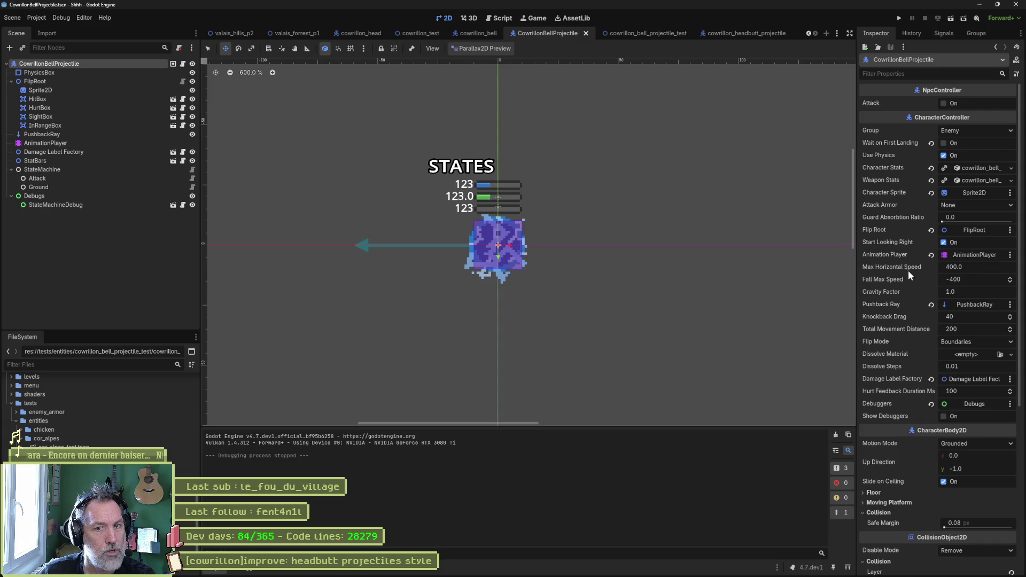
scroll(906, 274, down, 2)
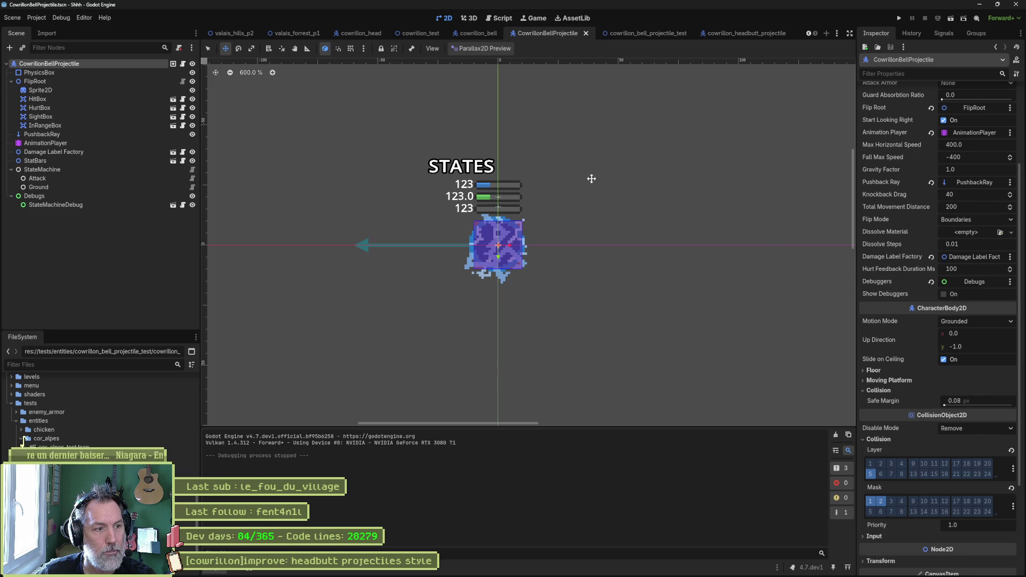
click(758, 33)
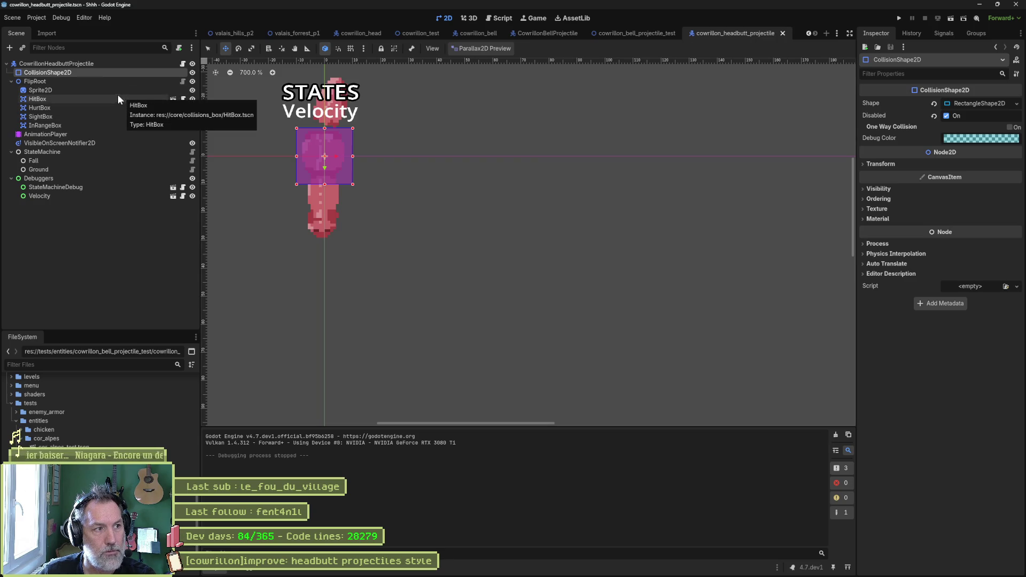
Select CowrillonHeadbuttProjectile to show its Enemy group and 400 / -400 speed settings
click(115, 64)
scroll(960, 172, up, 5)
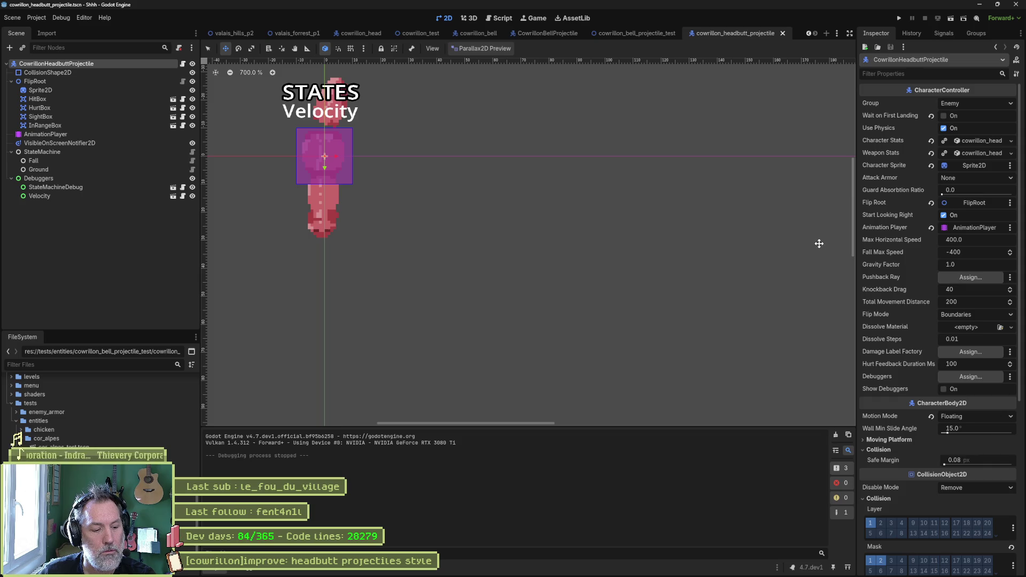
Open the bell projectile attack-state script and look at the line 28 handler and line 17 hit_box
click(505, 18)
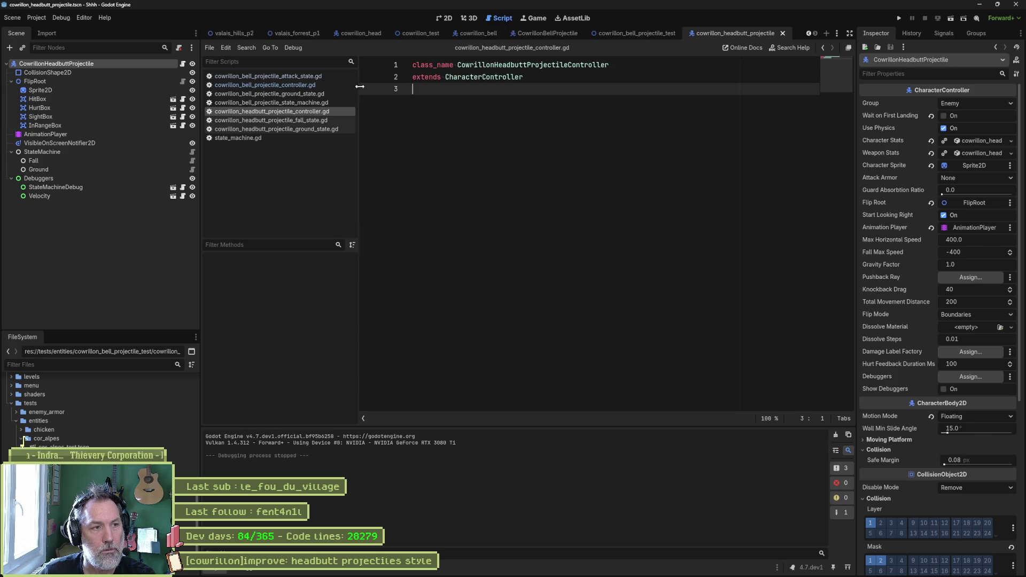
click(298, 77)
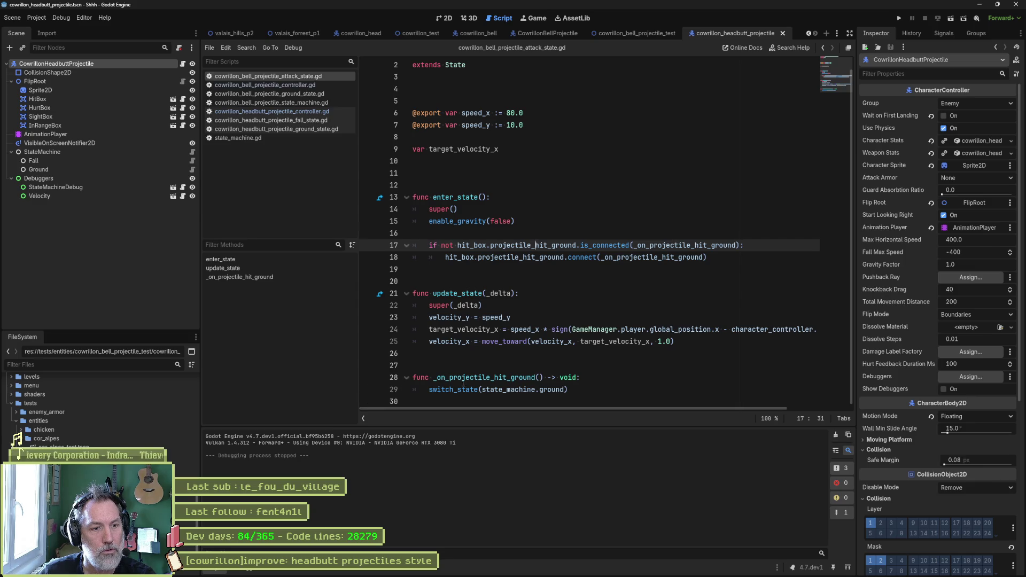
double_click(484, 377)
click(479, 245)
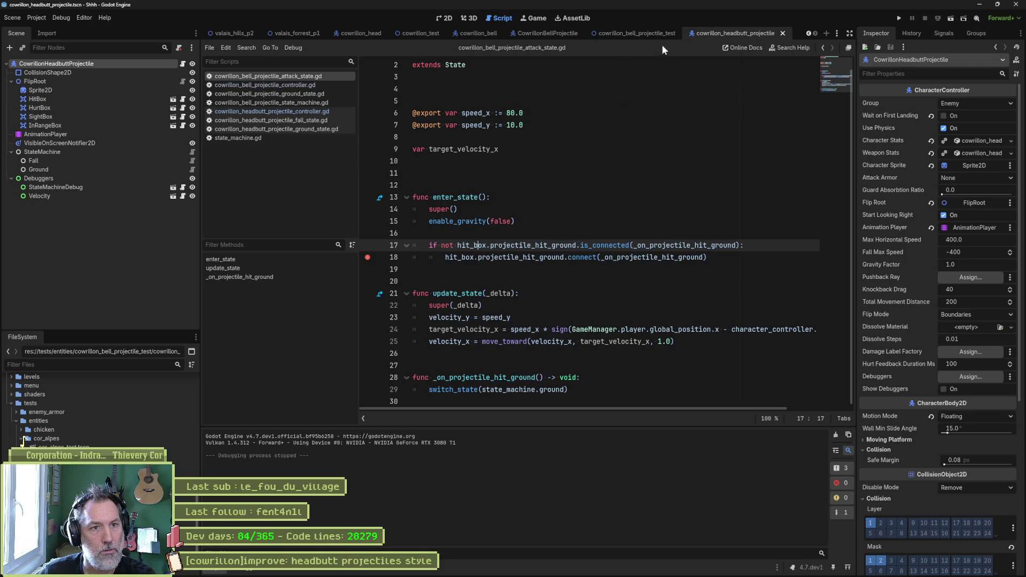
Run and stop the test scene, remove the line 18 breakpoint, and jump to the projectile_hit_ground definition
click(636, 34)
key(F6)
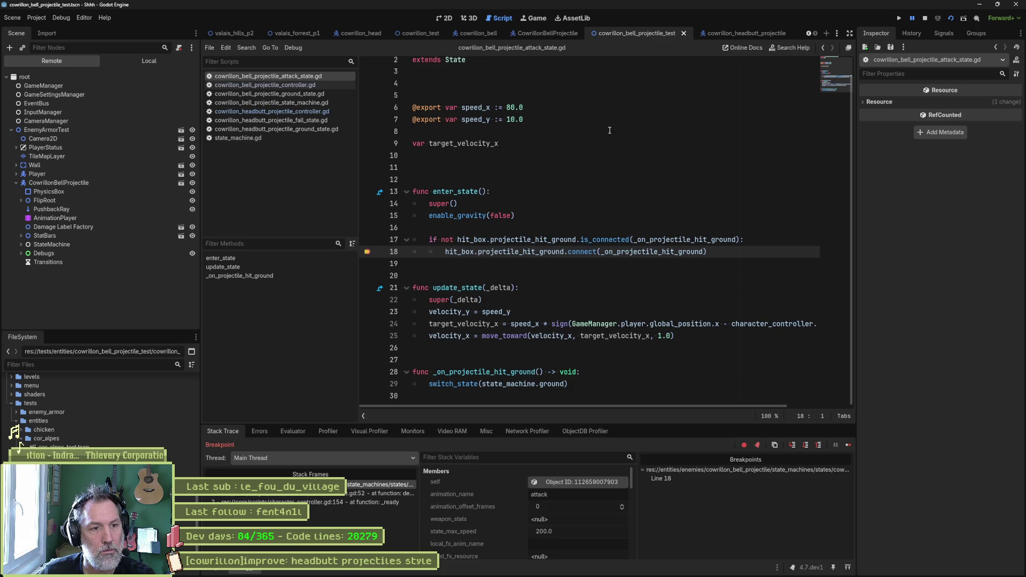
key(F8)
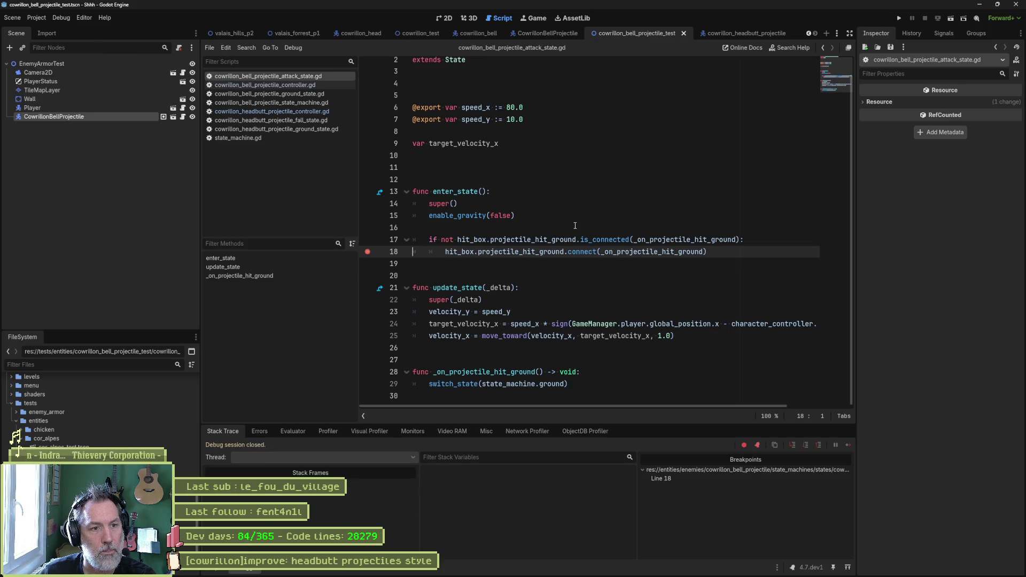
click(367, 252)
ctrl+click(516, 259)
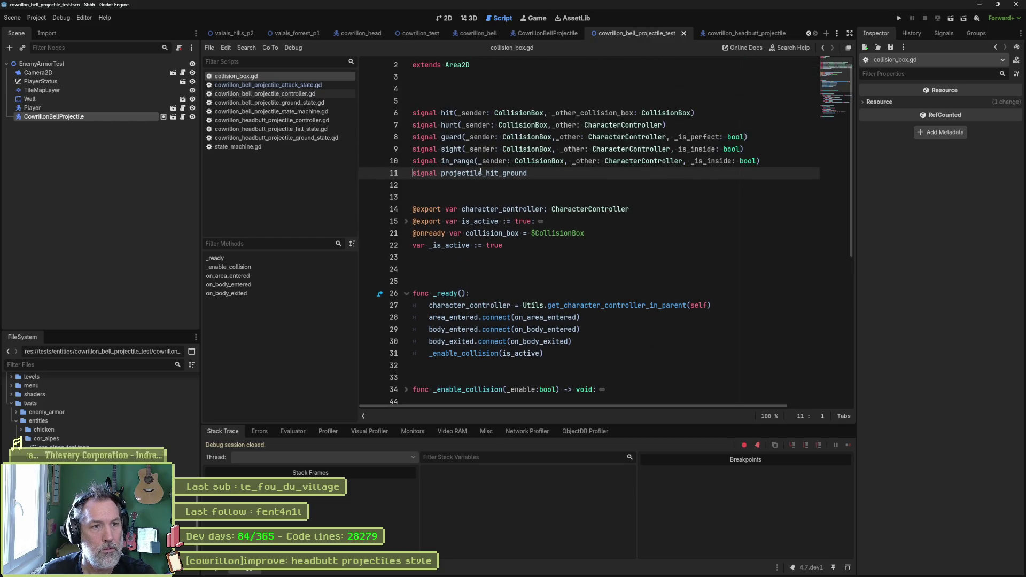
Search the whole project for projectile_hit_ground and go to the line 62 emit match
double_click(508, 173)
key(ctrl+shift+f)
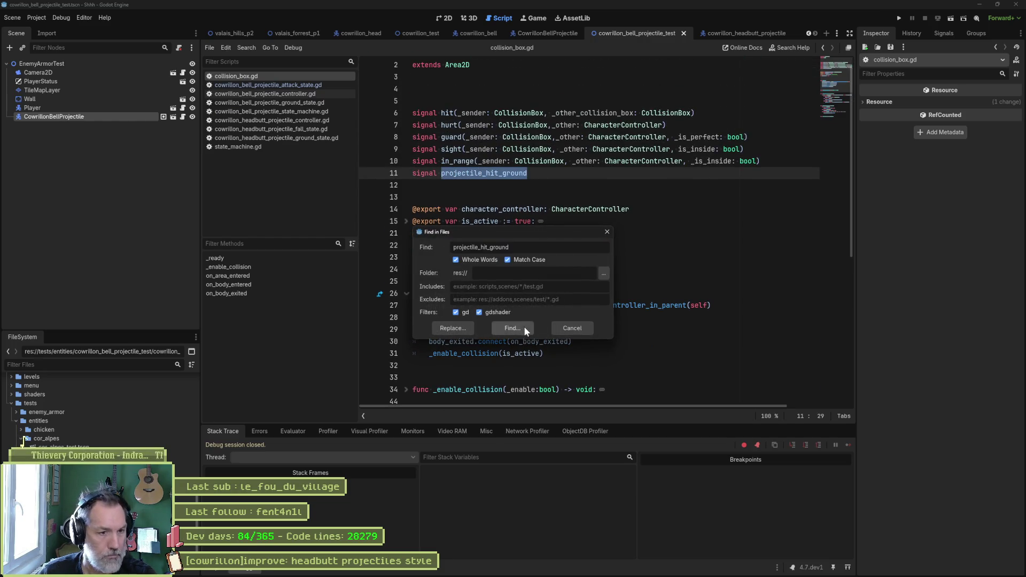
click(524, 327)
click(369, 473)
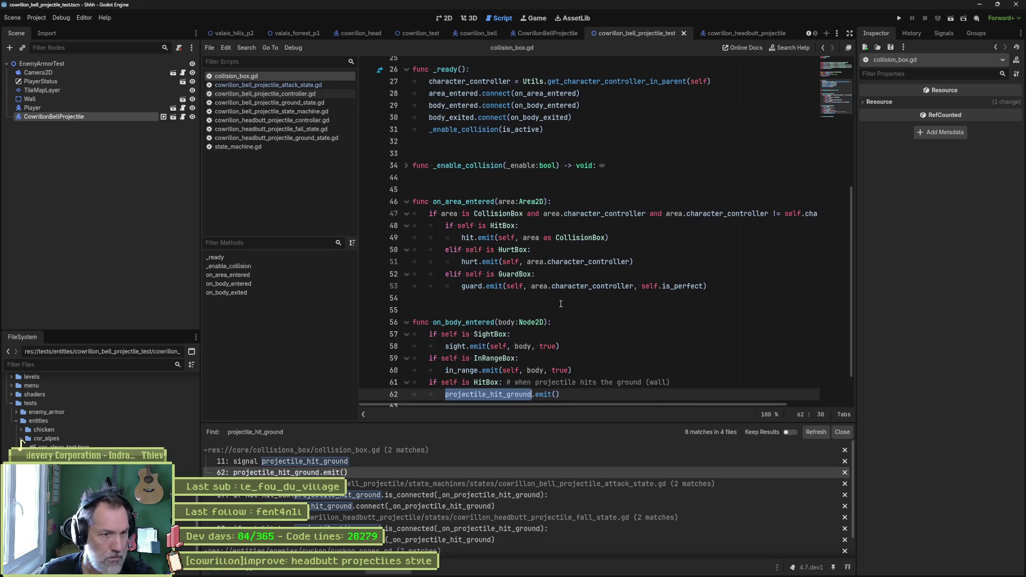
Highlight every HitBox occurrence in collision_box.gd, briefly try Quick Open with 'co', and dismiss it
click(482, 383)
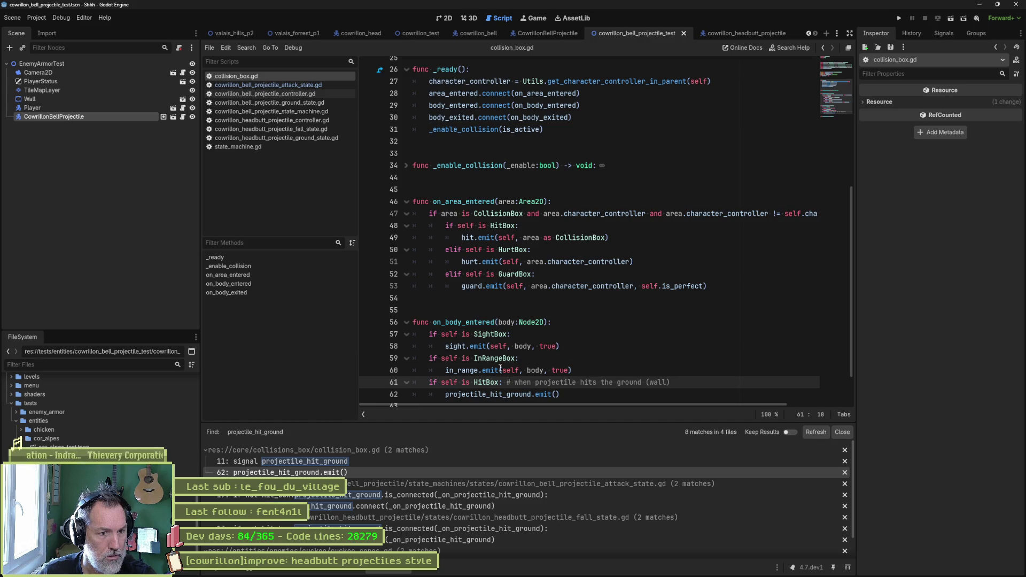
double_click(485, 382)
scroll(611, 365, down, 1)
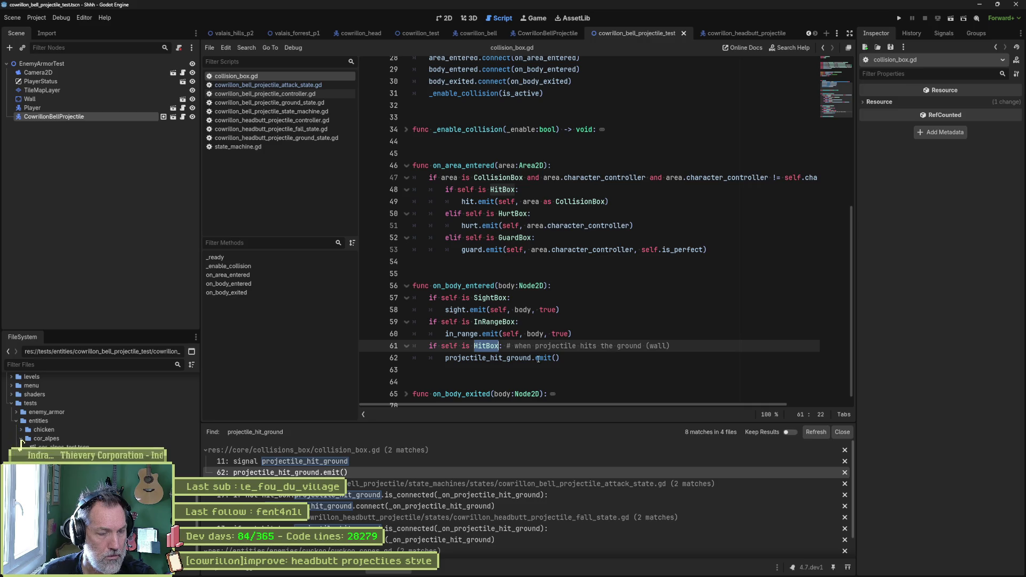
mouse_move(537, 359)
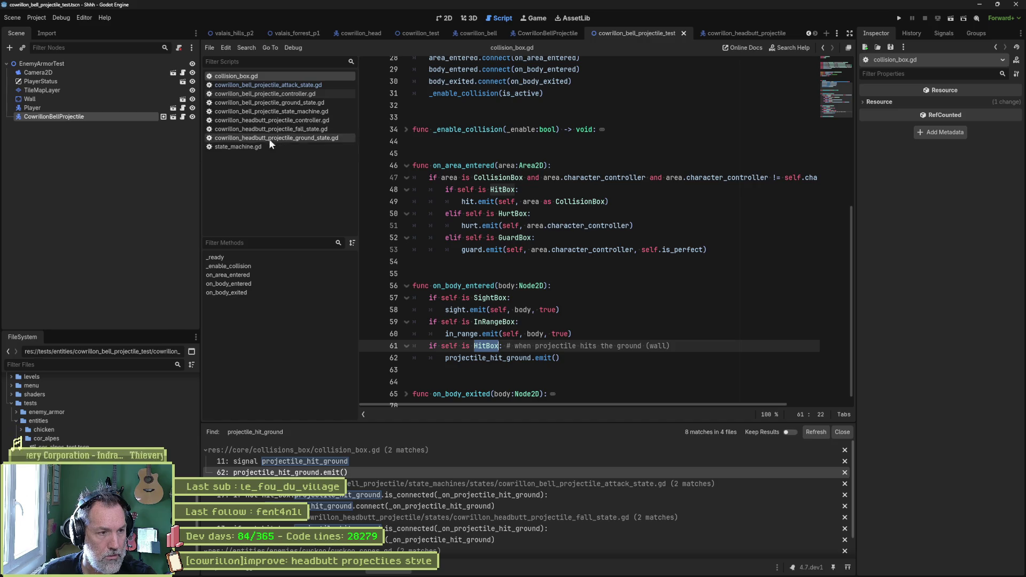
key(shift+alt+o)
text(collis)
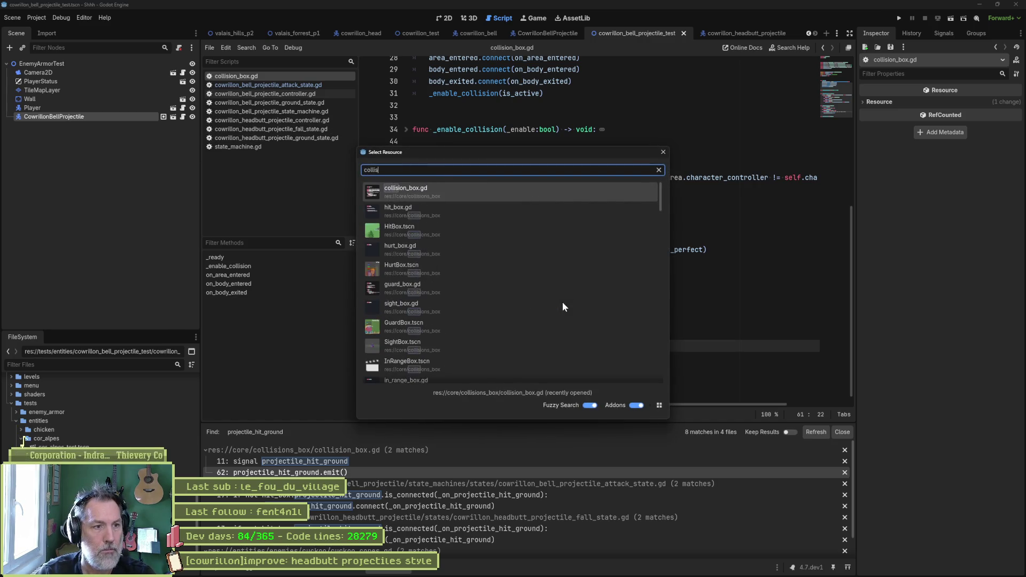
key(Escape)
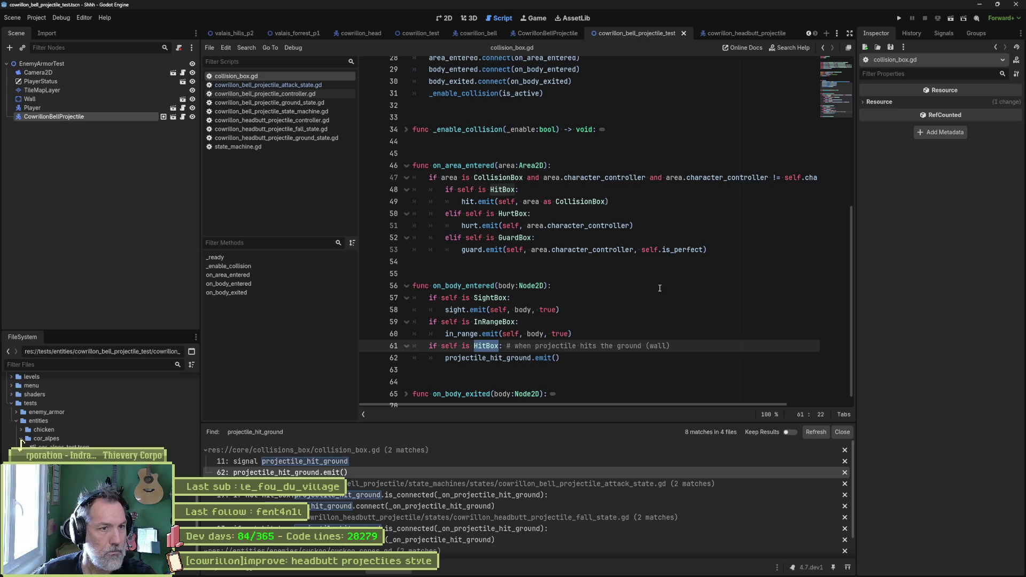
scroll(658, 291, up, 1)
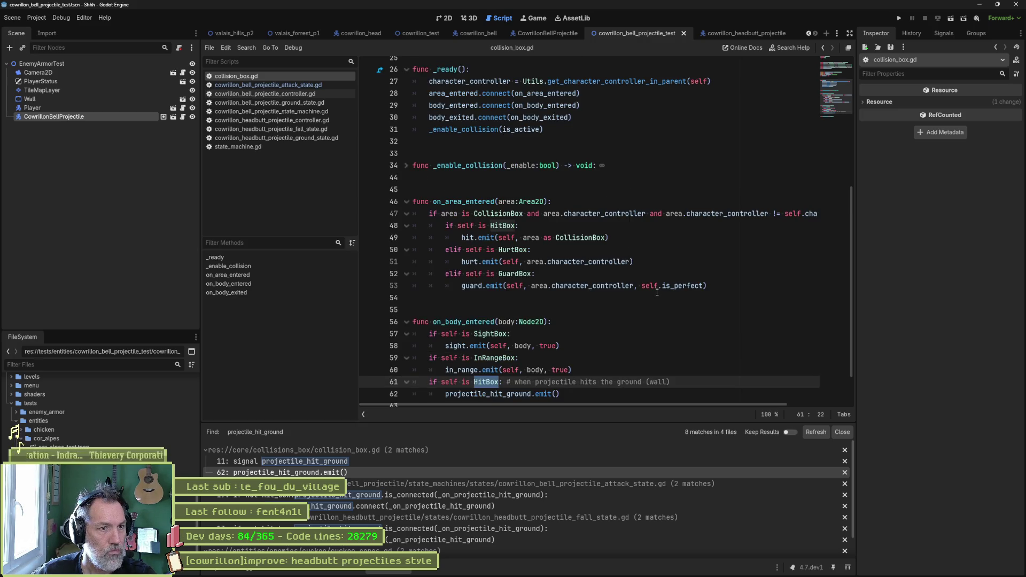
scroll(657, 292, down, 1)
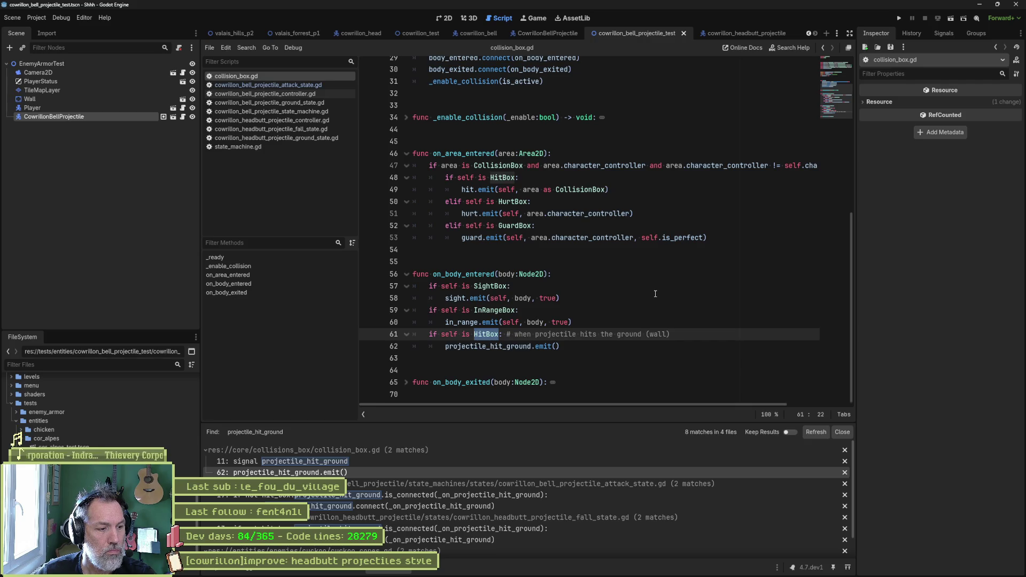
scroll(505, 171, up, 1)
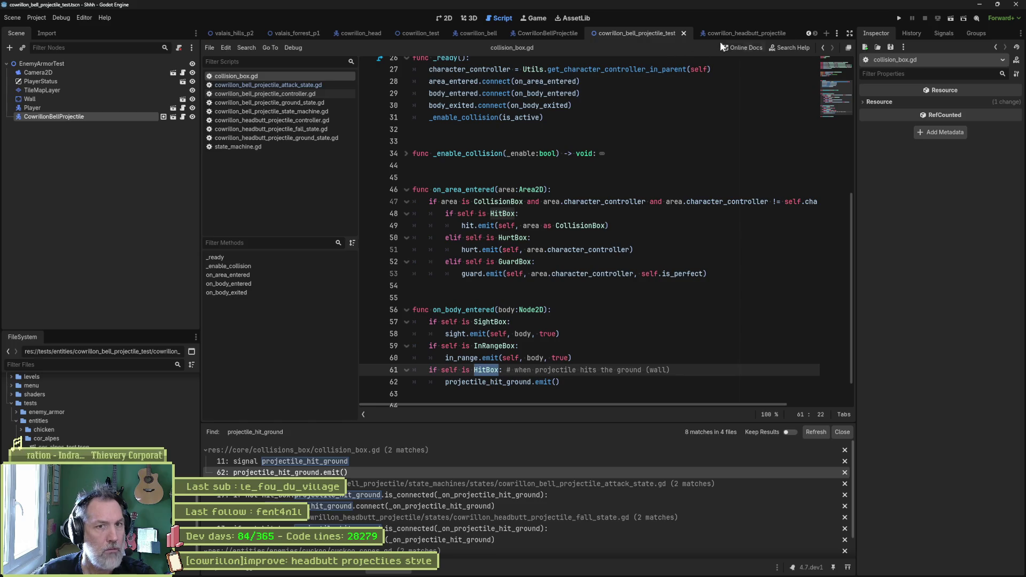
Open the CowrillonBellProjectile scene's controller script and select the Npc part of its class name
click(736, 33)
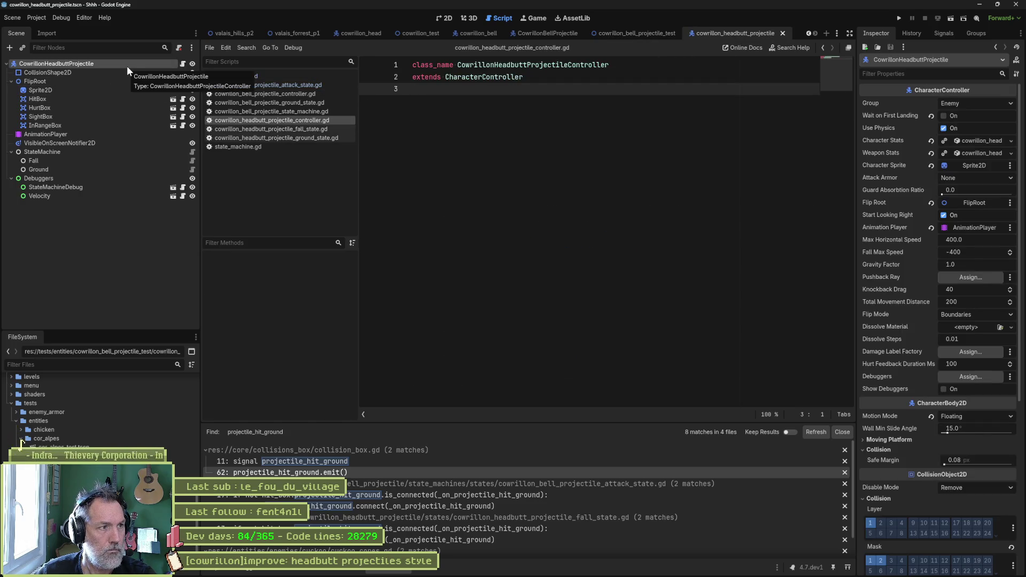
click(631, 35)
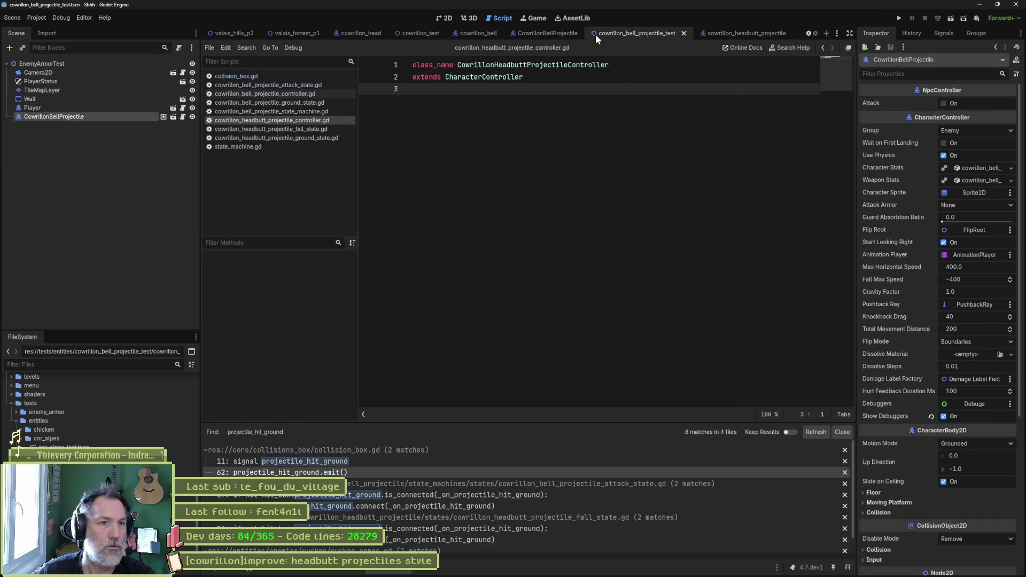
click(559, 33)
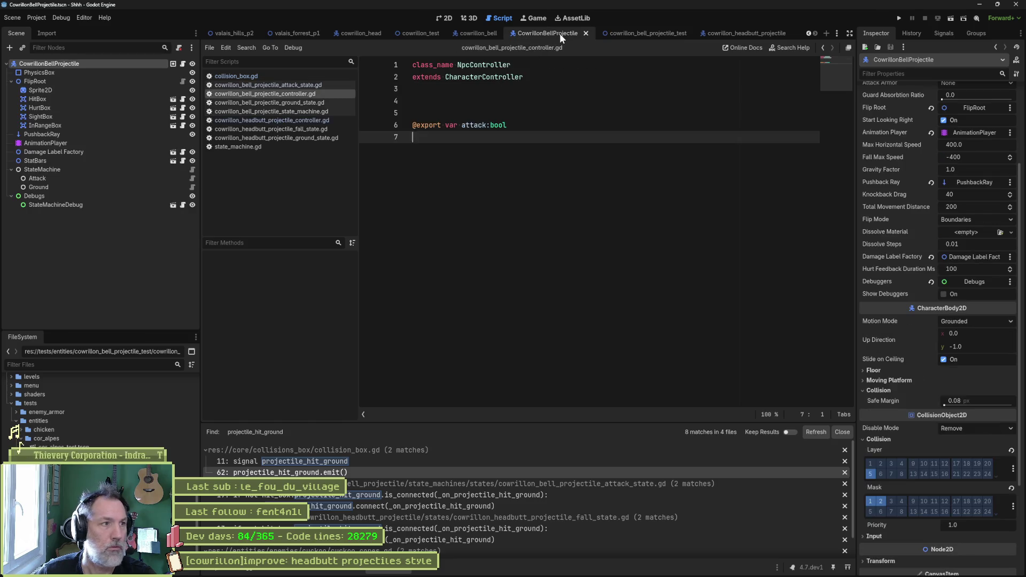
click(183, 65)
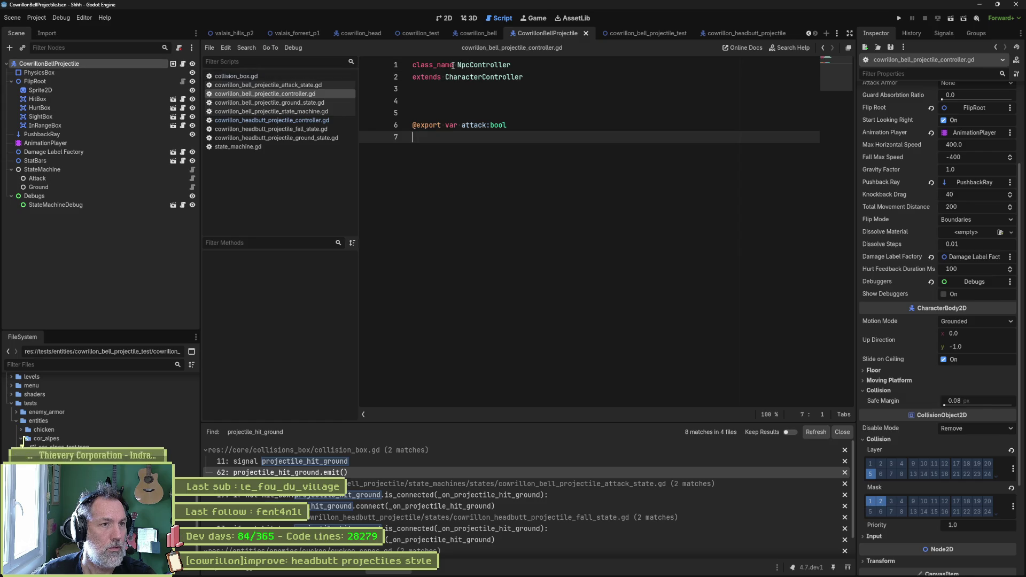
drag(457, 64, 478, 64)
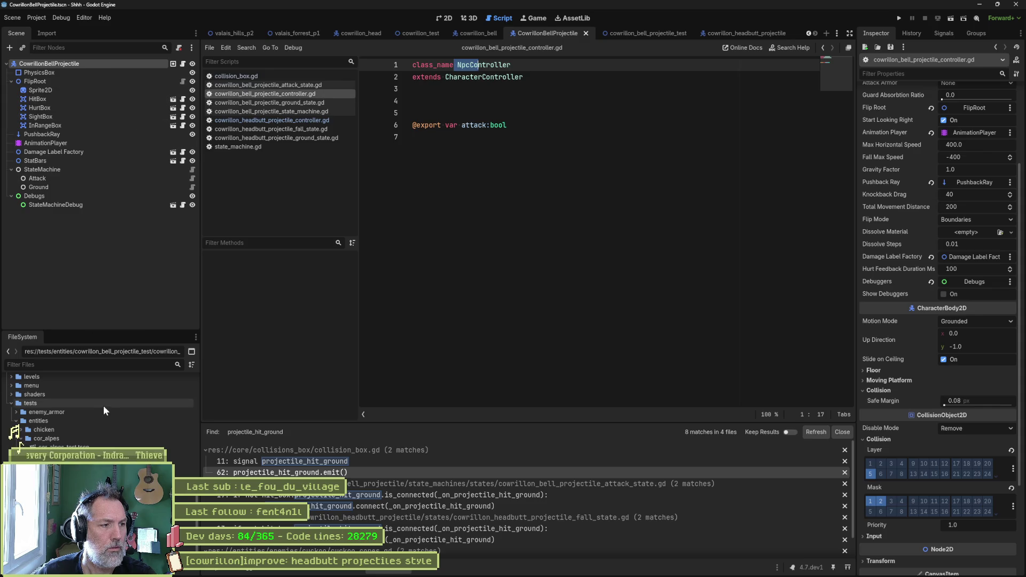
scroll(64, 406, down, 5)
scroll(85, 425, up, 4)
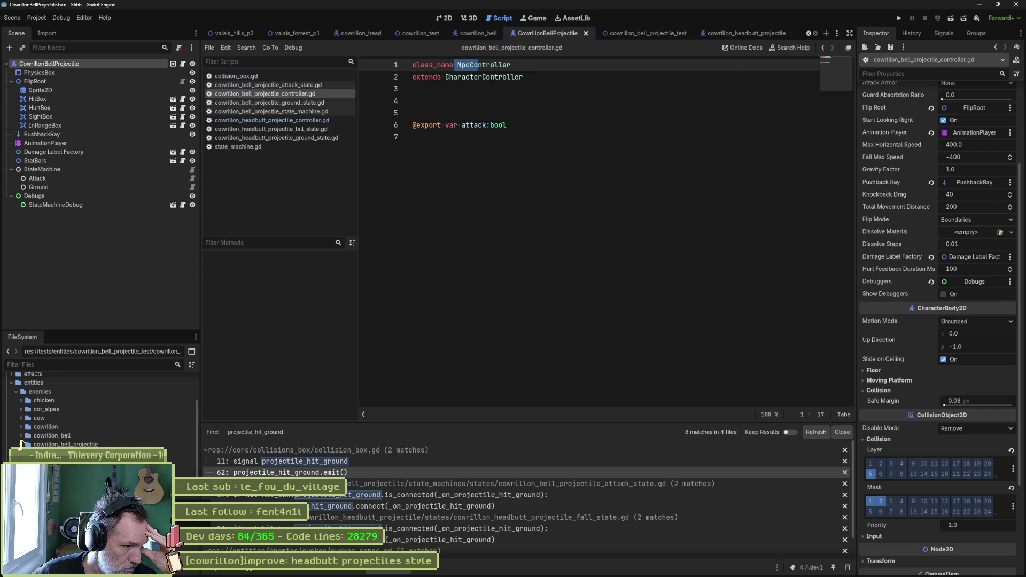
Rename class_name NpcController to CowrillonBellProjectileController and save the script
click(265, 93)
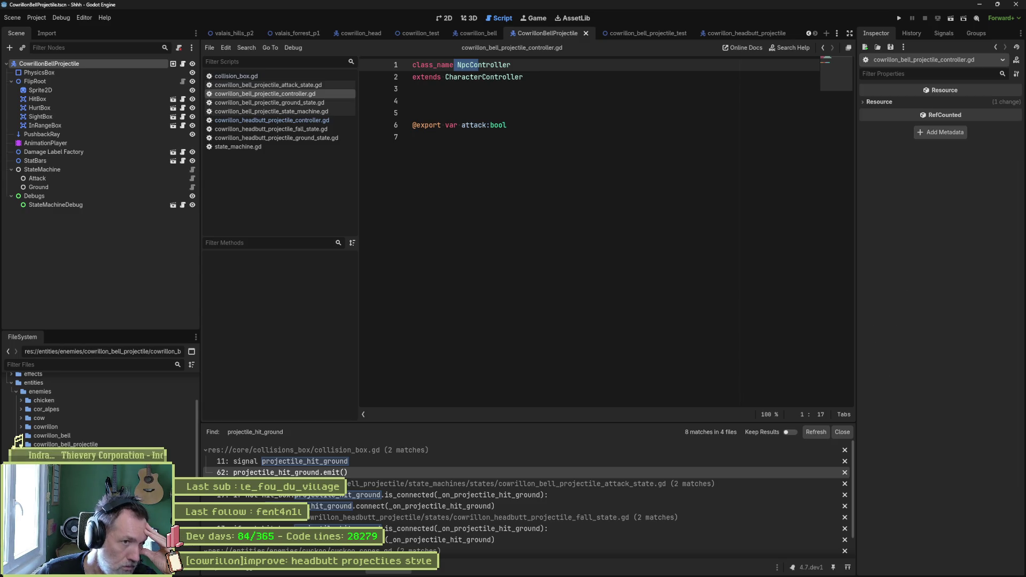
click(470, 65)
key(BackSpace)
key(BackSpace)
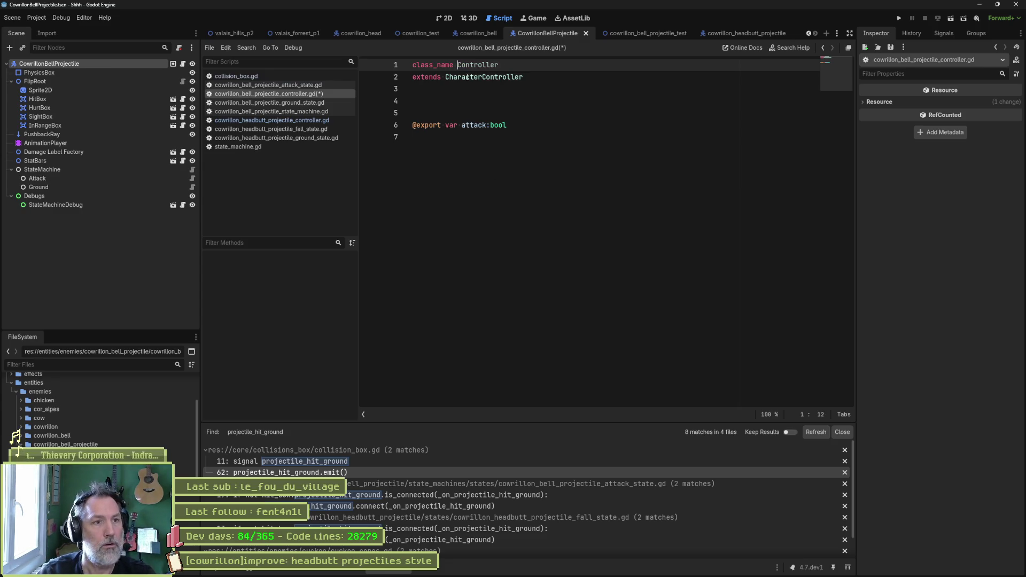
key(BackSpace)
text(Cowr)
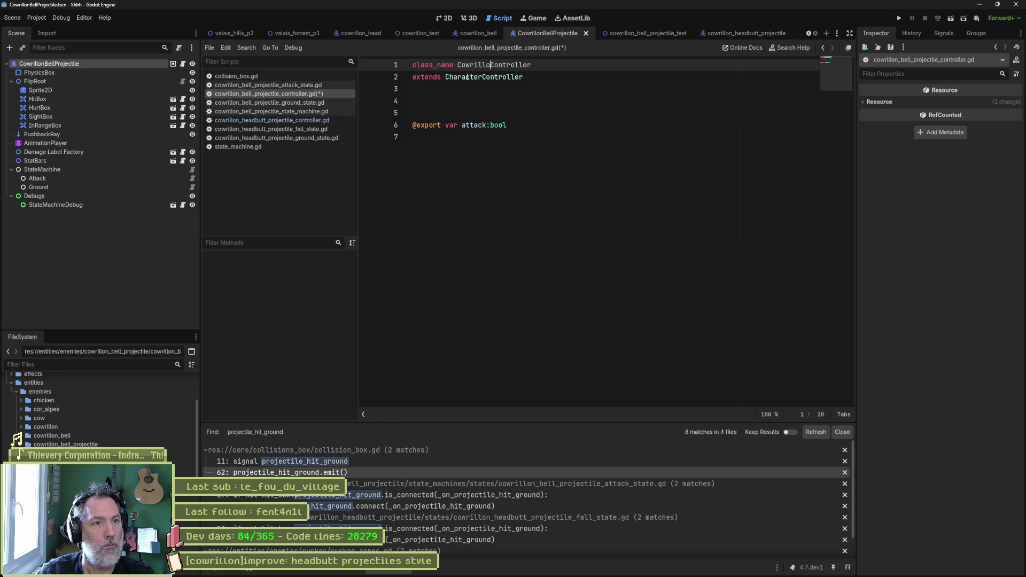
text(illonBell)
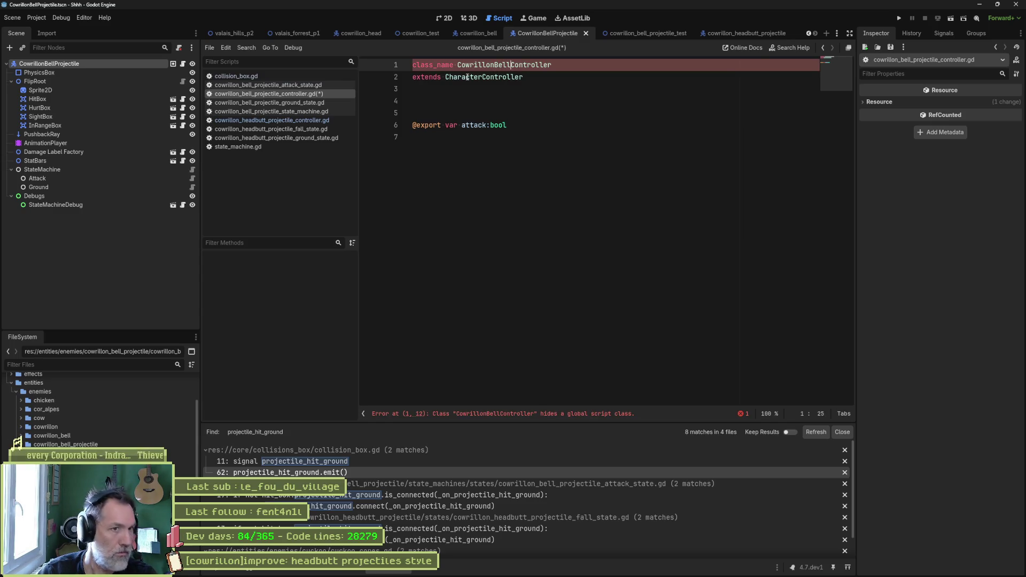
text(Projectile)
key(ctrl+s)
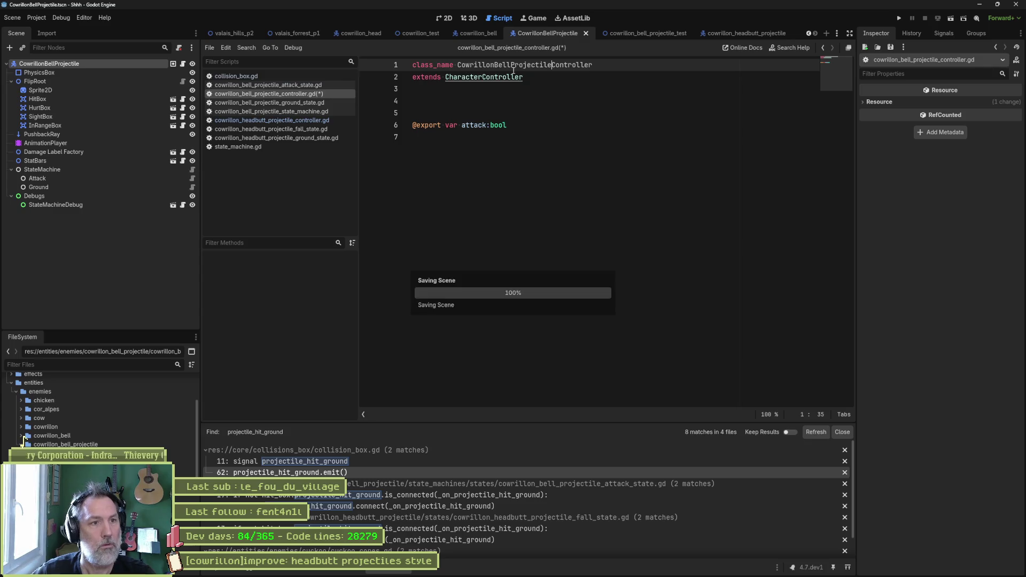
Close the bell projectile and headbutt controller script tabs
key(ctrl+w)
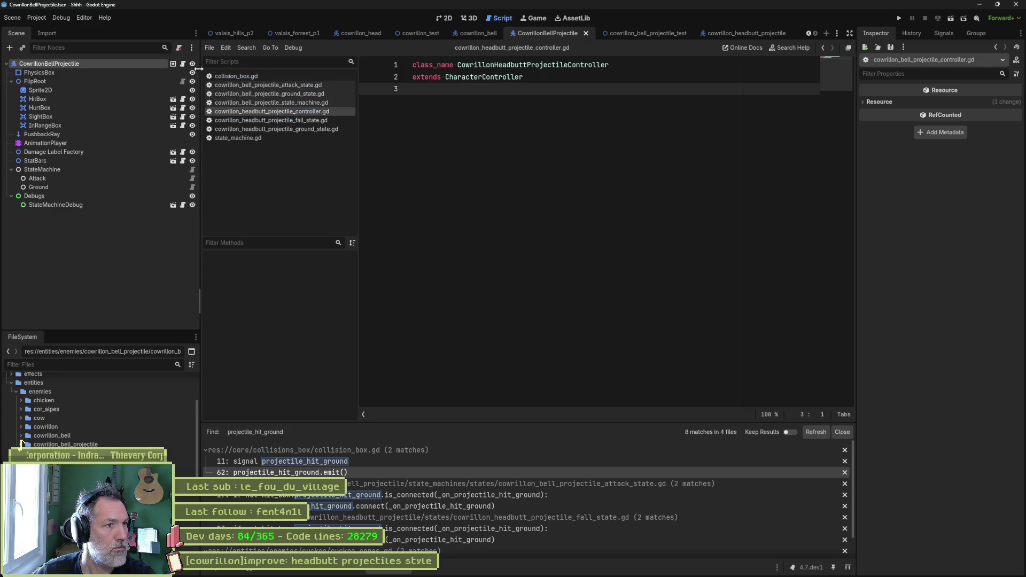
key(ctrl+z)
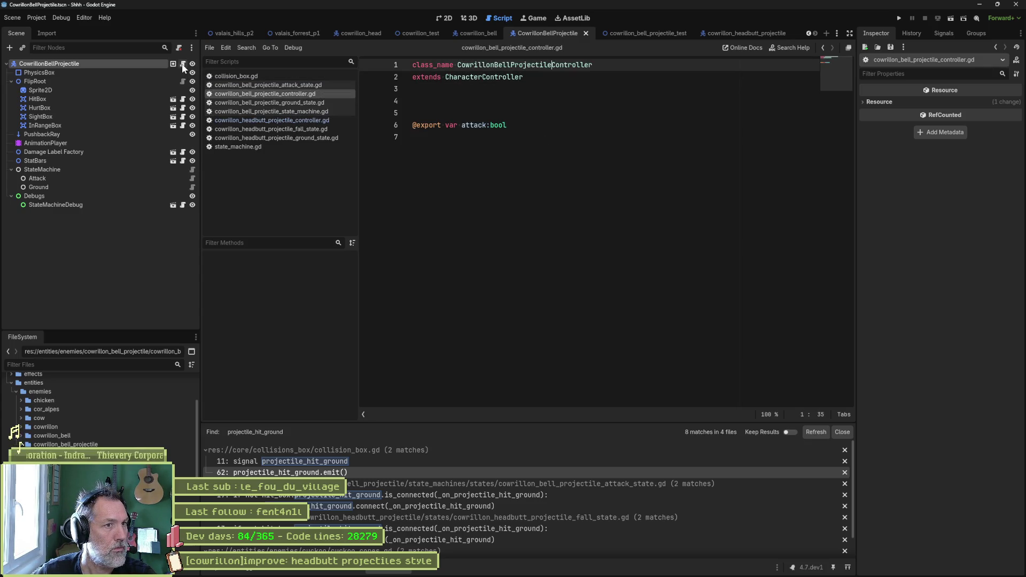
key(ctrl+shift+z)
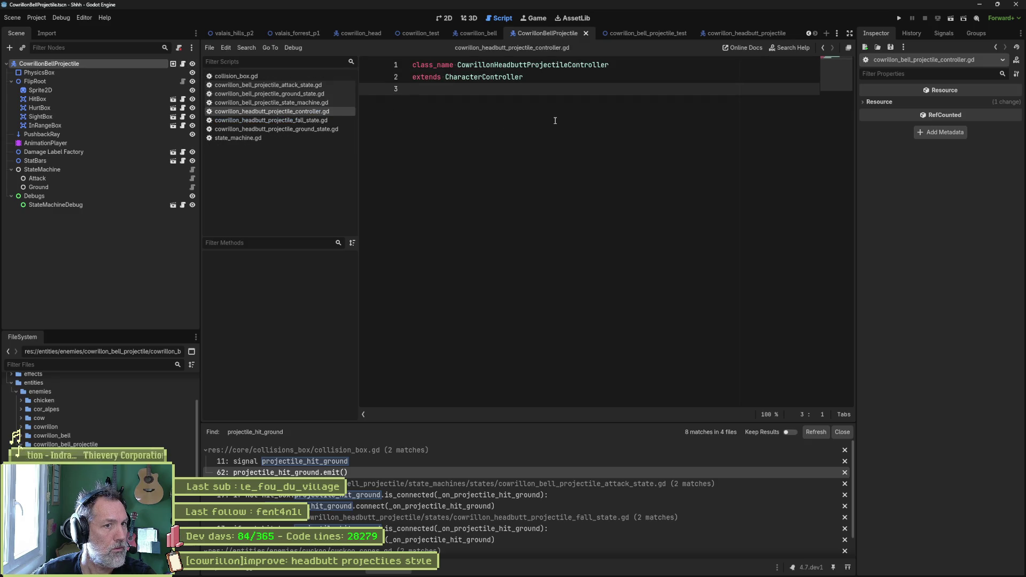
key(ctrl+w)
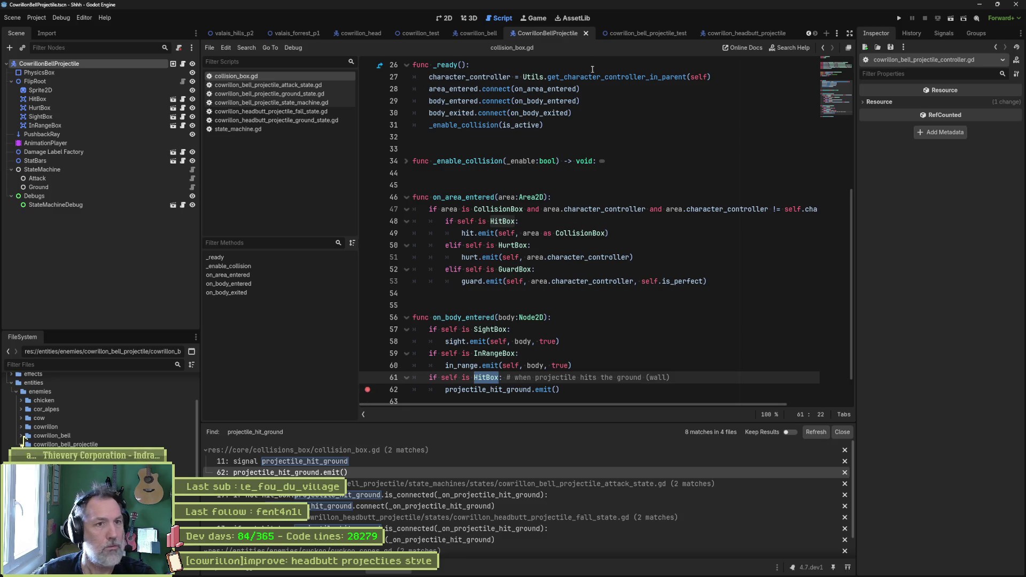
Run and stop the test scene, then move the bell projectile down and to the right
click(648, 33)
key(F6)
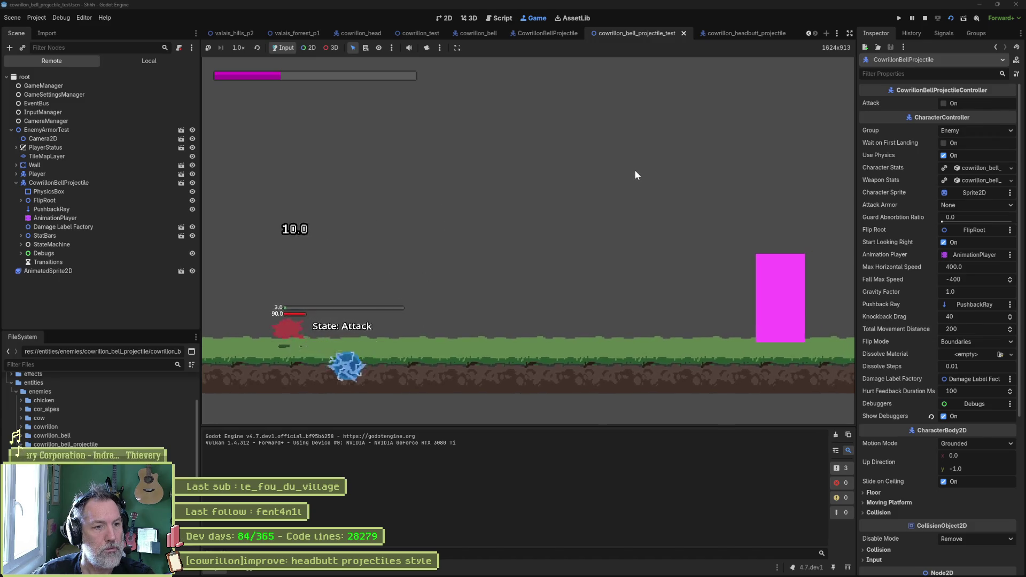
key(F8)
click(444, 18)
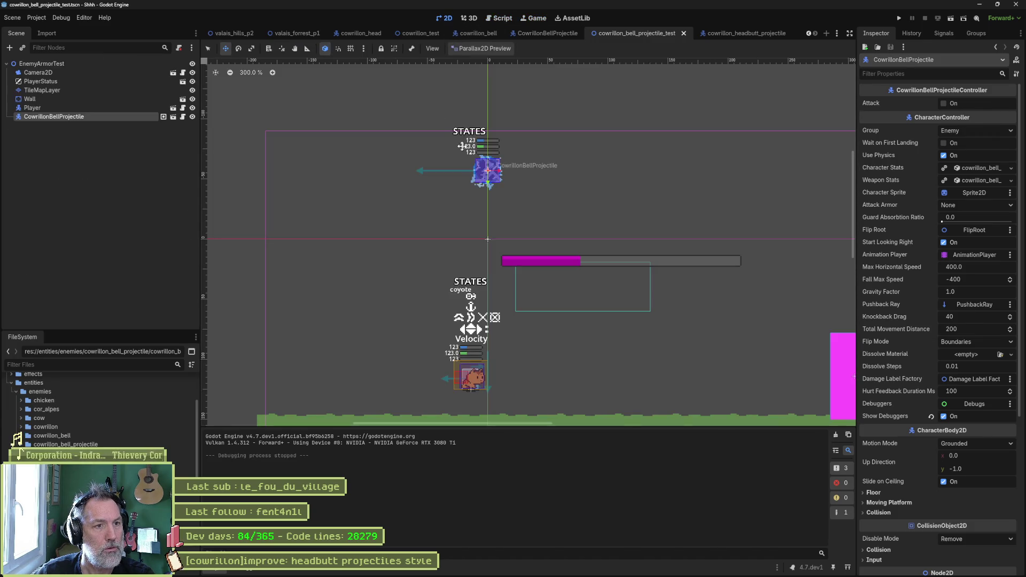
mouse_move(531, 210)
mouse_down()
mouse_move(689, 369)
mouse_move(666, 401)
mouse_up()
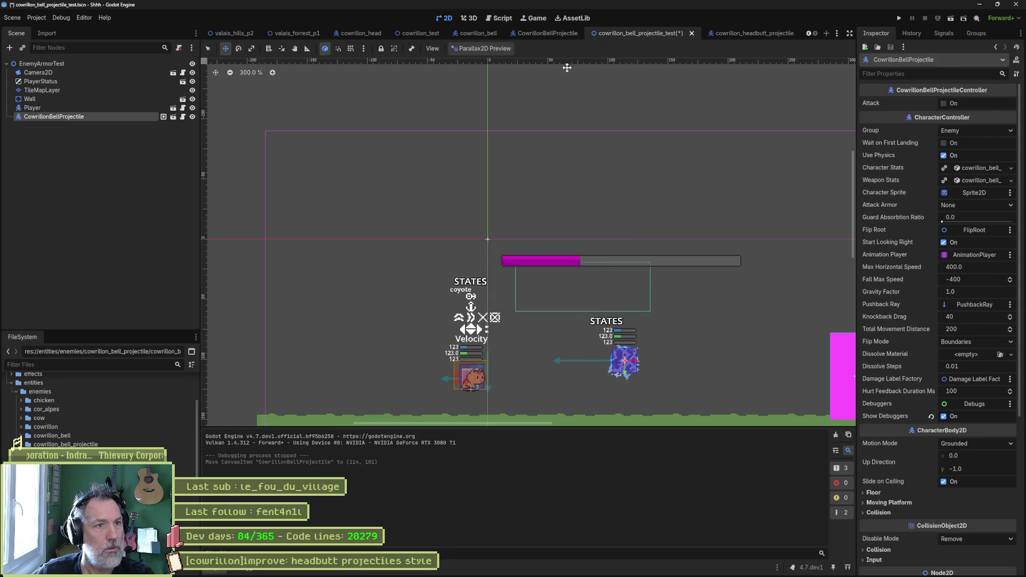
Add breakpoints on lines 58, 60 and 61 of collision_box.gd and rerun the test scene
click(508, 18)
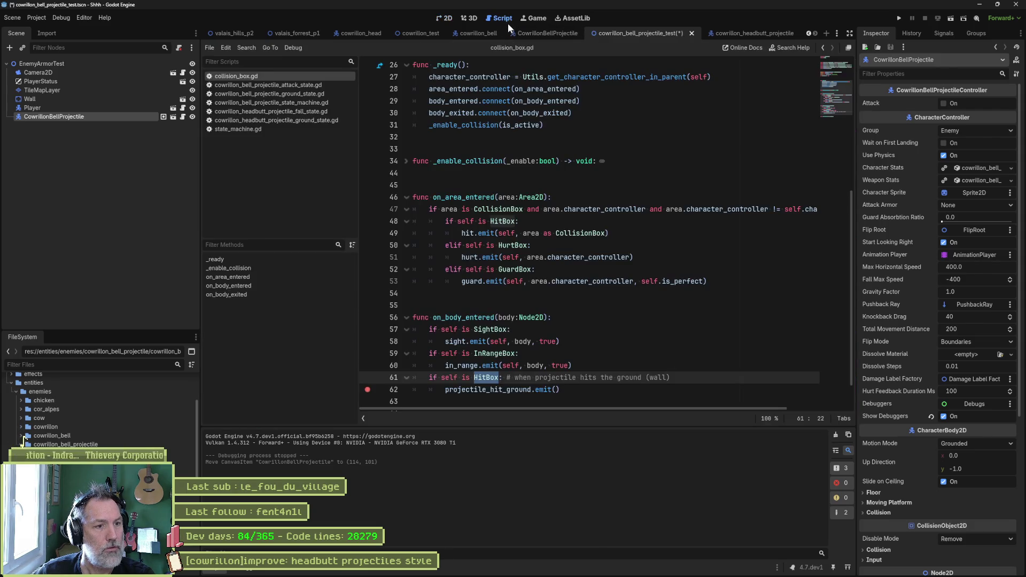
click(368, 341)
click(368, 366)
click(368, 378)
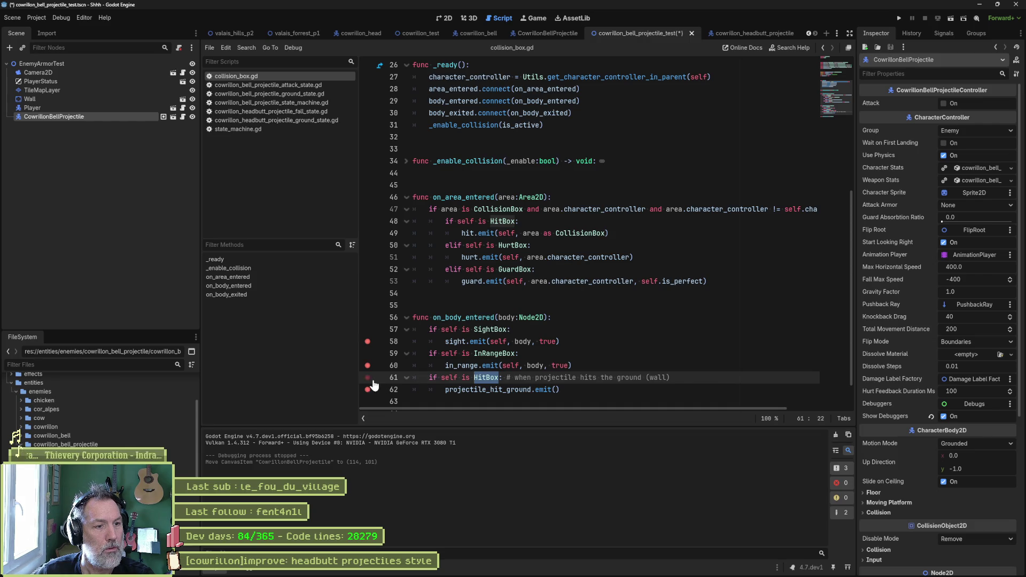
key(F6)
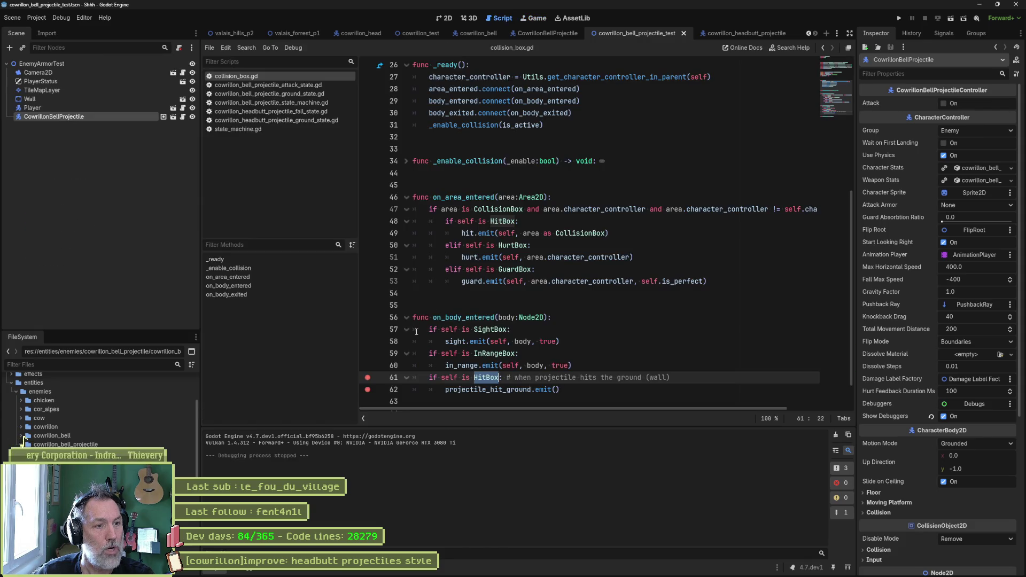
key(F6)
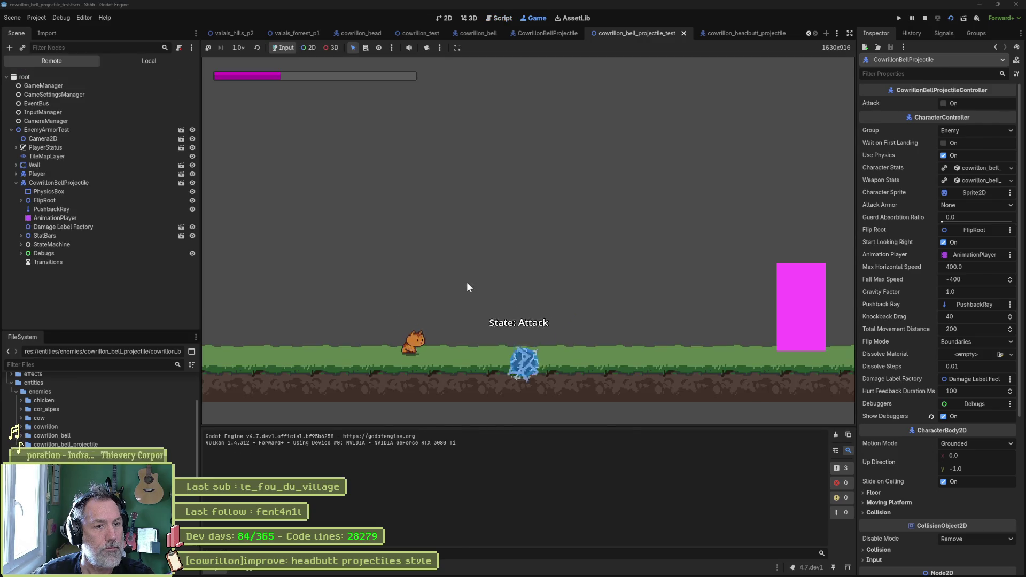
Rerun the test, swap the line 47 breakpoint for ones on lines 49 and 51, resume, then stop
key(F6)
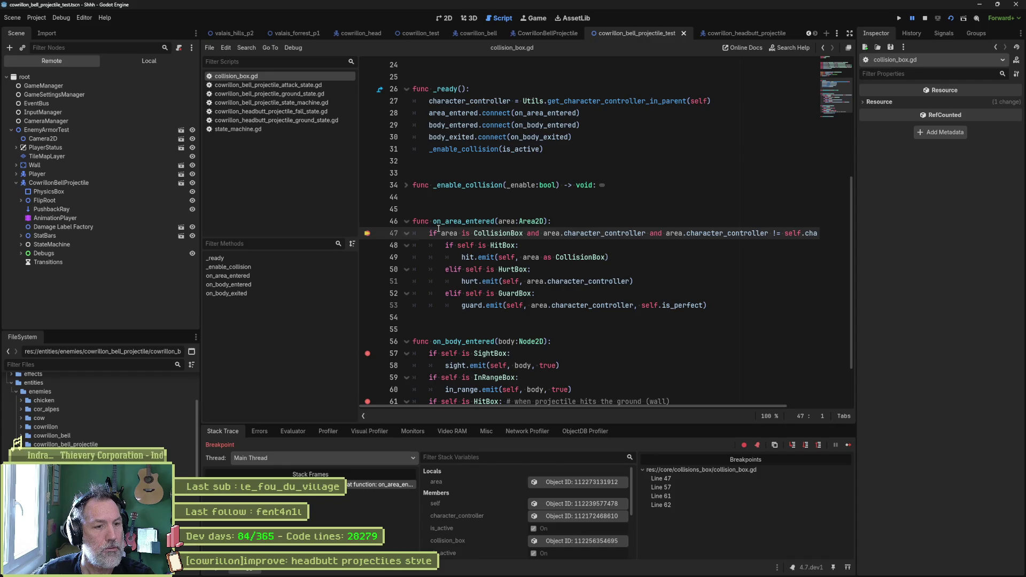
click(367, 234)
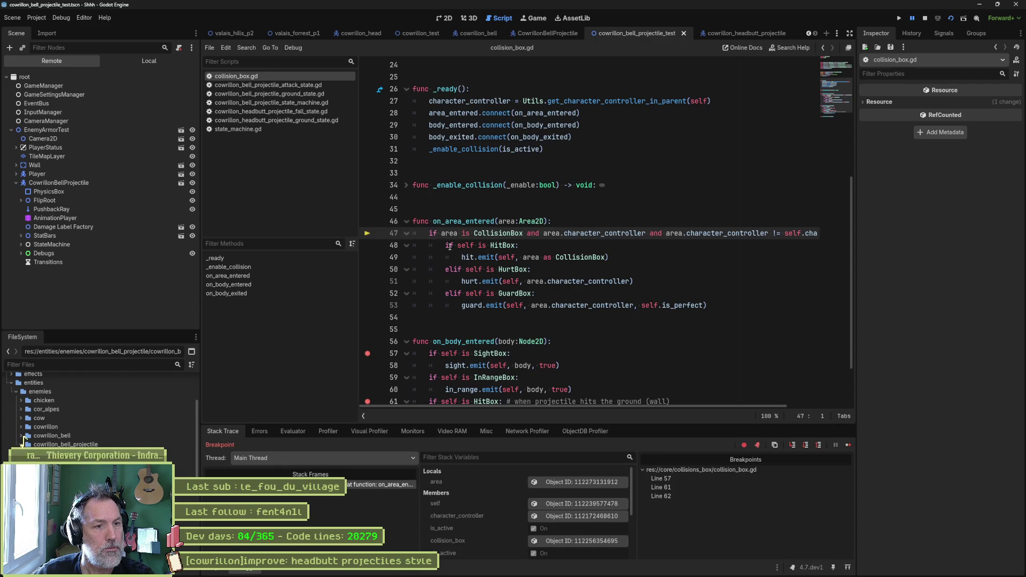
click(367, 257)
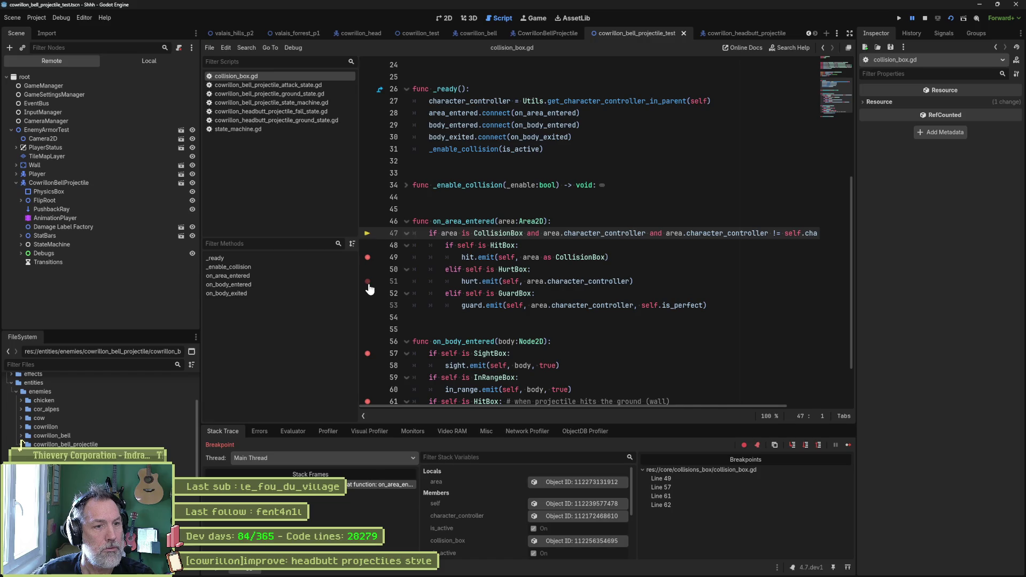
click(367, 281)
key(F12)
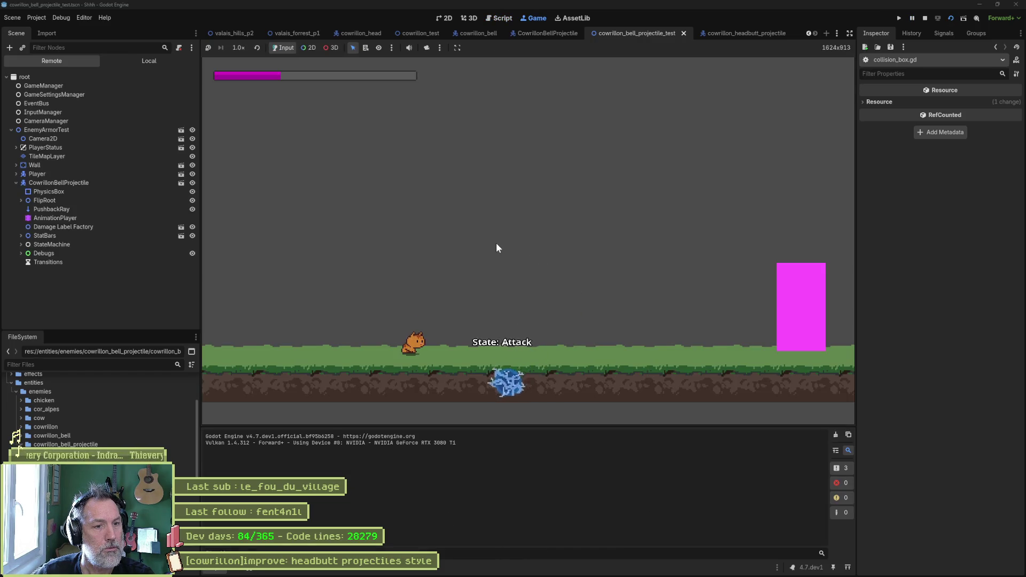
key(F8)
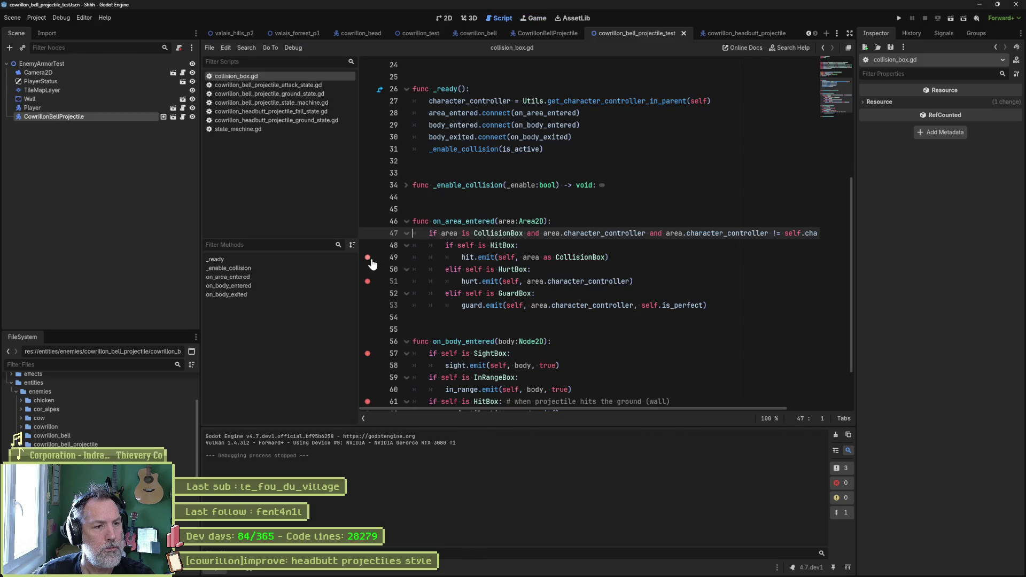
Clear the breakpoints on lines 49, 51, 57, 61 and 62 of collision_box.gd
click(367, 257)
click(368, 281)
click(367, 353)
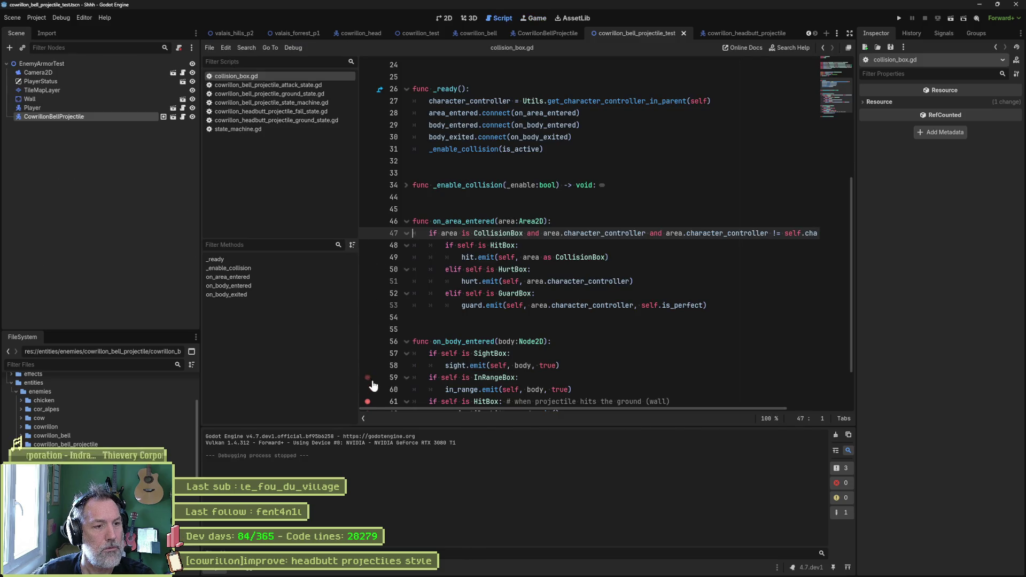
click(367, 401)
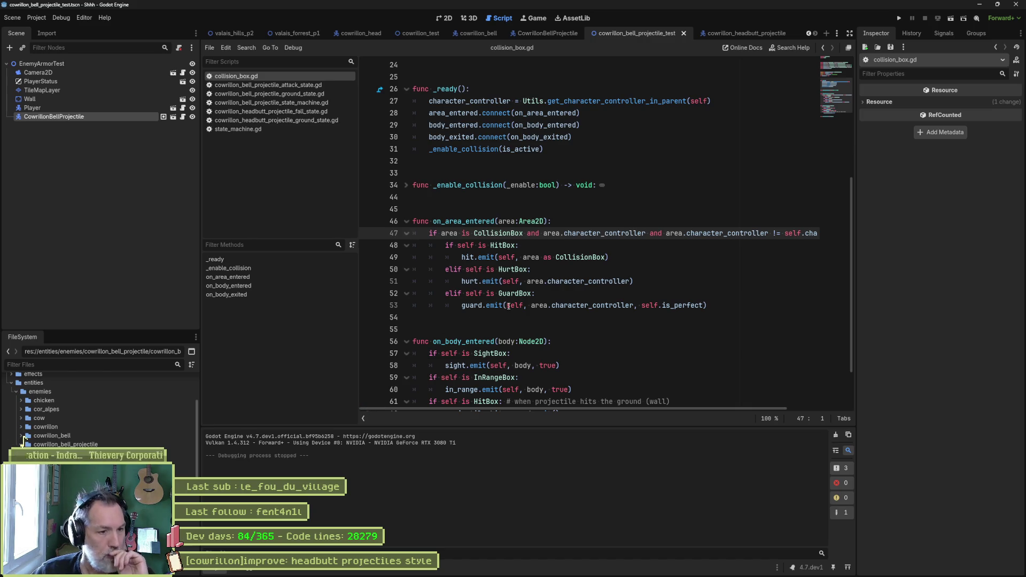
scroll(508, 305, down, 1)
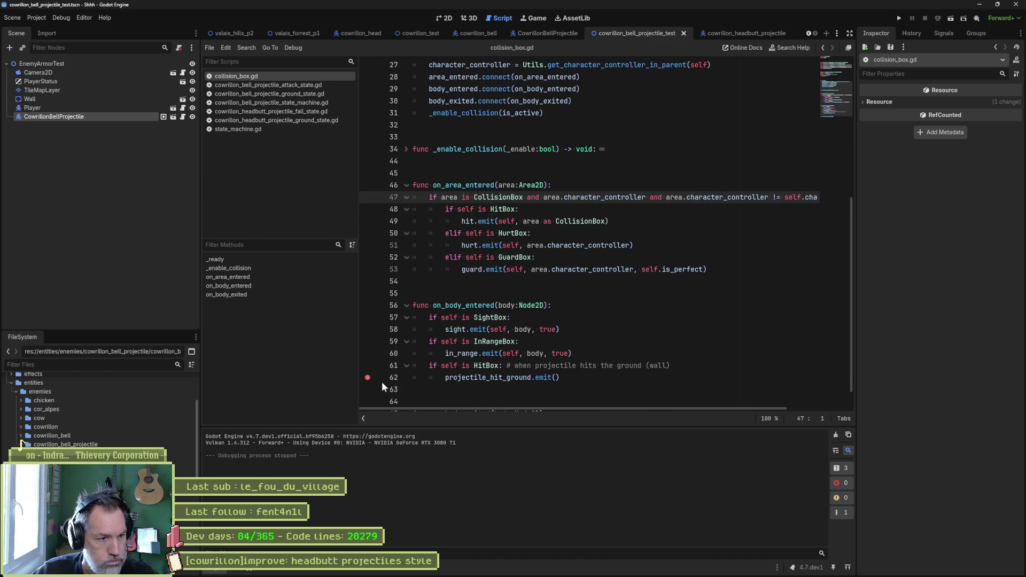
click(367, 378)
click(563, 357)
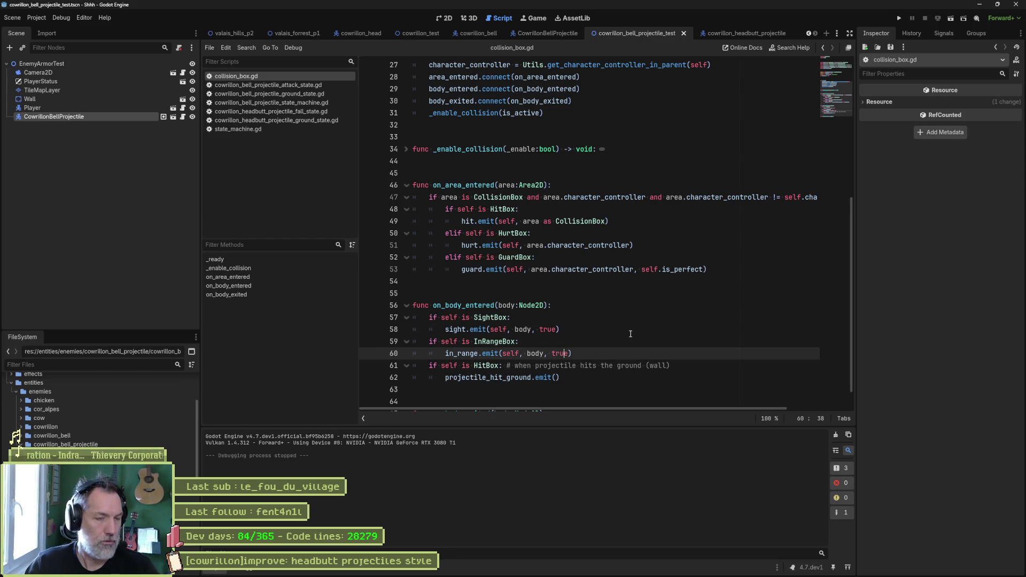
click(623, 315)
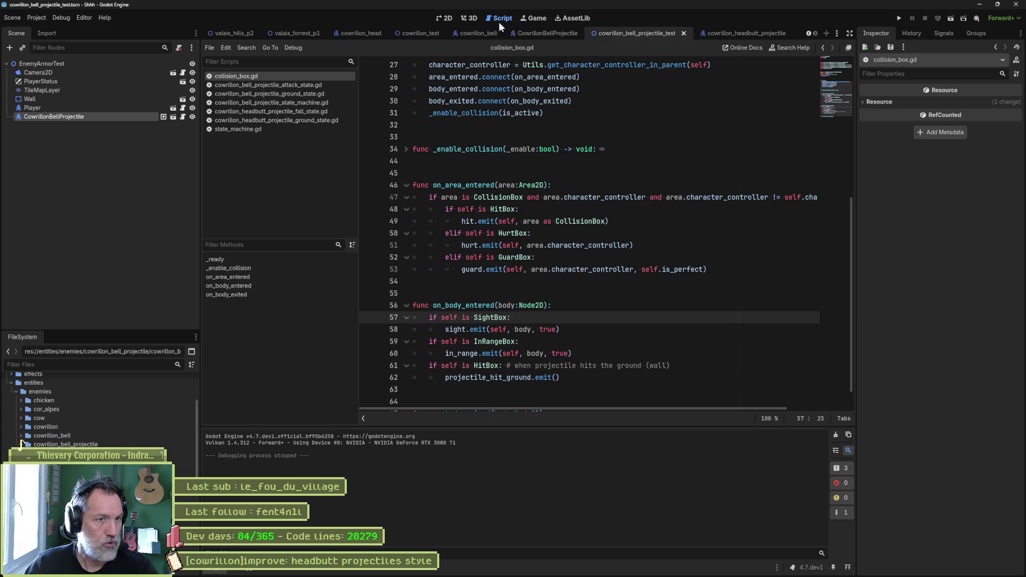
Tick Is Projectile on the CowrillonBellProjectile's HitBox
click(555, 32)
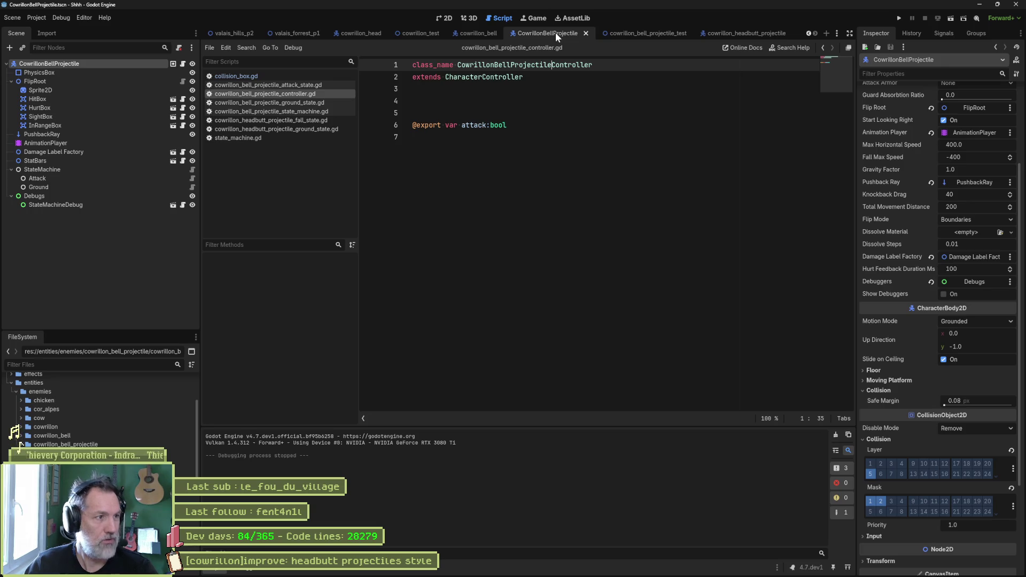
click(117, 98)
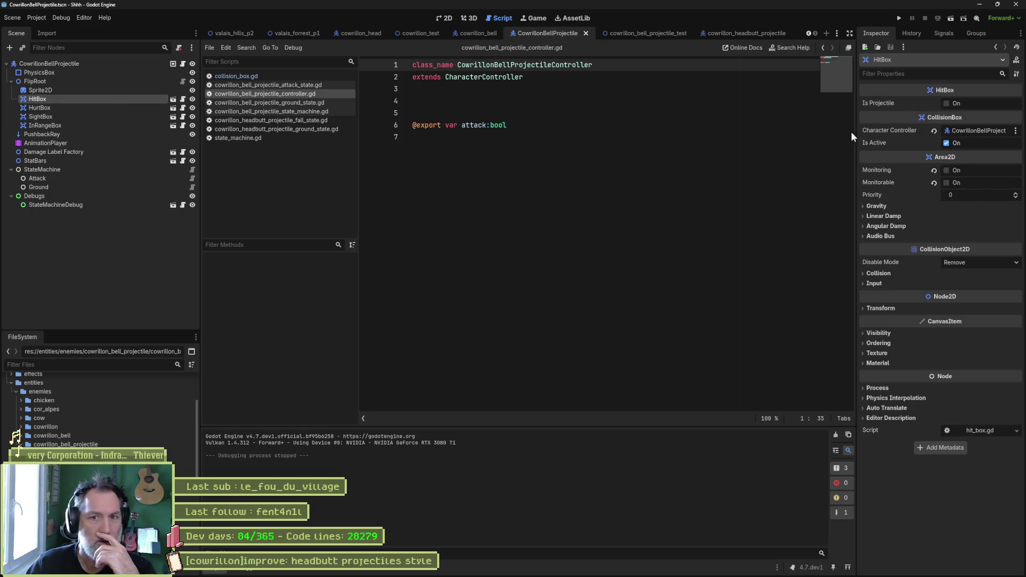
click(944, 104)
Playtest the game and then the bell projectile test scene, stopping each run
key(F5)
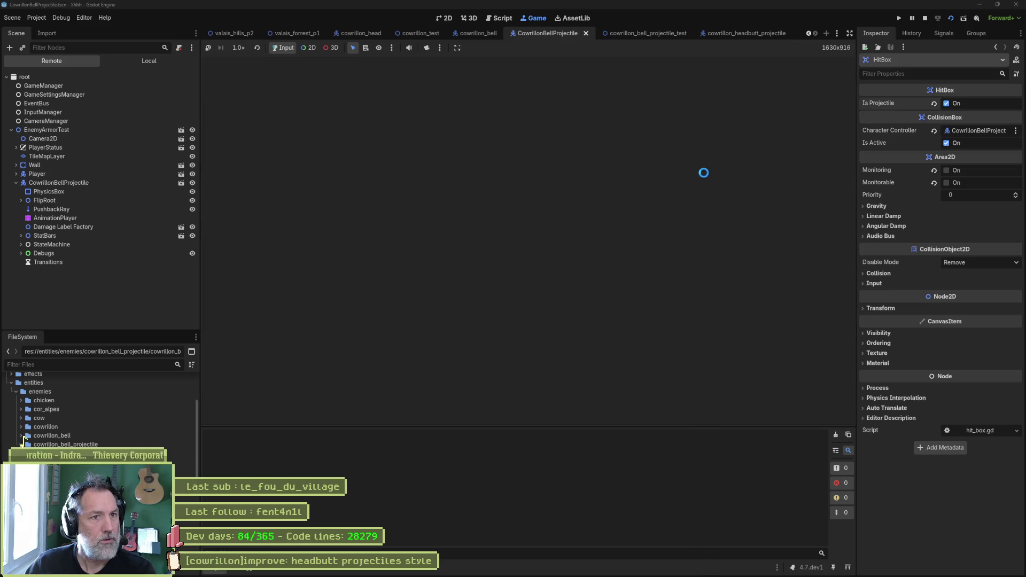
key(F8)
click(655, 33)
key(F6)
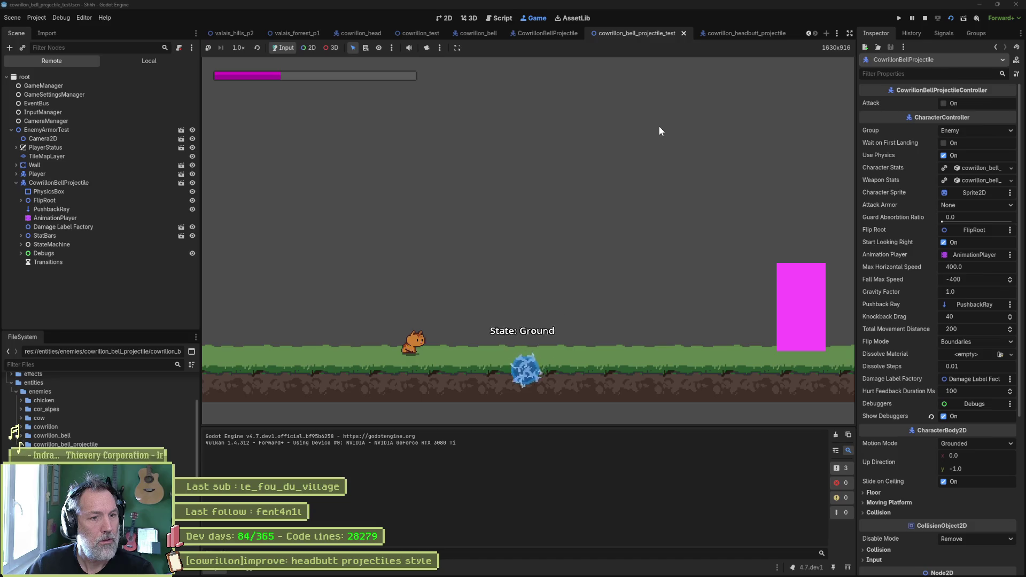
key(F8)
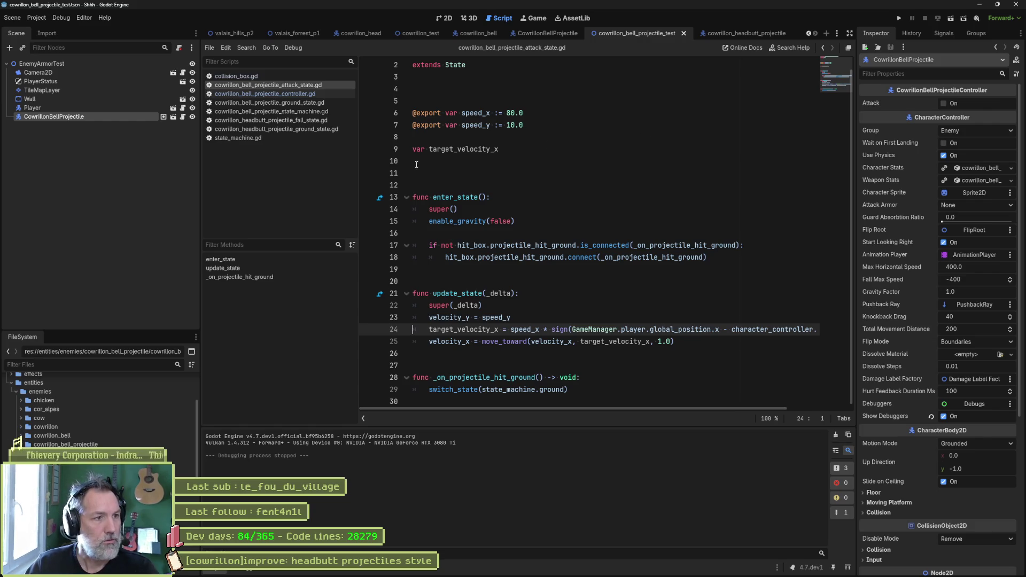
Check the set_collision_mask_value call in hit_box.gd, then go back to the CowrillonBellProjectile scene
key(ctrl+alt+o)
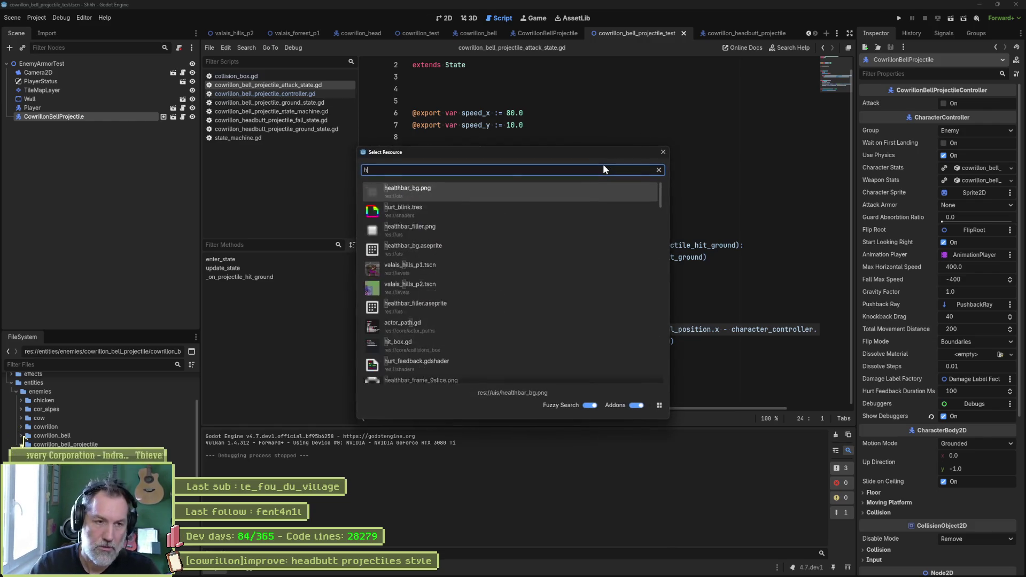
text(hit_b)
key(Return)
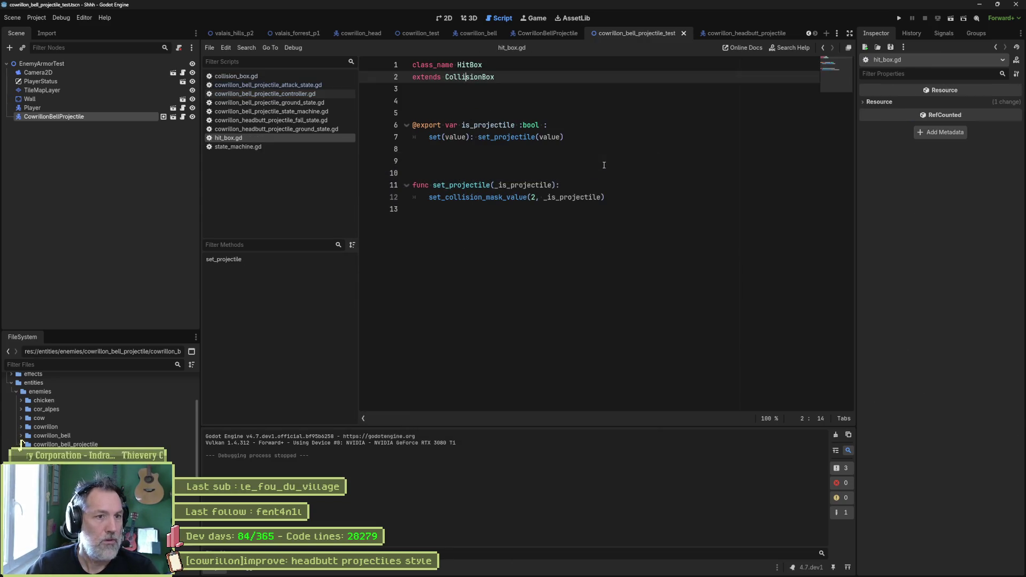
double_click(477, 197)
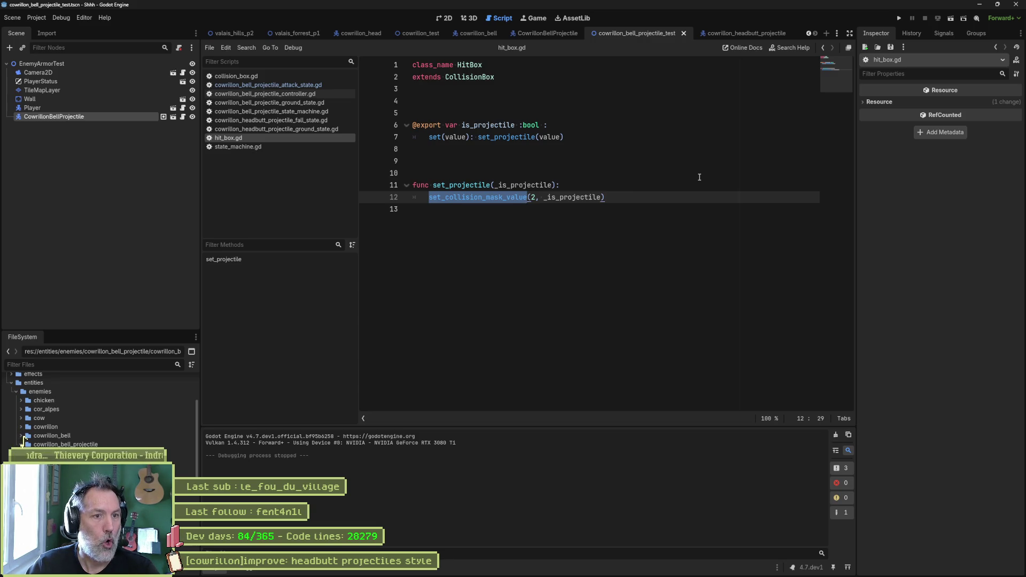
click(552, 29)
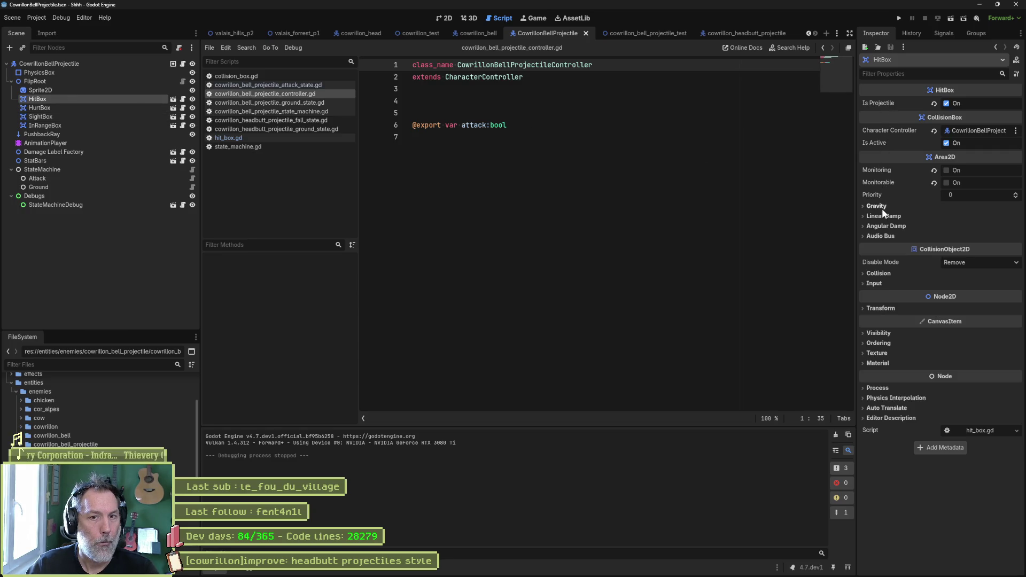
Show the HitBox collision layers and mask, and close controller.gd and hit_box.gd
click(879, 273)
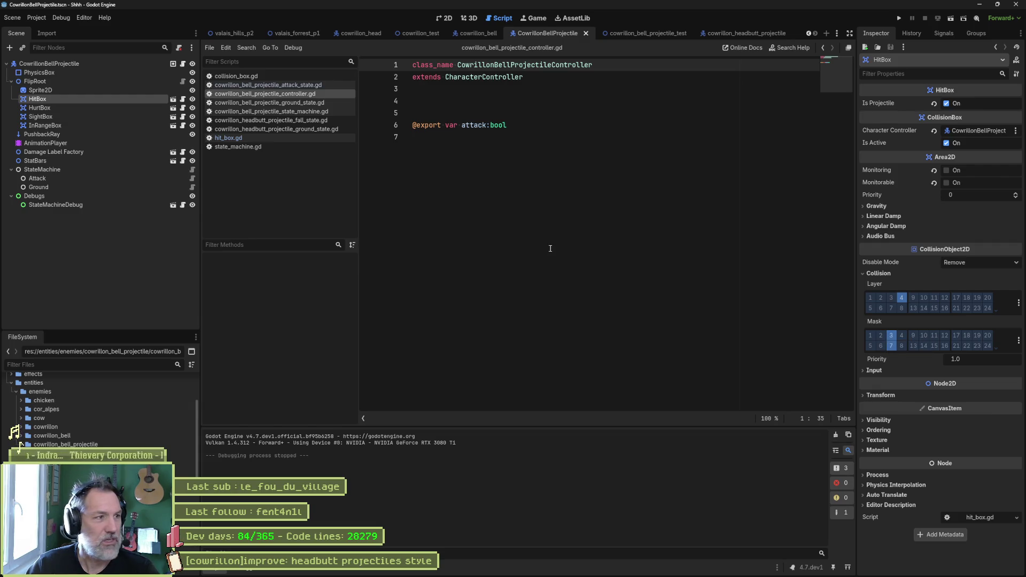
click(525, 182)
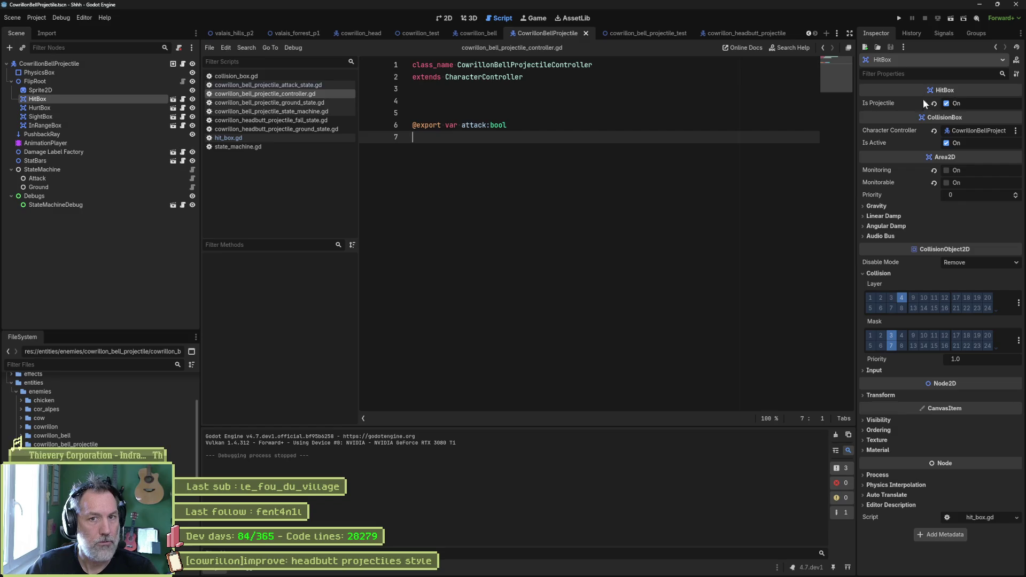
key(ctrl+w)
click(639, 172)
key(ctrl+w)
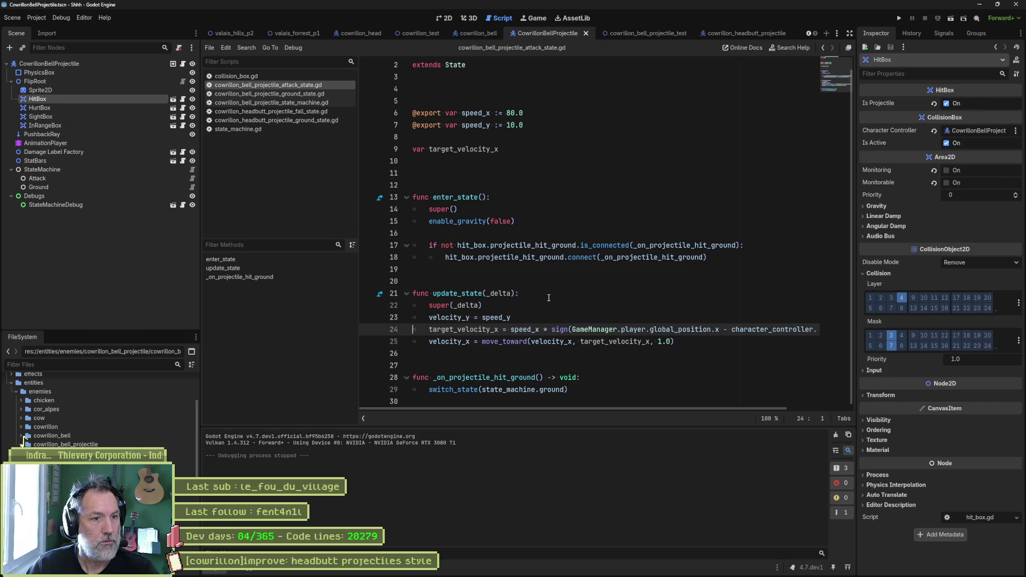
Open the script attached to the bell projectile's Ground state node
drag(532, 318, 484, 305)
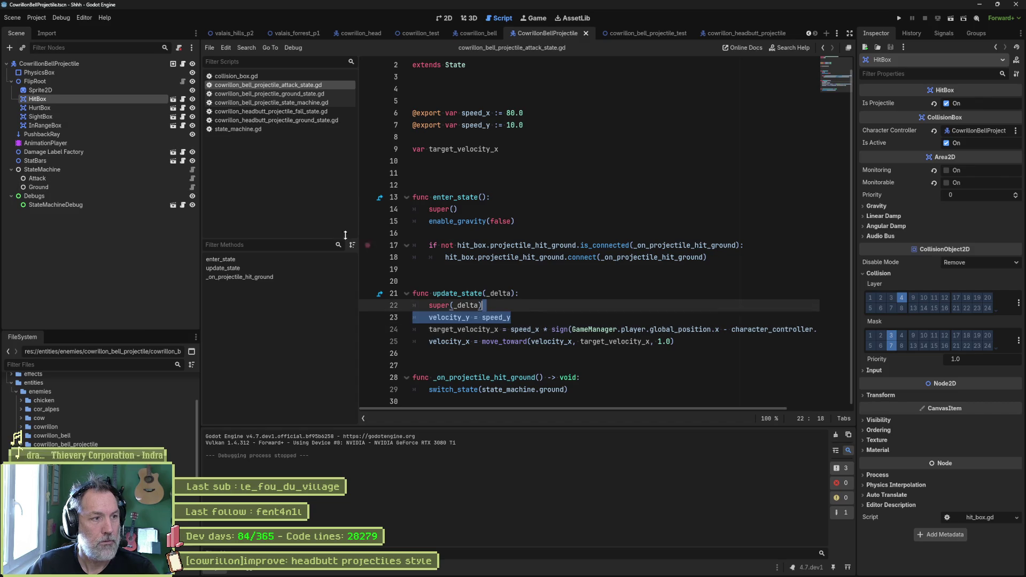
click(188, 189)
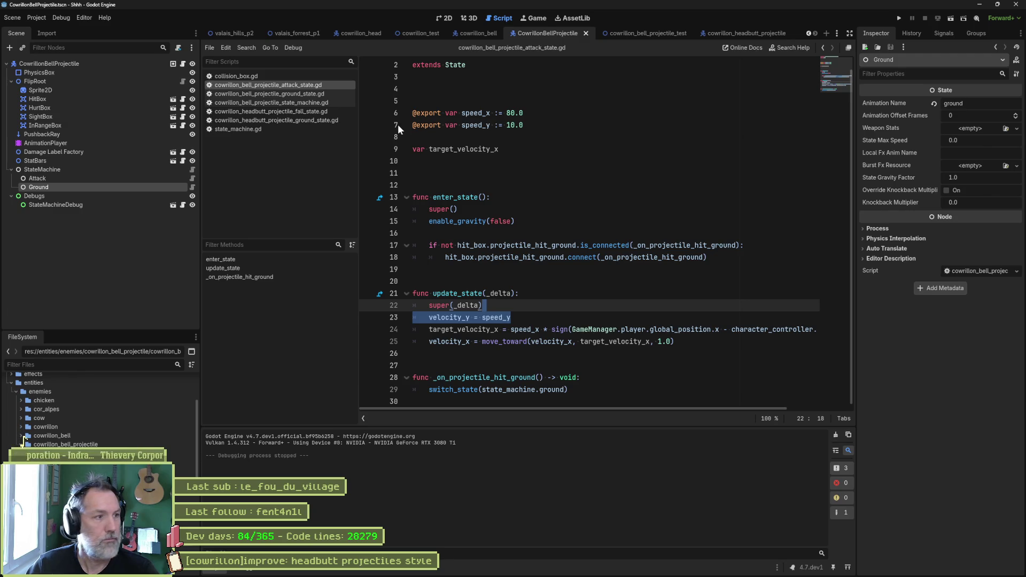
click(192, 187)
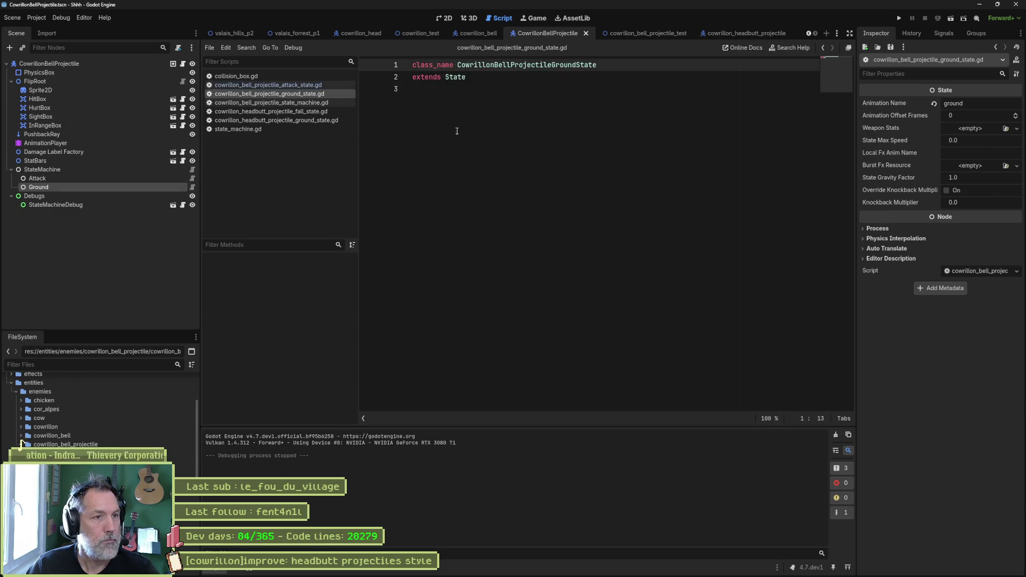
Add an enter_state function that calls super() and sets velocity_y to 0
click(498, 113)
key(Return)
key(Return)
key(Return)
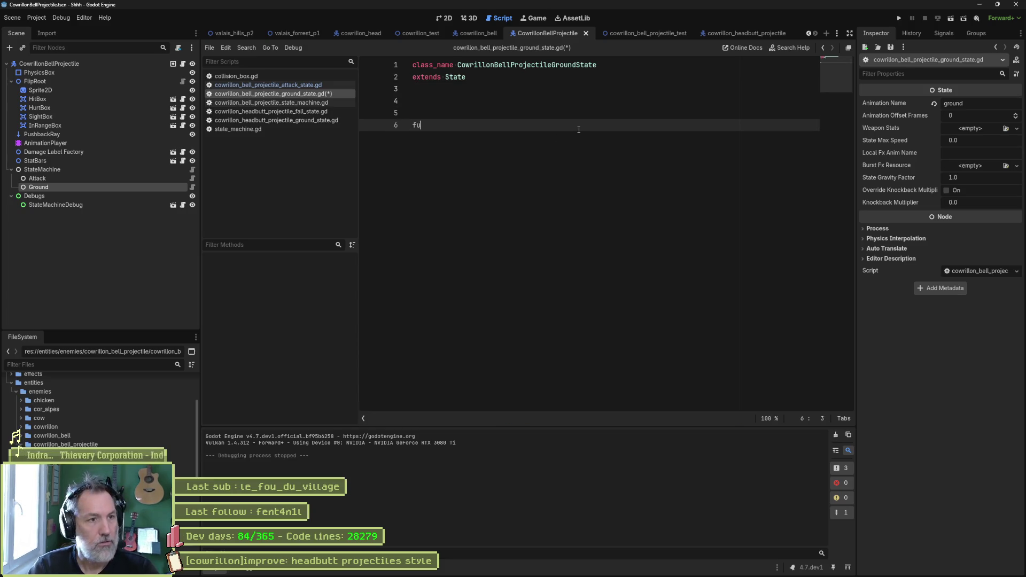
text(nc enter_s)
key(Return)
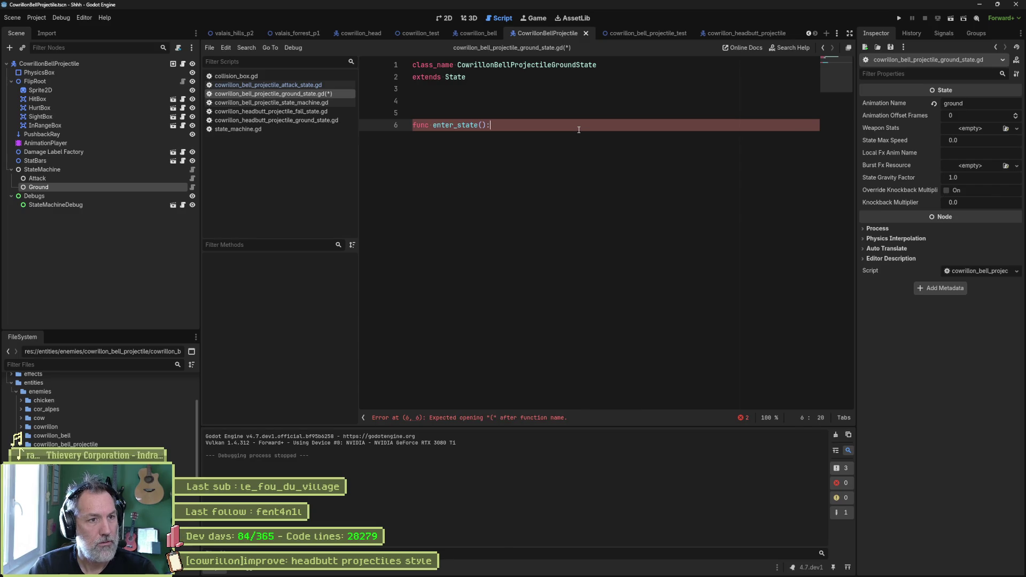
key(Return)
text(super())
key(Return)
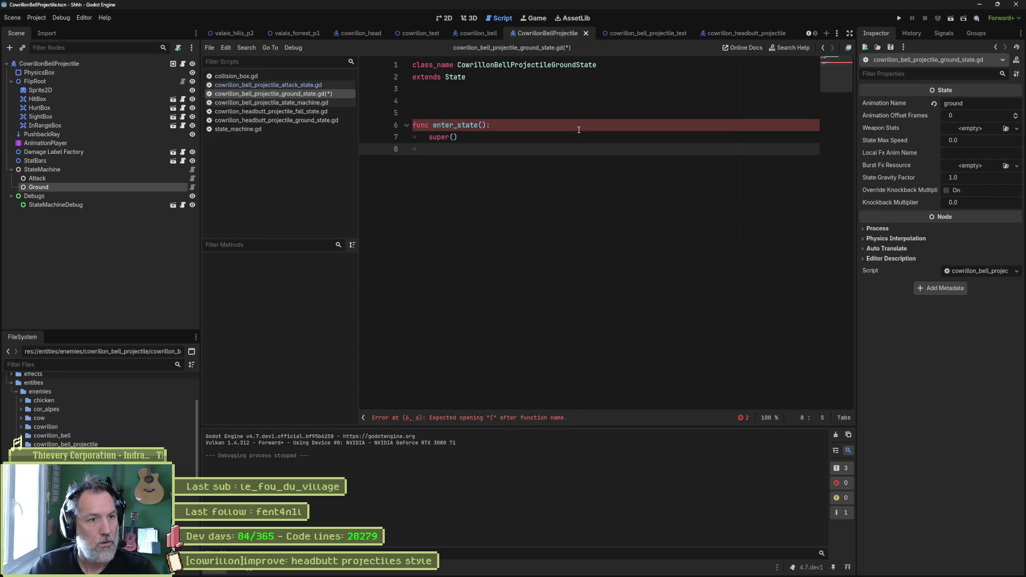
key(Return)
text(velocity_y = speed_y)
key(ctrl+BackSpace)
text(0.0)
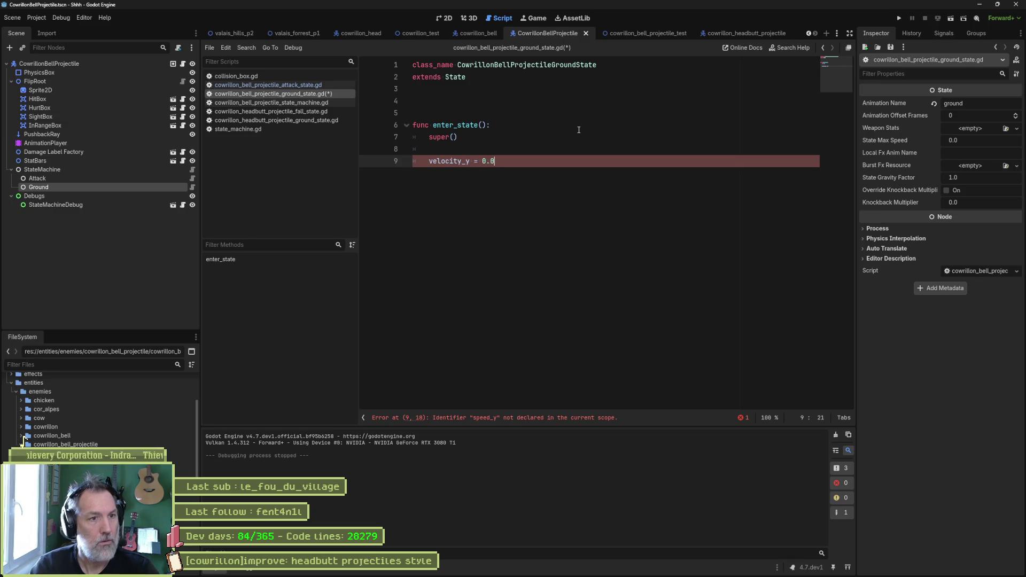
Remove the extra blank line, save the script and run the bell projectile test scene
key(Home)
key(BackSpace)
key(BackSpace)
key(ctrl+s)
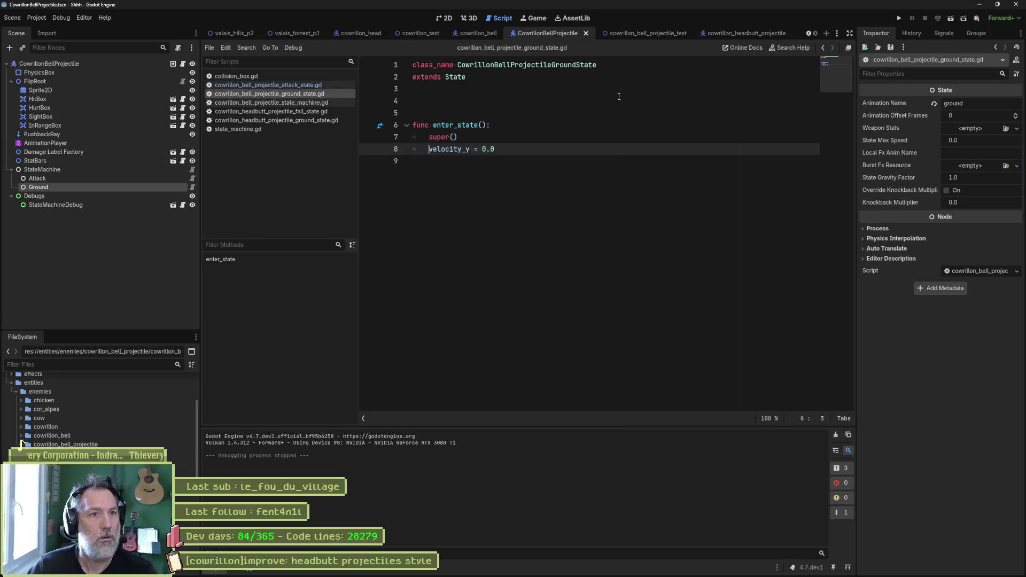
click(666, 33)
key(F6)
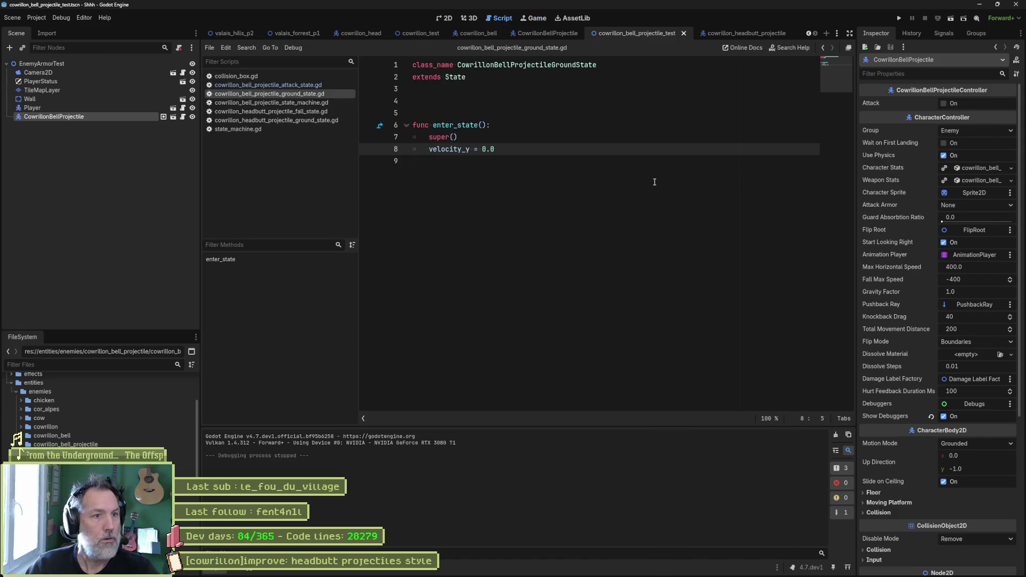
Add a velocity_x zeroing line below velocity_y and save the ground state script
key(Return)
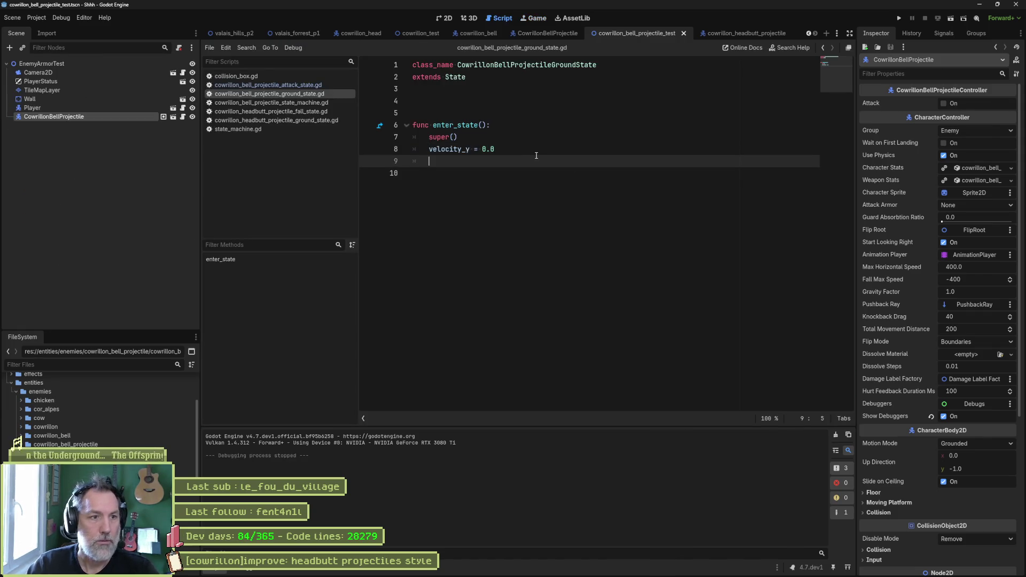
text(velocity_x = 0.0)
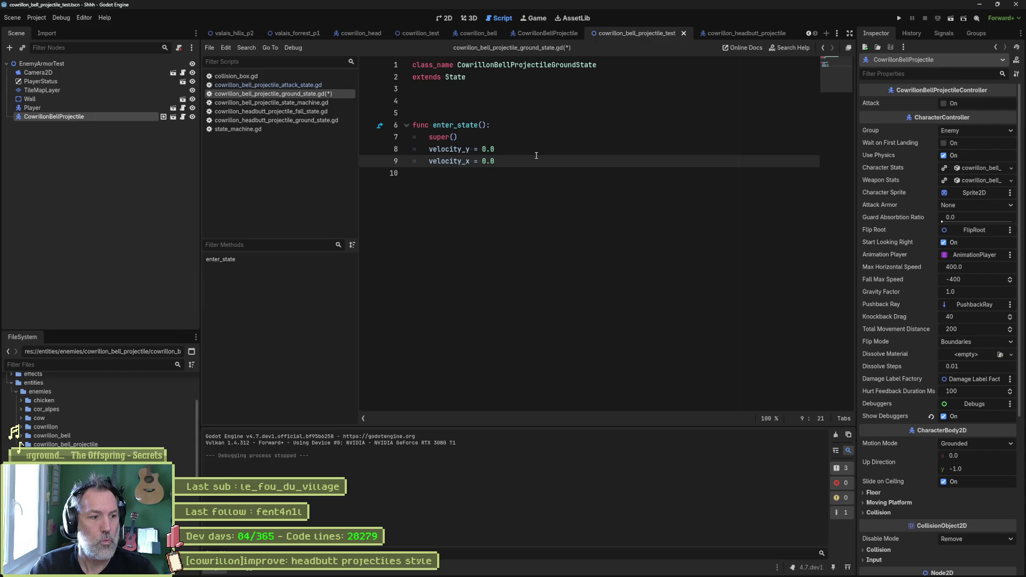
key(ctrl+s)
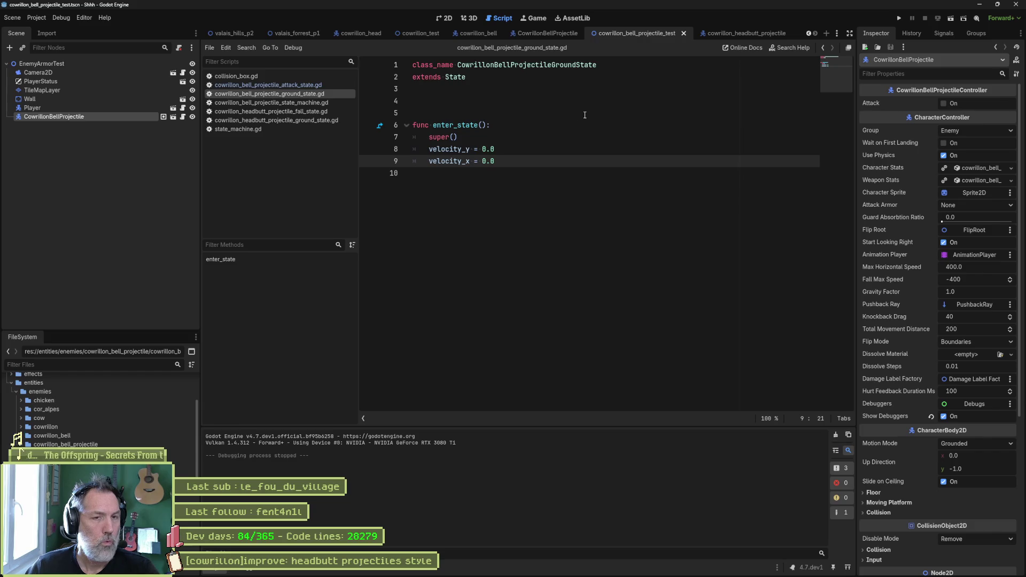
click(543, 33)
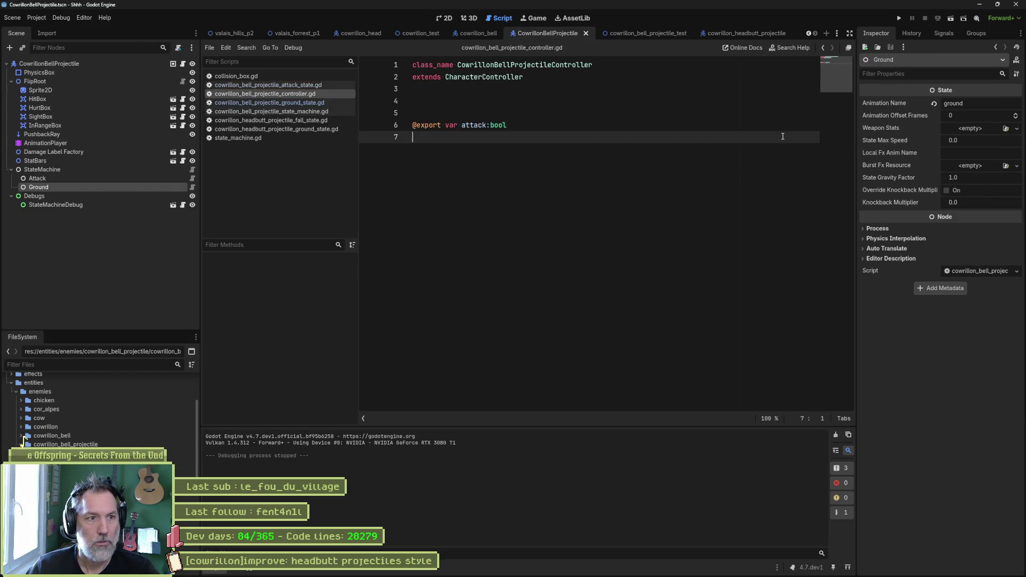
Show the AnimationPlayer's ground animation and reimport the sprite's Aseprite animation
click(302, 103)
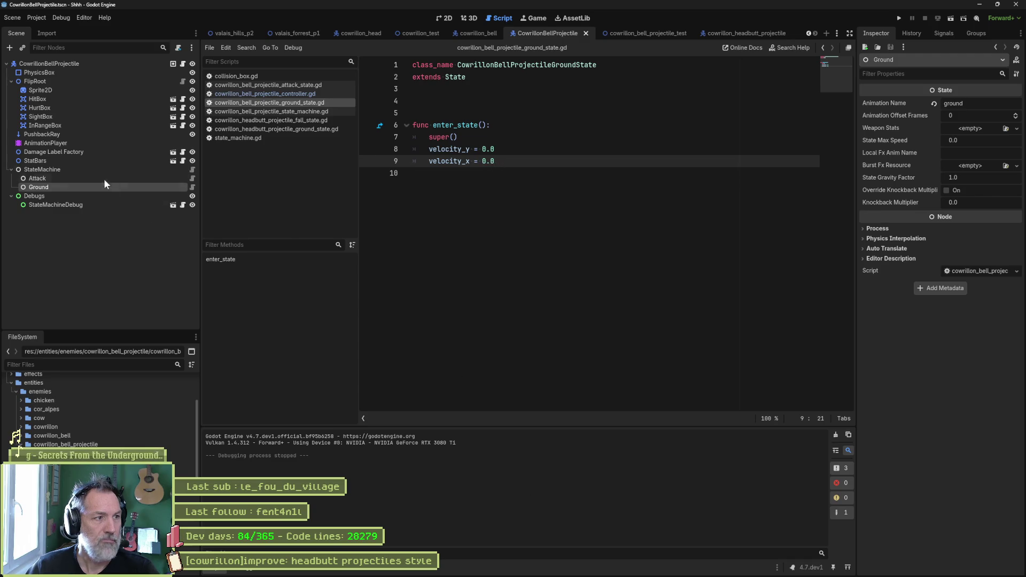
click(101, 143)
click(448, 391)
click(454, 418)
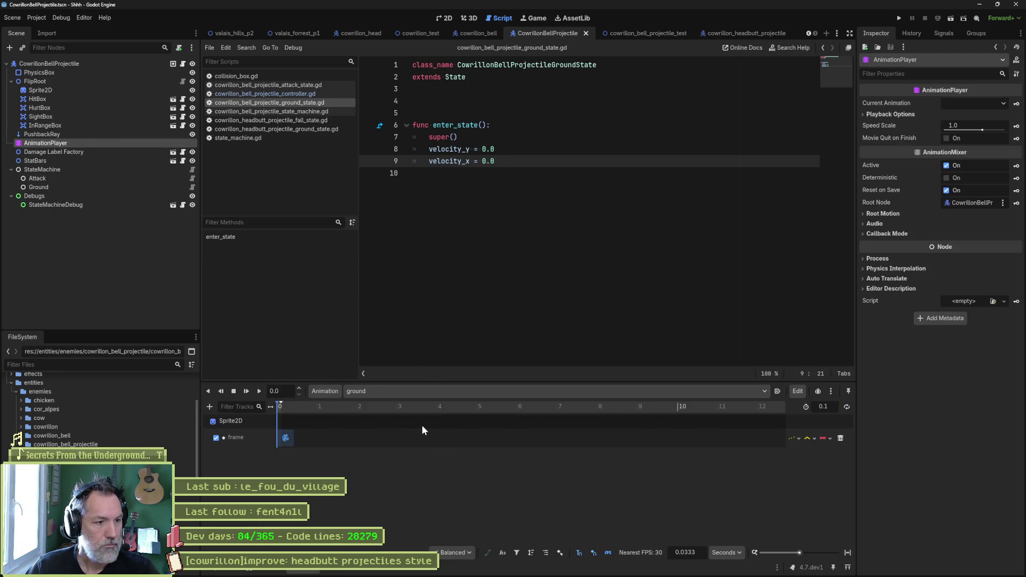
click(122, 89)
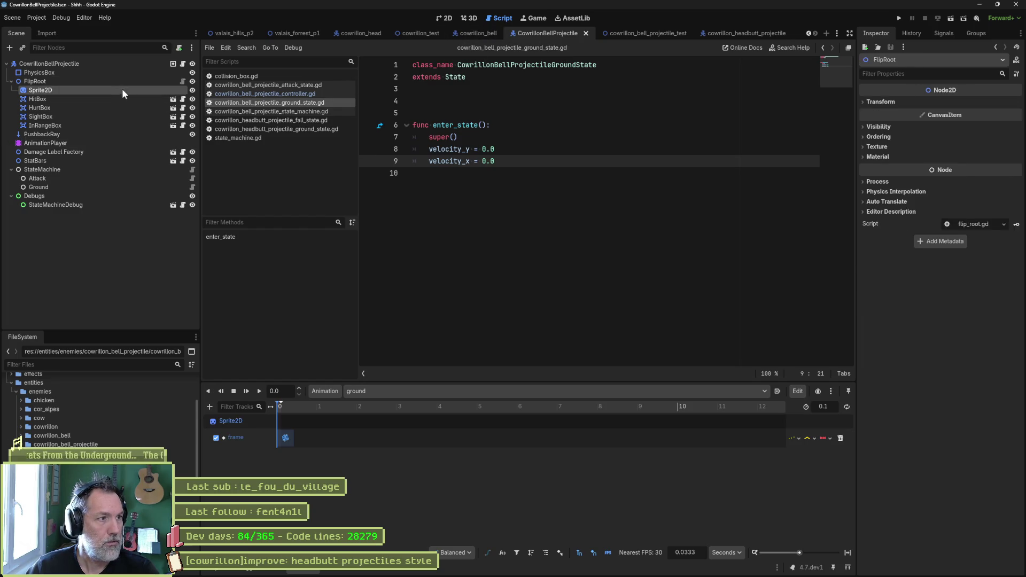
scroll(941, 374, down, 5)
click(949, 570)
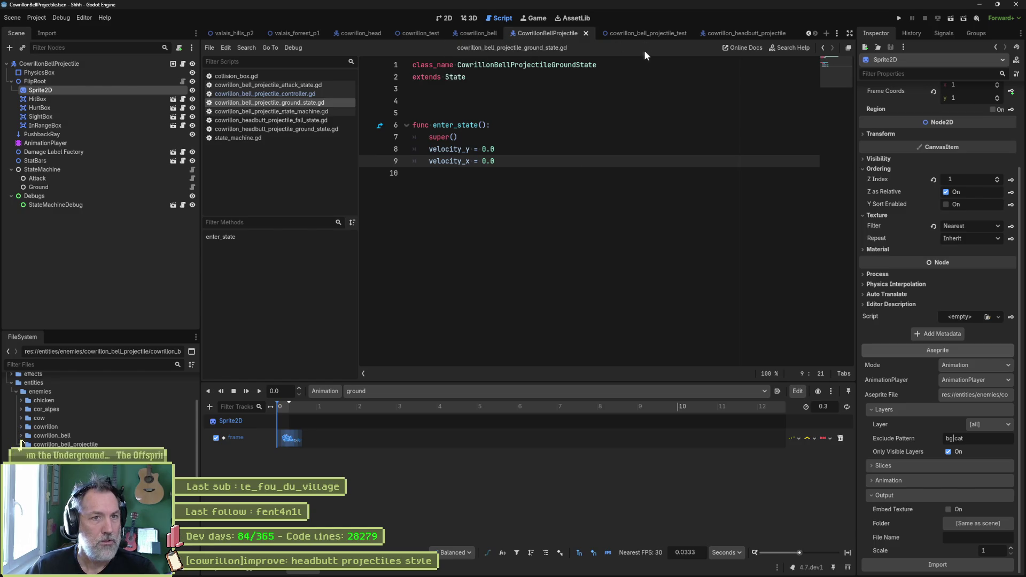
Playtest the bell projectile test scene, stop it, and switch to Aseprite
click(639, 33)
key(F6)
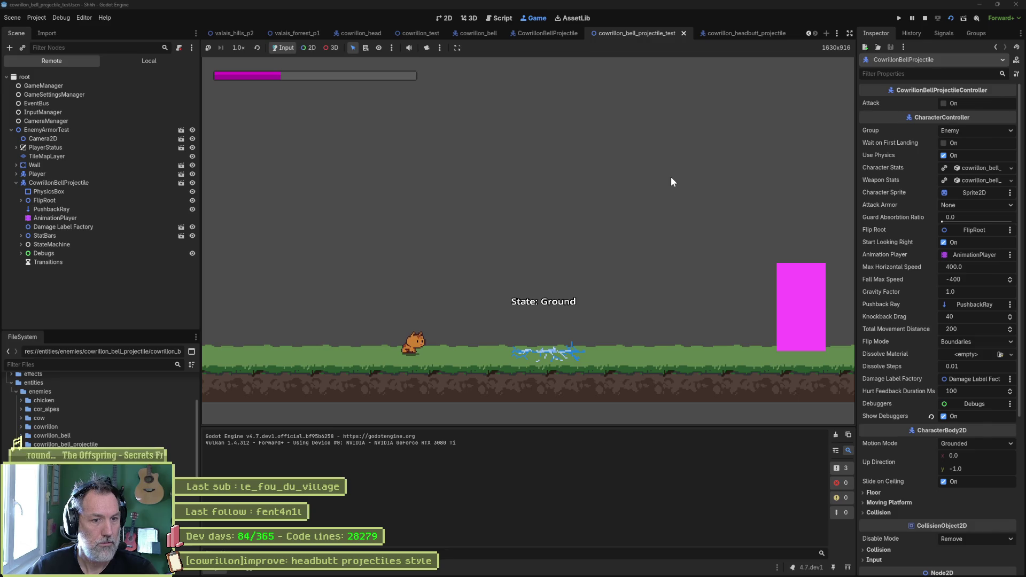
key(F8)
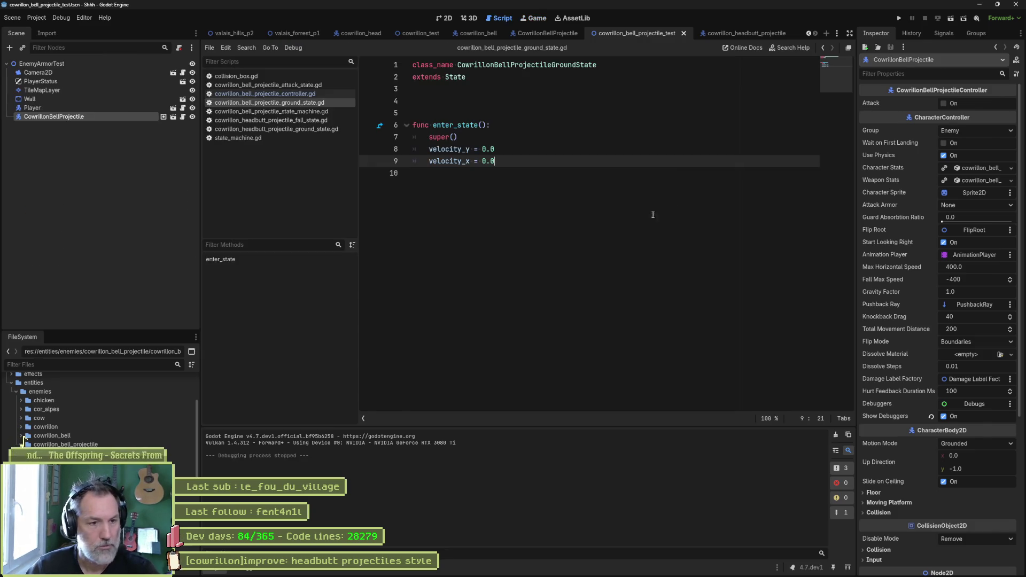
click(585, 569)
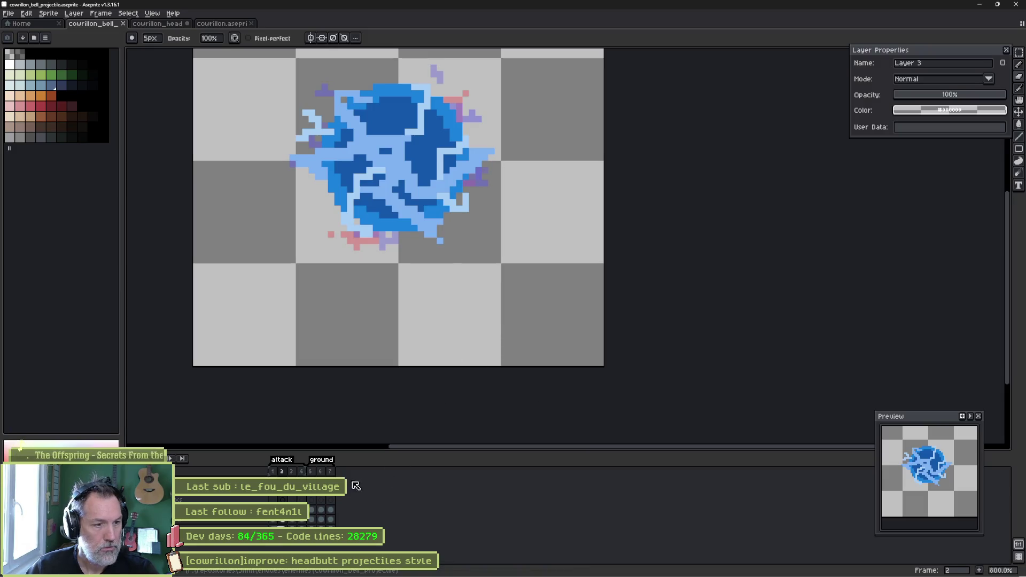
Add frame 8 after the frame 7 lightning and erase part of the bolts across layers
click(330, 471)
key(i)
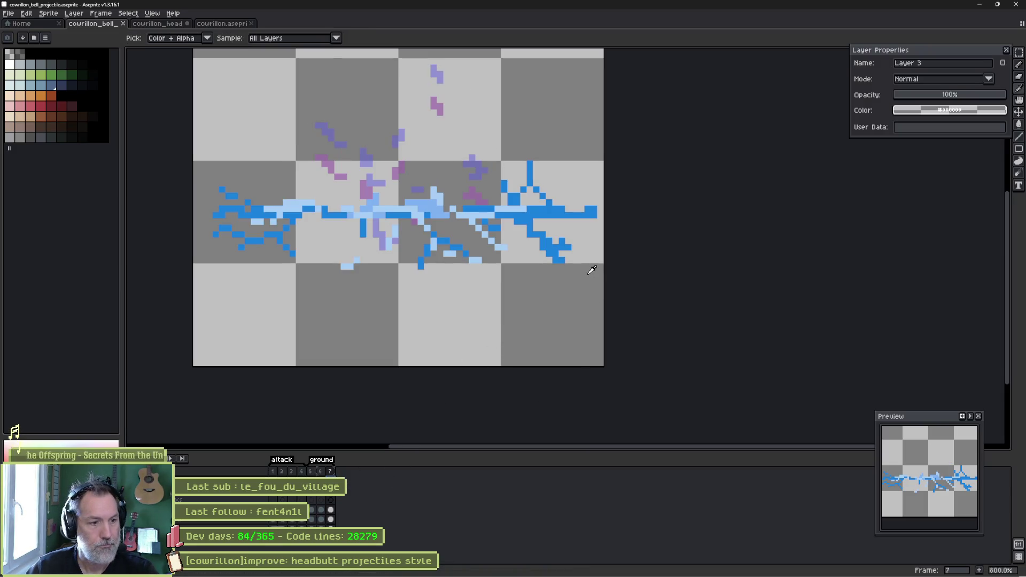
key(alt+n)
key(e)
mouse_move(355, 208)
mouse_down()
mouse_move(289, 206)
mouse_move(388, 216)
mouse_move(443, 244)
mouse_up()
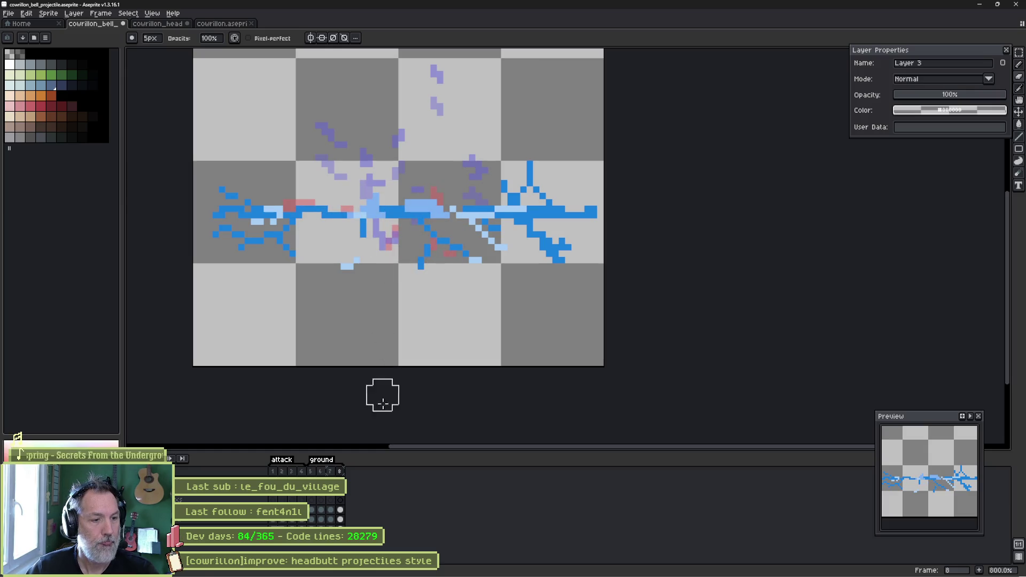
click(341, 499)
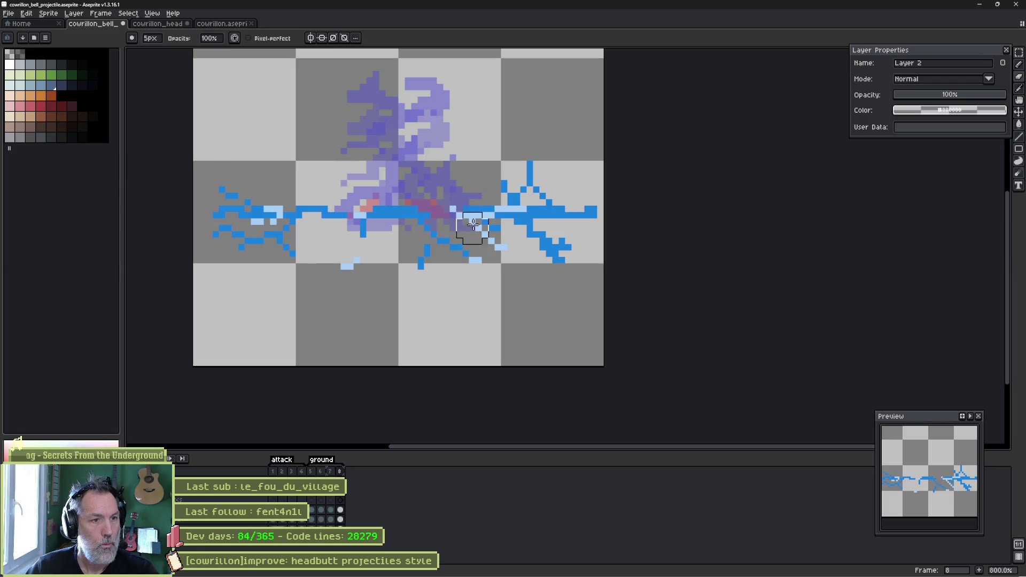
click(340, 519)
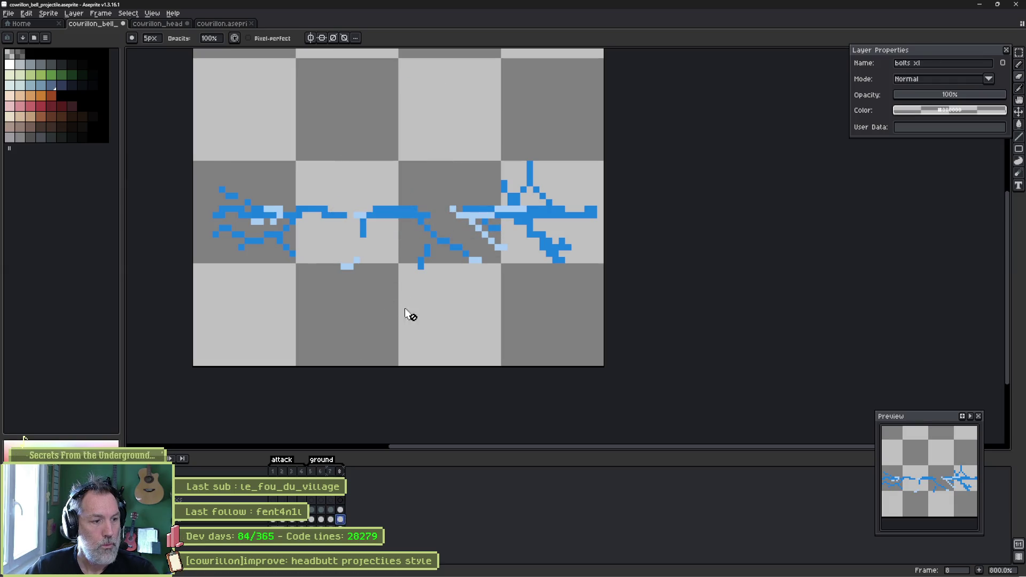
click(340, 527)
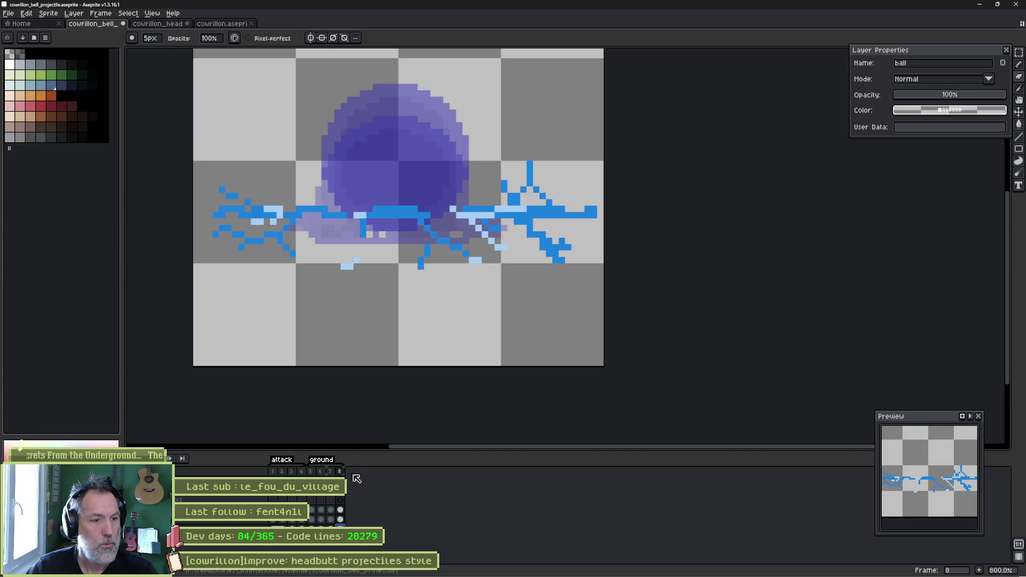
mouse_move(358, 218)
mouse_down()
mouse_move(426, 207)
mouse_move(449, 232)
mouse_move(348, 258)
mouse_move(460, 241)
mouse_up()
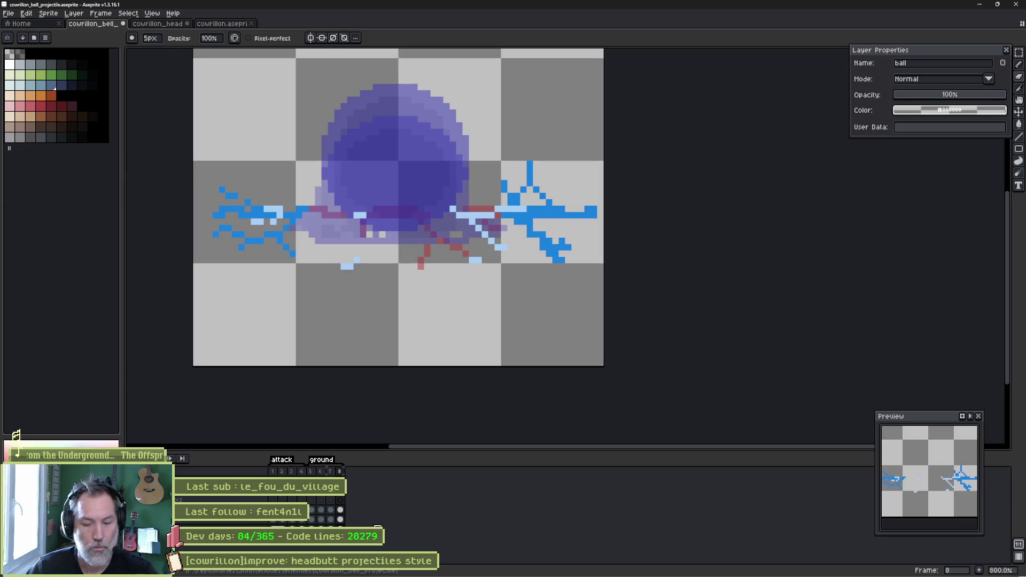
Add frame 9 and erase most of the remaining light-blue bolt pixels
key(alt+n)
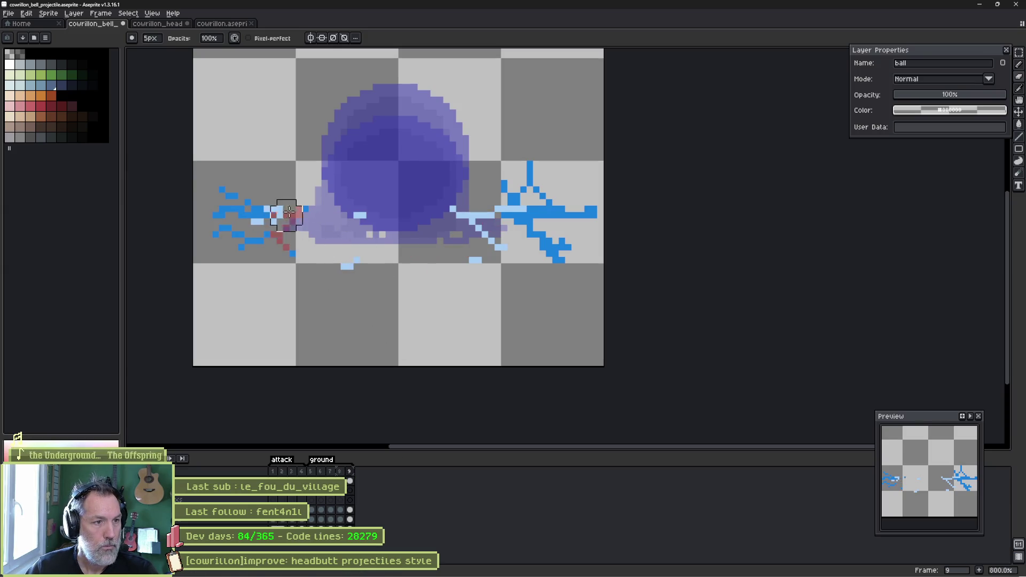
mouse_move(288, 212)
mouse_down()
mouse_move(545, 222)
mouse_move(486, 229)
mouse_up()
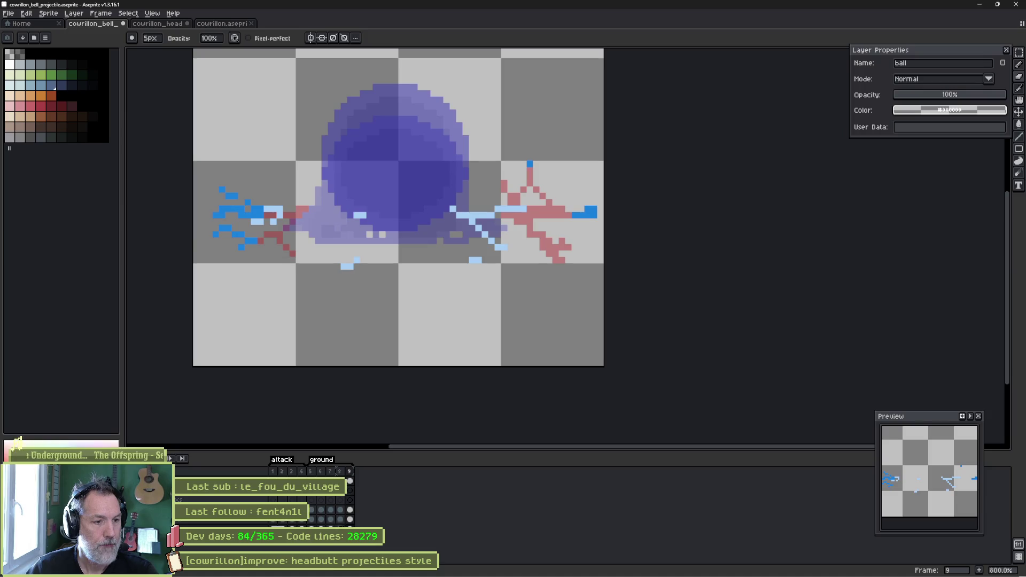
key(Down)
key(b)
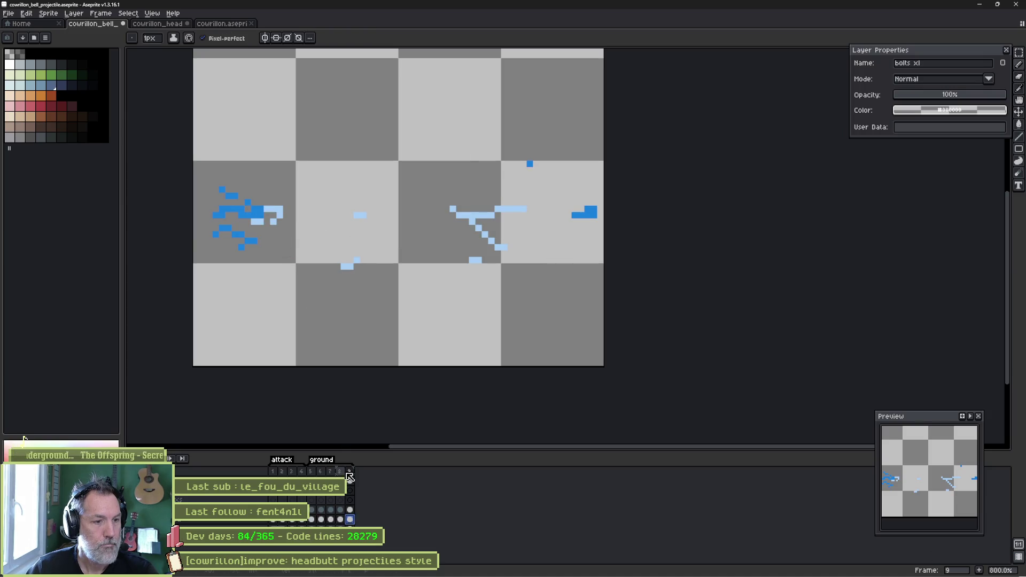
click(349, 480)
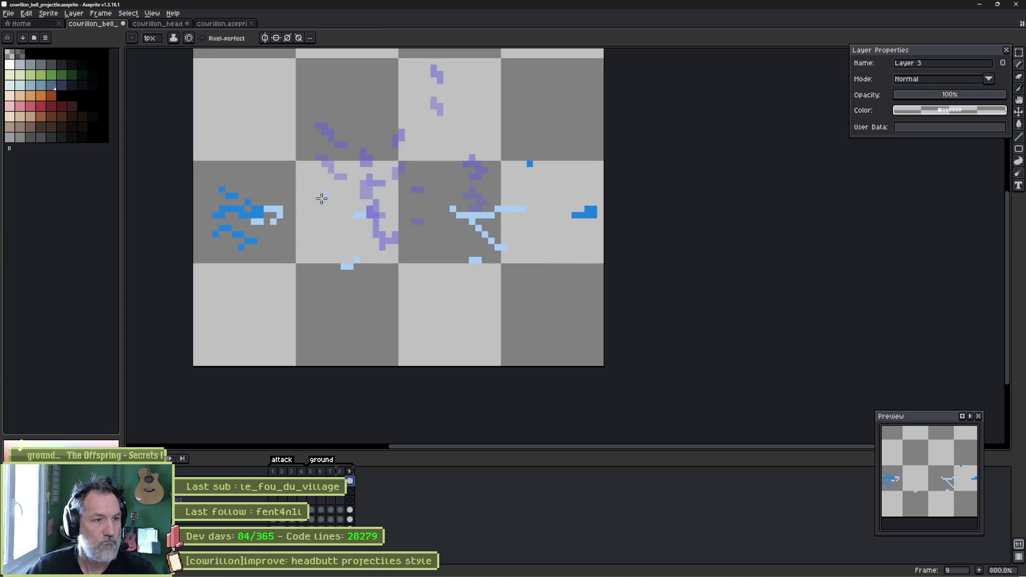
key(e)
drag(304, 212, 251, 208)
mouse_move(513, 208)
mouse_down()
mouse_move(497, 202)
mouse_move(473, 227)
mouse_move(347, 264)
mouse_up()
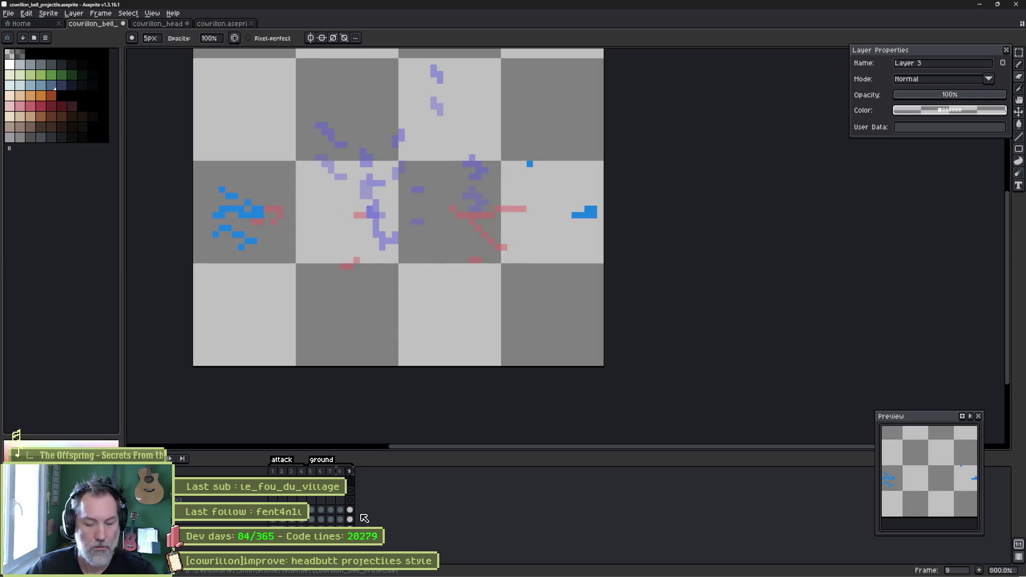
Add an empty frame 10, save the sprite file and return to Godot
key(alt+shift+n)
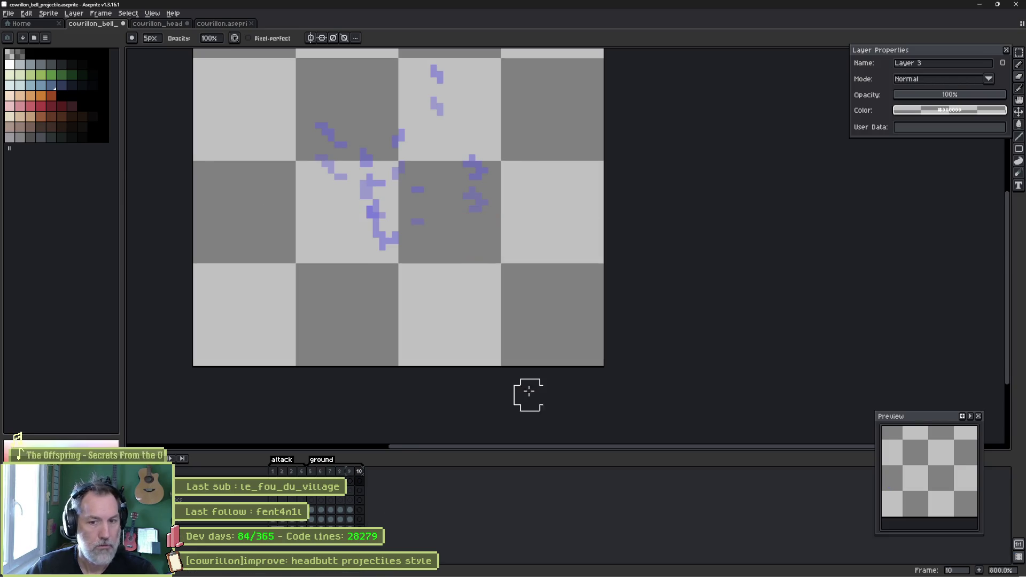
key(ctrl+s)
key(alt+Tab)
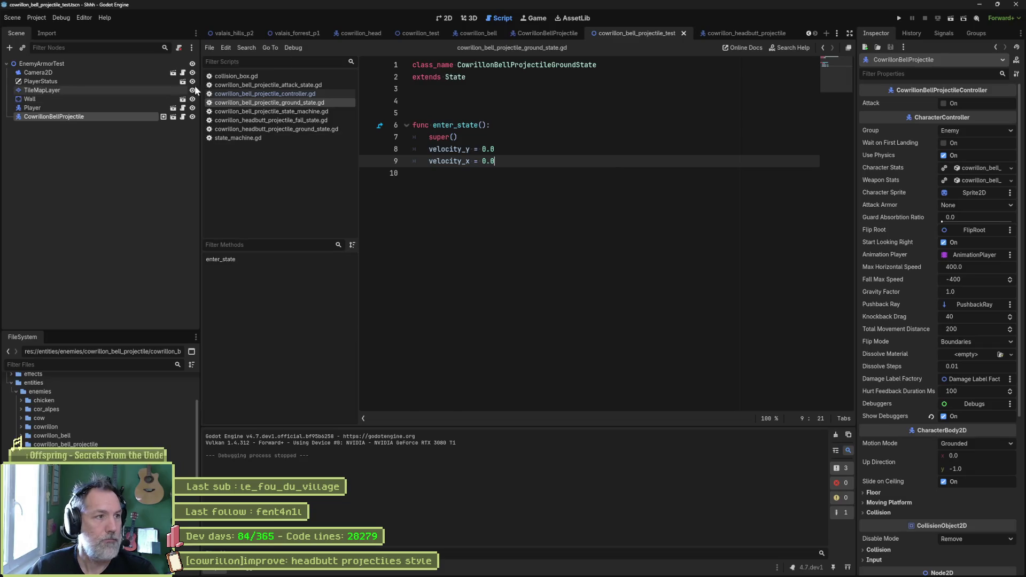
Start an on_animation_finished function below enter_state in the projectile's ground state script
click(556, 34)
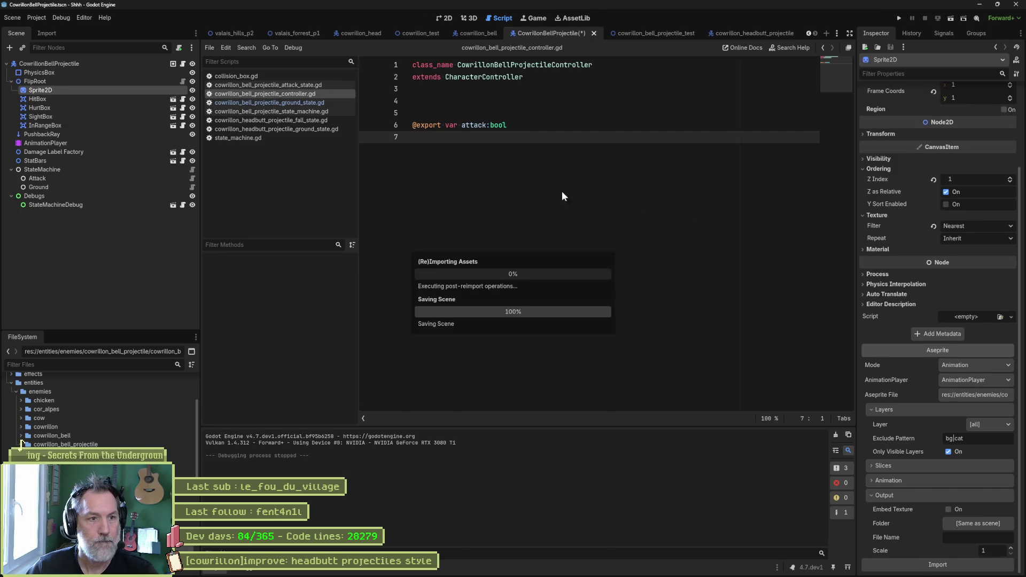
click(284, 102)
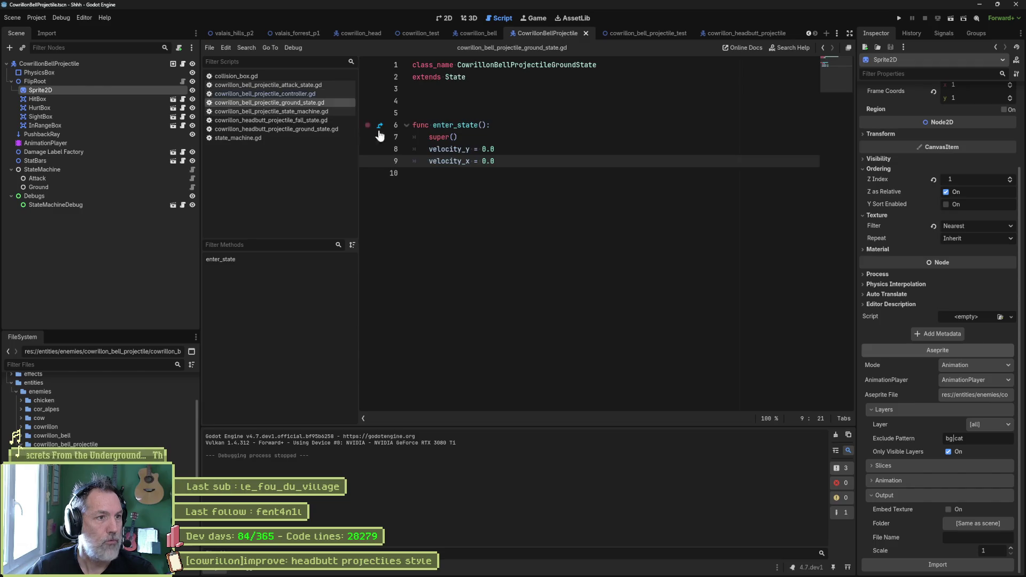
click(495, 176)
key(Return)
key(Return)
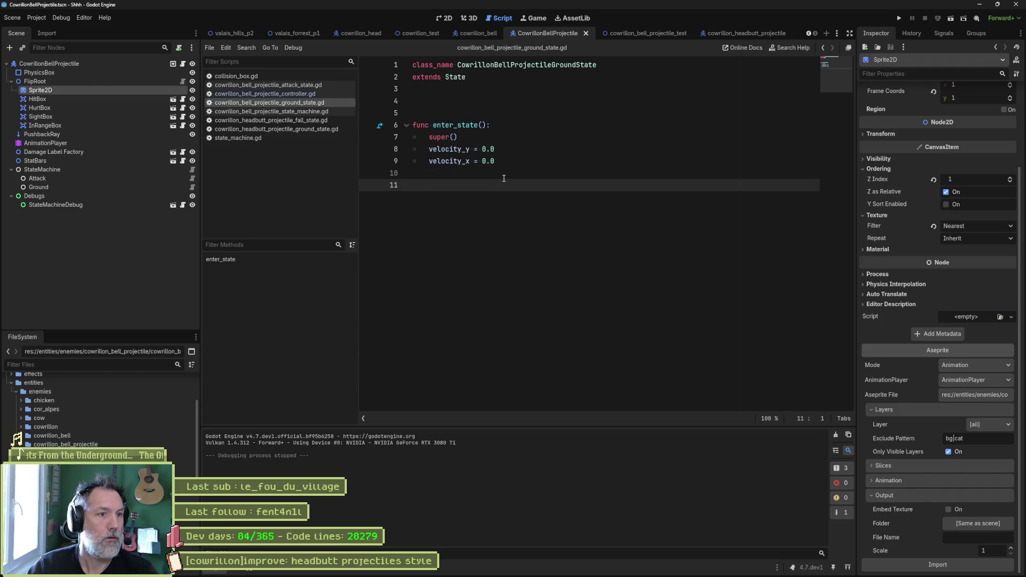
key(Return)
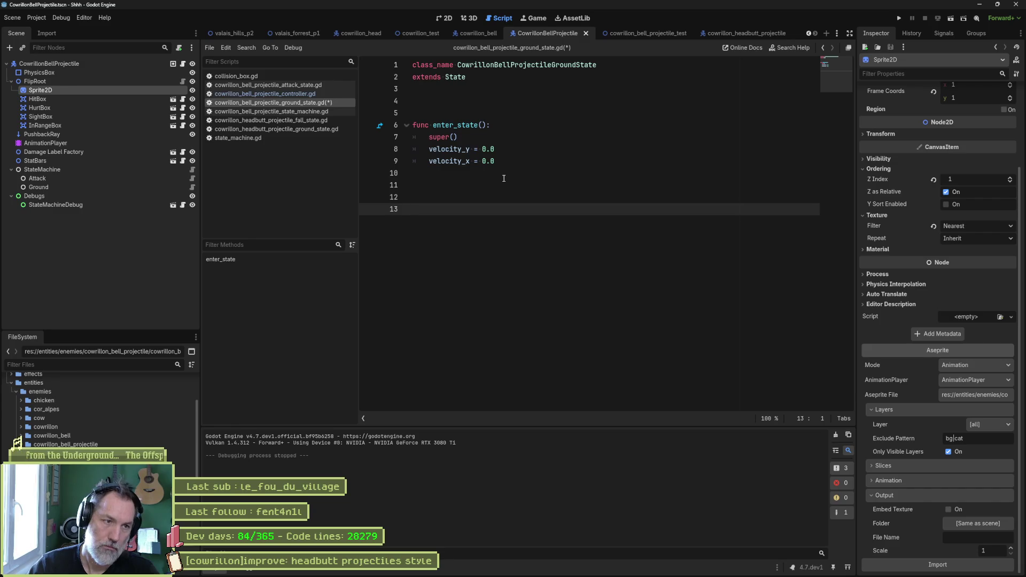
text(func )
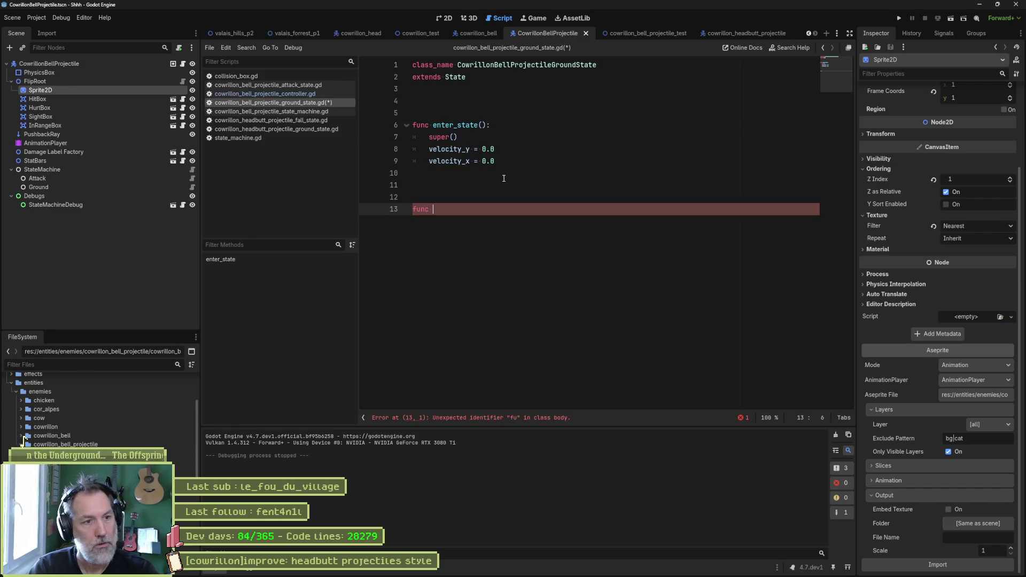
text(a)
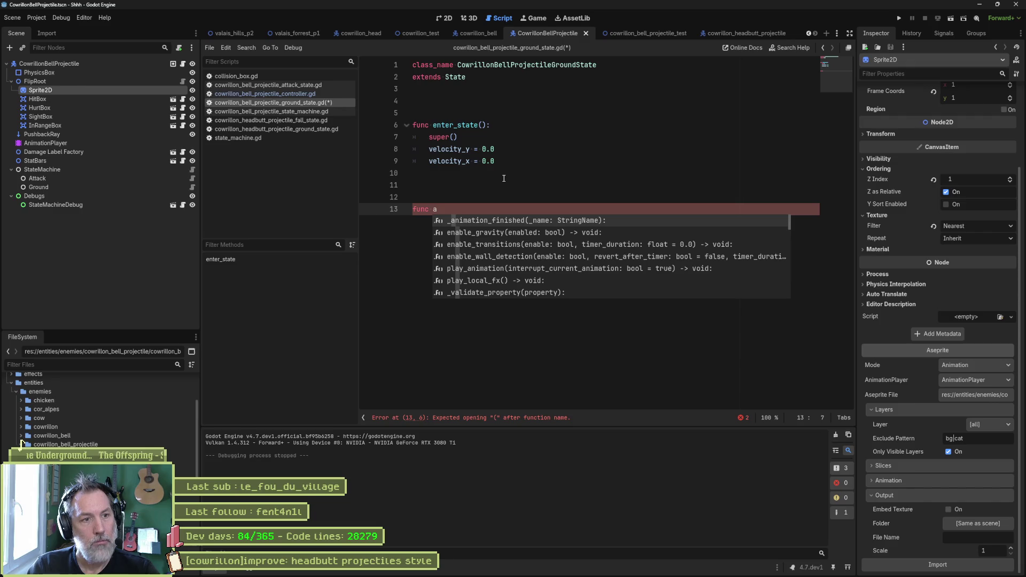
key(BackSpace)
text(on)
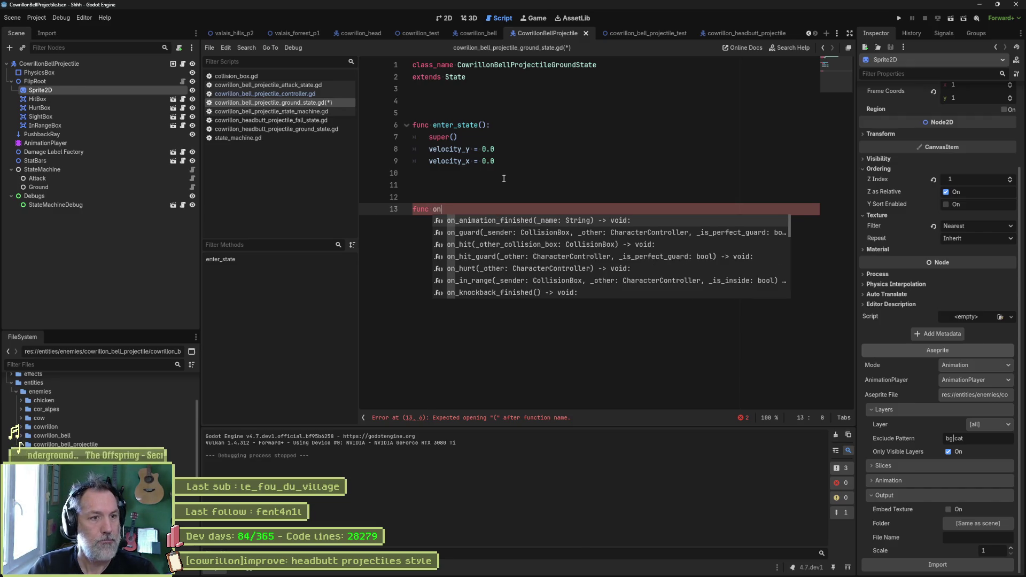
key(Return)
Make the handler call character_controller.queue_free() and save the script
key(Return)
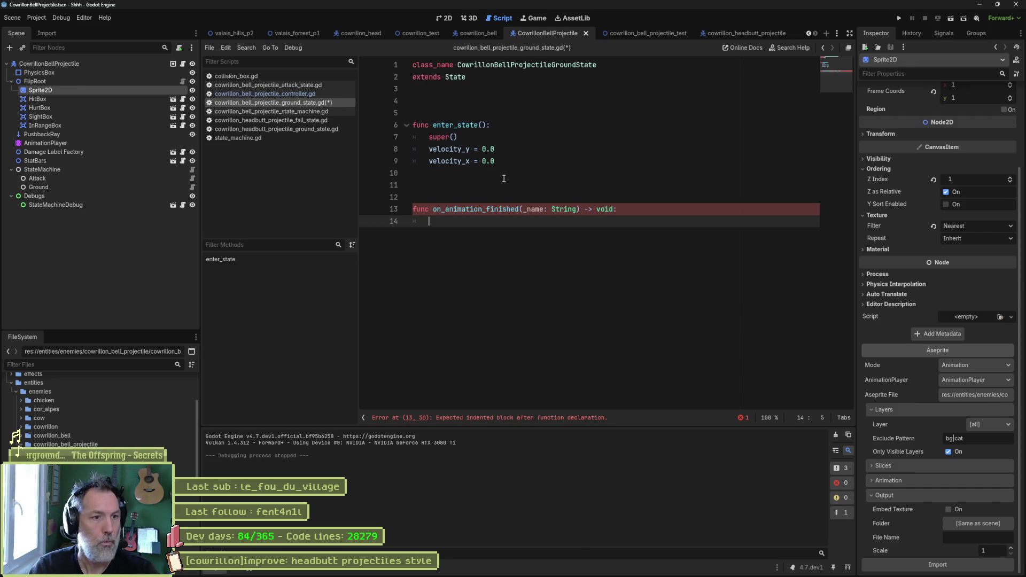
text(a)
key(Return)
text(.)
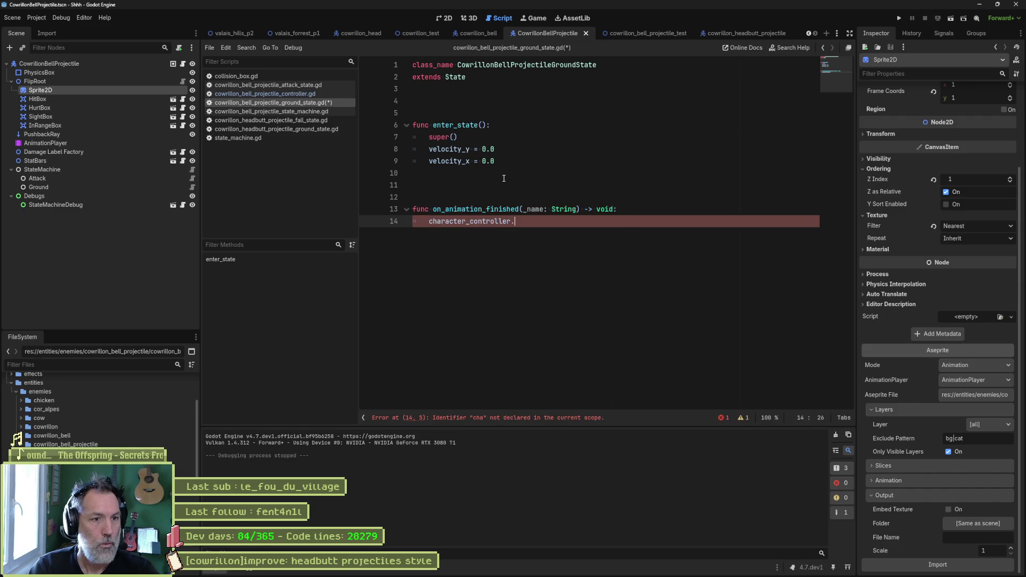
text(que)
key(Down)
key(Down)
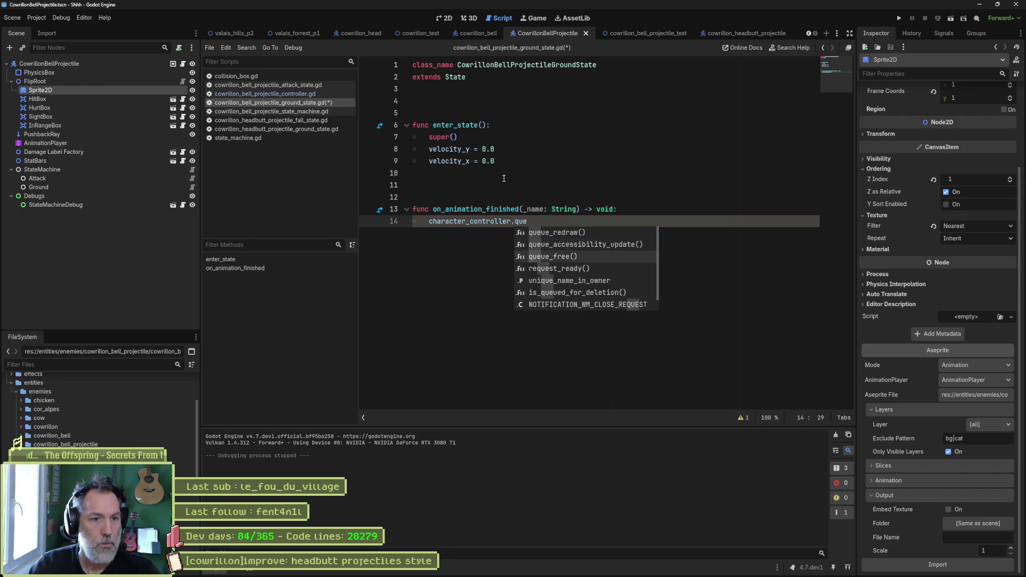
key(Return)
key(ctrl+s)
click(503, 178)
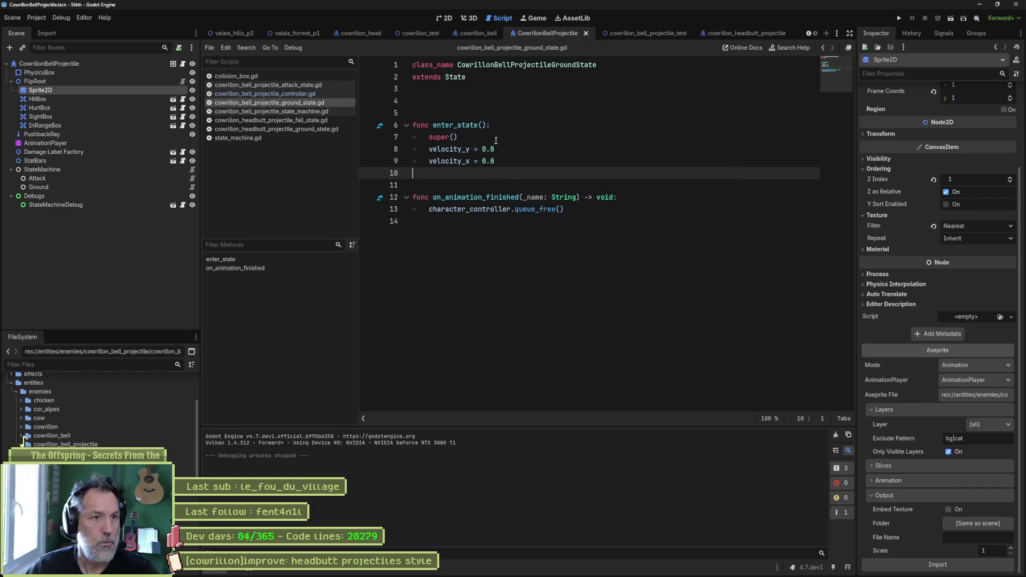
Playtest the bell projectile test scene to confirm the projectile is removed, then stop it
click(668, 37)
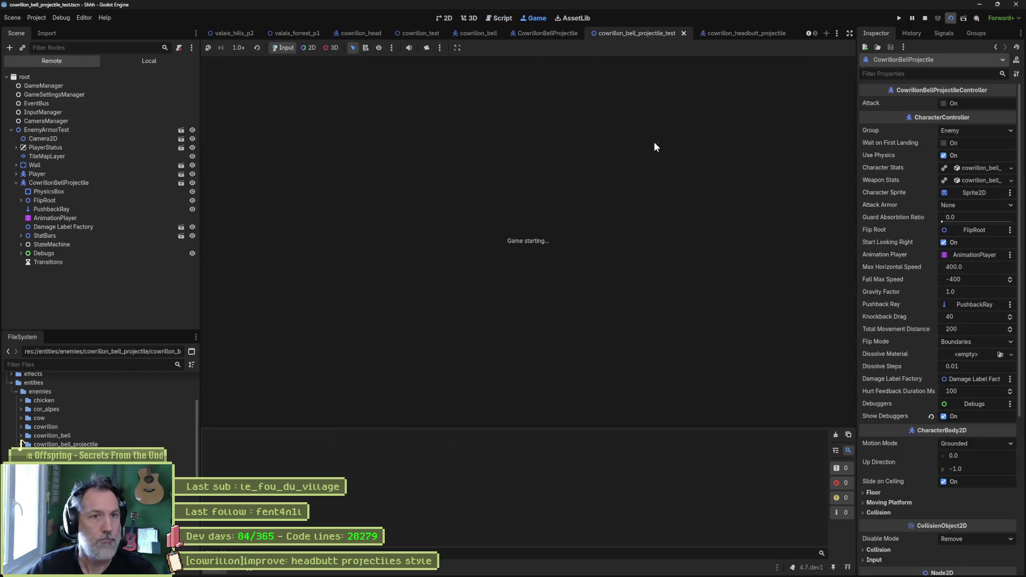
key(F6)
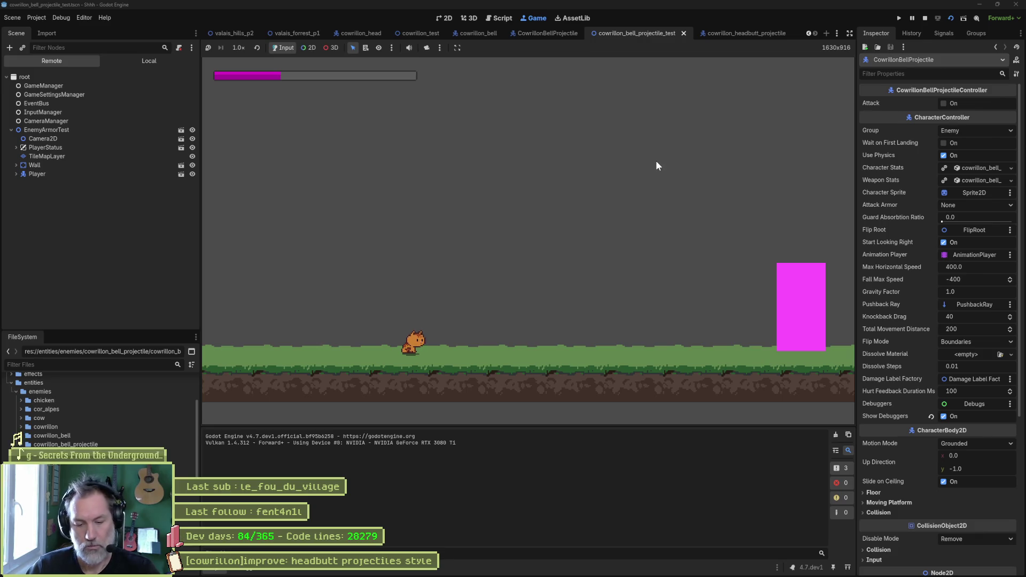
key(F8)
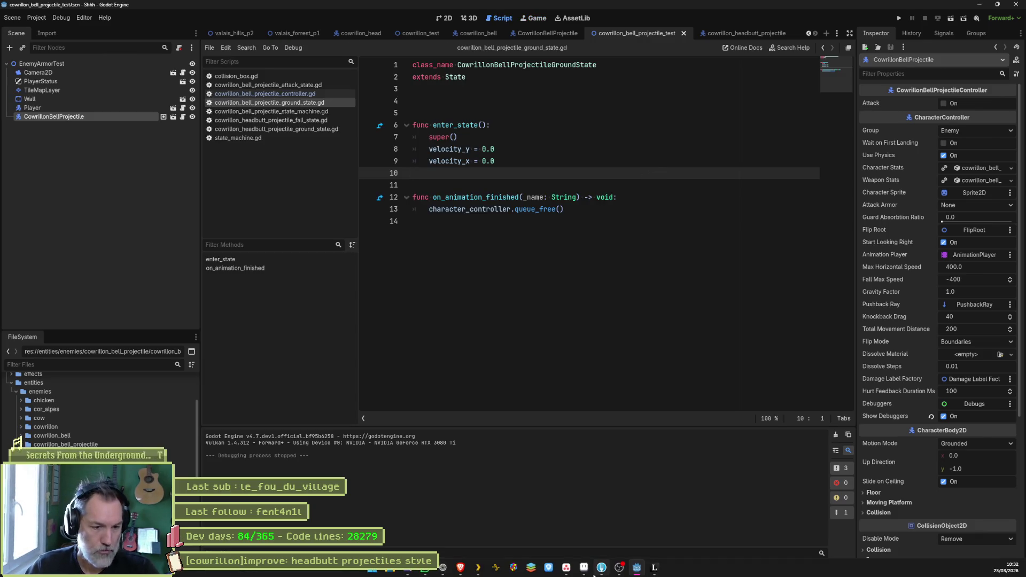
Use Canvas Size (Ctrl+Alt+C) to widen the canvas to 254×64 px, keeping the artwork centred
click(601, 568)
scroll(422, 303, down, 2)
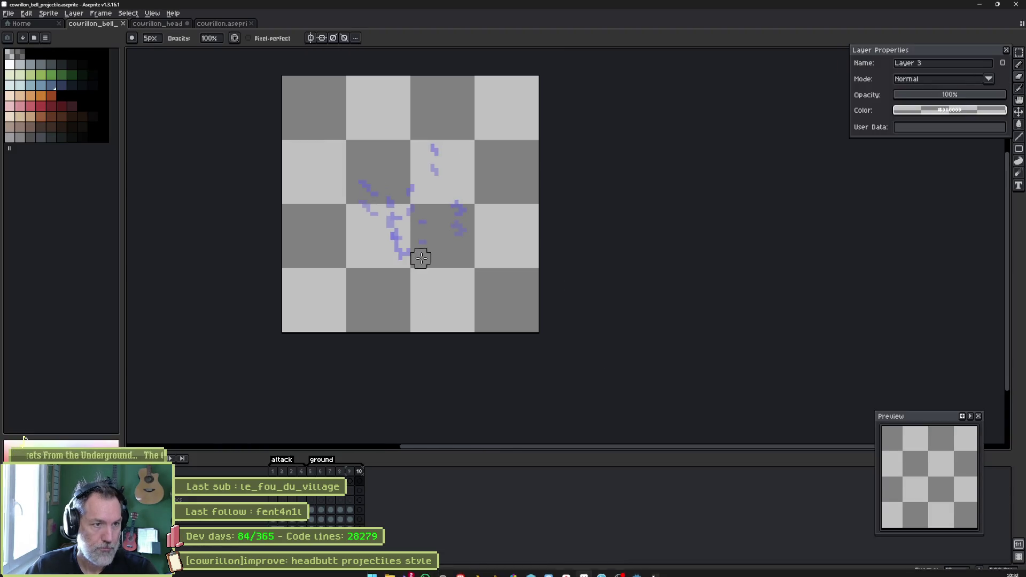
drag(419, 254, 439, 304)
key(ctrl+alt+c)
scroll(447, 274, down, 3)
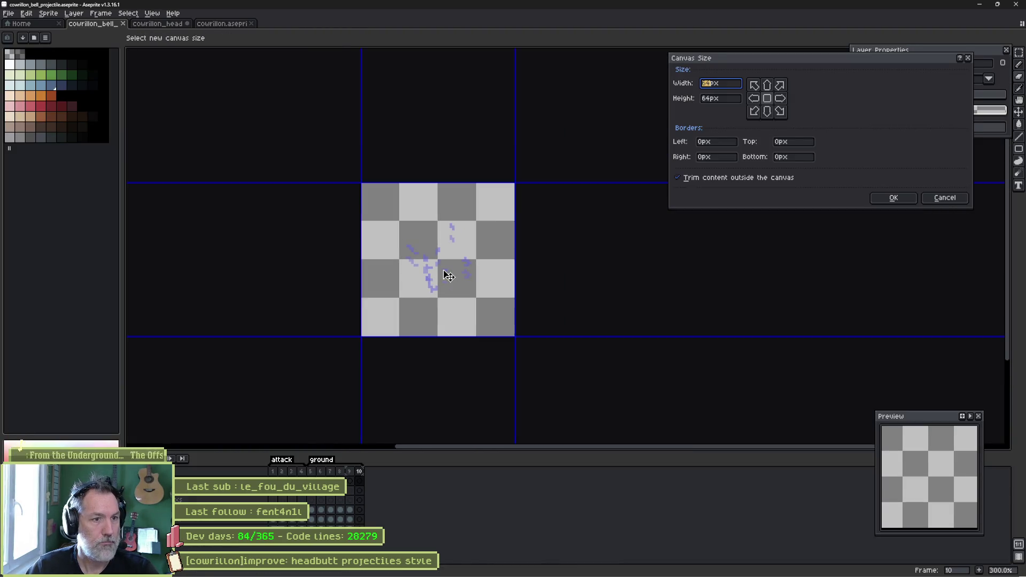
drag(488, 279, 595, 283)
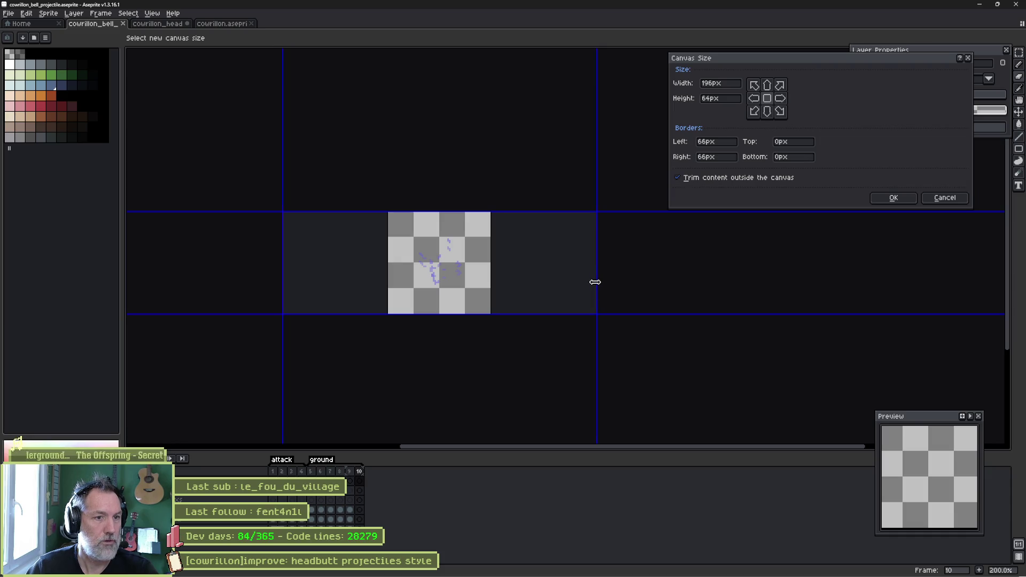
drag(595, 282, 641, 280)
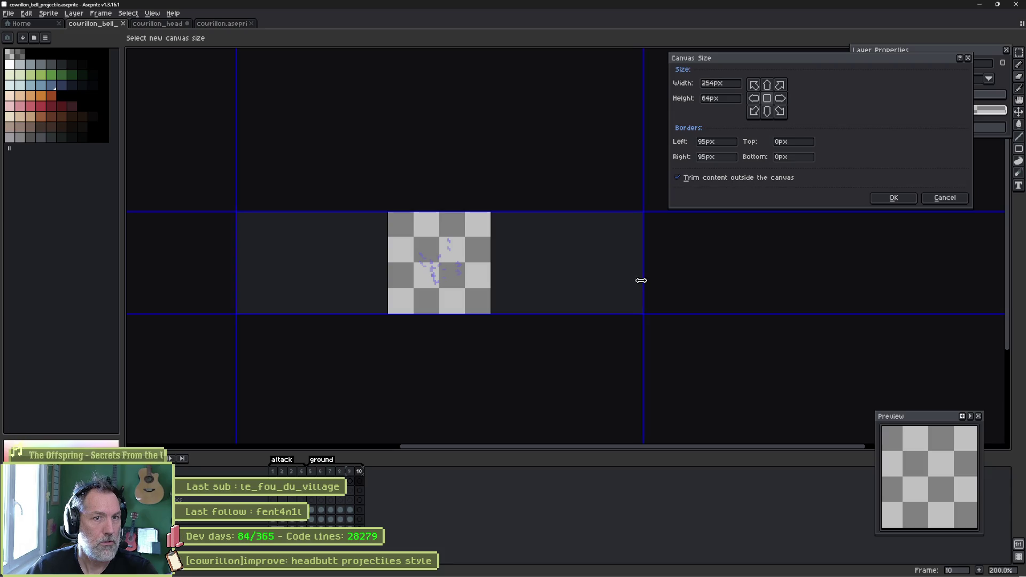
click(893, 199)
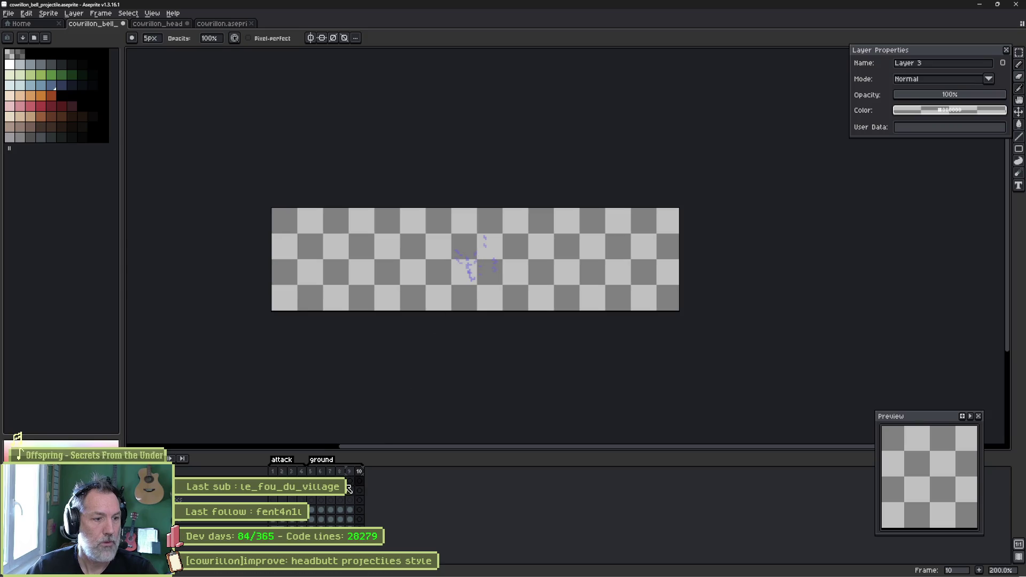
Delete the bolts xl layer from the sprite
click(310, 472)
drag(310, 472, 330, 471)
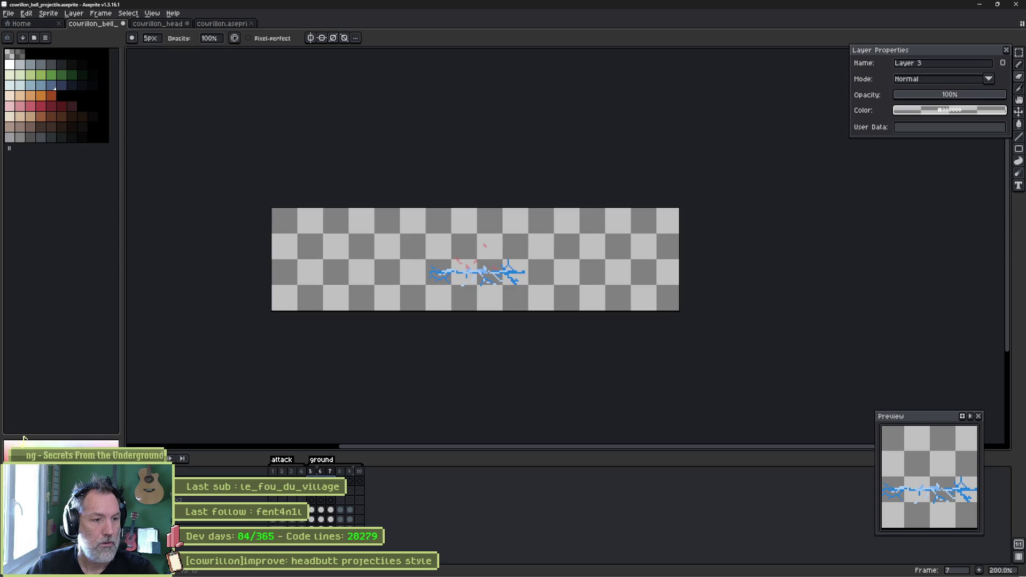
click(330, 471)
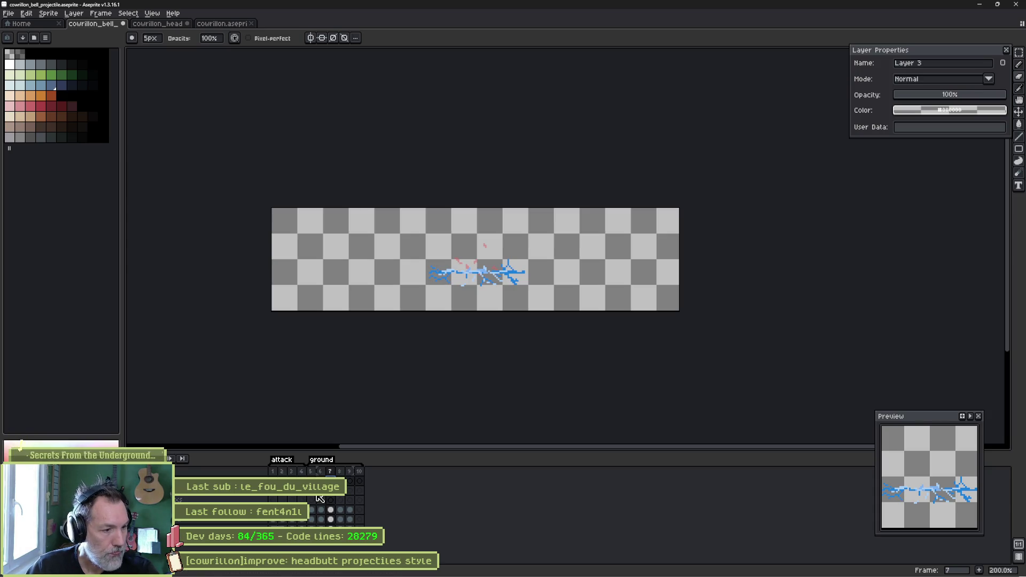
click(248, 519)
right_click(249, 519)
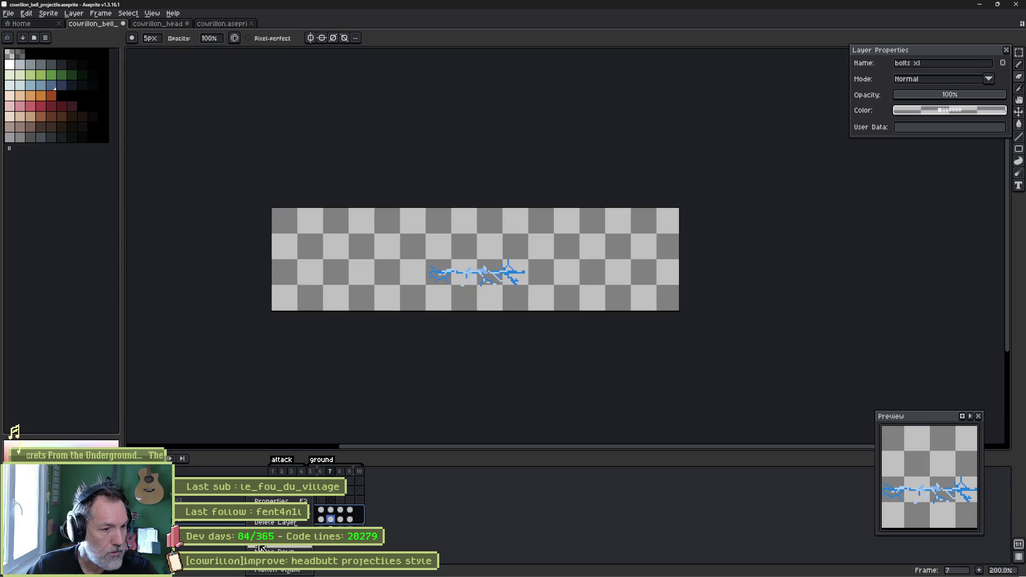
click(279, 522)
scroll(283, 521, down, 1)
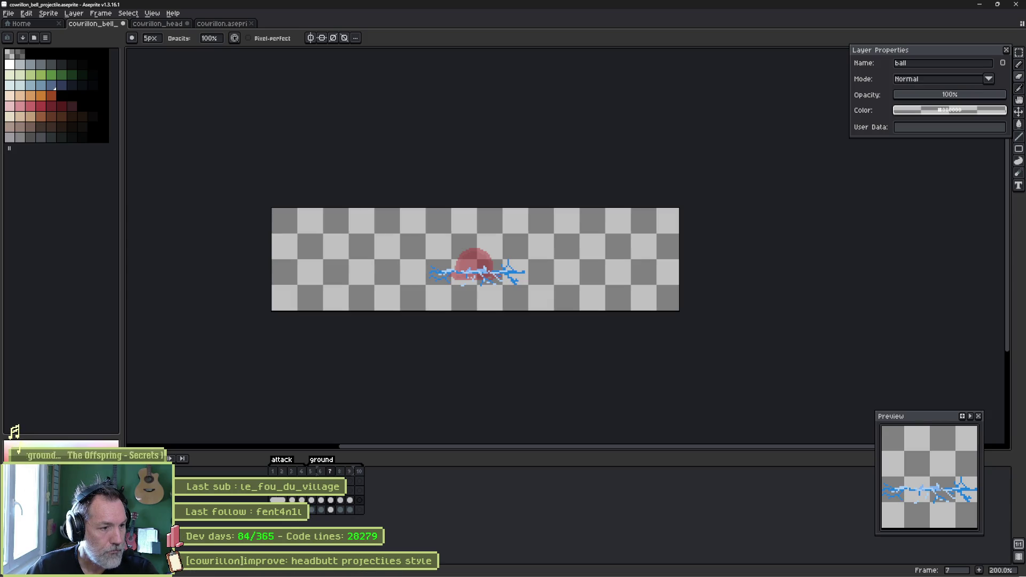
Step through frames 5–9 and preview frames 7 and 8 playing
key(Delete)
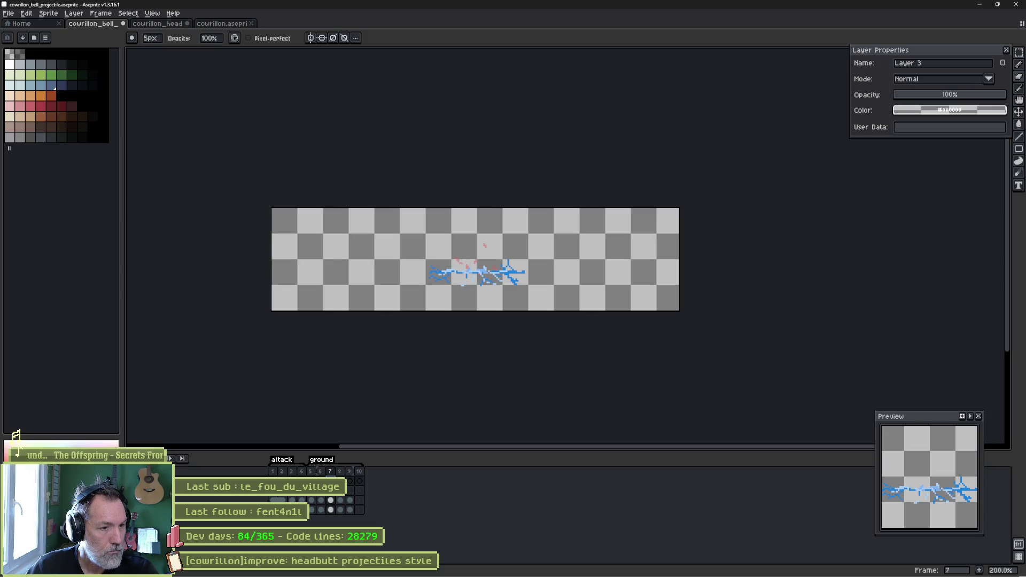
key(Left)
key(Left)
key(Right)
key(Right)
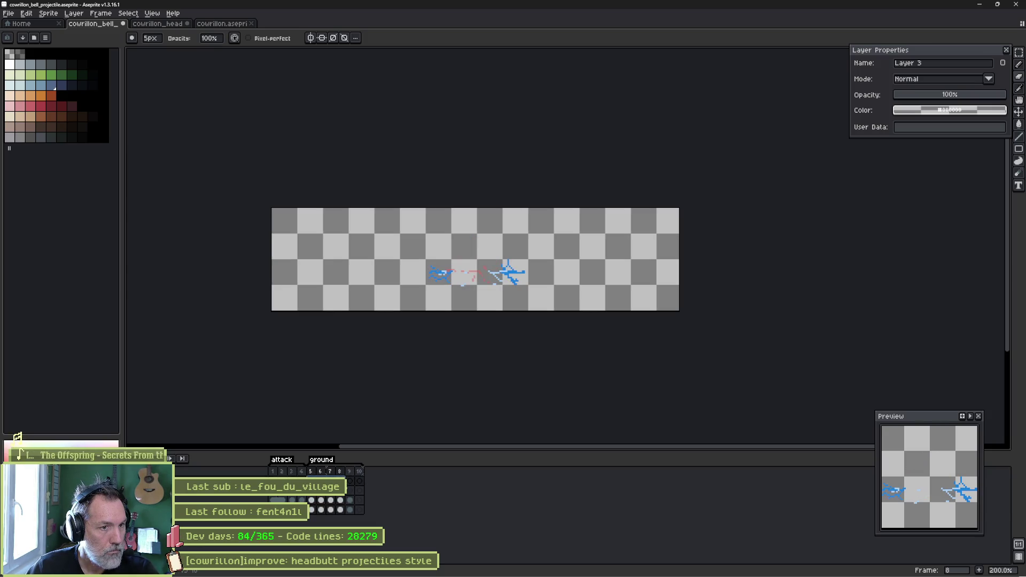
click(346, 482)
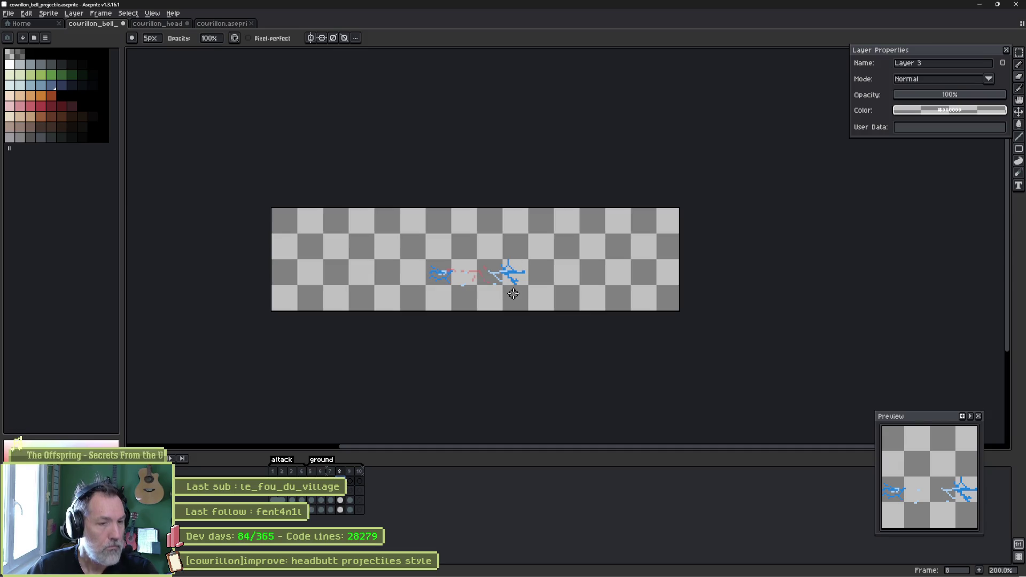
click(349, 482)
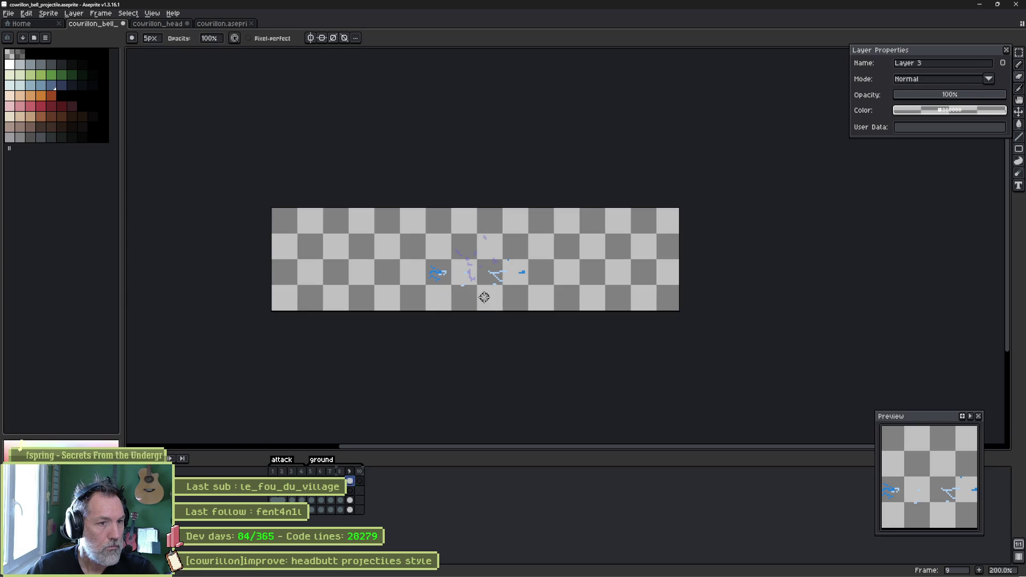
key(v)
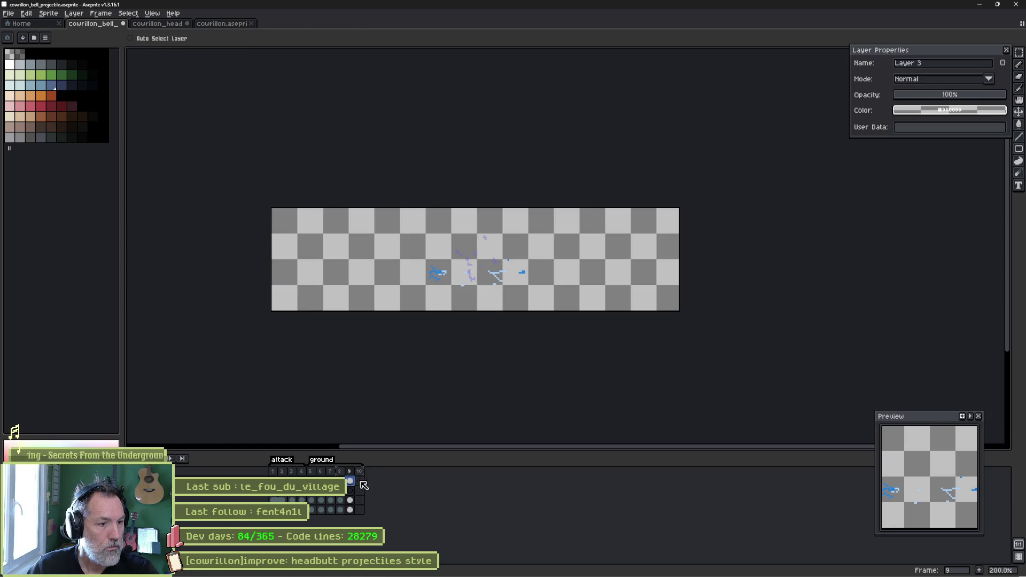
click(342, 487)
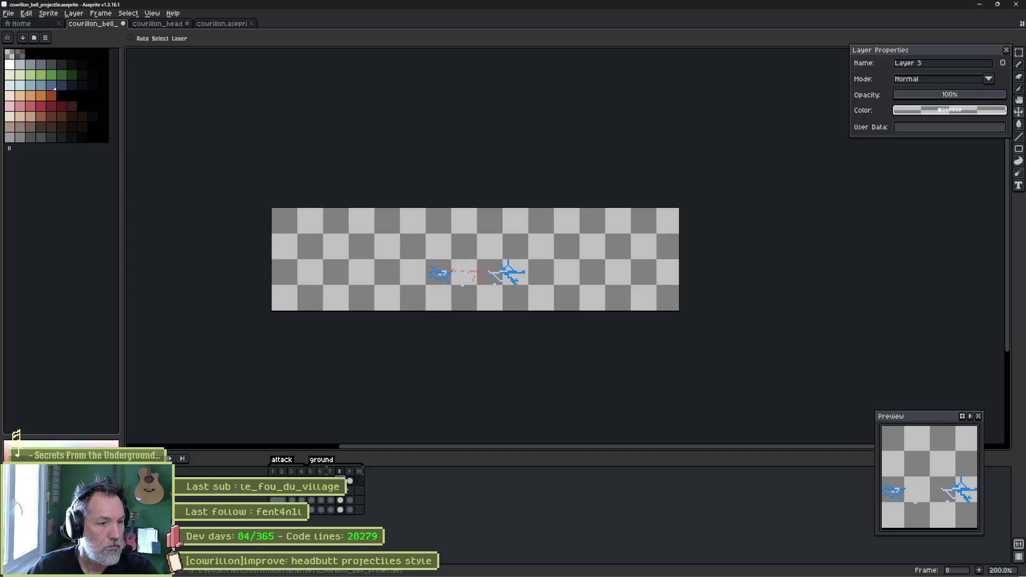
key(Return)
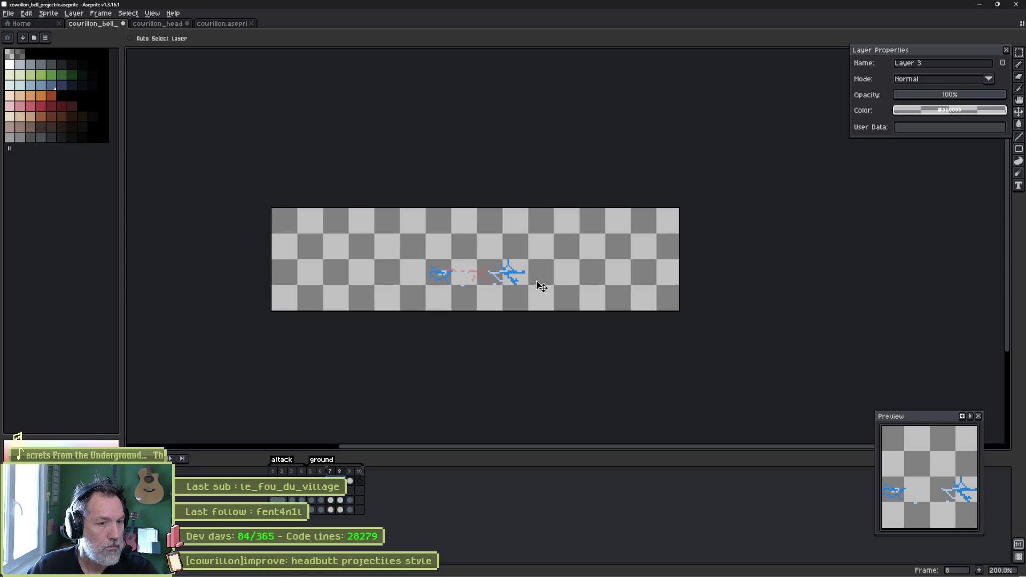
scroll(541, 287, up, 2)
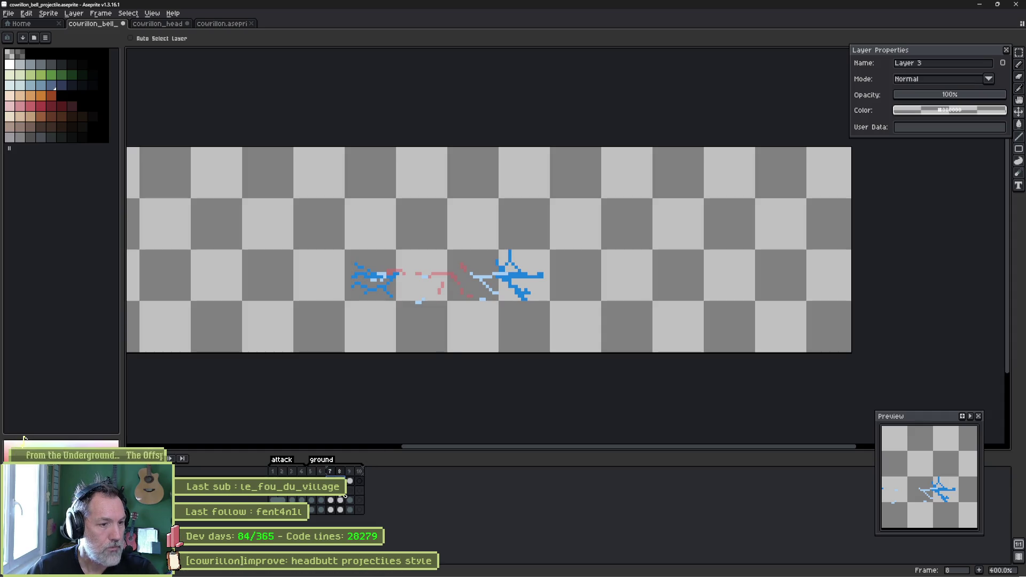
Draw a rectangular marquee around the sprite strokes on the ball layer
click(345, 482)
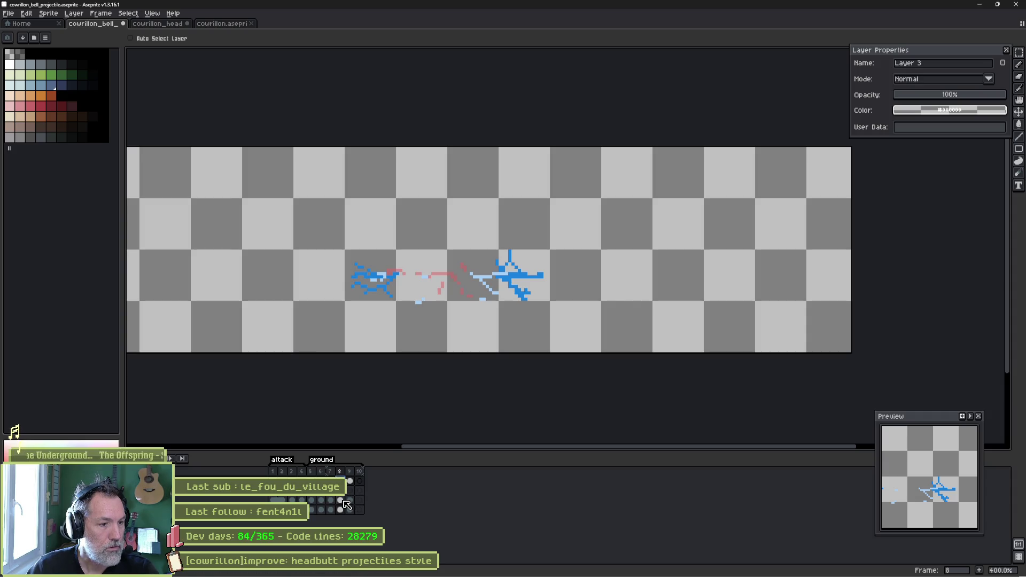
click(341, 501)
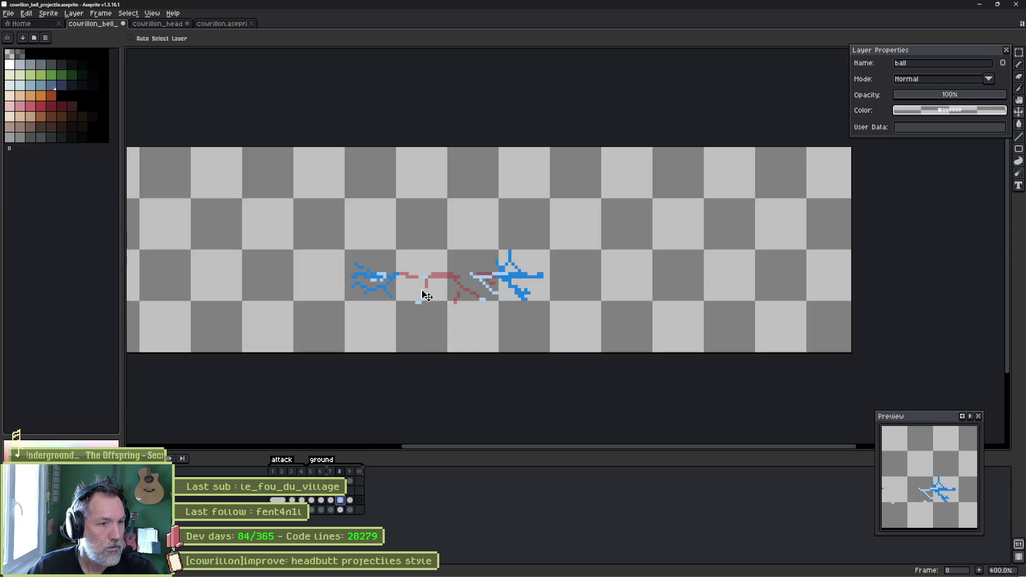
key(m)
drag(304, 203, 584, 348)
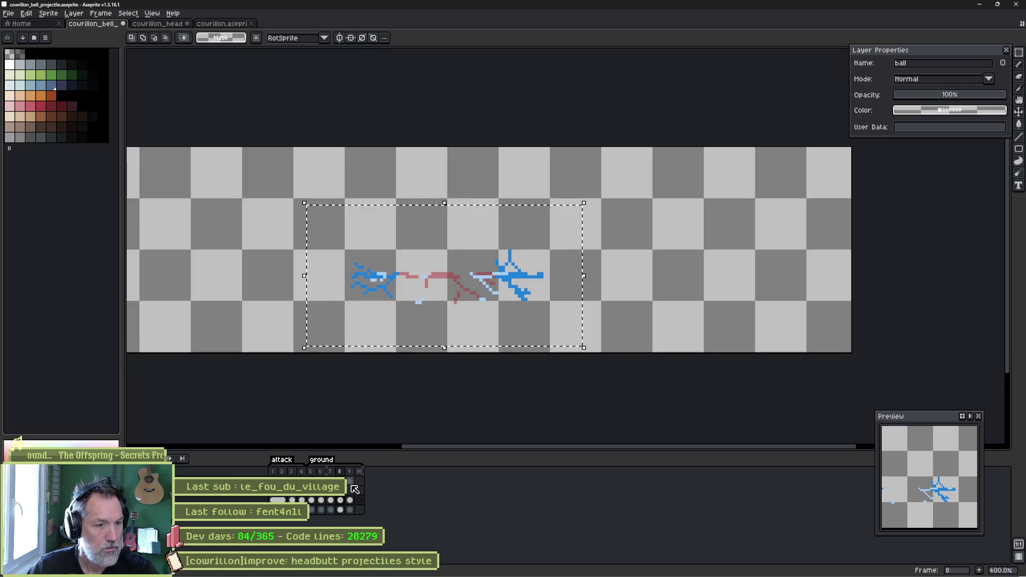
Go to frame 7 and delete the blue lightning streak inside the selection
click(348, 502)
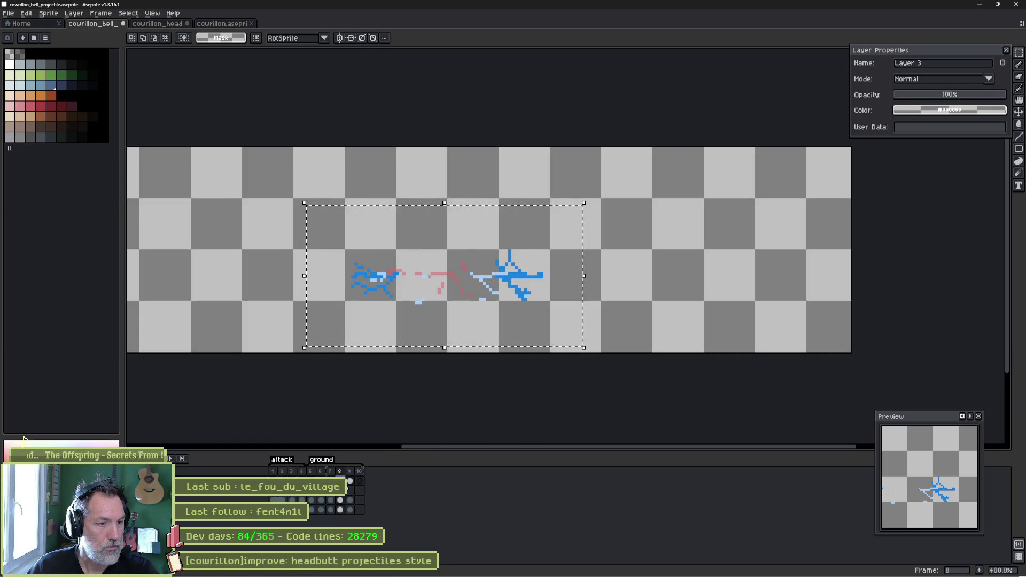
click(343, 501)
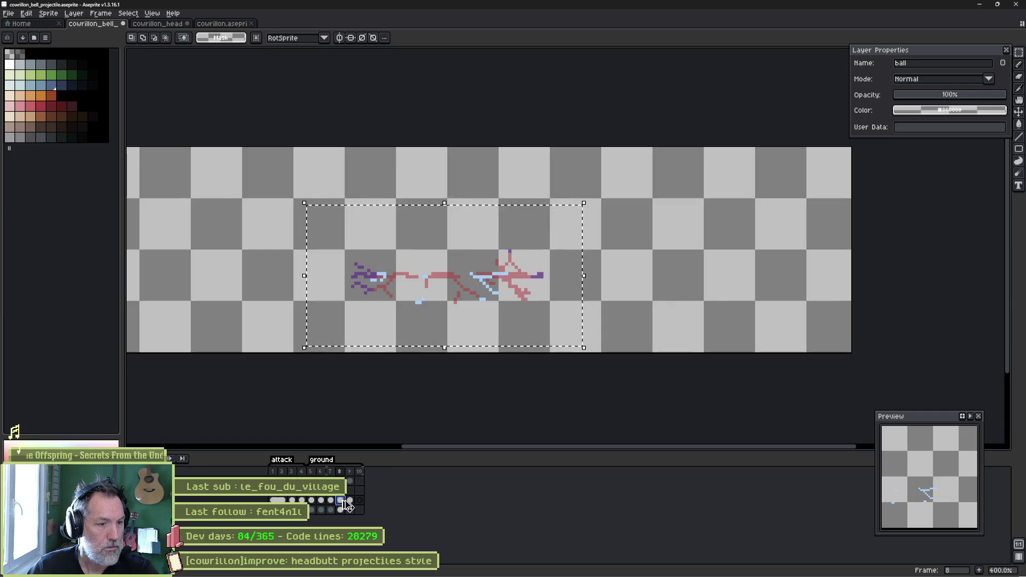
click(330, 509)
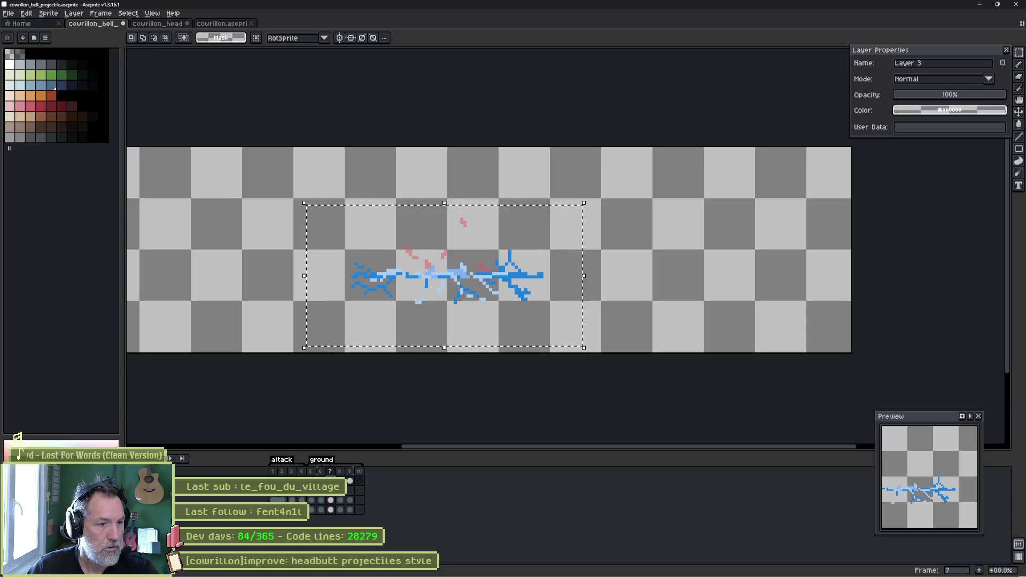
key(Left)
key(Left)
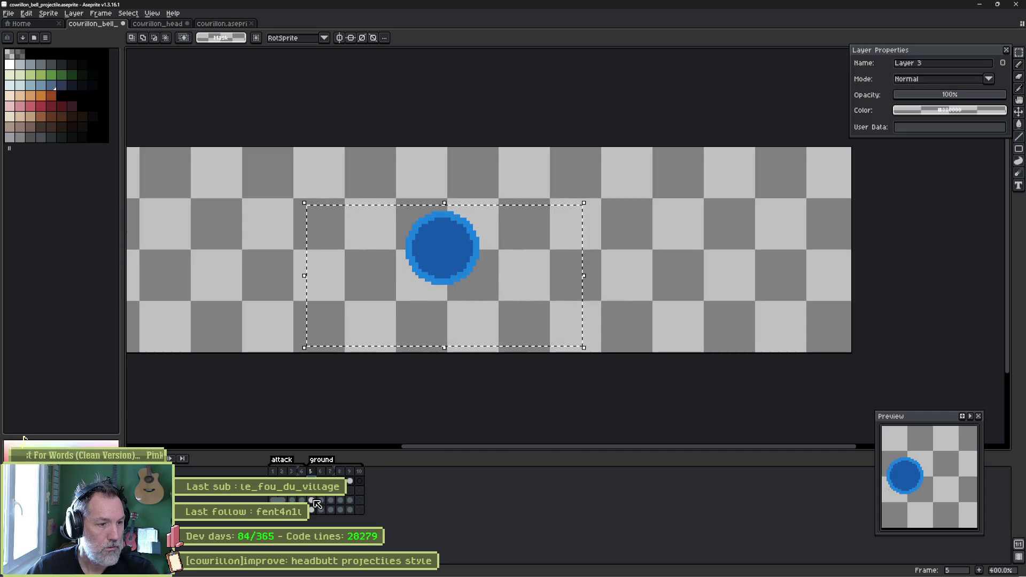
drag(315, 504, 334, 506)
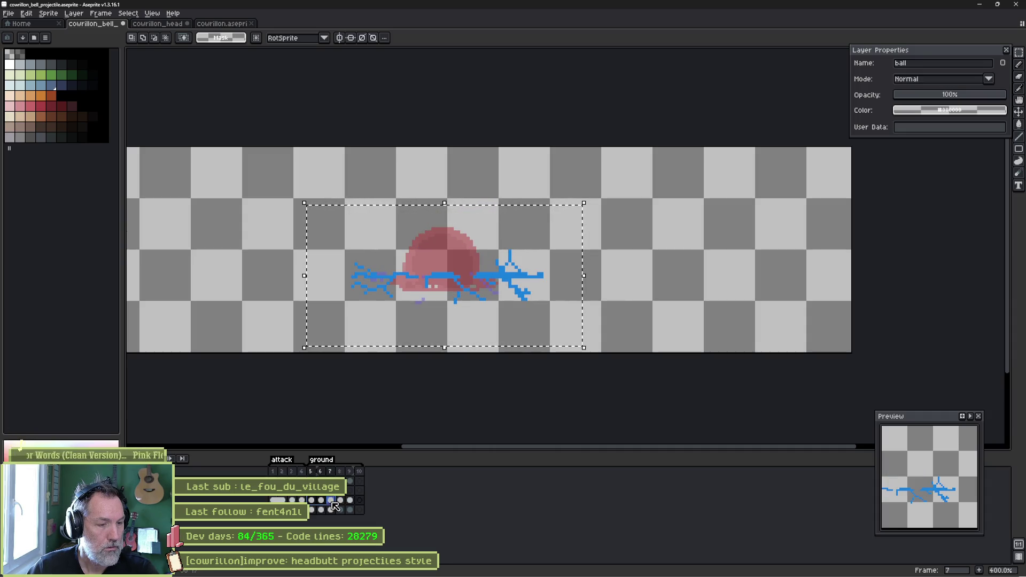
key(Escape)
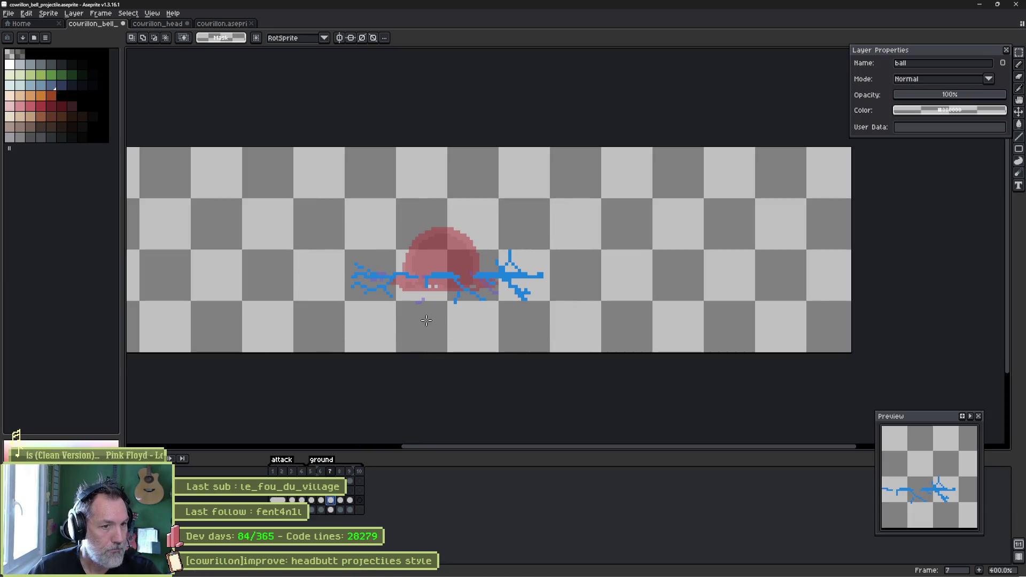
key(Delete)
Paste frame 6's blue ball into frame 7 and move it down about 64 px
key(ctrl+d)
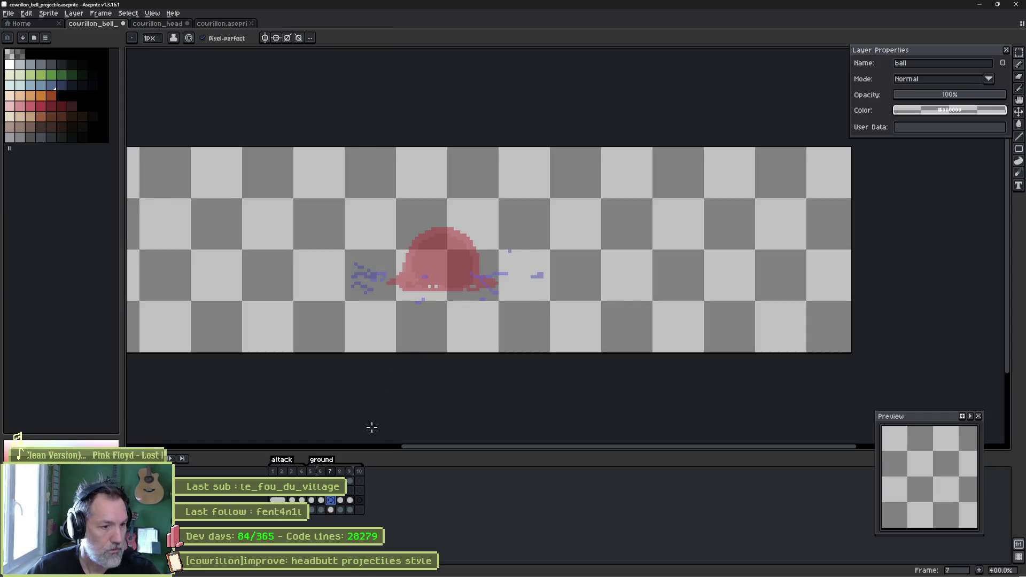
click(327, 501)
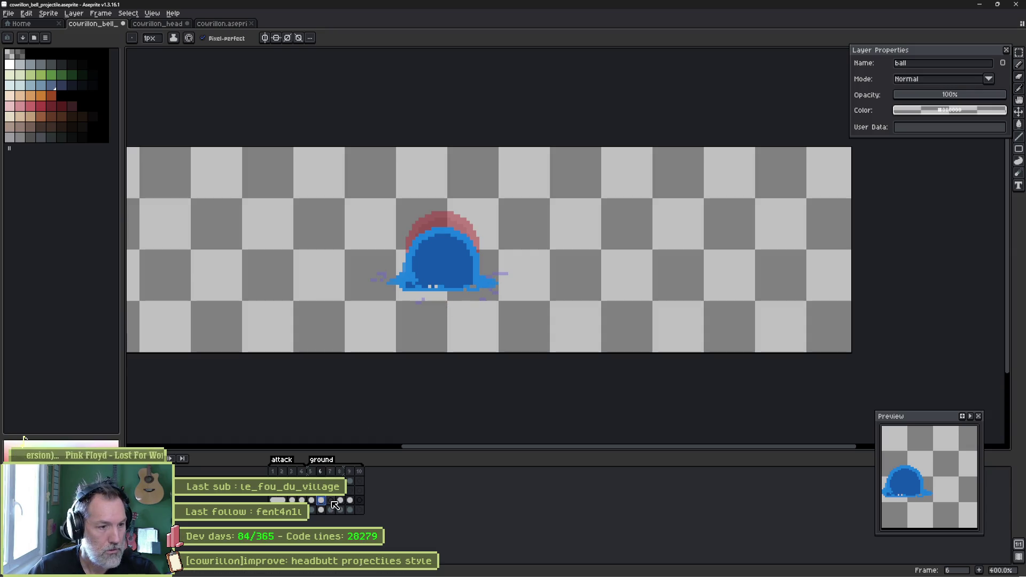
key(m)
drag(370, 216, 520, 313)
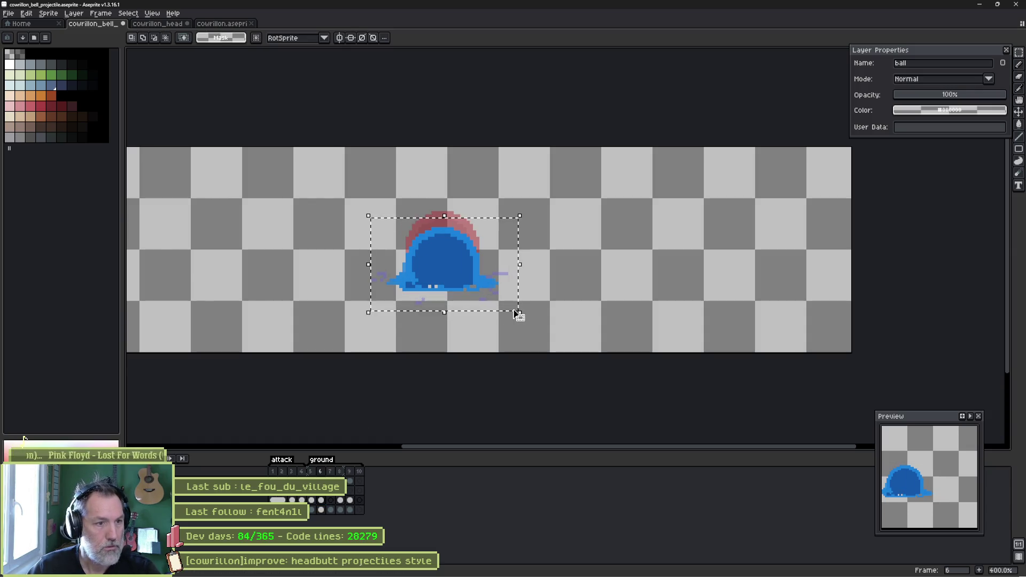
click(331, 501)
key(ctrl+v)
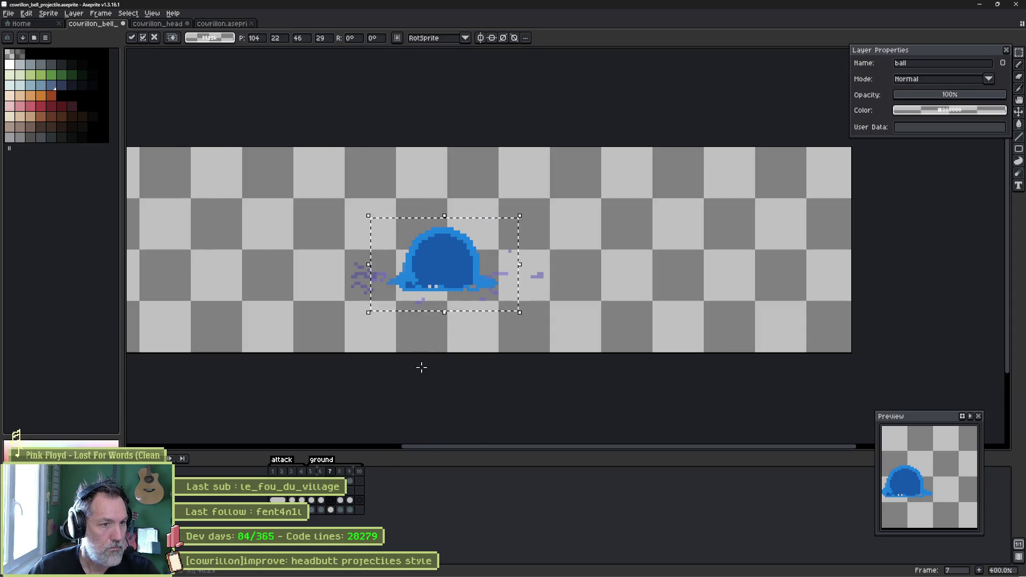
key(Return)
scroll(442, 283, up, 2)
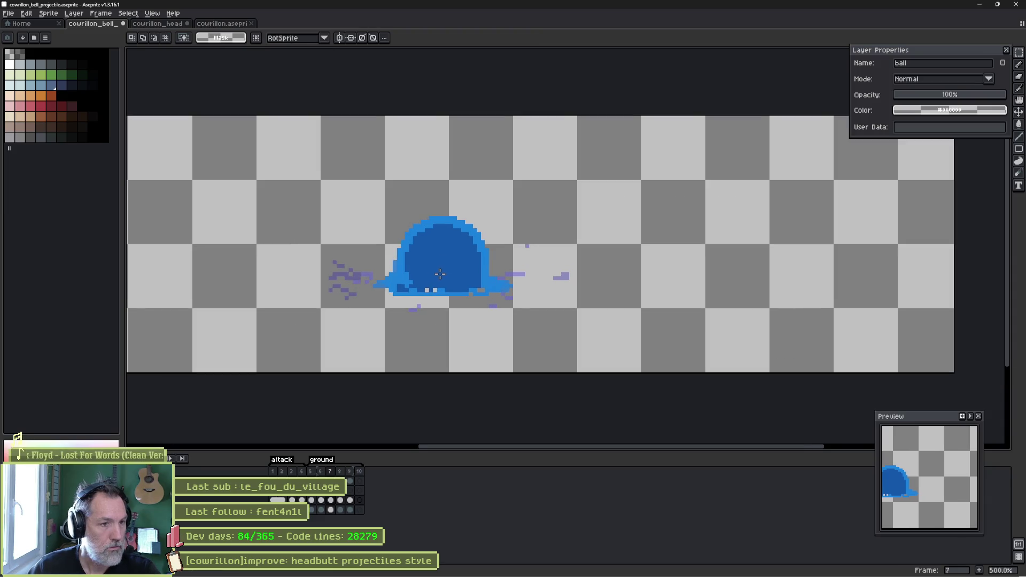
key(v)
drag(442, 260, 443, 285)
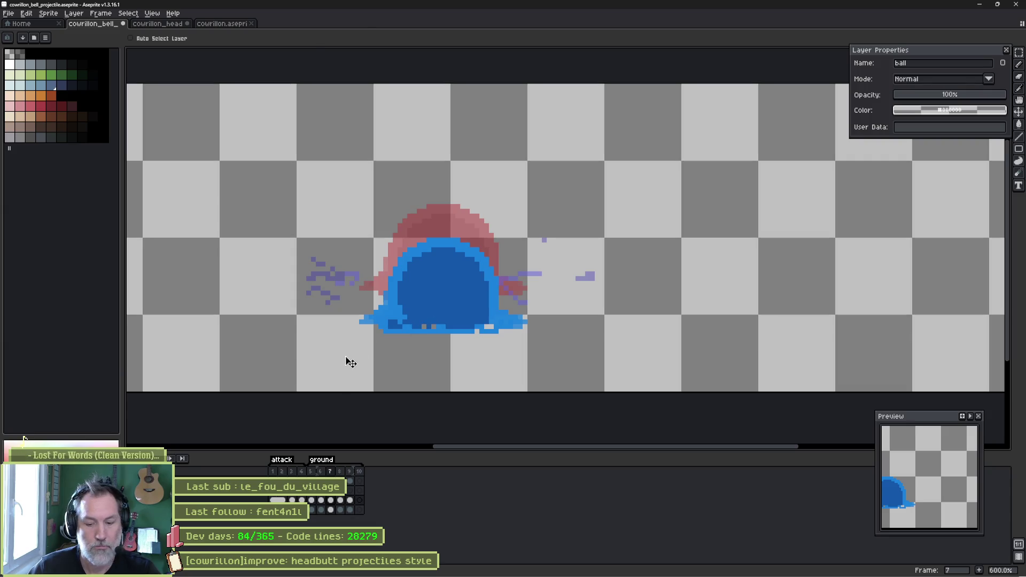
Squash the ball's lower part upward and stretch it wide into a flat splash
key(m)
mouse_move(315, 374)
mouse_down()
mouse_move(556, 288)
mouse_move(553, 299)
mouse_up()
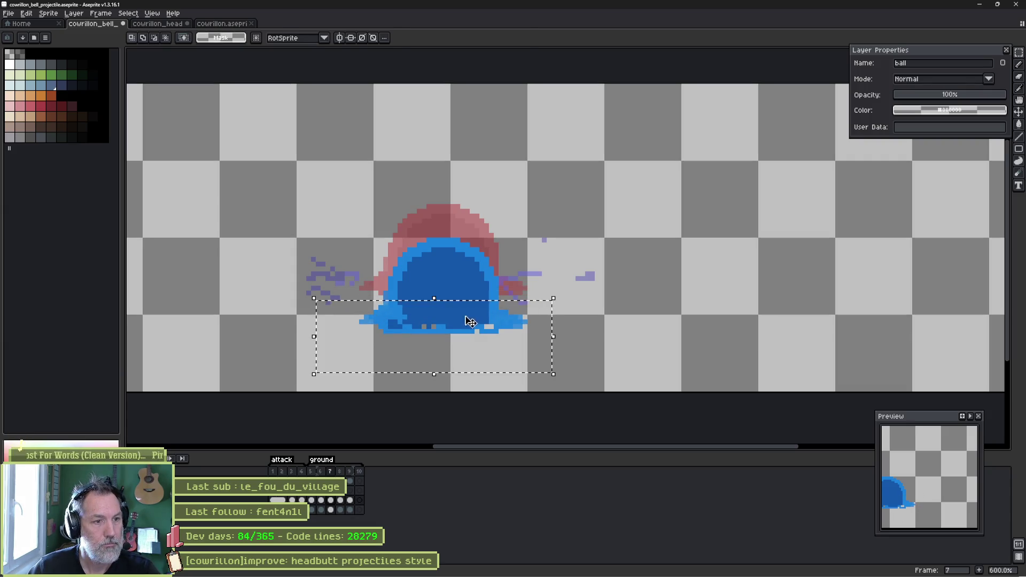
drag(470, 321, 465, 286)
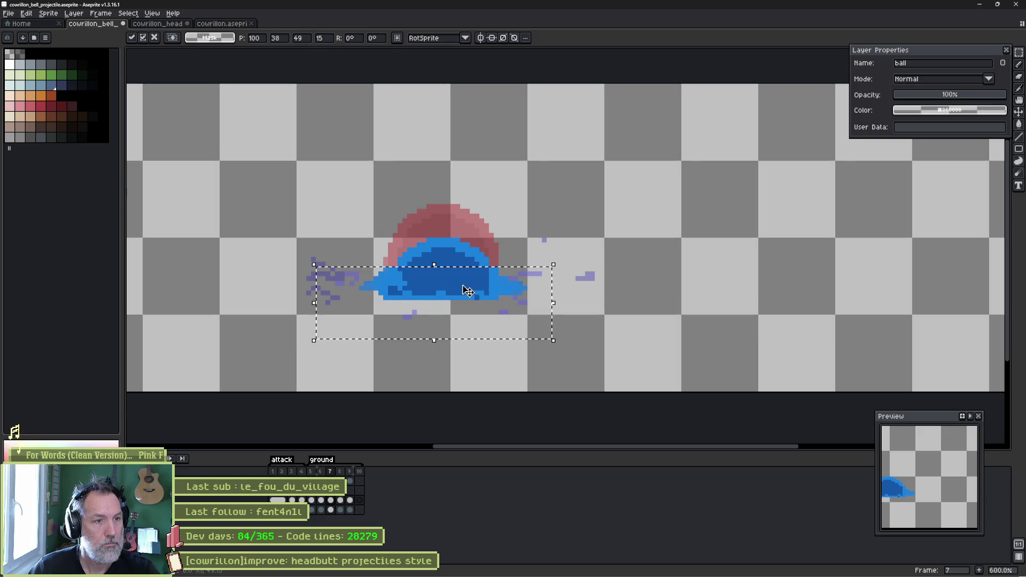
key(ctrl+d)
key(b)
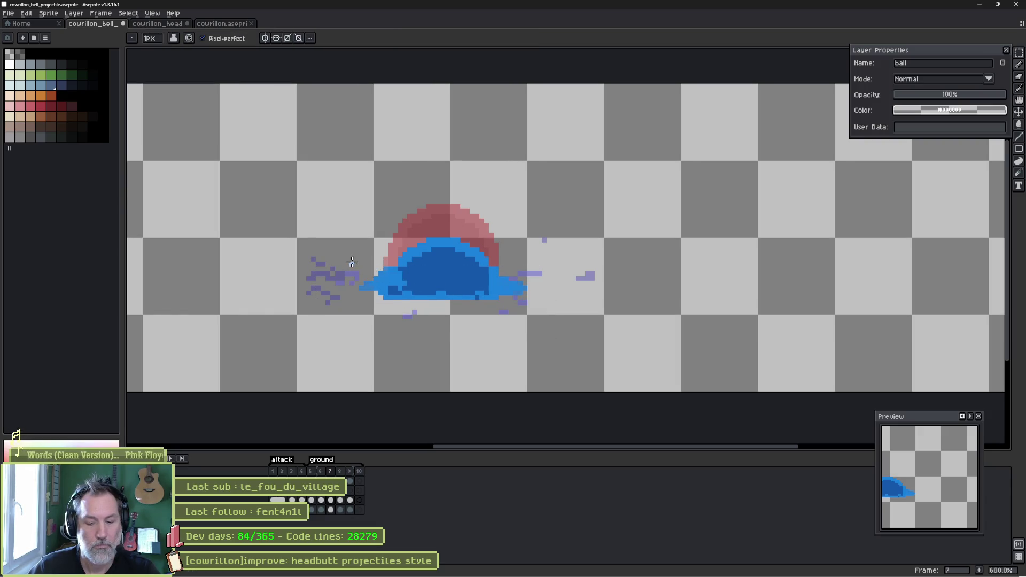
key(m)
mouse_move(328, 260)
mouse_down()
mouse_move(447, 298)
mouse_move(563, 311)
mouse_move(565, 291)
mouse_move(624, 291)
mouse_up()
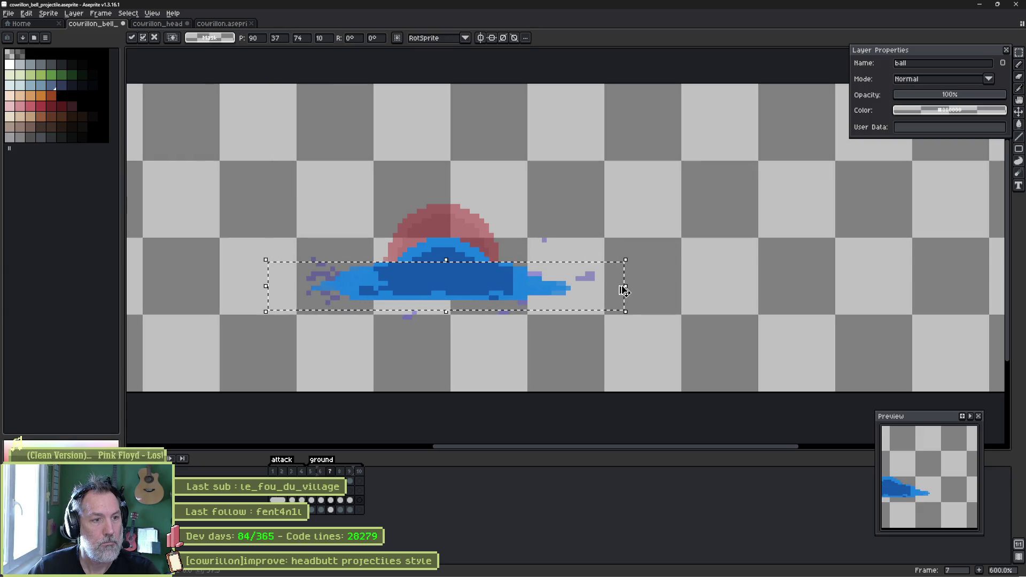
key(Return)
key(ctrl+d)
Add light-blue pixels along the dome's right edge and compare against frame 5
key(b)
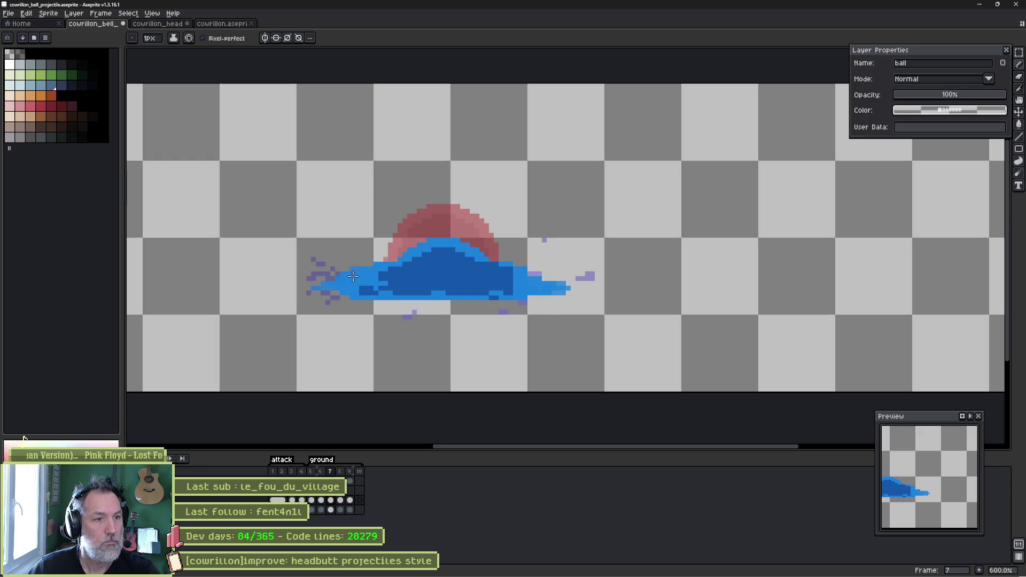
drag(479, 262, 506, 267)
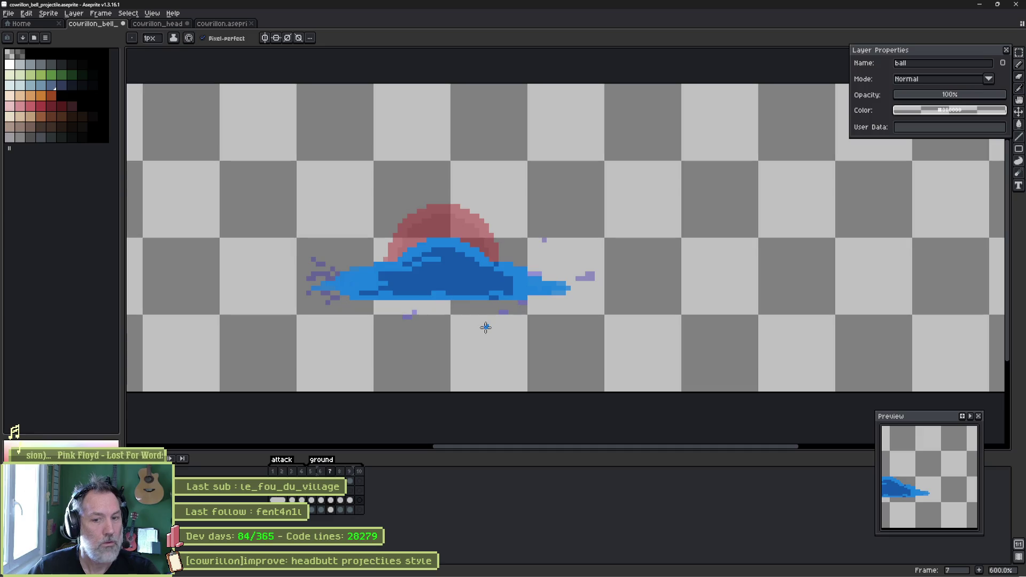
key(Left)
key(Left)
key(Right)
key(Right)
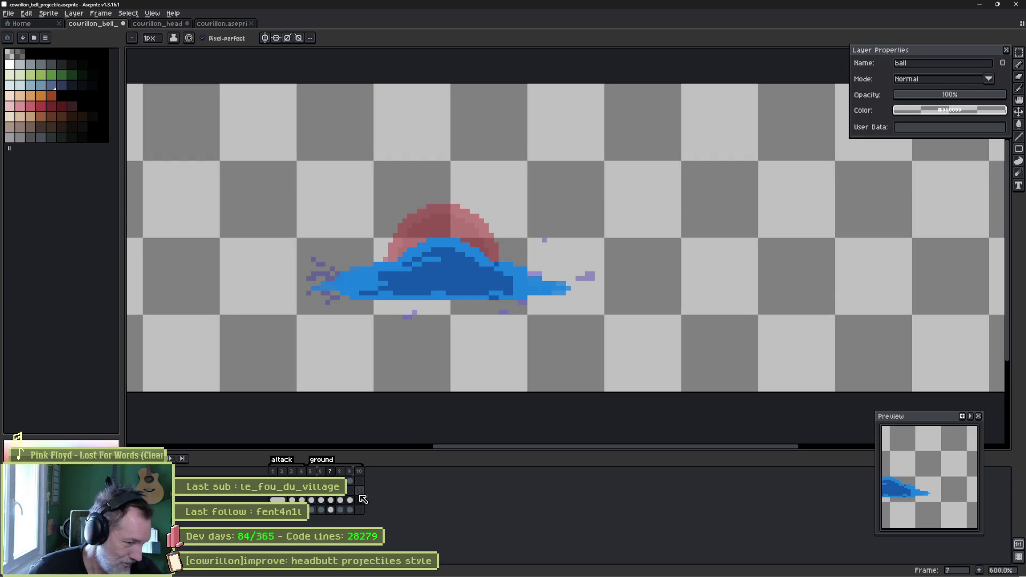
Review frames 5–8 and pick the light-blue colour from the canvas
click(341, 500)
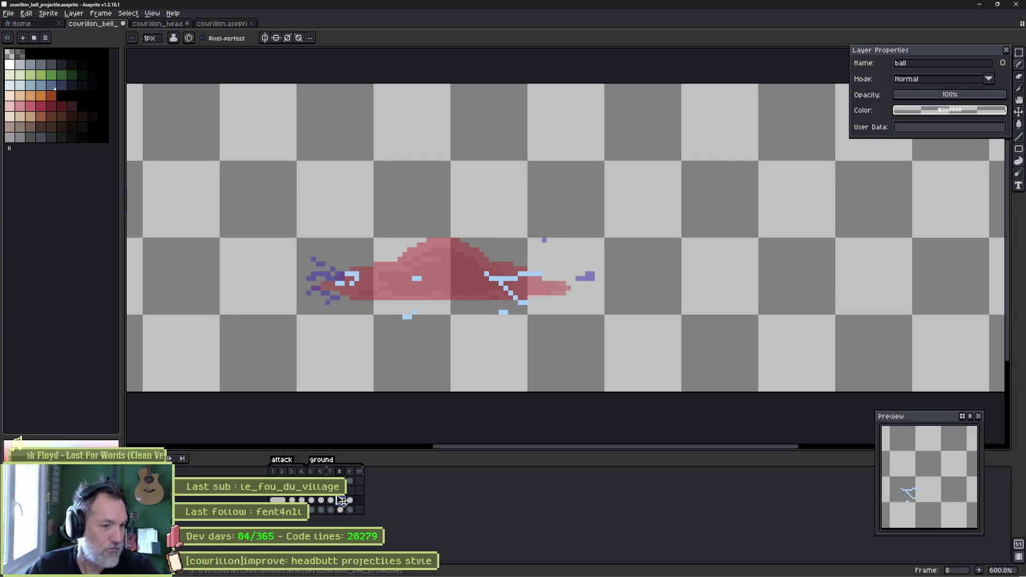
click(330, 501)
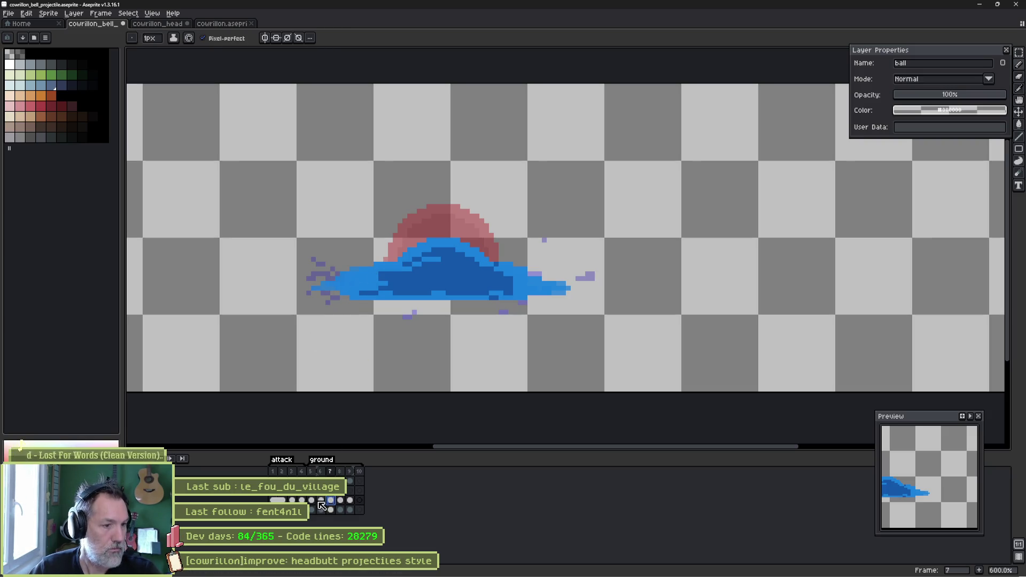
click(322, 499)
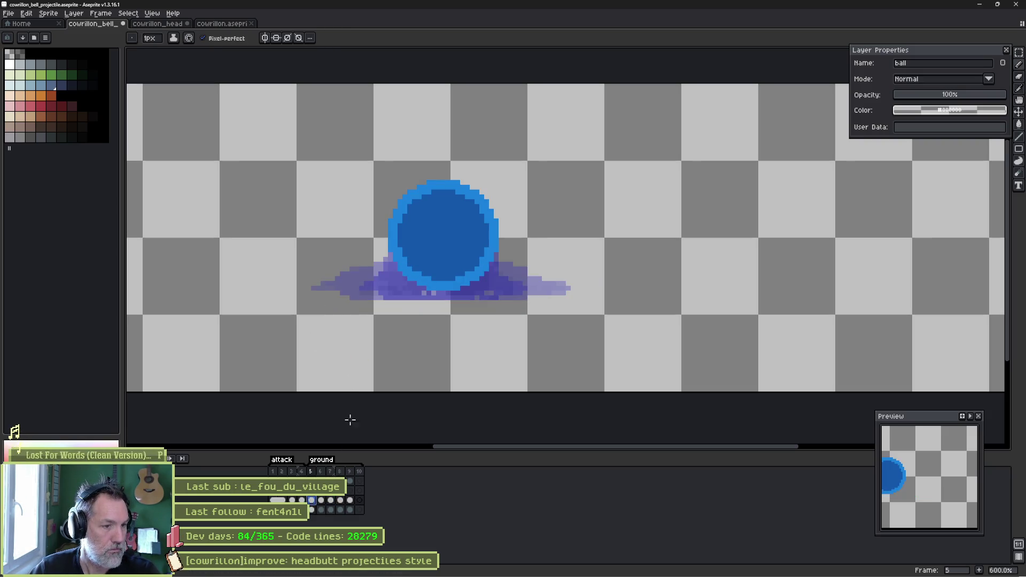
key(Left)
key(i)
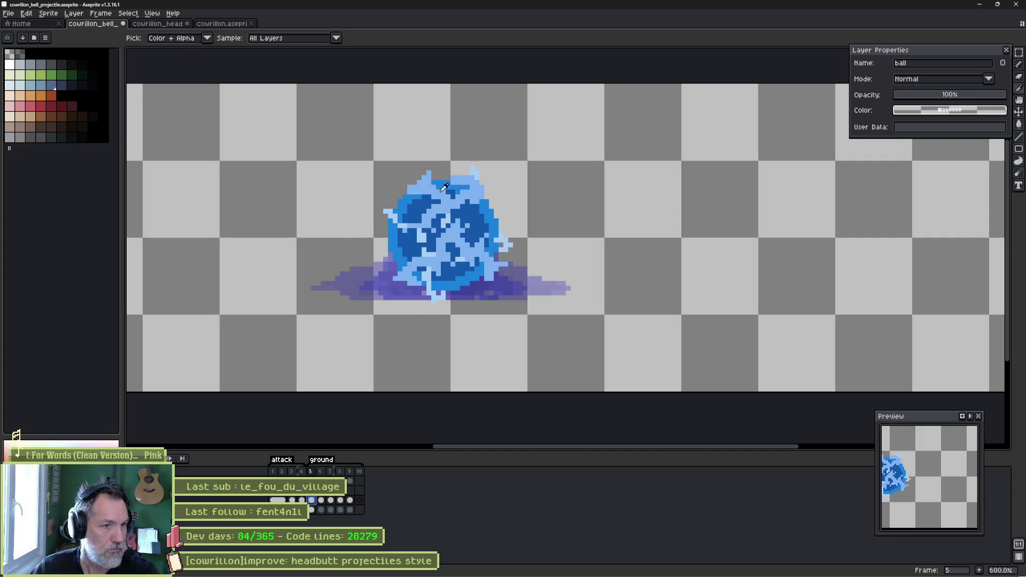
key(b)
click(340, 500)
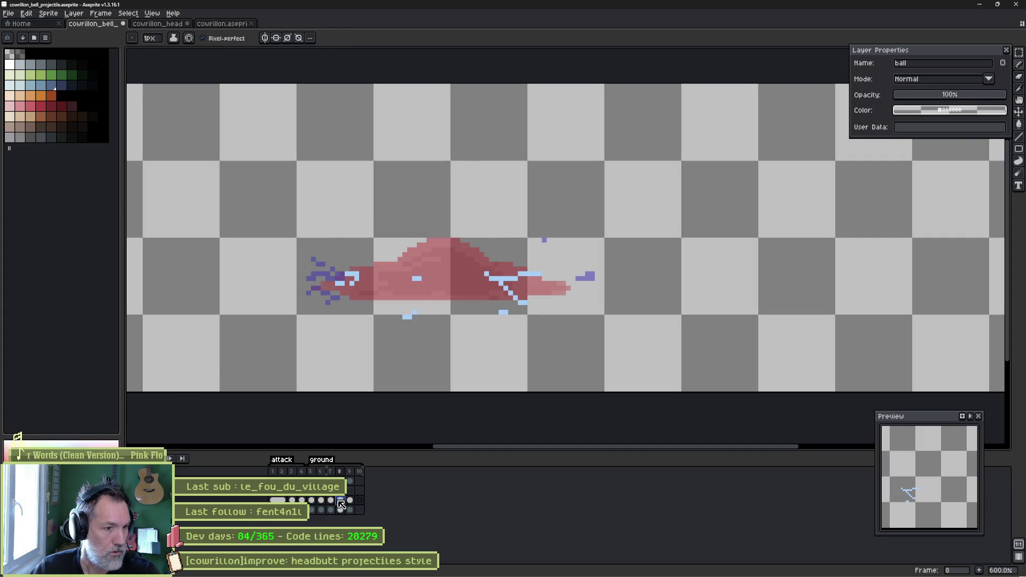
key(Left)
key(Left)
key(Left)
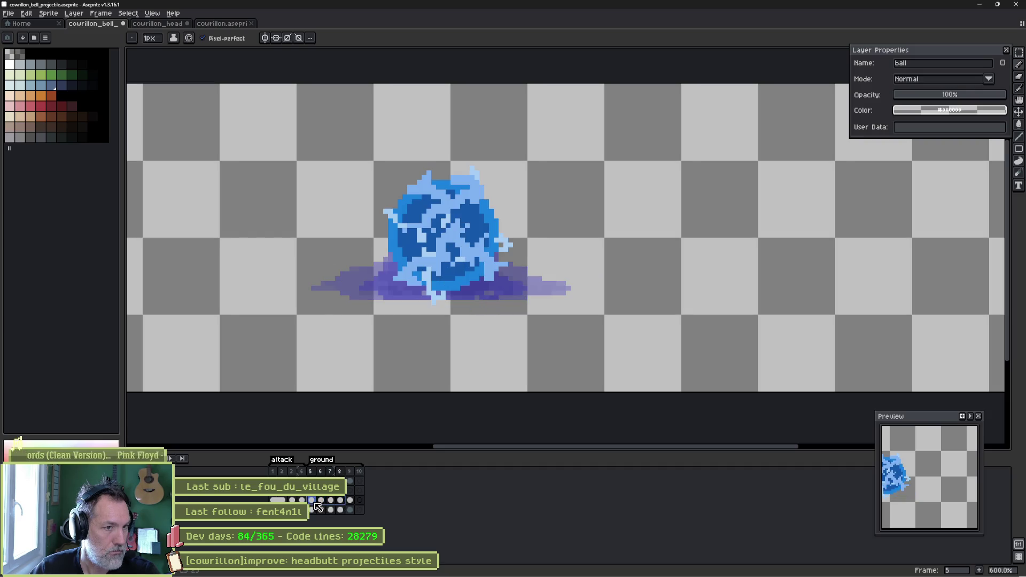
click(321, 502)
click(330, 503)
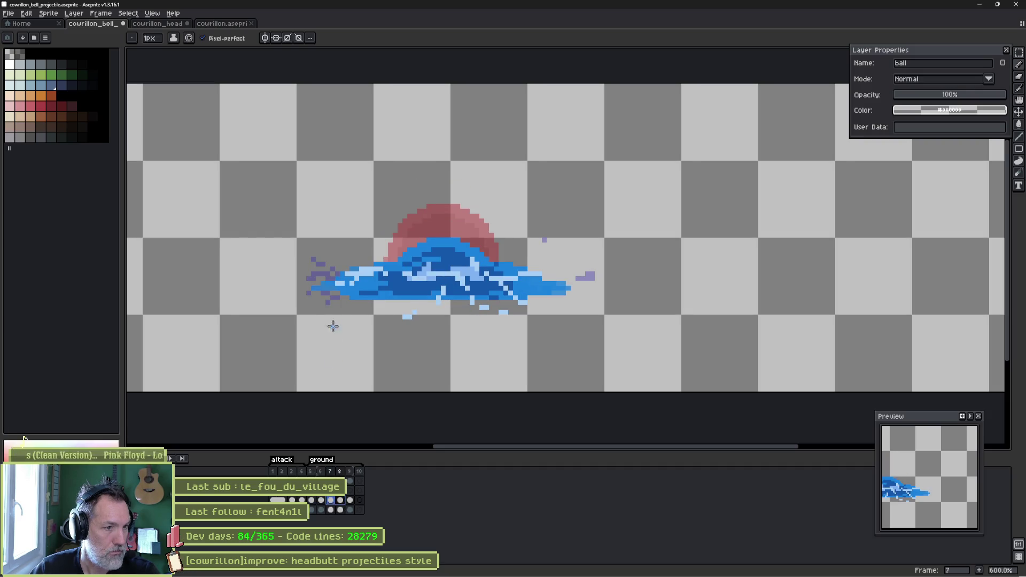
Draw light-blue streaks trailing left from frame 7's splash and right from frame 8's
mouse_move(336, 278)
mouse_down()
mouse_move(242, 287)
mouse_move(258, 259)
mouse_up()
key(Right)
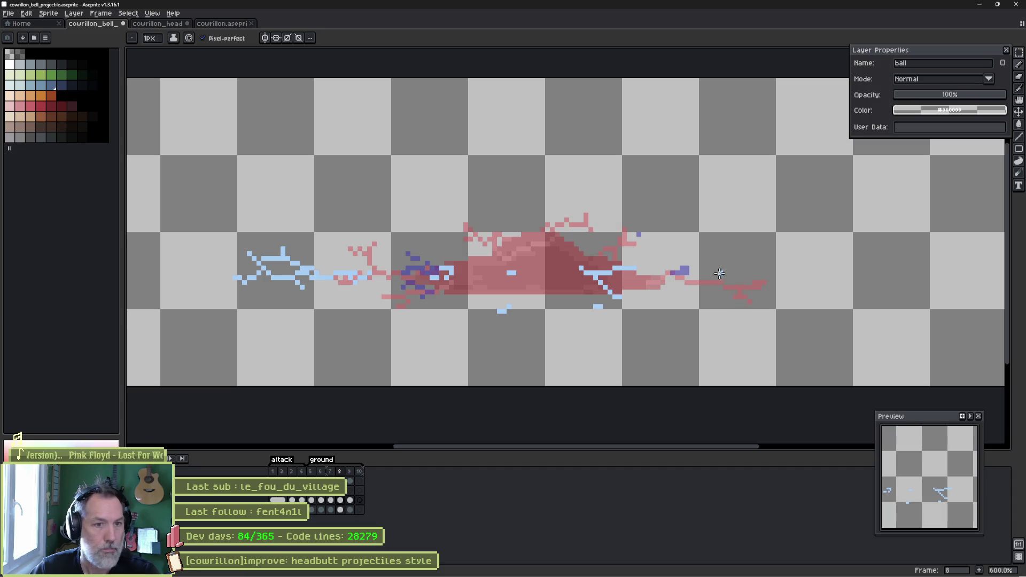
scroll(592, 273, right, 3)
drag(627, 268, 676, 267)
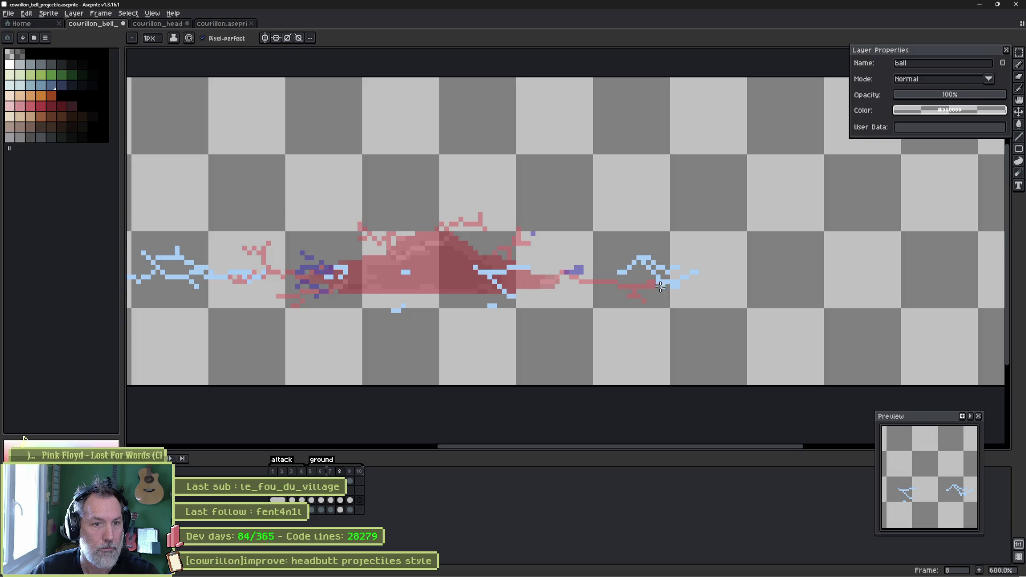
drag(660, 287, 689, 310)
drag(555, 293, 603, 289)
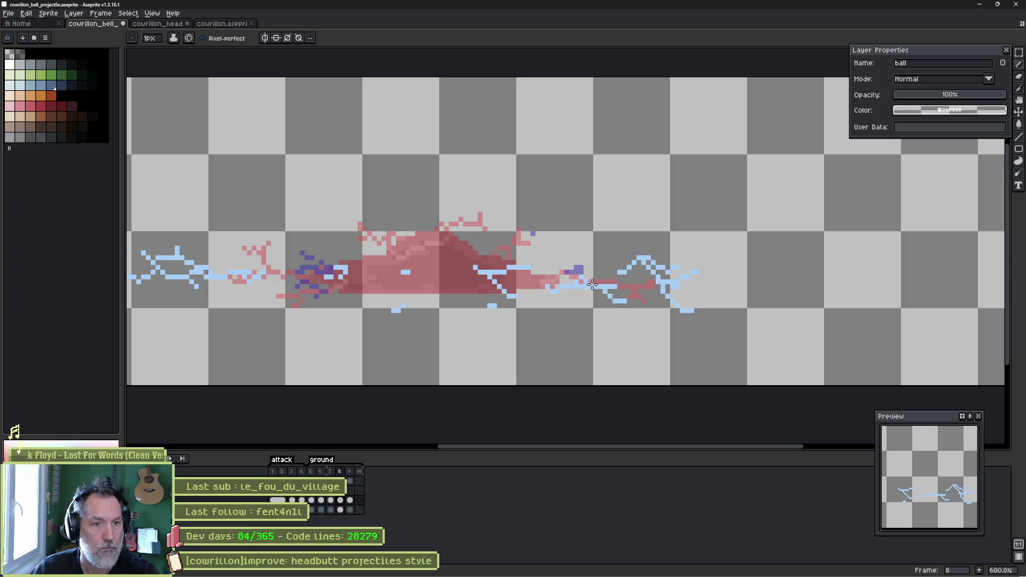
Flip between frames 7, 8 and 9 to compare the splash streaks
key(e)
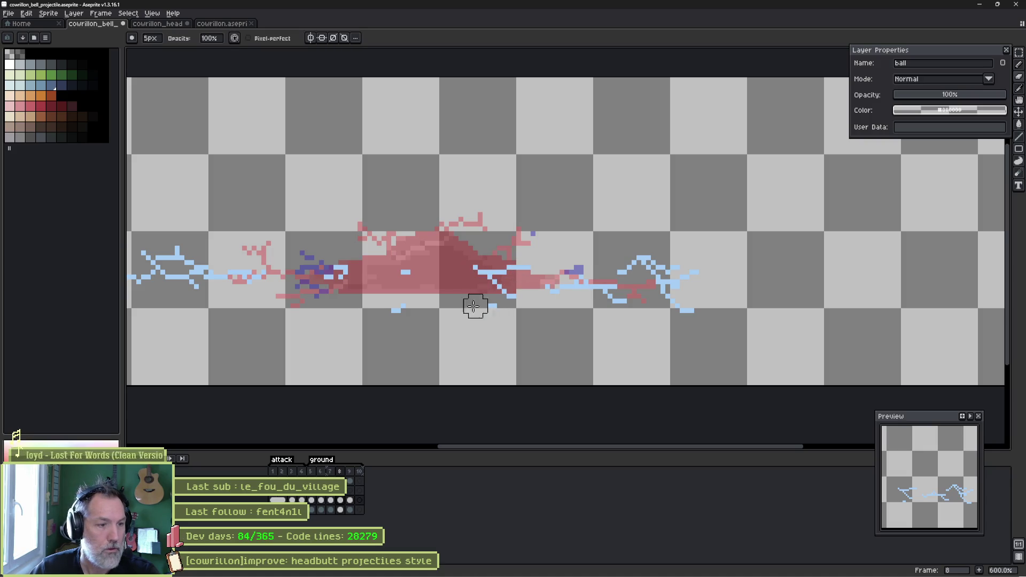
click(350, 481)
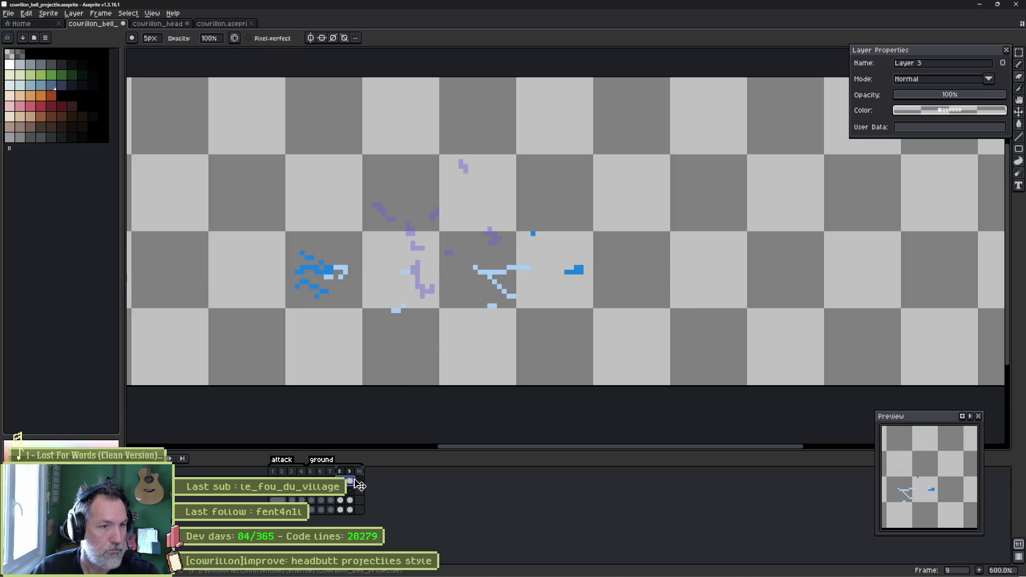
click(330, 501)
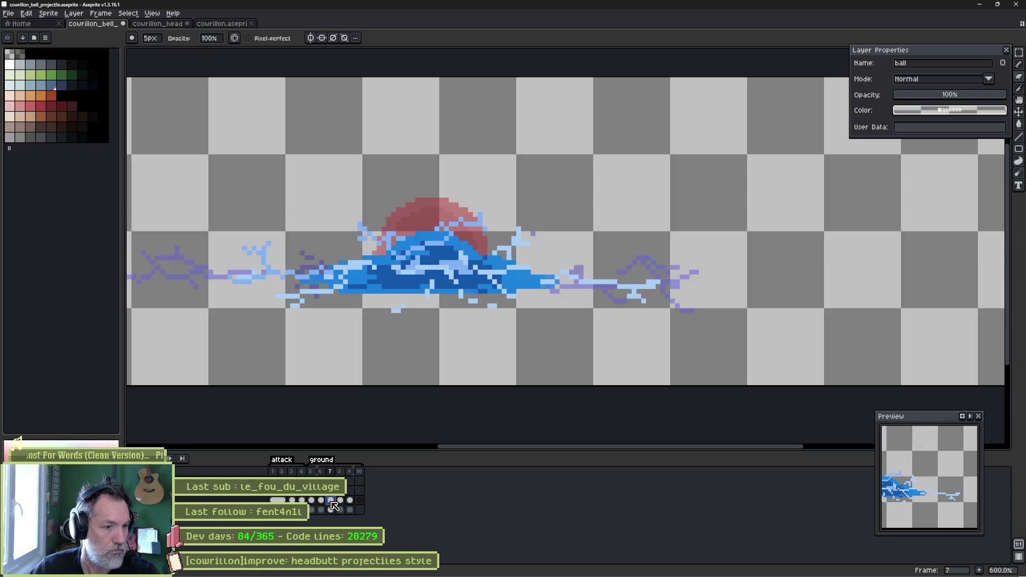
click(321, 501)
click(340, 502)
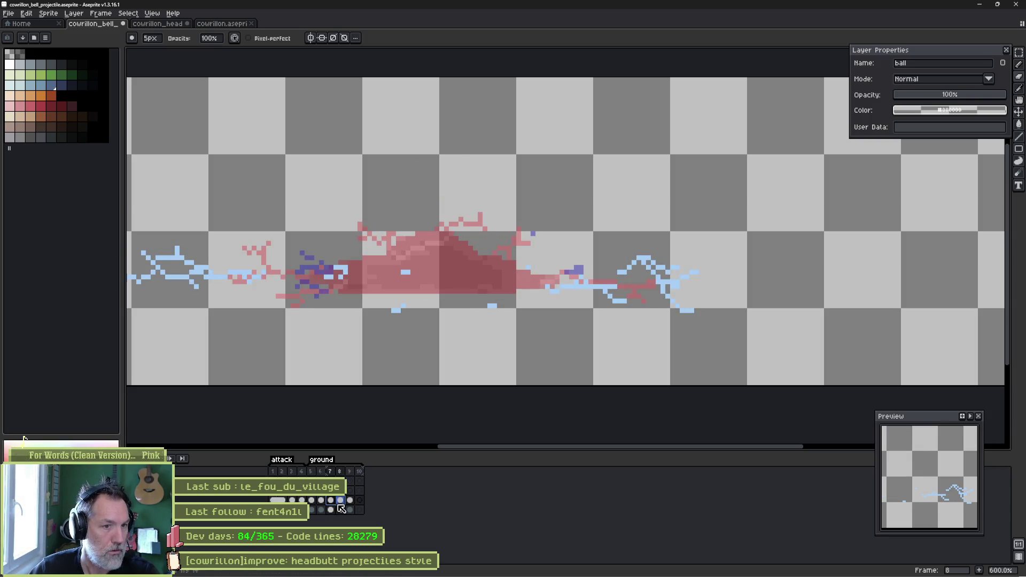
click(350, 501)
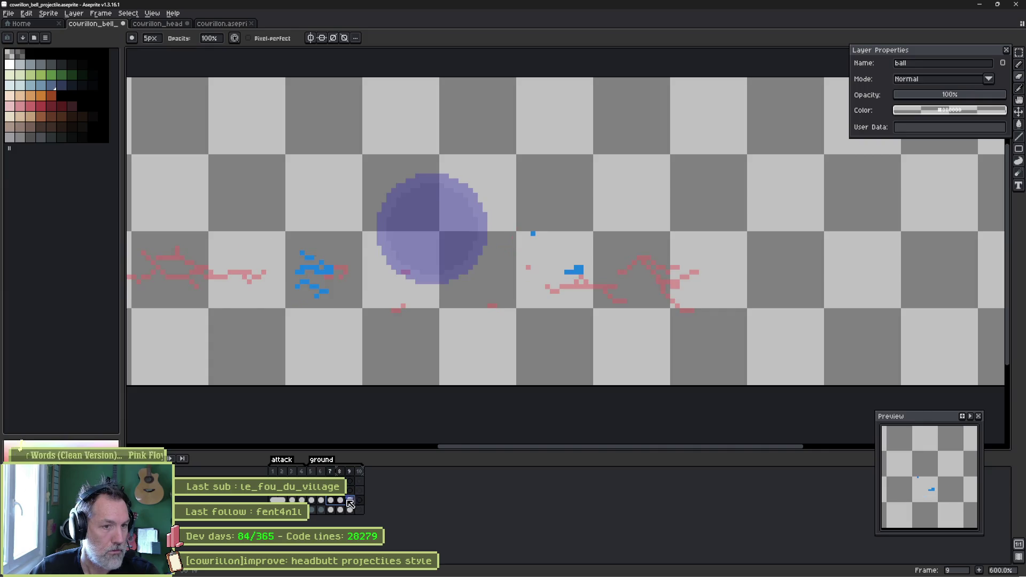
key(Left)
scroll(409, 355, down, 1)
drag(408, 355, 556, 350)
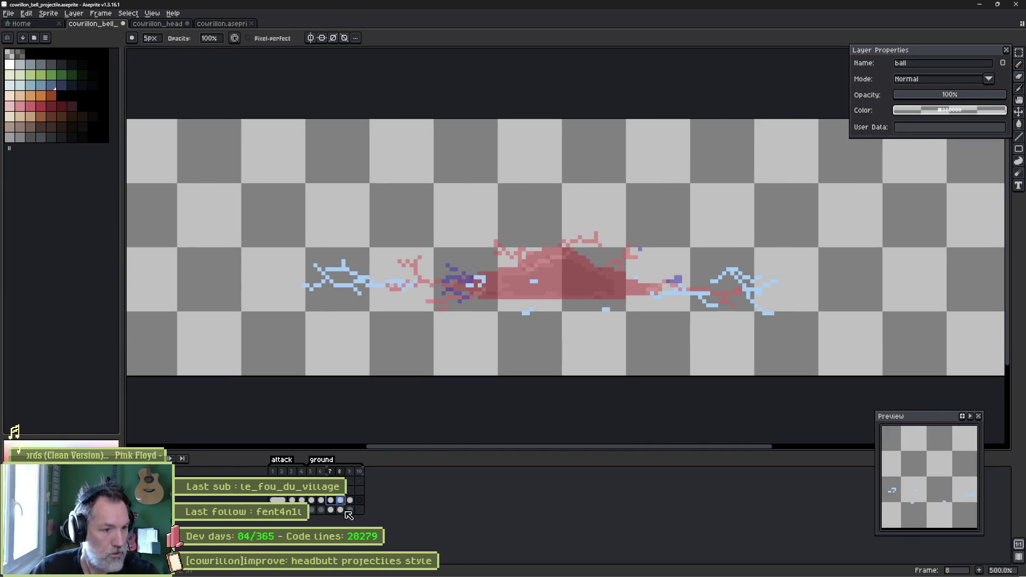
click(350, 500)
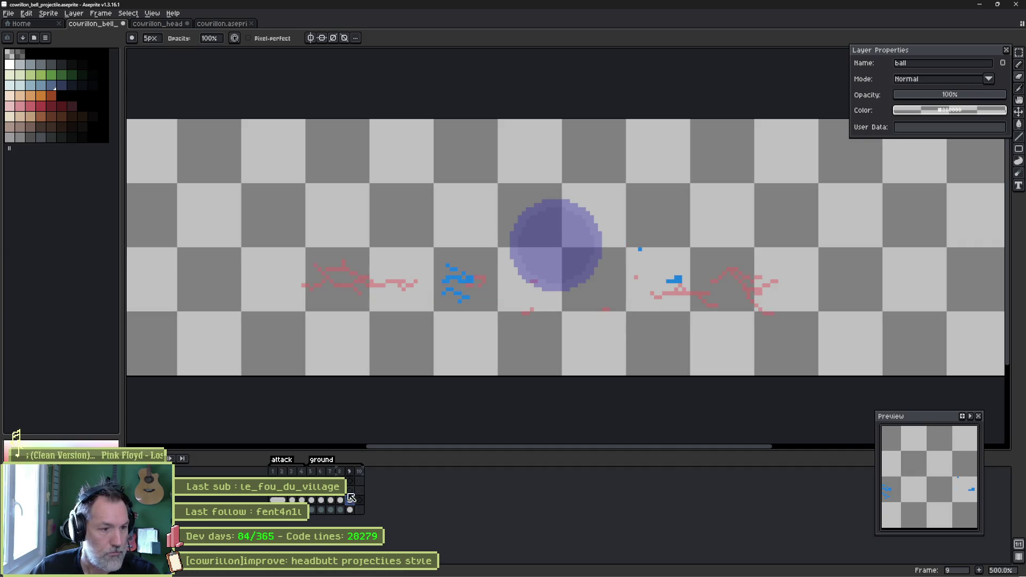
click(340, 500)
click(350, 500)
Move the right-hand splash streak and nearby crackle pixels further right
key(v)
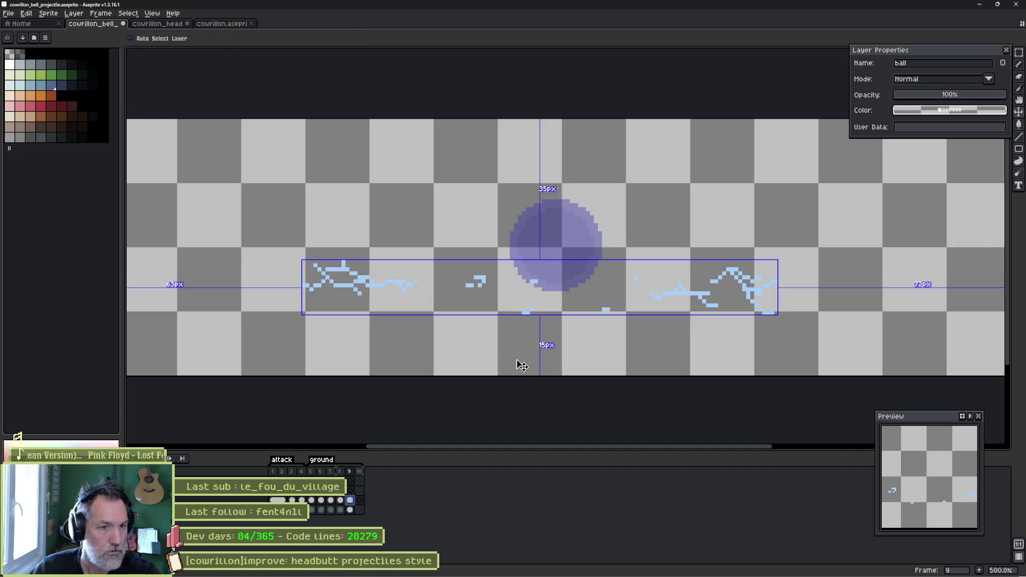
scroll(540, 293, down, 1)
key(m)
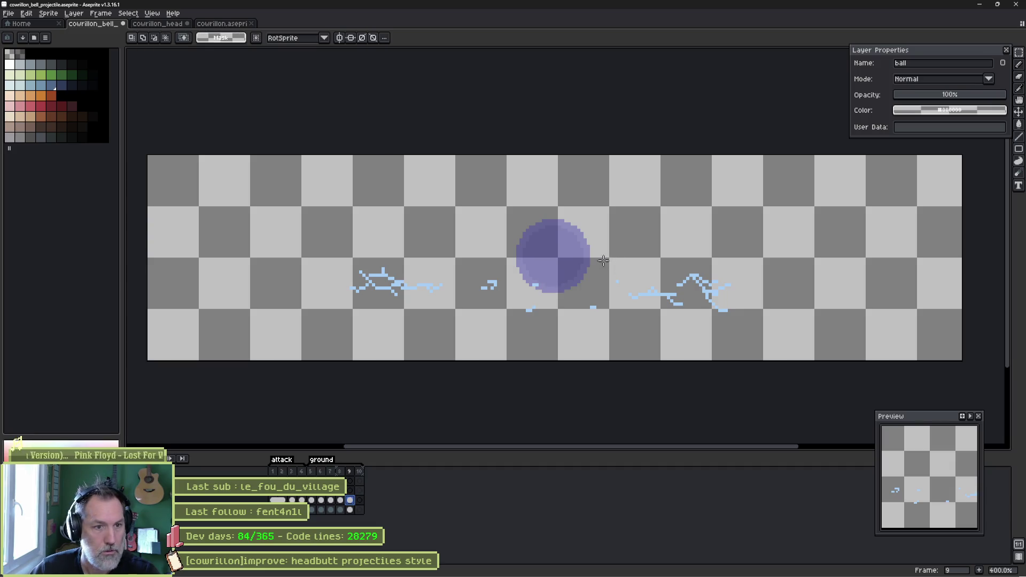
mouse_move(603, 261)
mouse_down()
mouse_move(779, 321)
mouse_move(763, 336)
mouse_up()
drag(697, 303, 838, 302)
mouse_move(299, 256)
mouse_down()
mouse_move(466, 330)
mouse_move(336, 297)
mouse_move(290, 298)
mouse_move(314, 295)
mouse_up()
key(ctrl+d)
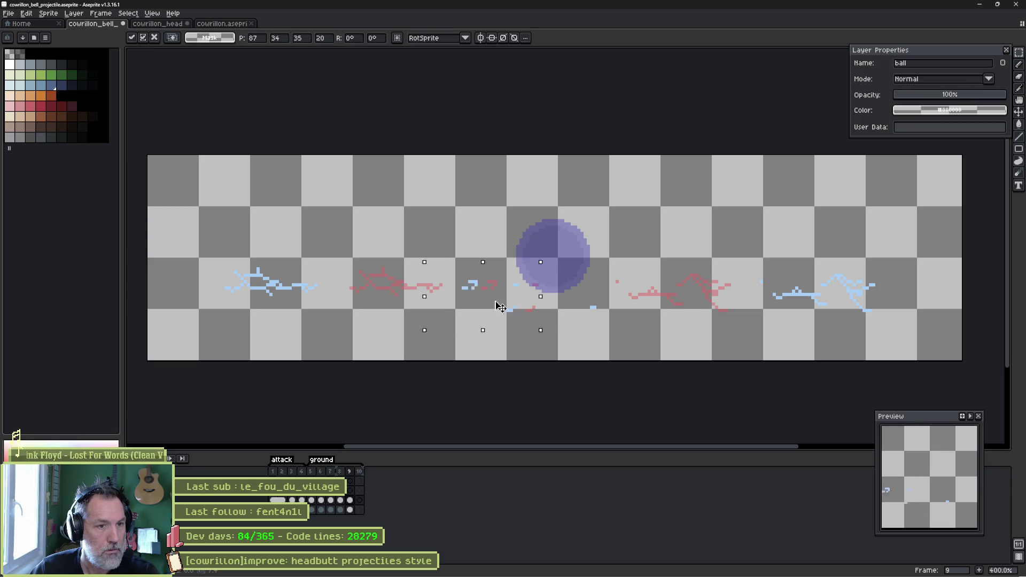
drag(508, 259, 396, 331)
click(485, 285)
mouse_move(568, 269)
mouse_down()
mouse_move(665, 329)
mouse_move(688, 313)
mouse_up()
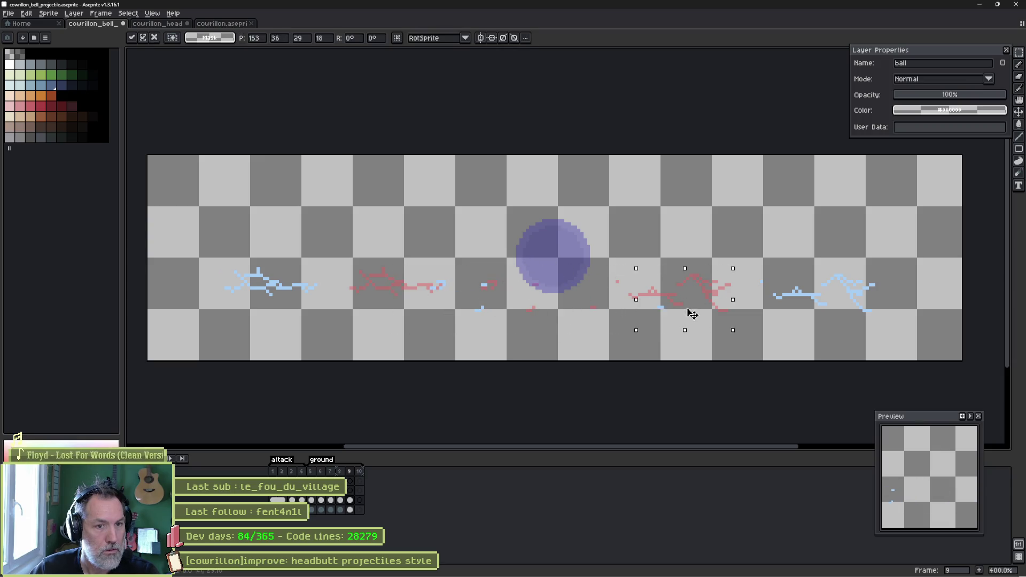
click(706, 295)
Select frames 5 through 10 and play the animation to preview the splash
click(320, 471)
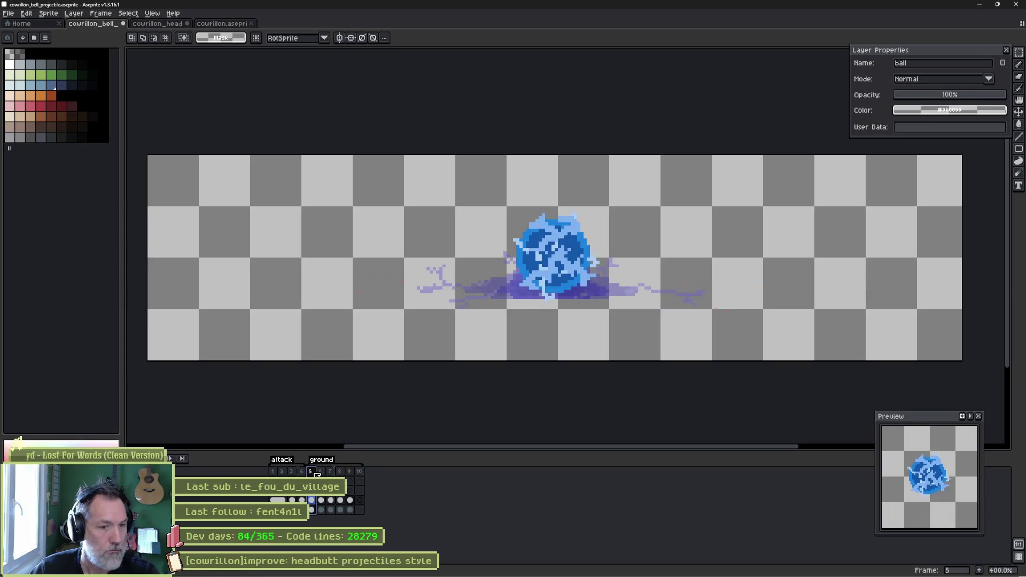
click(359, 471)
click(320, 470)
click(359, 471)
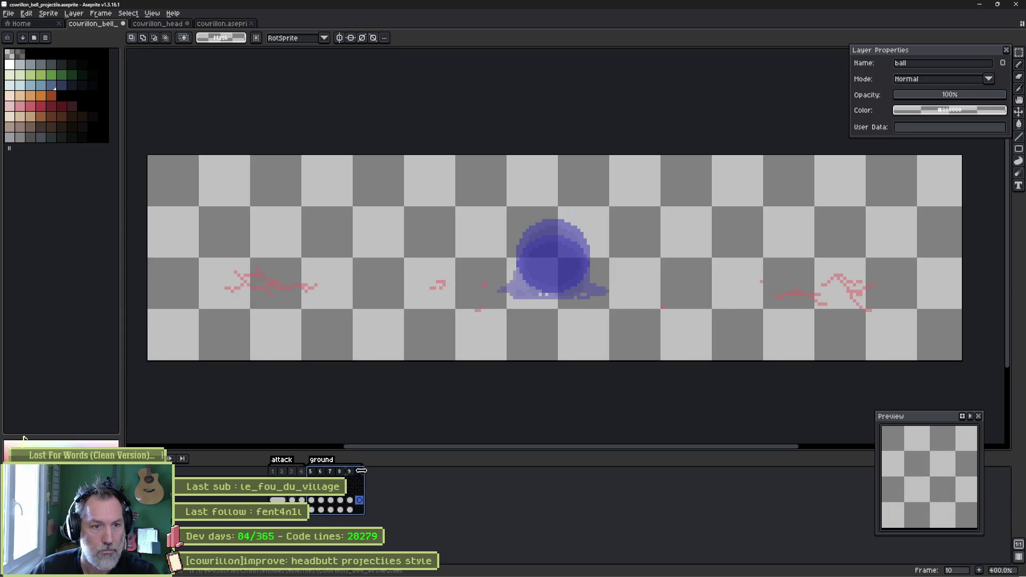
click(312, 471)
drag(312, 473, 359, 472)
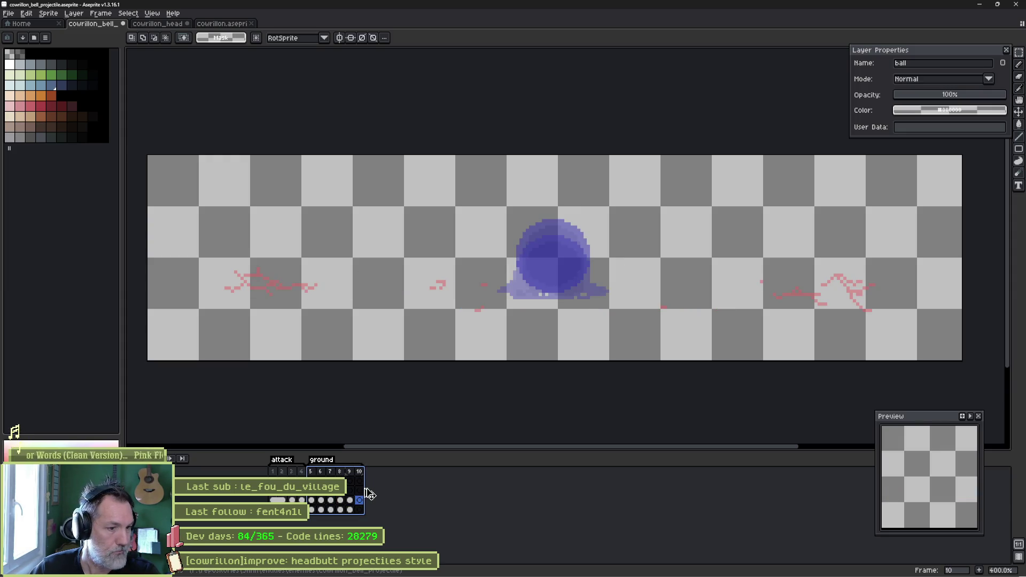
click(350, 471)
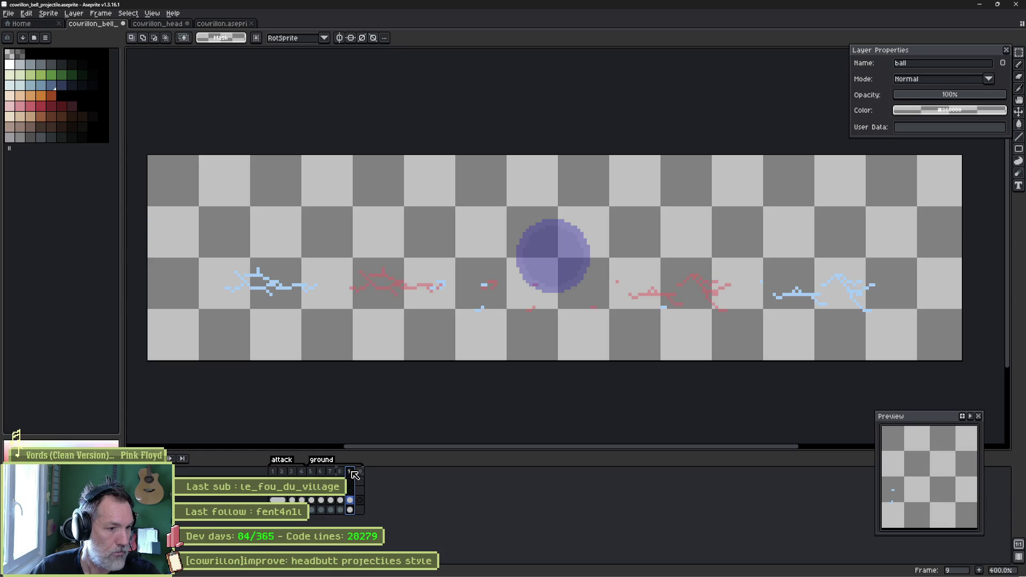
key(Return)
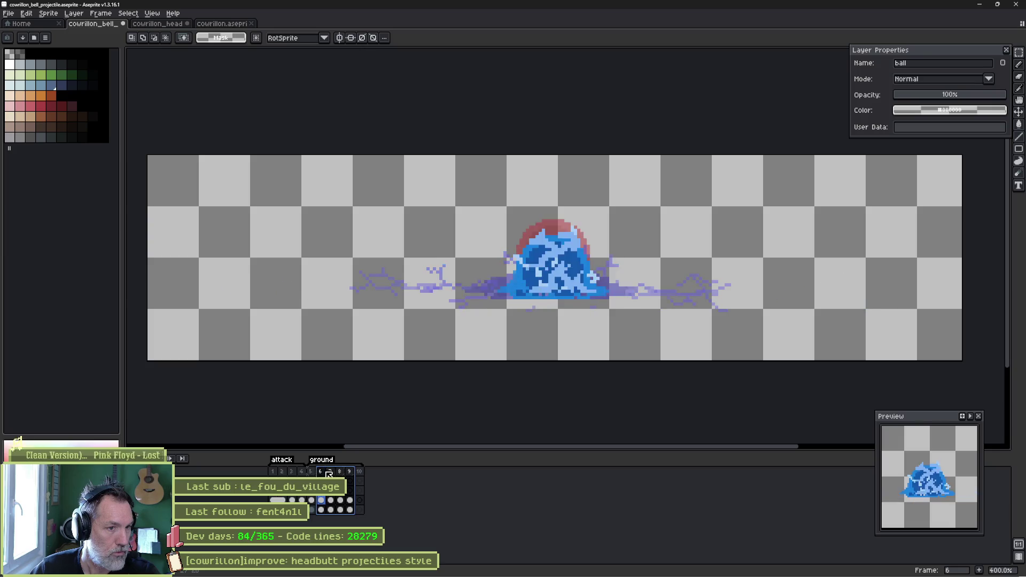
click(361, 472)
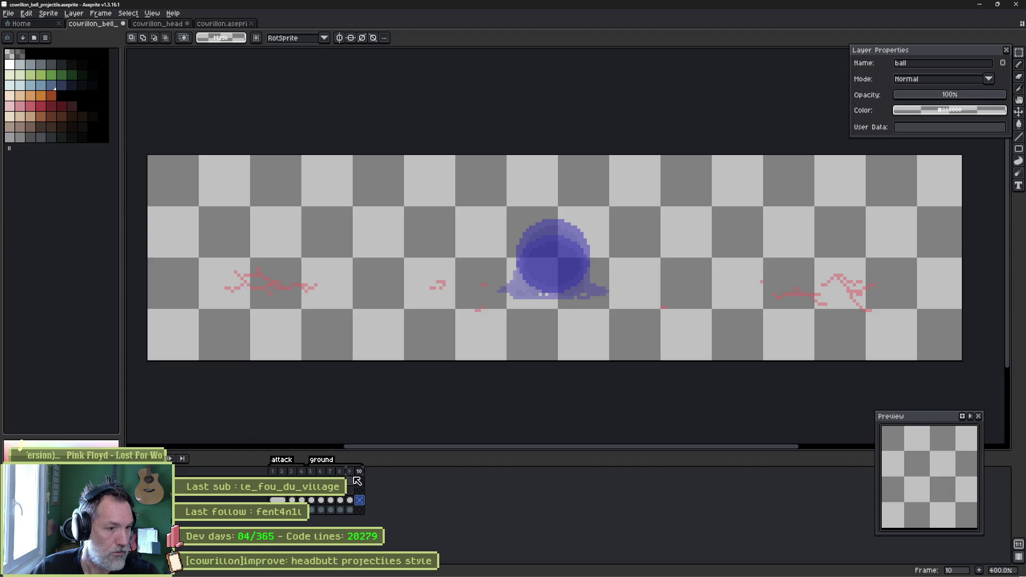
Add a small light-blue crackle to frame 10's left splash, save the sprite, and minimize Aseprite
key(b)
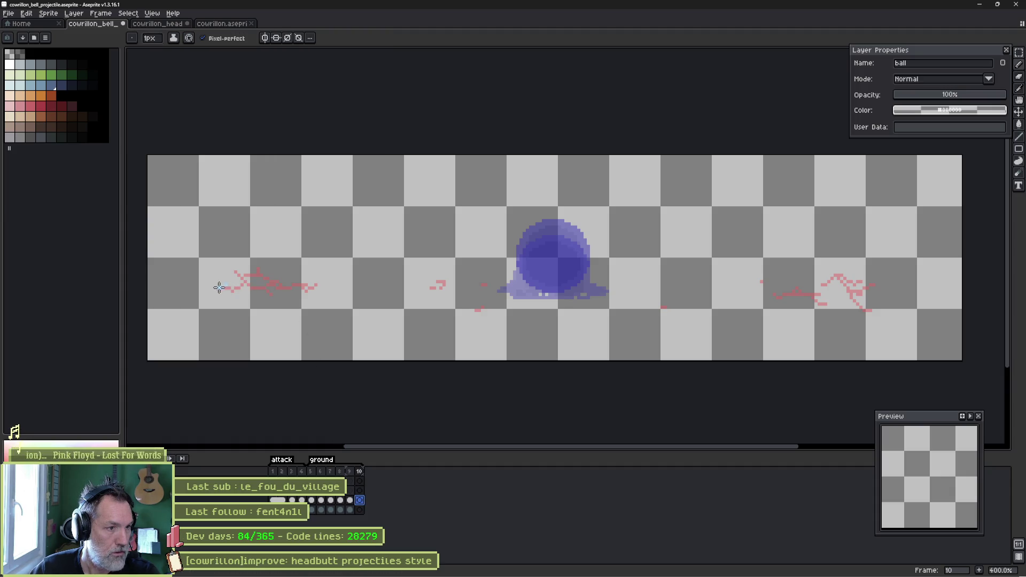
drag(226, 288, 220, 288)
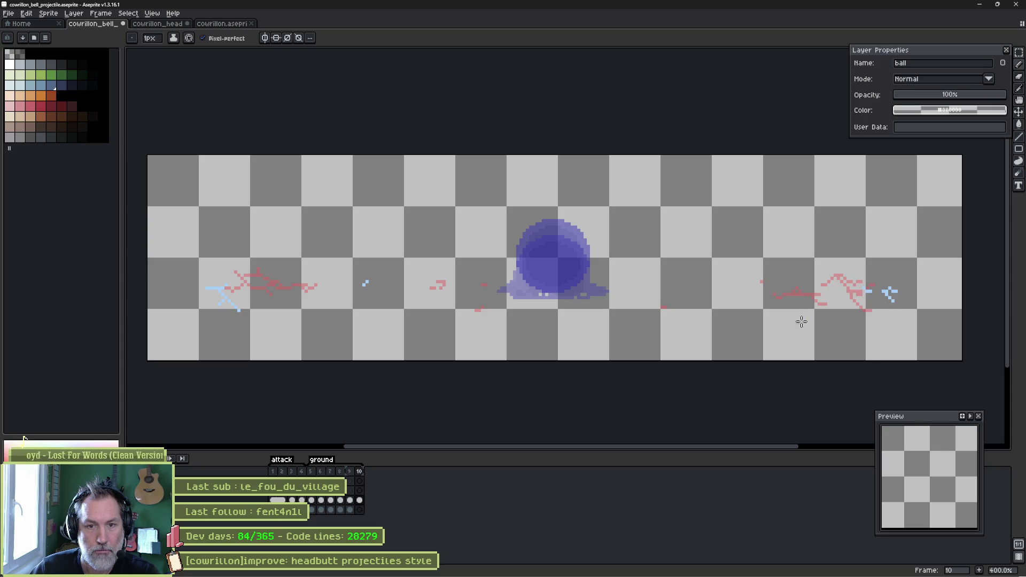
key(ctrl+s)
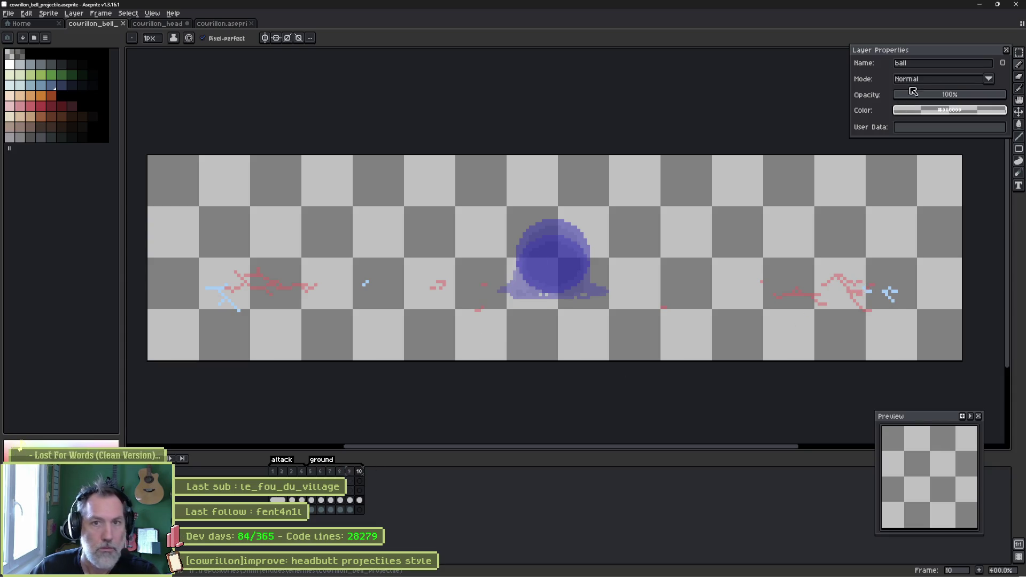
click(981, 9)
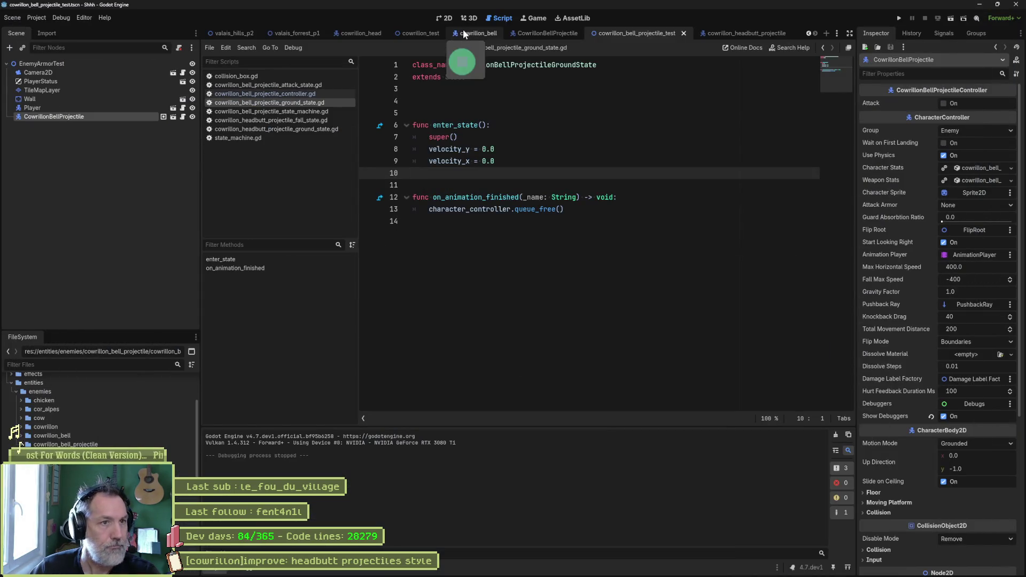
Reimport the updated bell projectile sprite and playtest the test scene with F6
scroll(921, 472, down, 1)
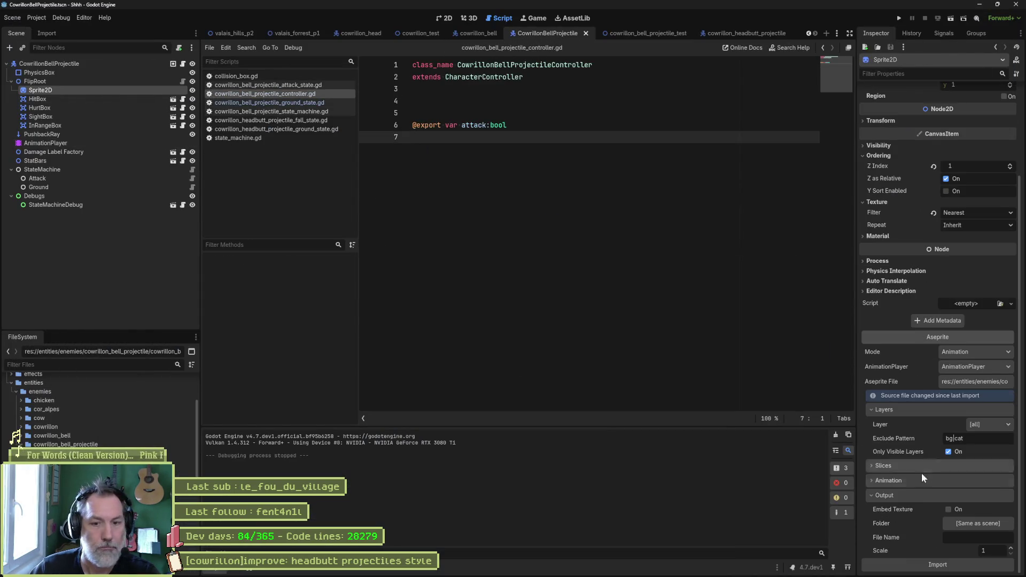
click(918, 567)
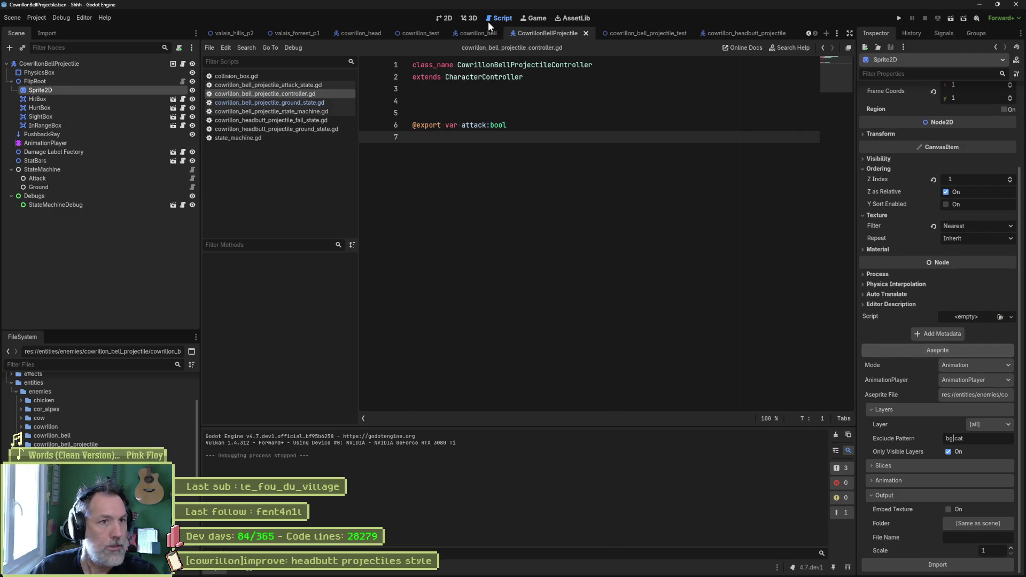
click(677, 33)
key(F6)
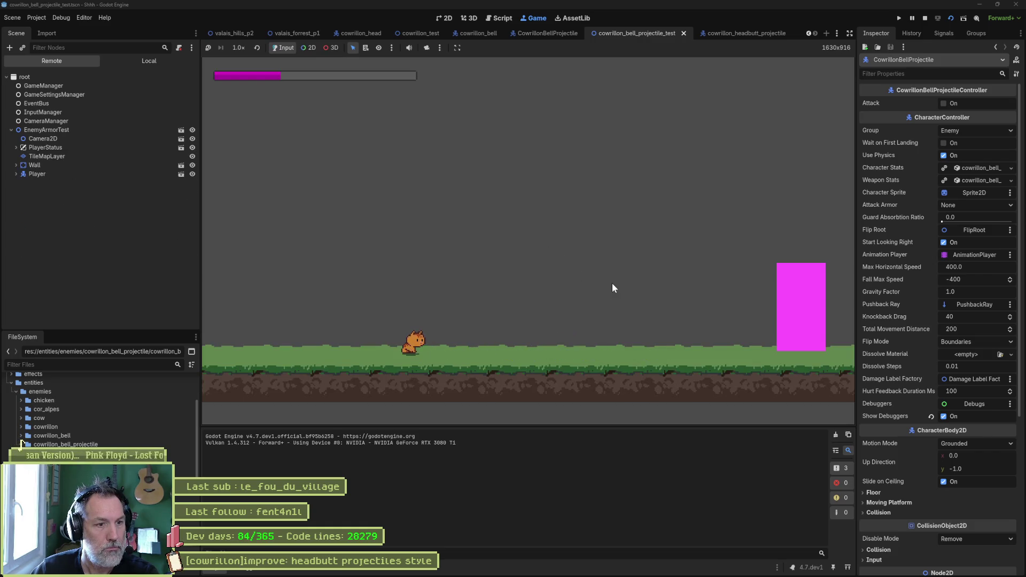
key(F8)
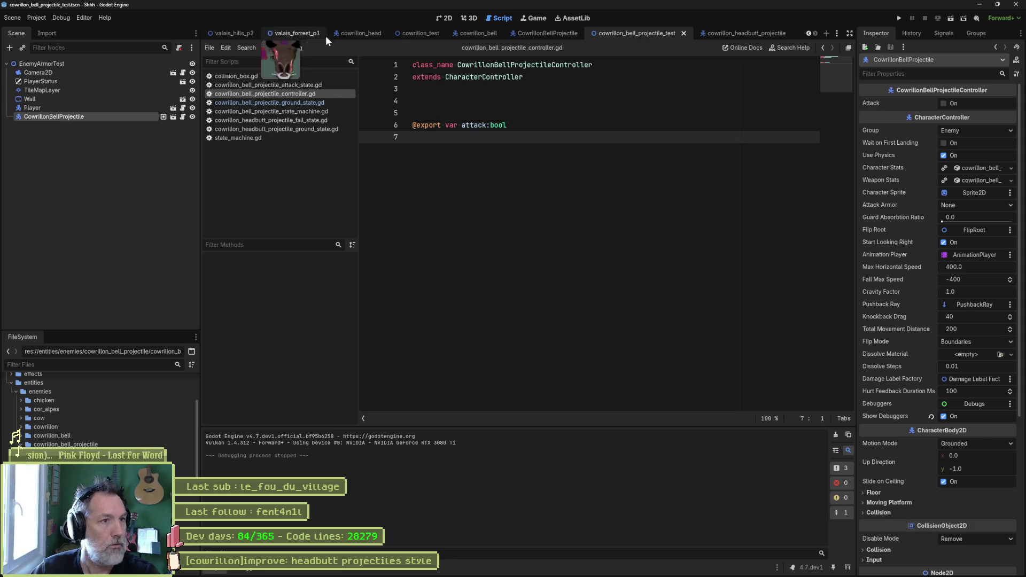
Open the CowrillonBellProjectile scene in the 2D view
click(552, 34)
click(140, 143)
key(ctrl+F1)
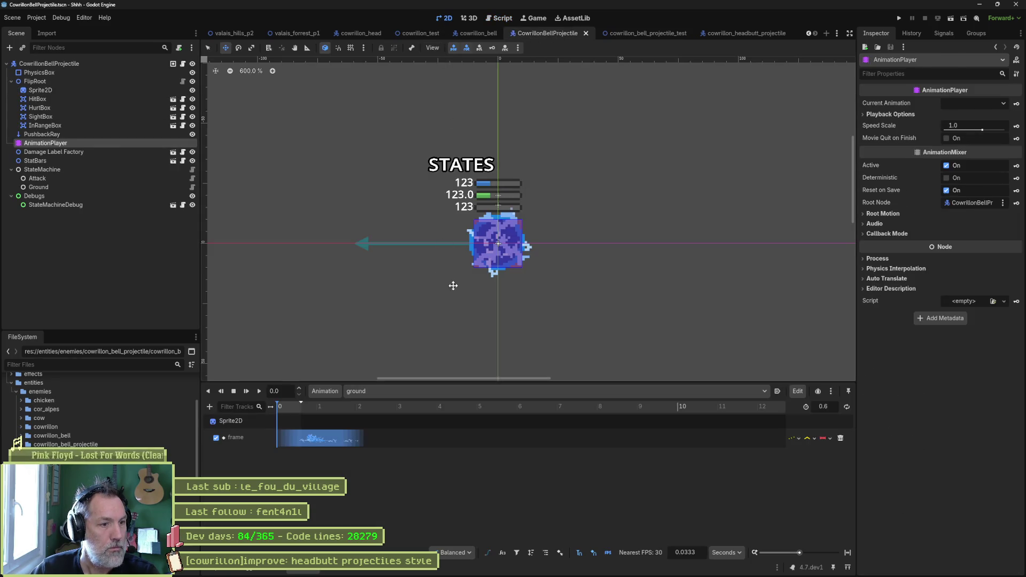
Fit the ground animation in the timeline, then key the HitBox's Transform Scale
click(847, 554)
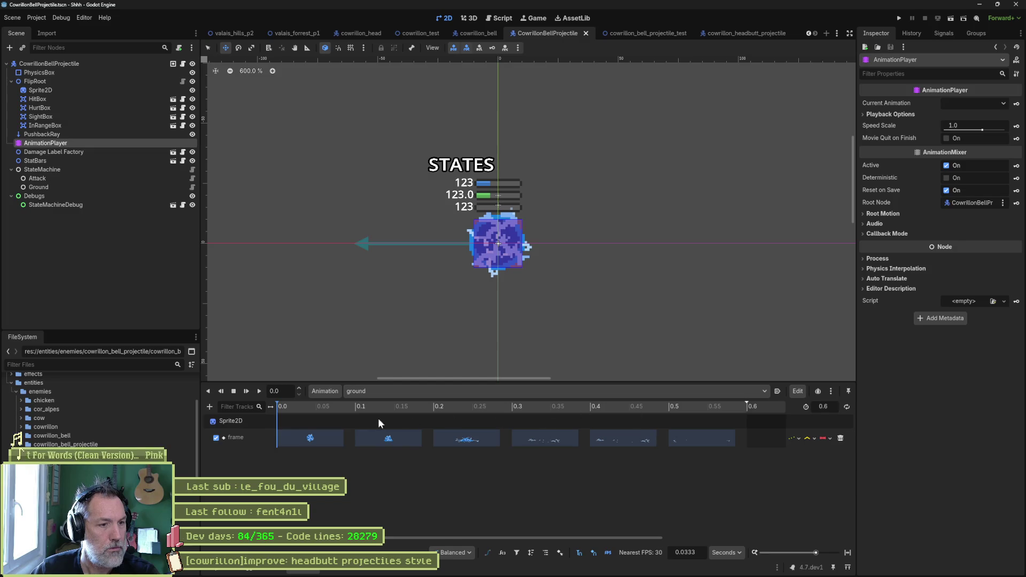
mouse_move(349, 404)
mouse_down()
mouse_move(727, 408)
mouse_move(297, 418)
mouse_up()
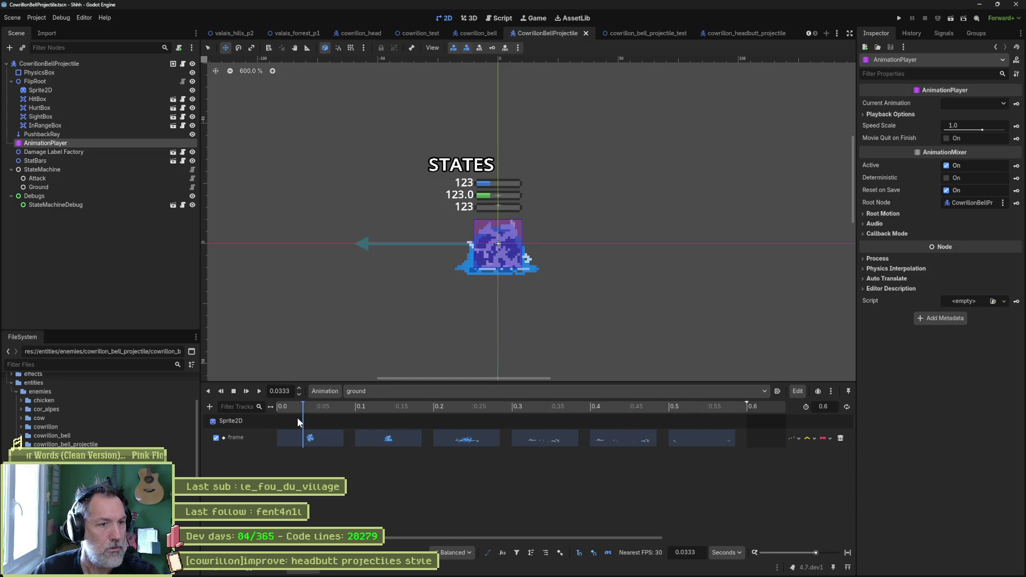
click(37, 99)
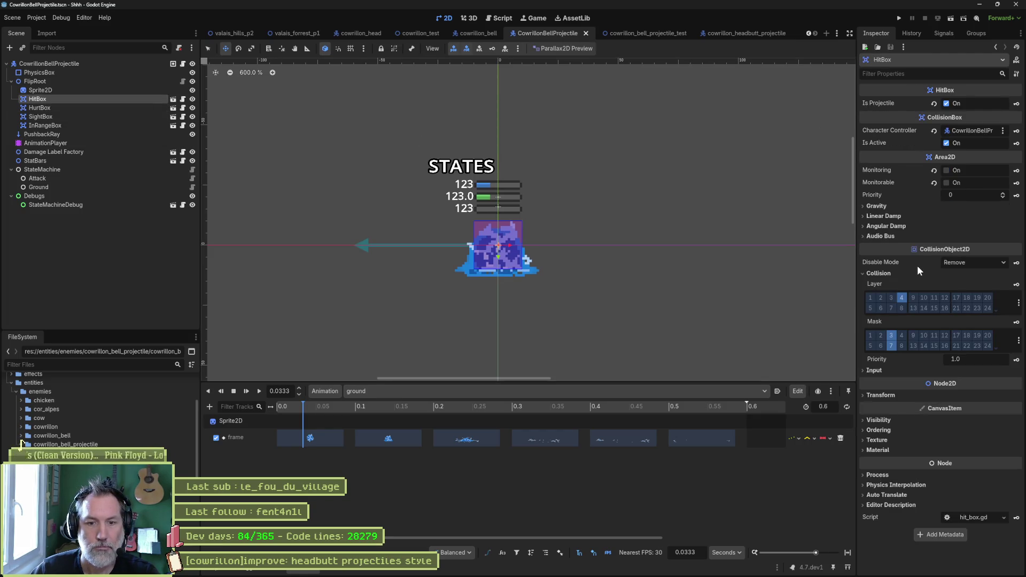
mouse_move(916, 265)
click(882, 395)
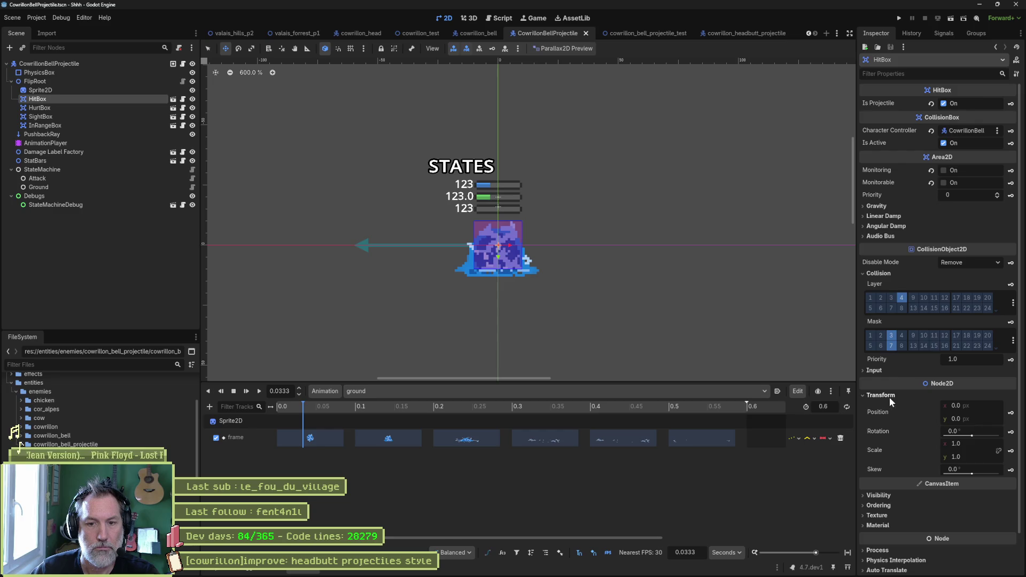
click(1011, 454)
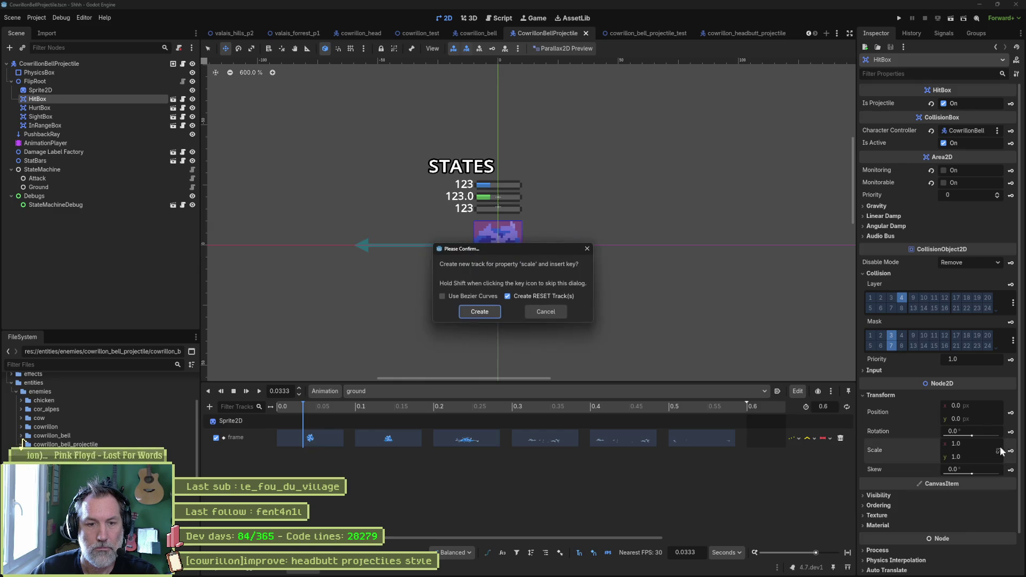
Create the HitBox scale track, key it at 0.0, and widen the HitBox at 0.2 s
click(480, 310)
drag(303, 466, 273, 467)
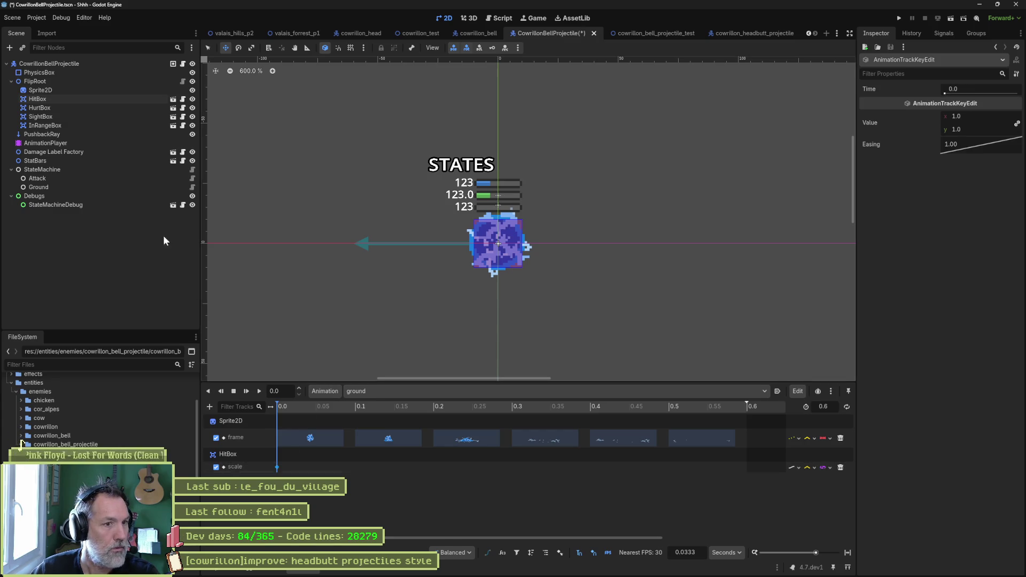
drag(281, 409, 354, 409)
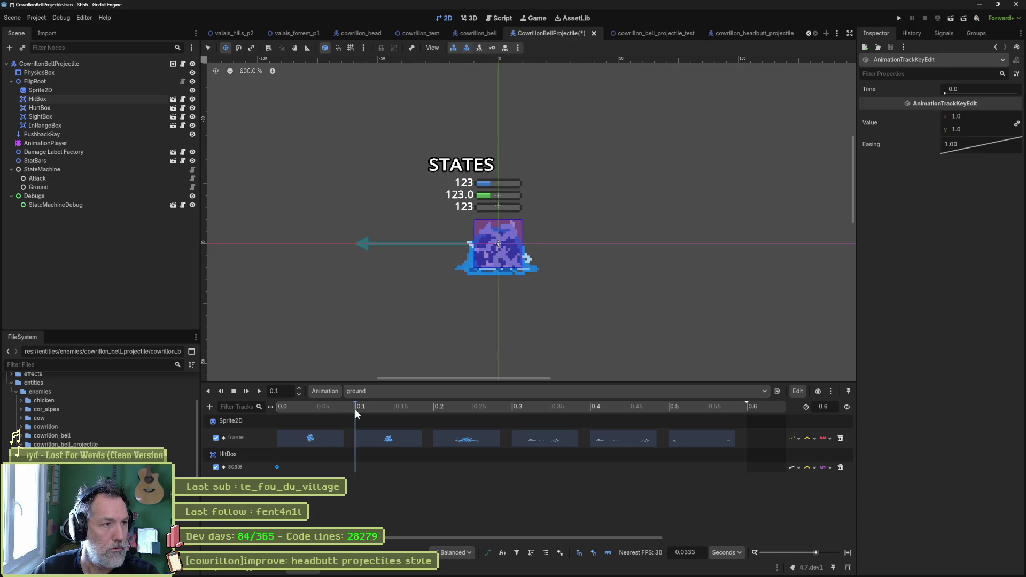
drag(360, 409, 430, 408)
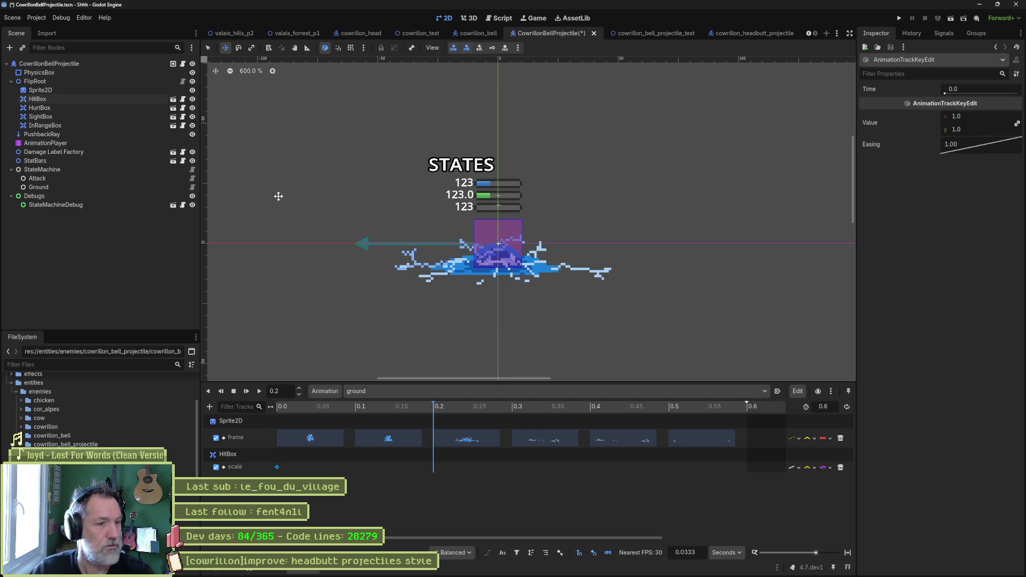
key(s)
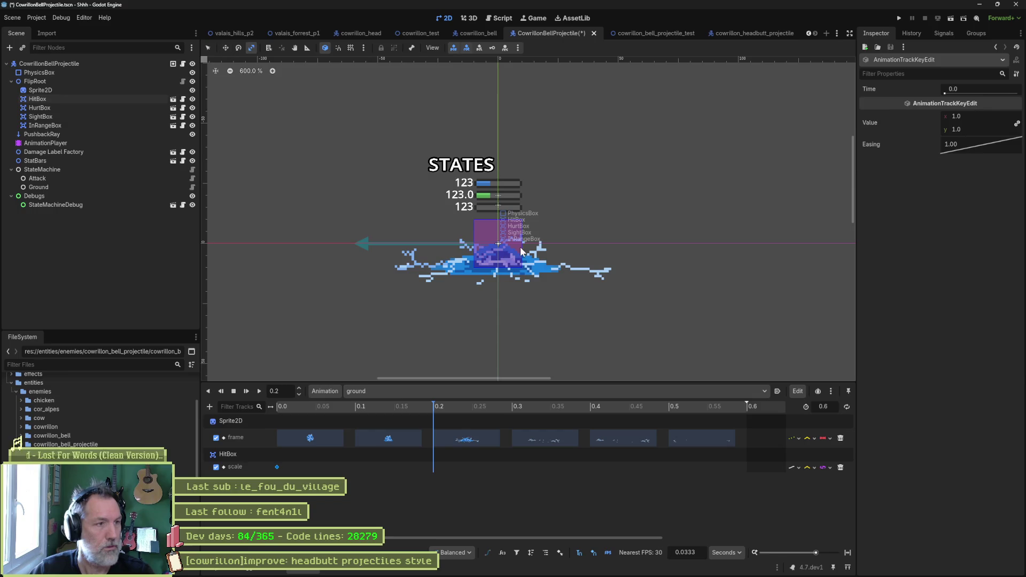
click(85, 99)
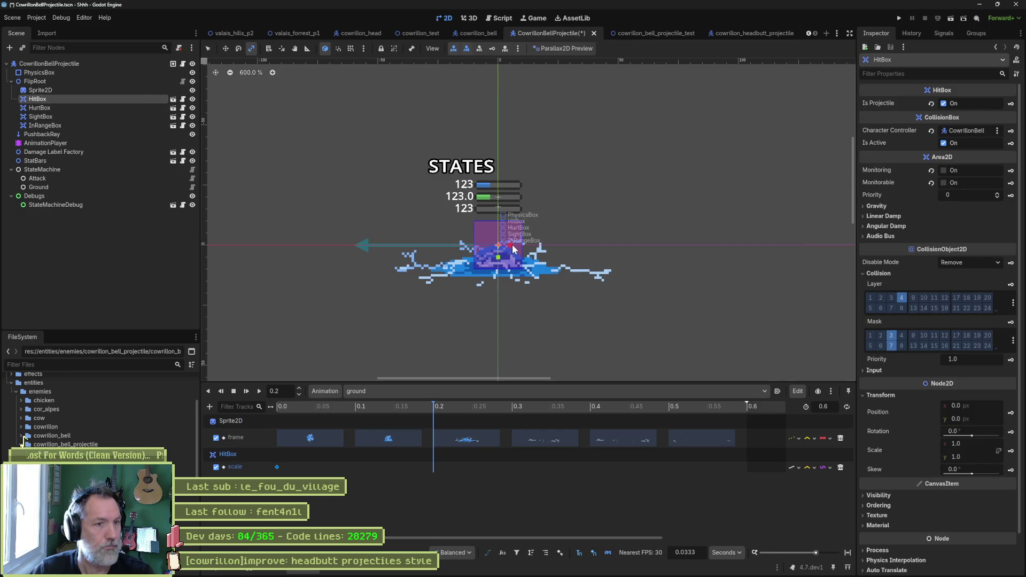
drag(512, 245, 552, 248)
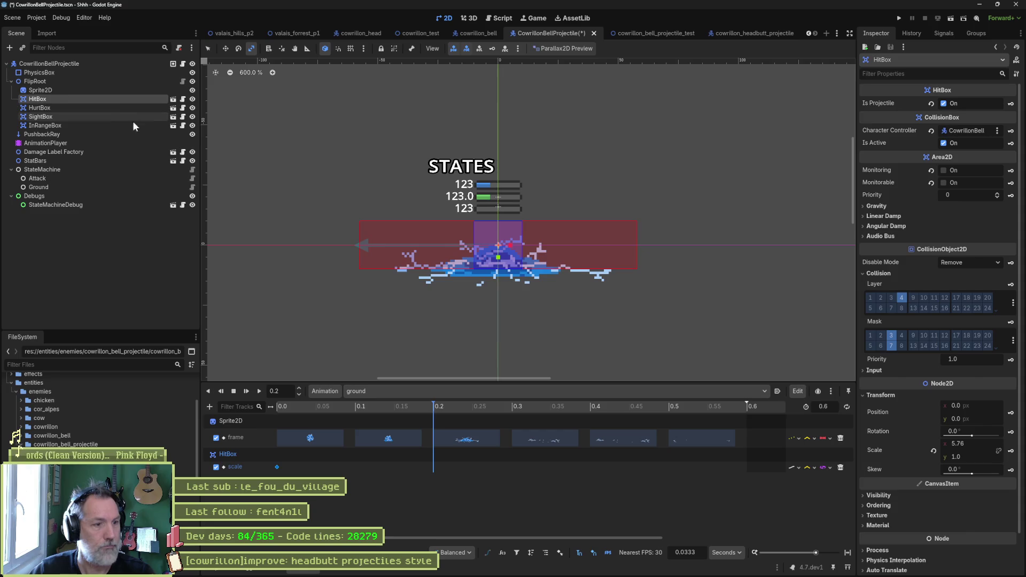
click(1011, 451)
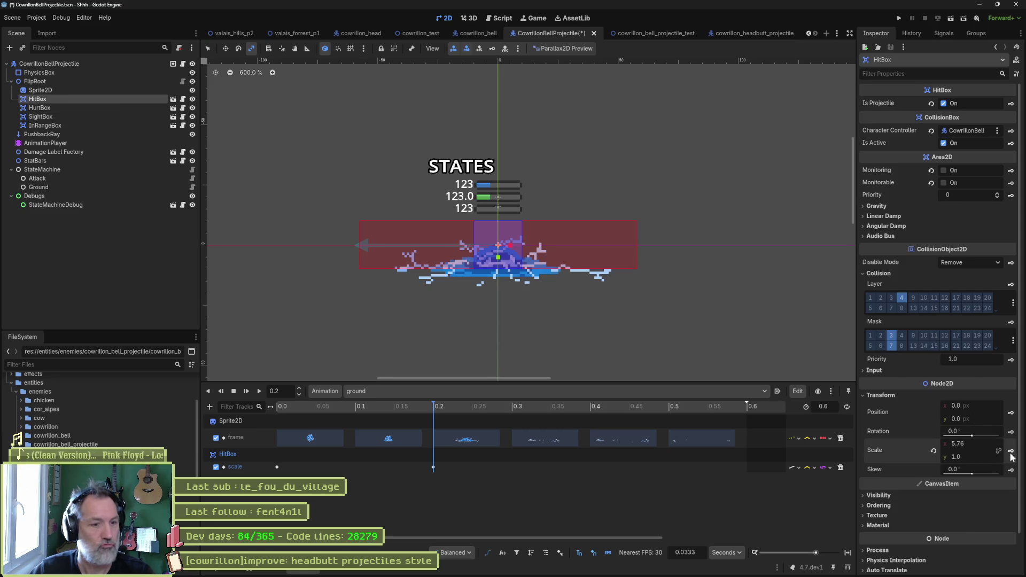
Key the HitBox position at the start and lowered about 6 px at 0.2 s
click(329, 406)
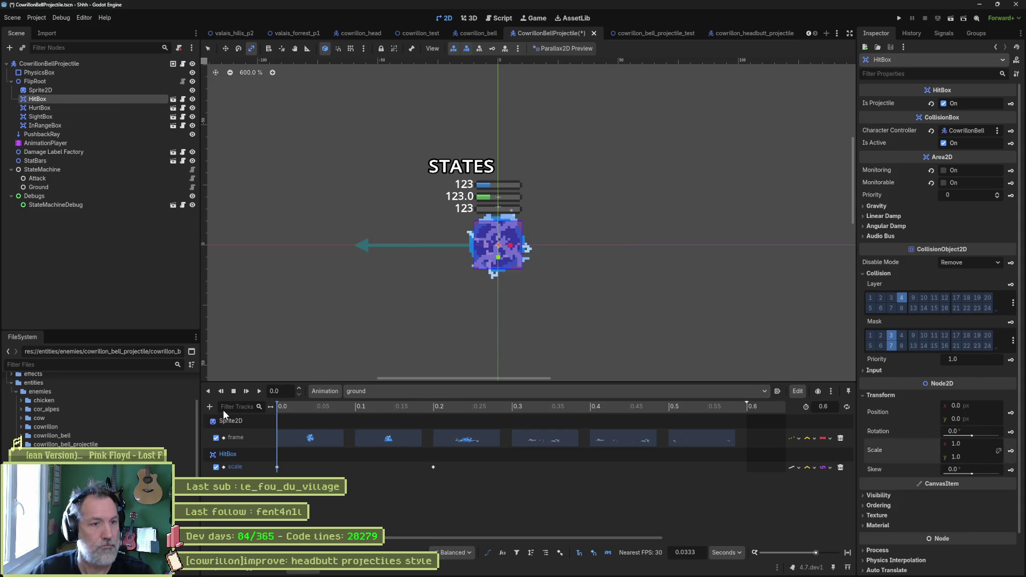
click(388, 427)
drag(389, 427, 238, 415)
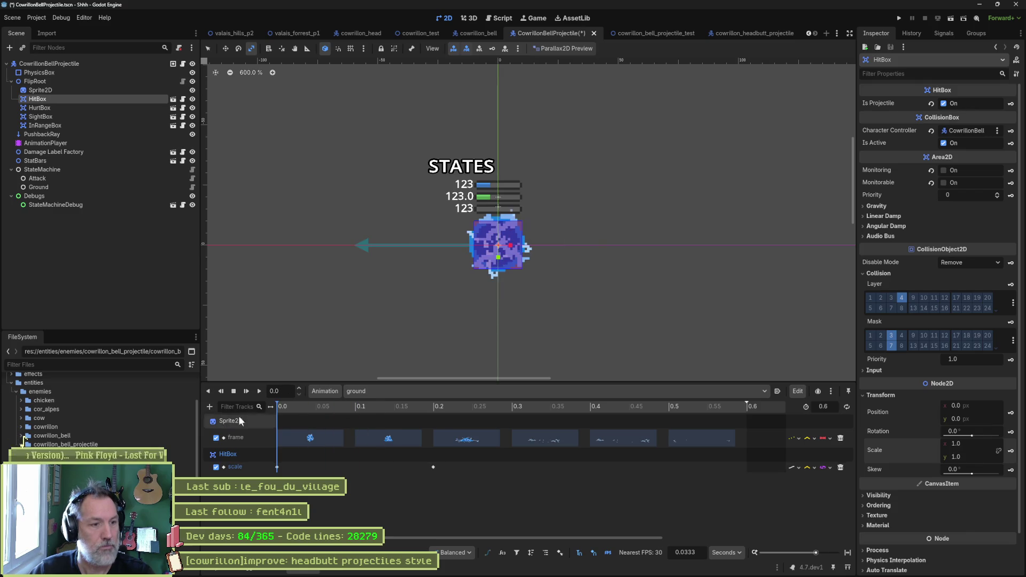
click(1010, 412)
click(469, 311)
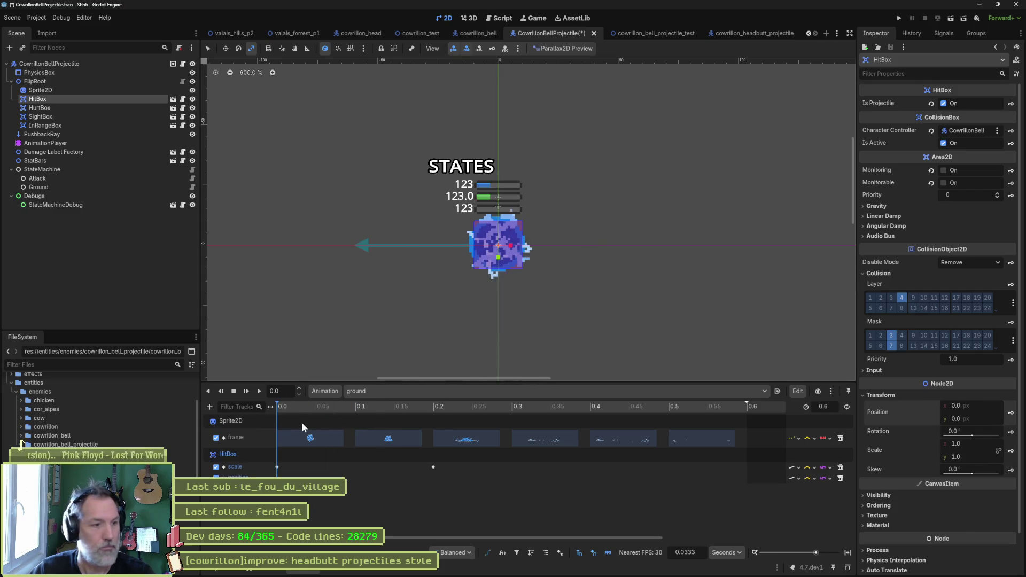
click(437, 418)
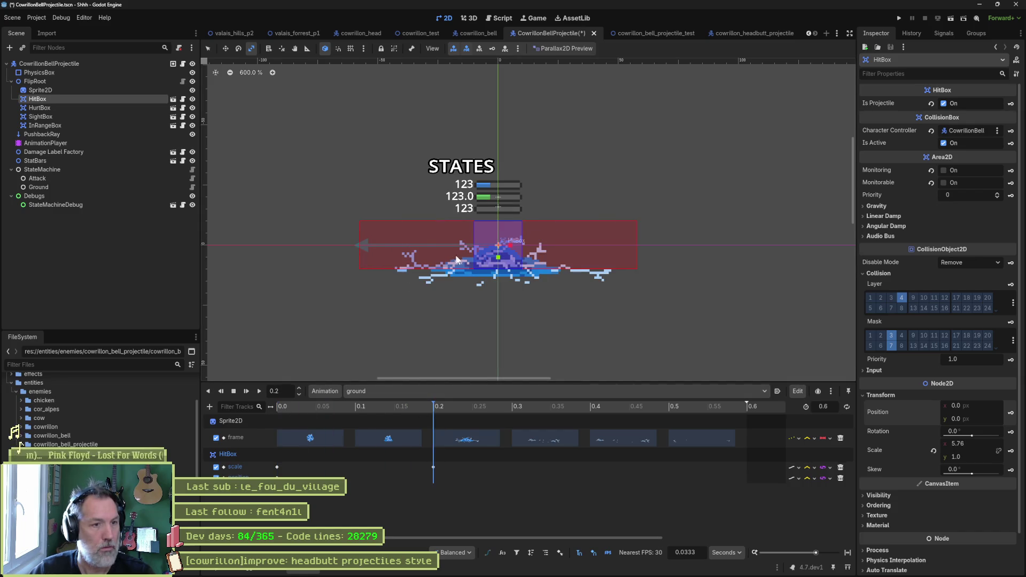
key(w)
drag(497, 252, 495, 272)
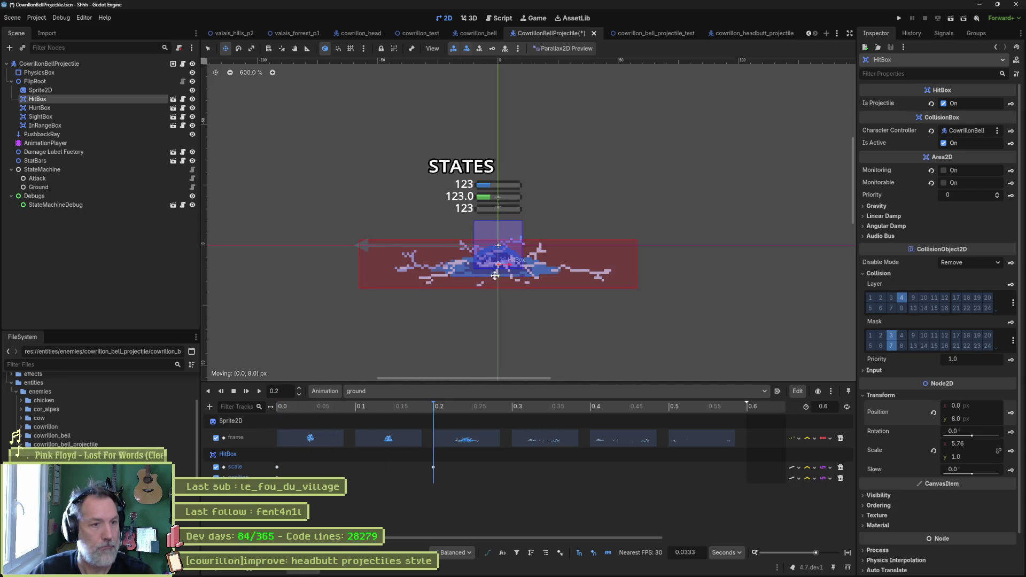
click(1010, 412)
Stretch the HitBox wider and key its scale at 0.4 s, then key Is Active at 0.5 s
click(512, 406)
mouse_move(534, 409)
mouse_down()
mouse_move(739, 422)
mouse_move(594, 427)
mouse_up()
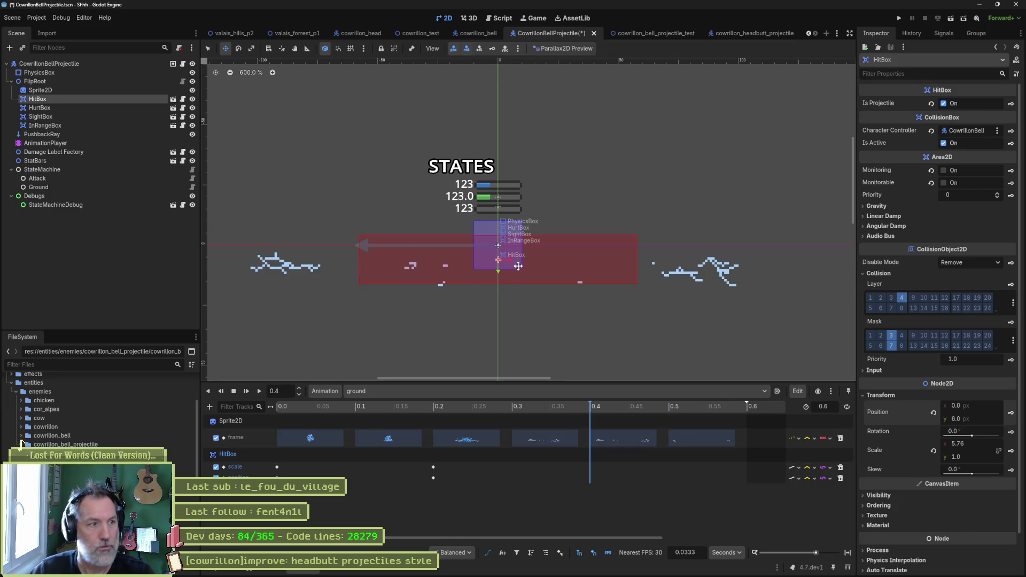
key(s)
drag(536, 260, 549, 264)
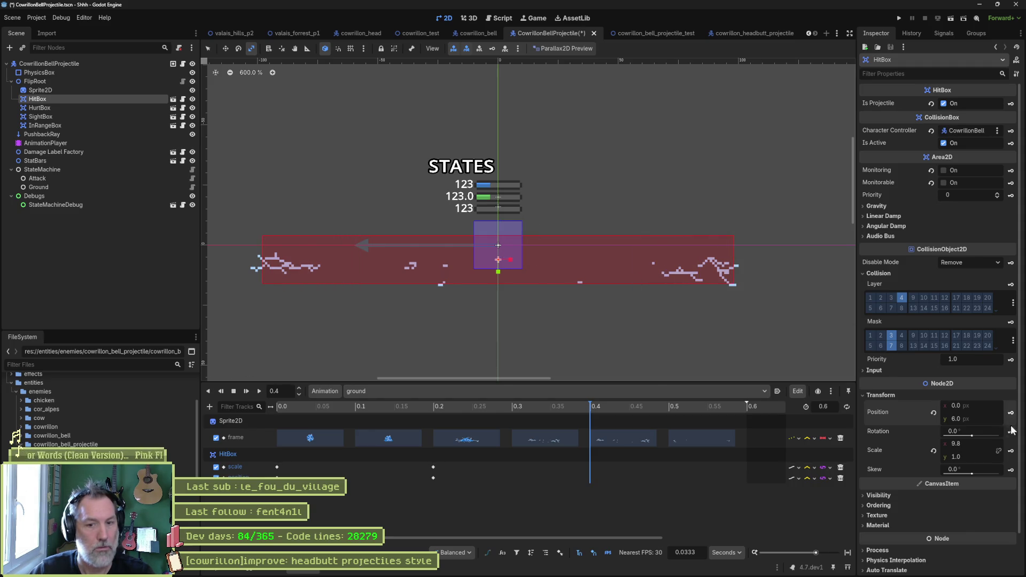
click(1011, 450)
key(shift+d)
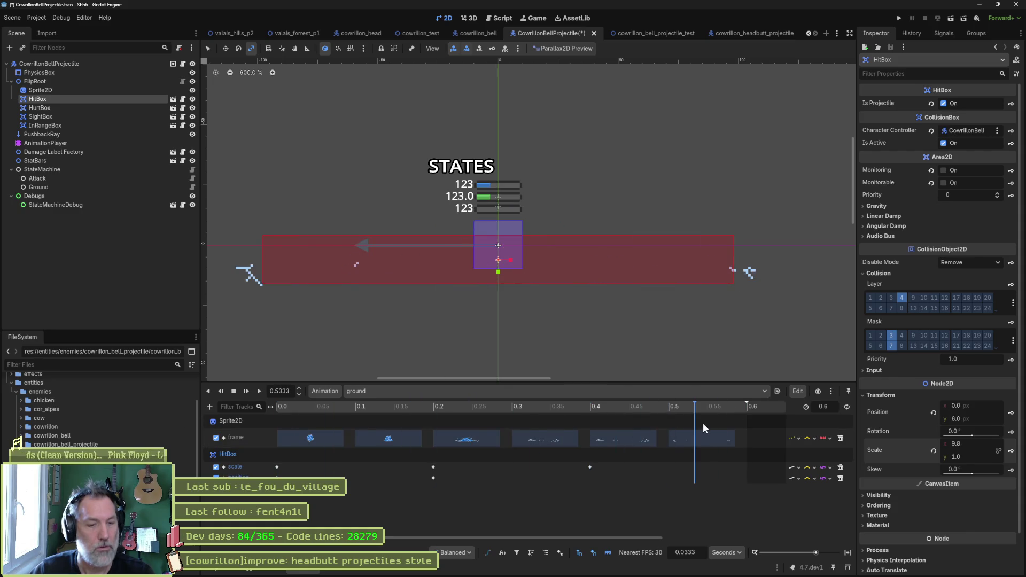
click(672, 425)
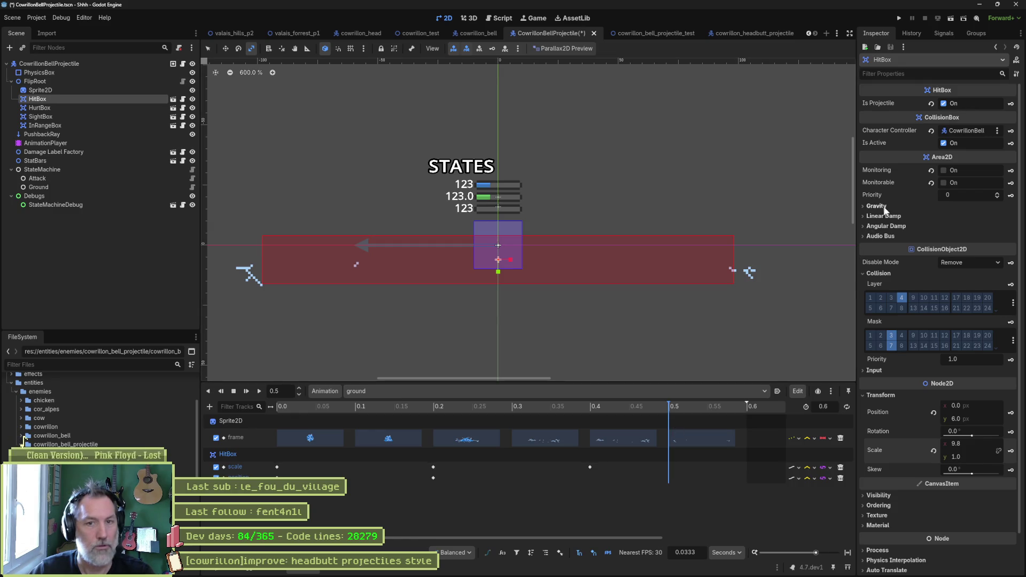
click(1011, 144)
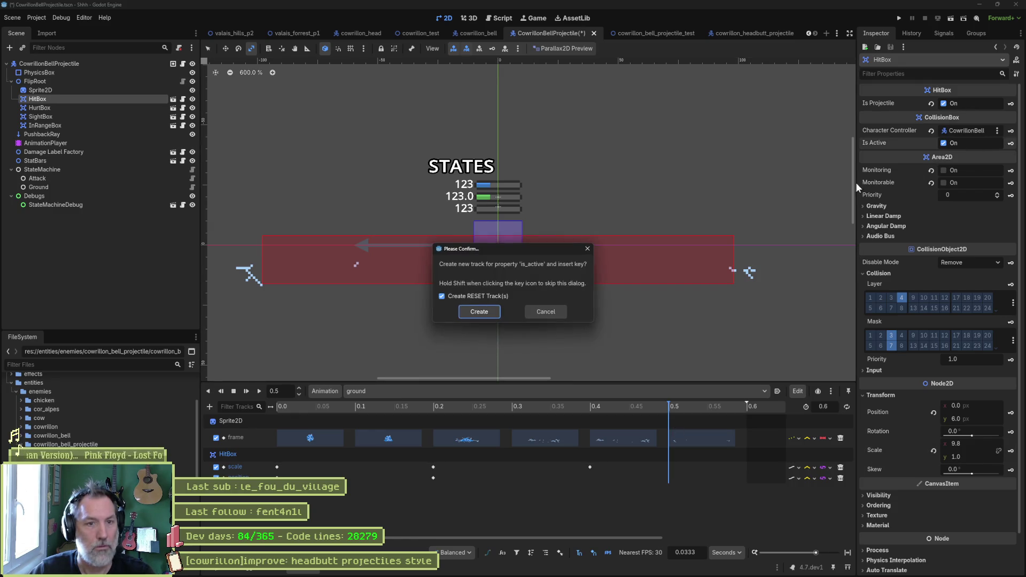
Key the HitBox's Is Active off at 0.5 s and on at 0.0, then save the scene
click(479, 312)
click(943, 143)
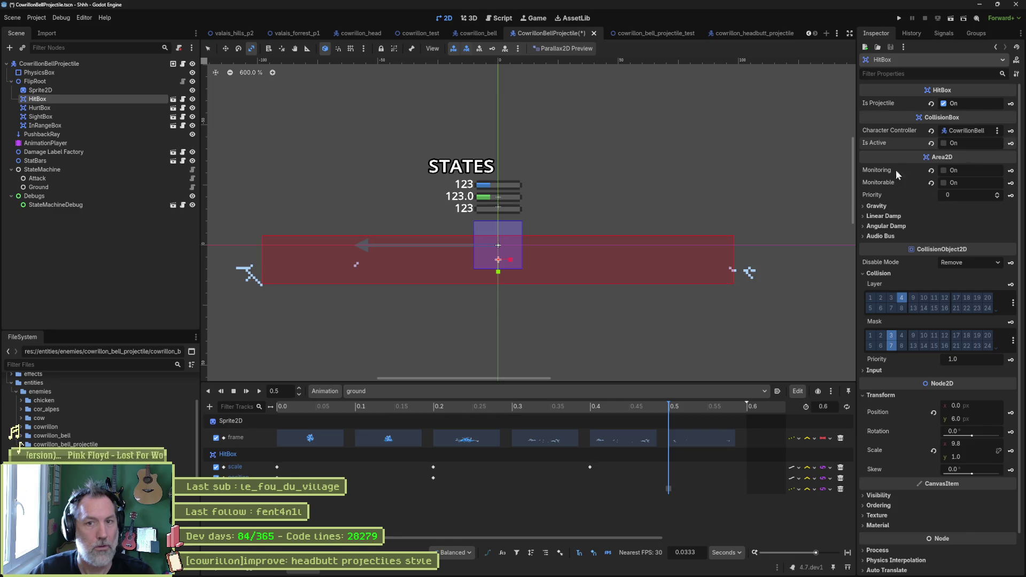
click(276, 407)
click(943, 142)
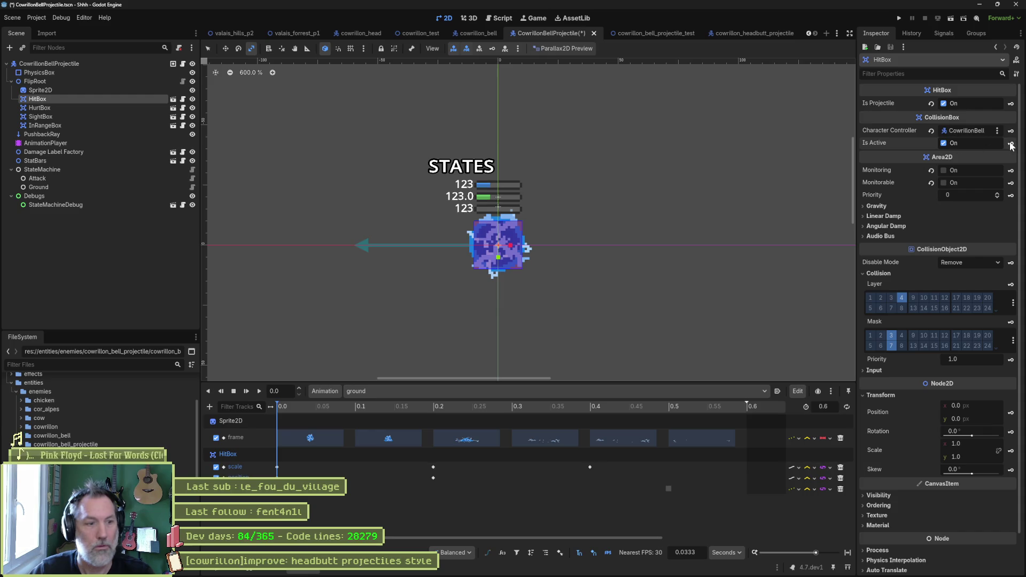
drag(283, 406, 564, 406)
click(719, 406)
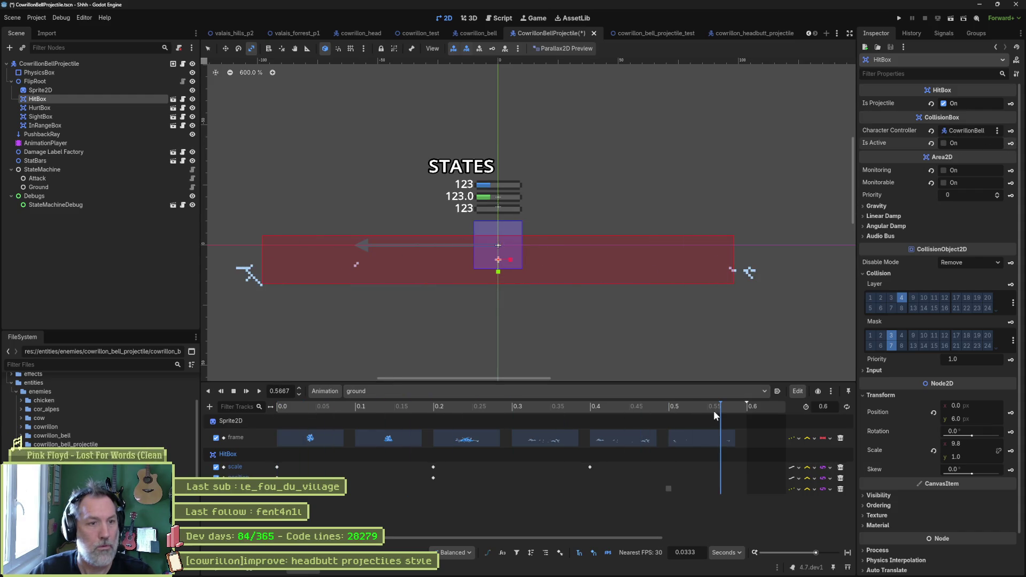
key(ctrl+s)
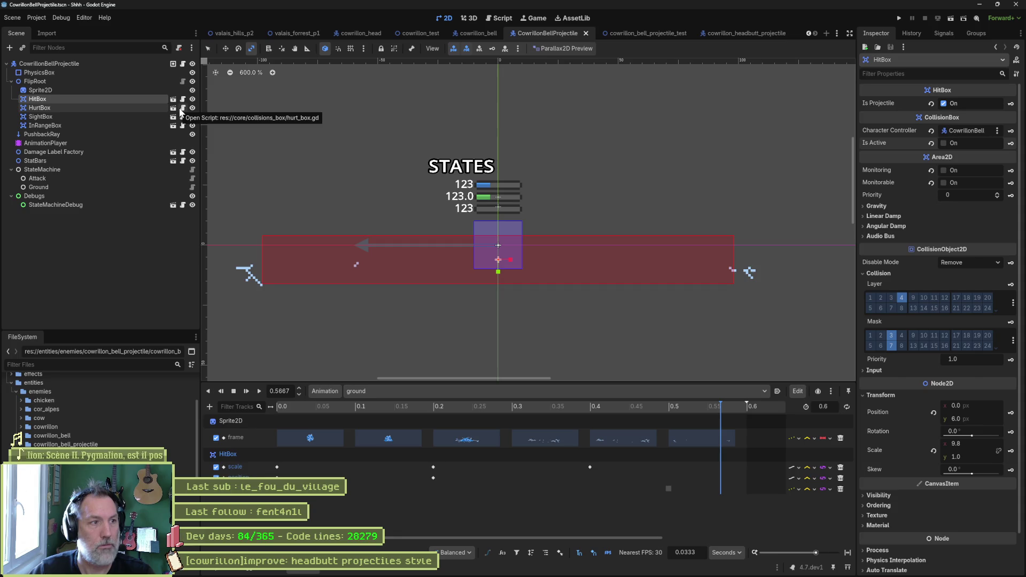
Add 'hurt_box.is_active = false' after super() in the ground state's enter_state and save
click(497, 20)
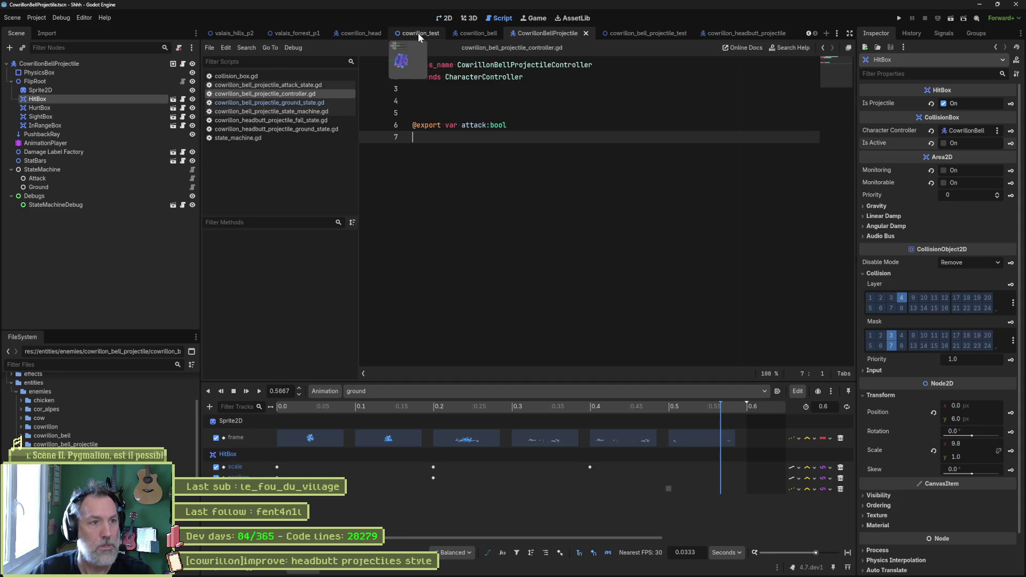
click(307, 103)
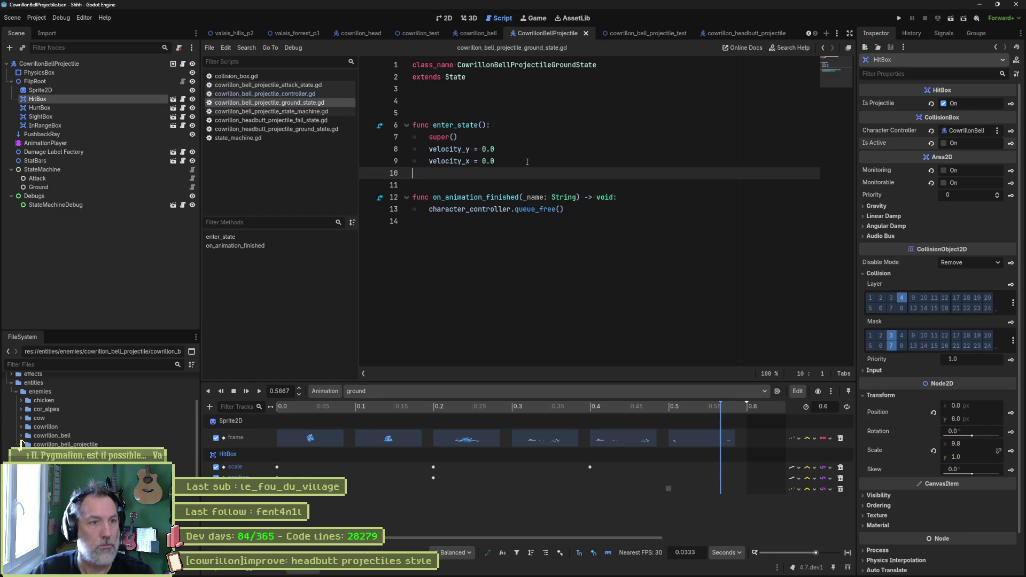
click(527, 161)
click(528, 136)
key(Return)
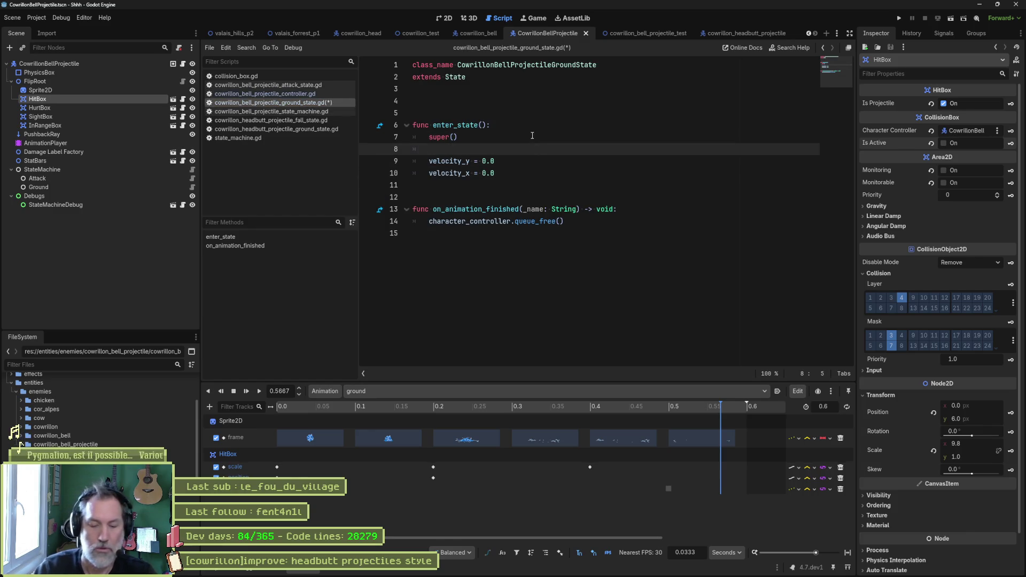
text(hur)
key(Return)
text(.ena)
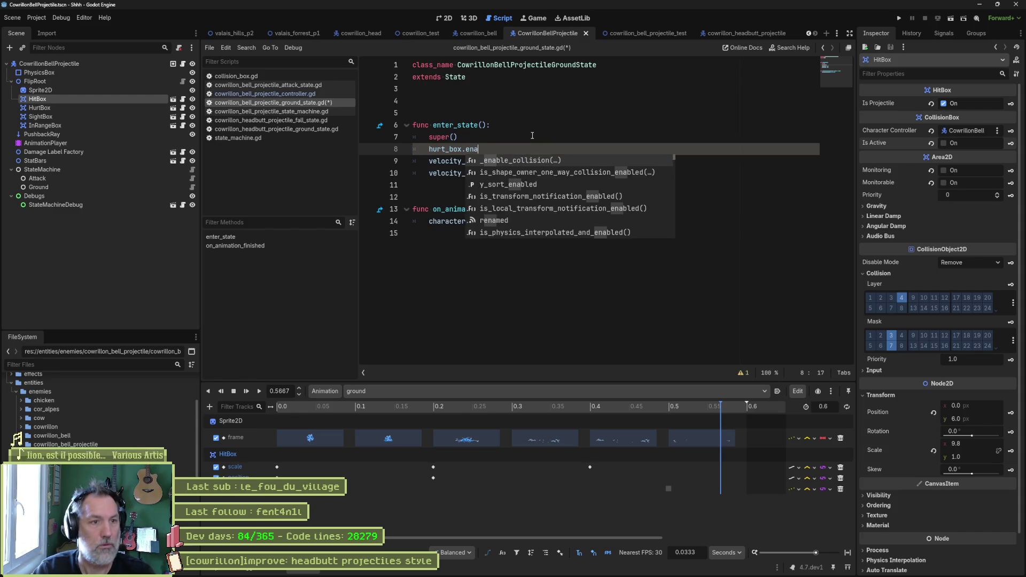
key(BackSpace)
key(BackSpace)
key(BackSpace)
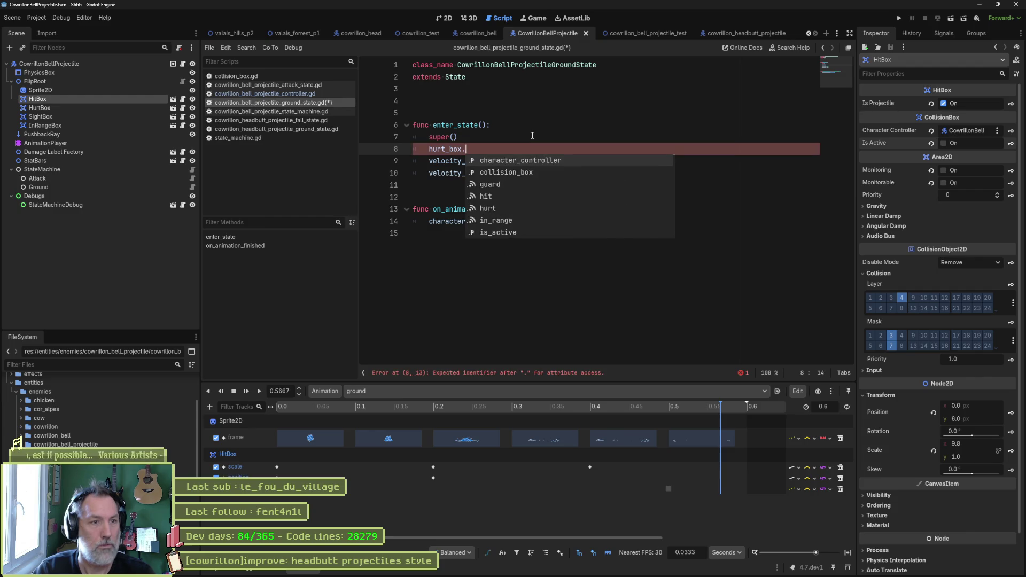
text(is)
key(Return)
text(false)
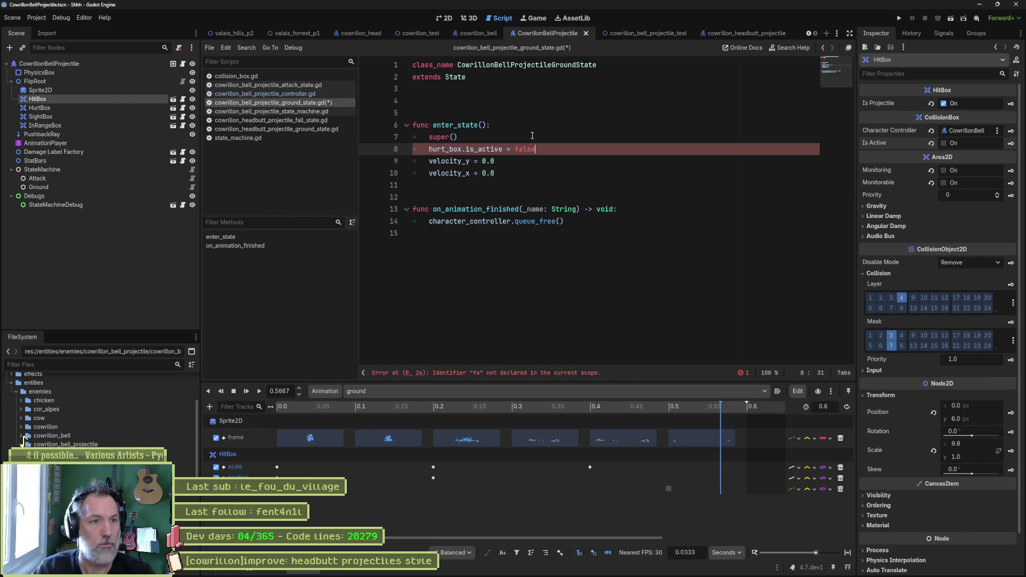
key(ctrl+s)
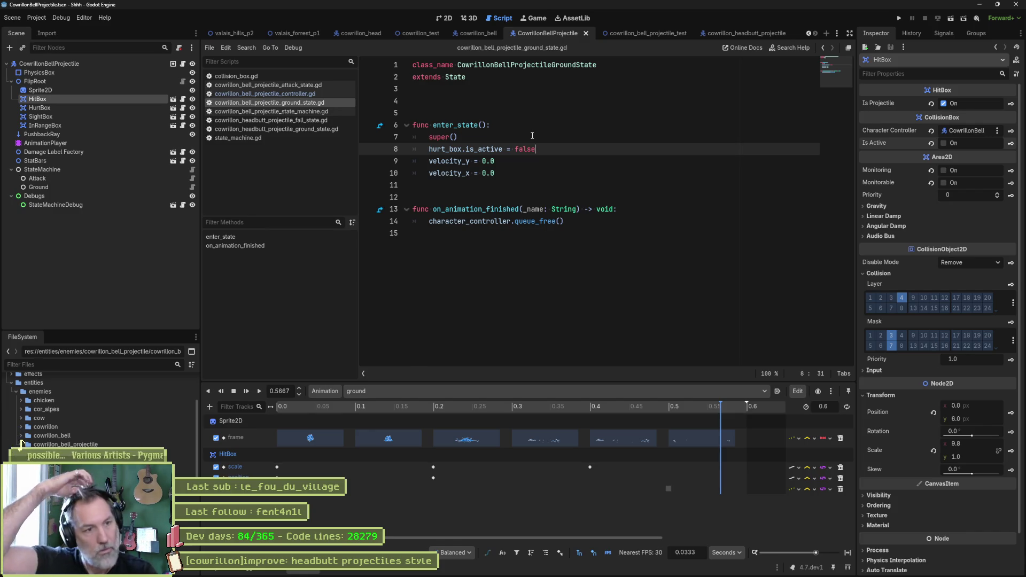
Playtest the bell projectile test scene twice with F6, stopping each run with F8
click(645, 35)
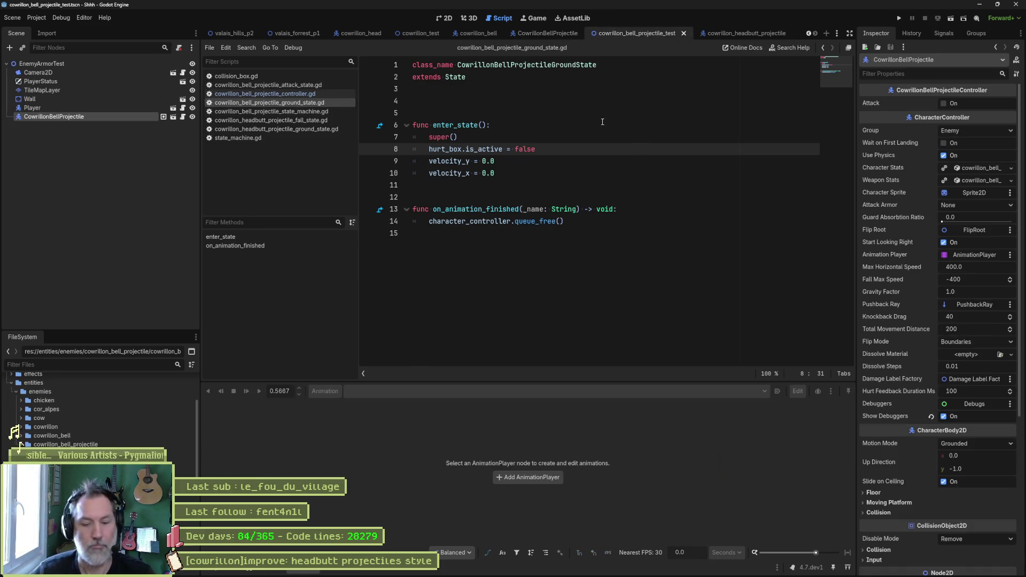
key(F6)
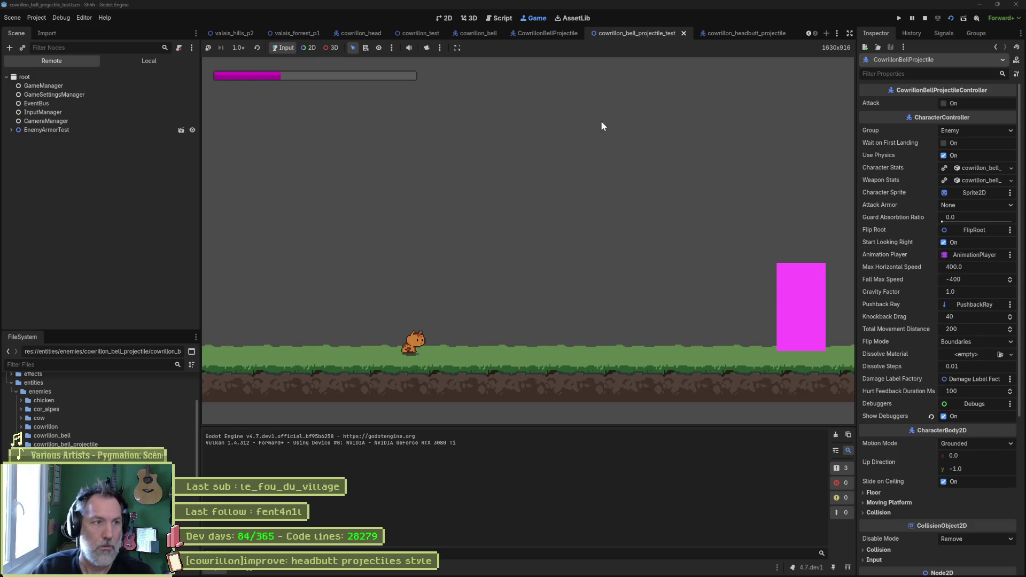
key(F8)
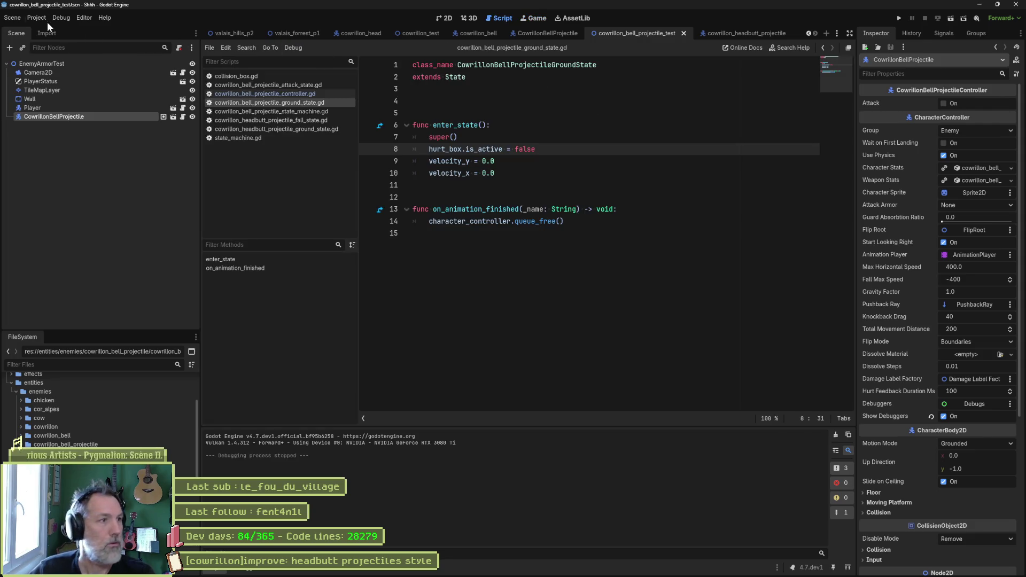
click(47, 21)
key(Escape)
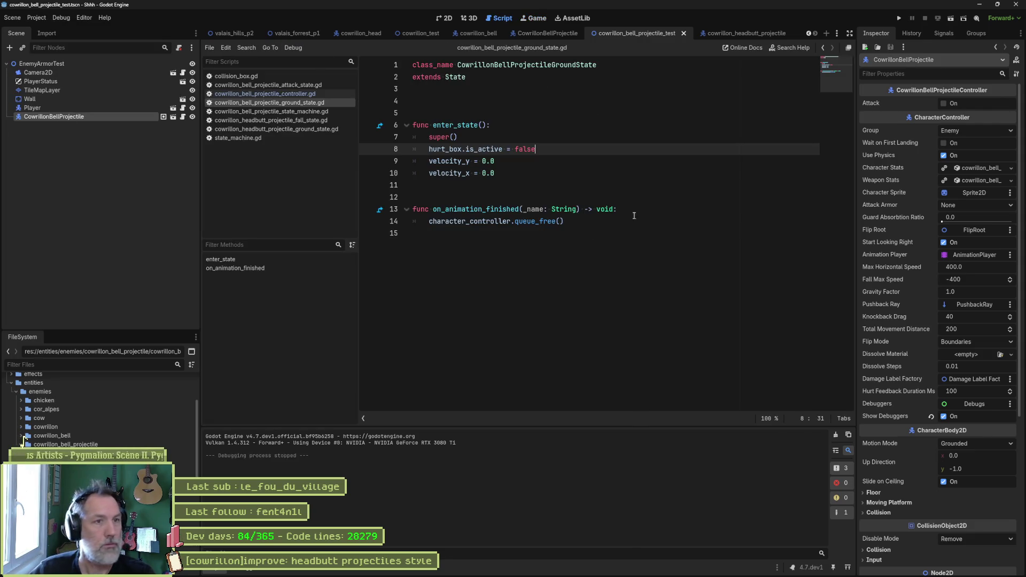
key(F6)
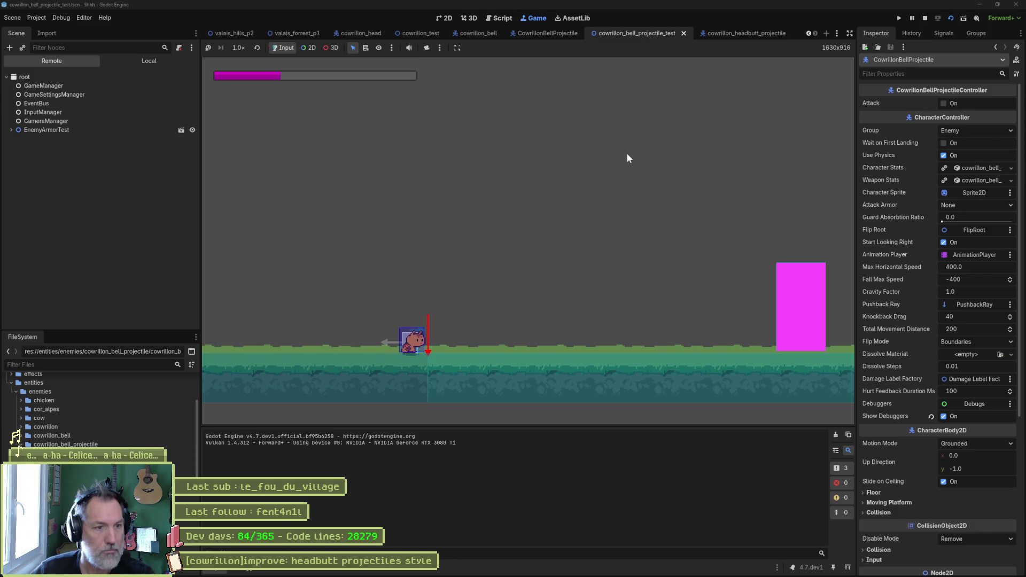
key(F8)
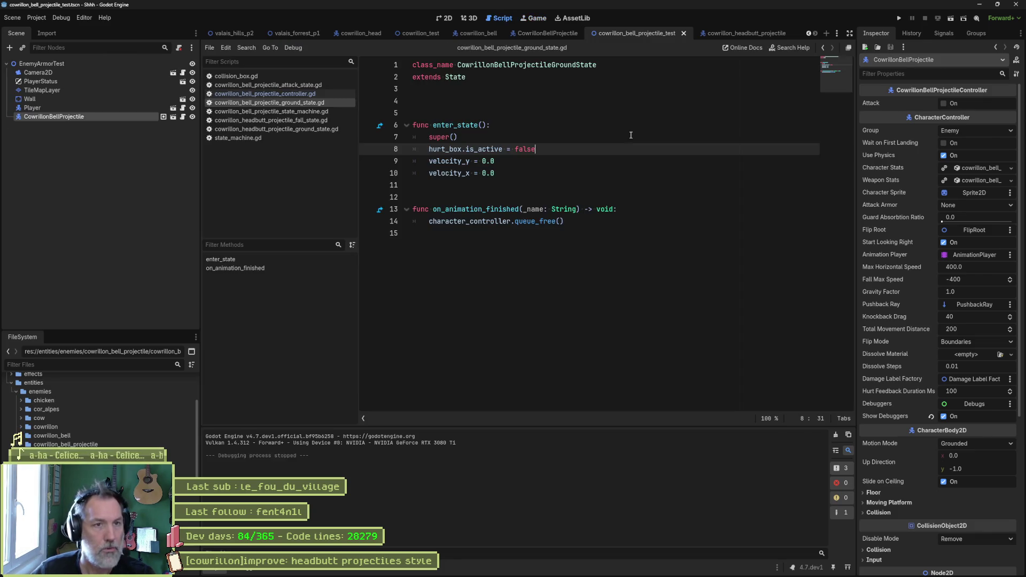
Move the bell projectile up and left toward the cat, then replay and stop the test
click(444, 19)
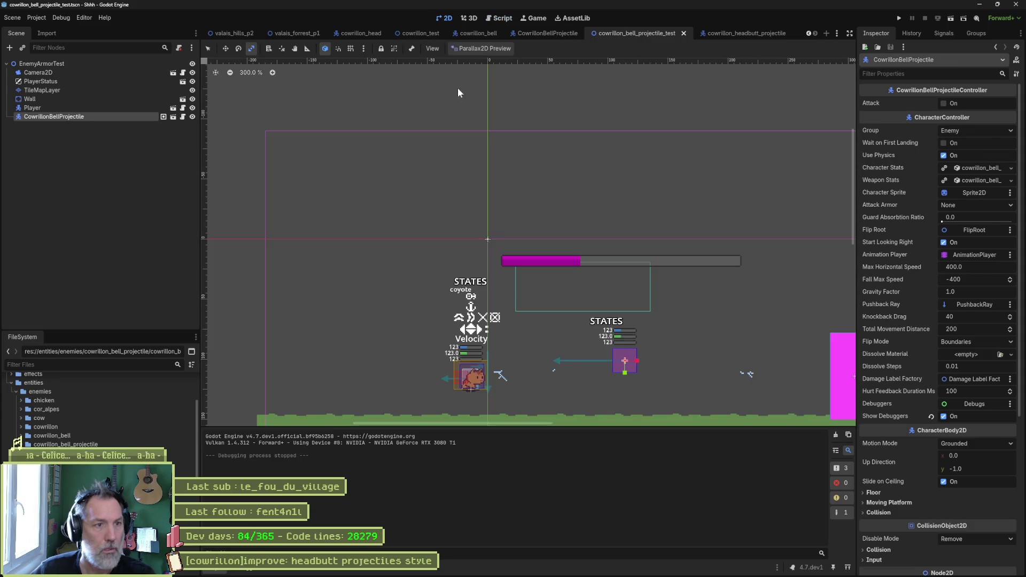
key(w)
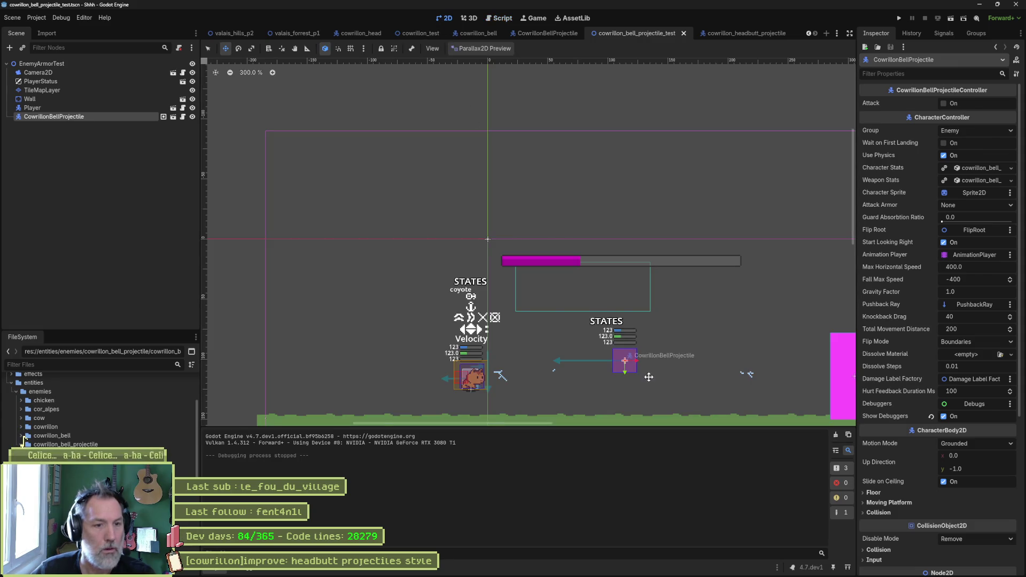
drag(647, 374, 616, 366)
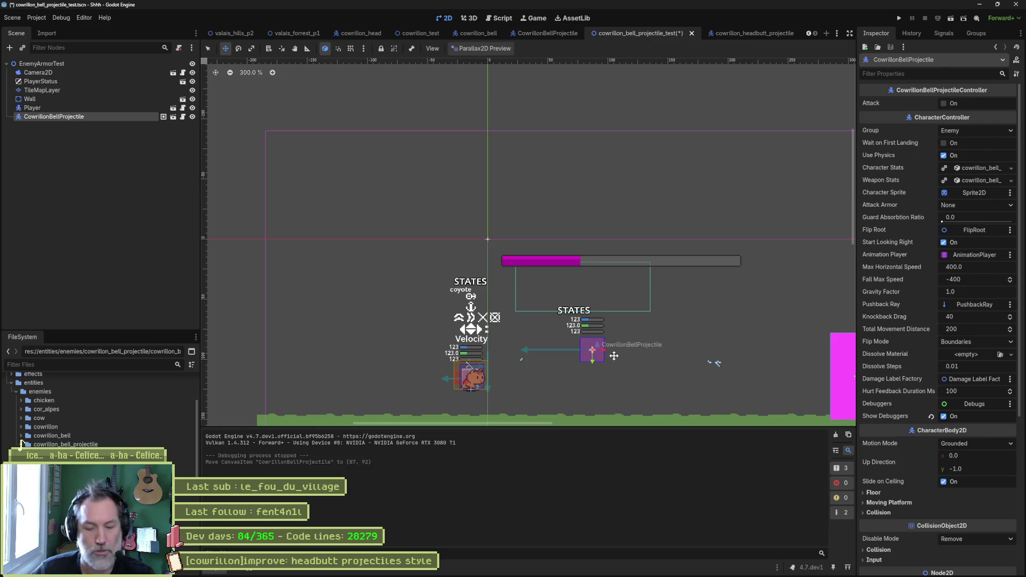
key(F6)
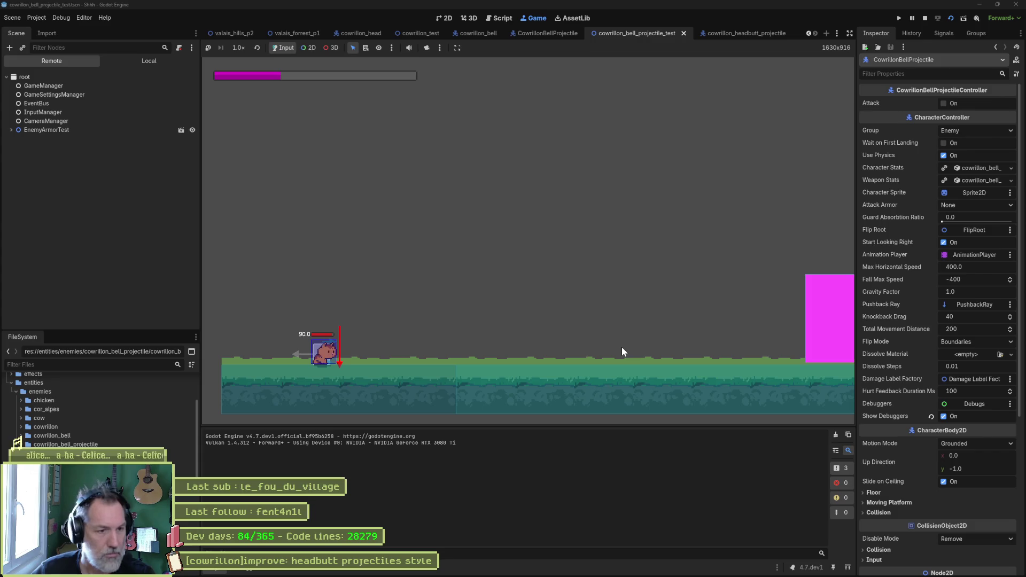
key(F6)
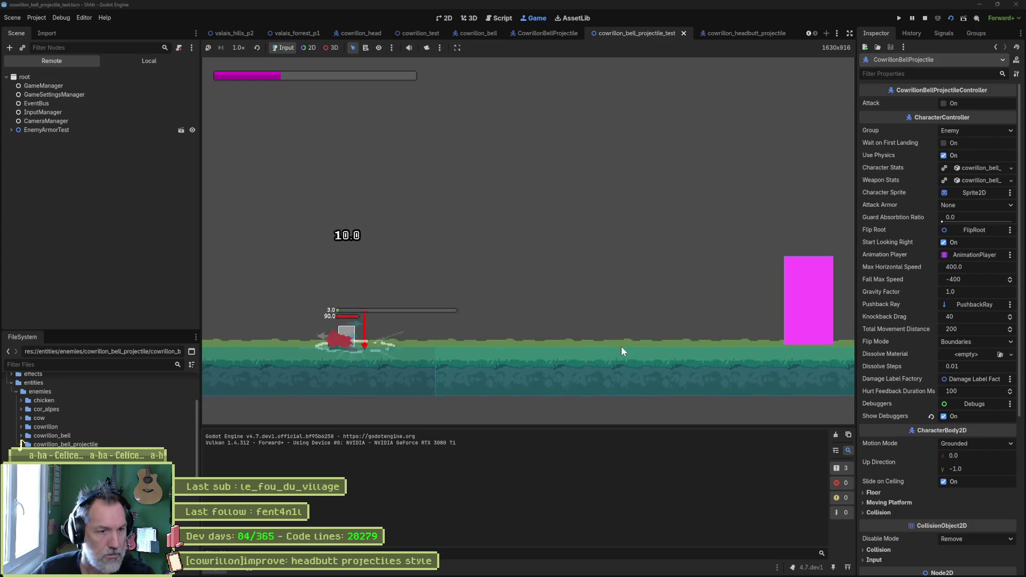
key(F8)
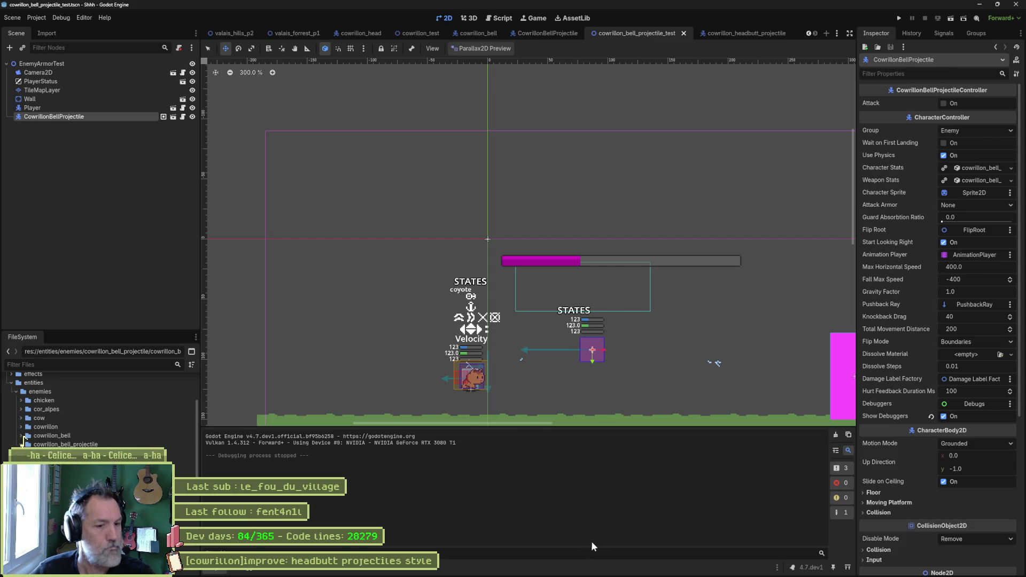
On the Asana board, begin editing the headbutt task's title at its end
mouse_move(594, 576)
click(566, 568)
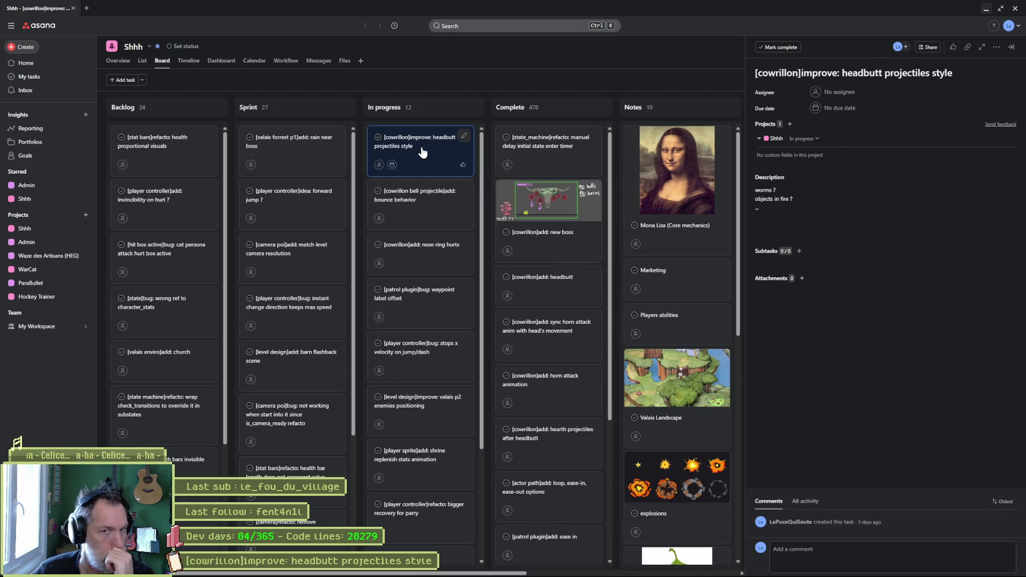
click(883, 72)
click(955, 74)
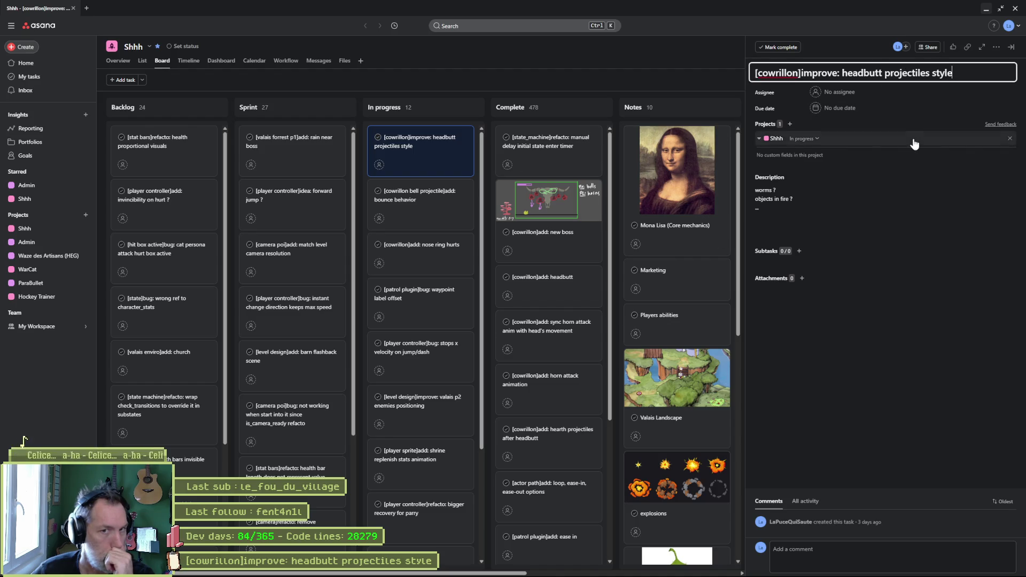
Retitle the bell projectile task from 'bounce behavior' to 'lightning balls' and drag it to the top of In progress
click(417, 205)
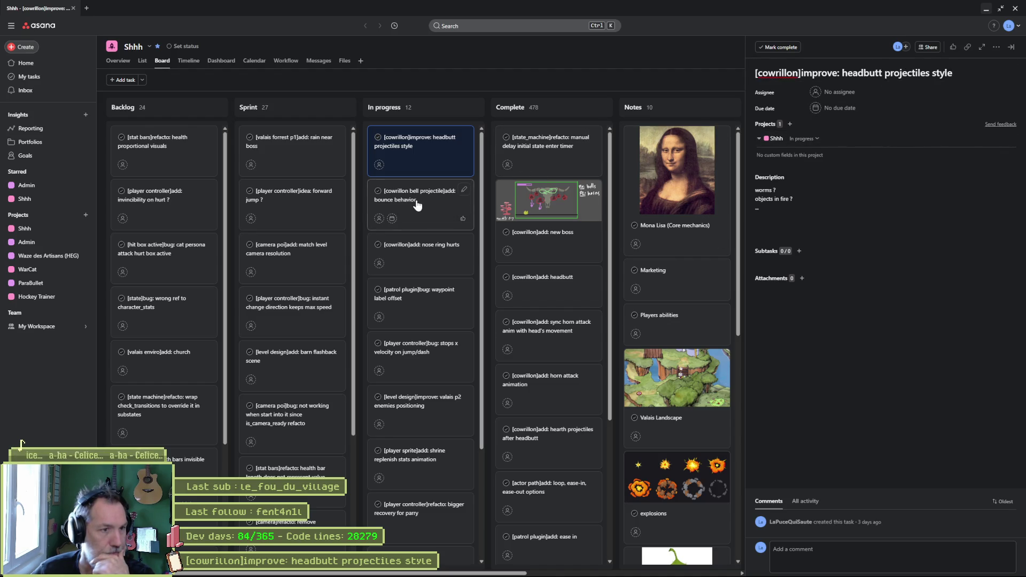
click(907, 73)
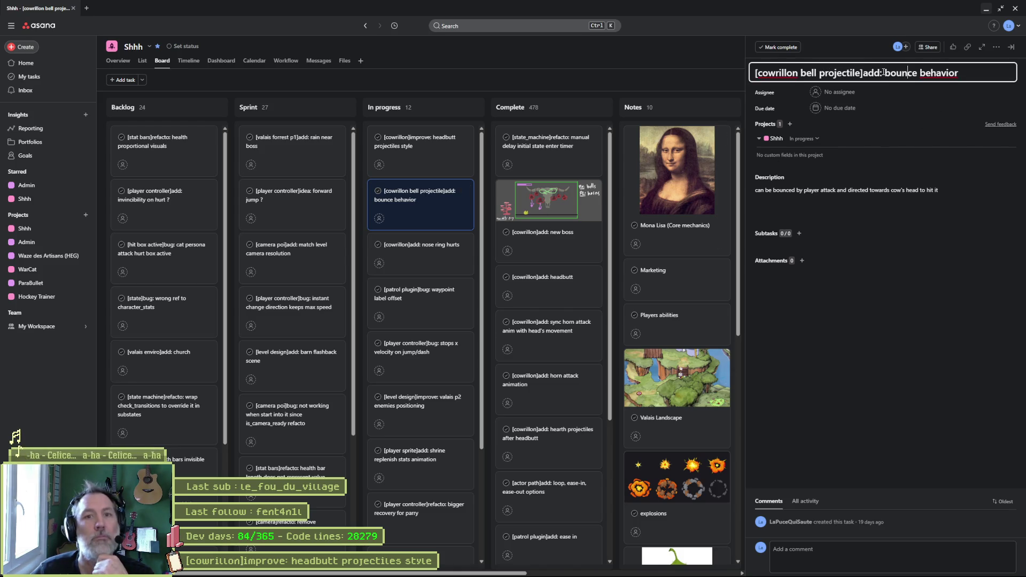
drag(884, 73, 956, 76)
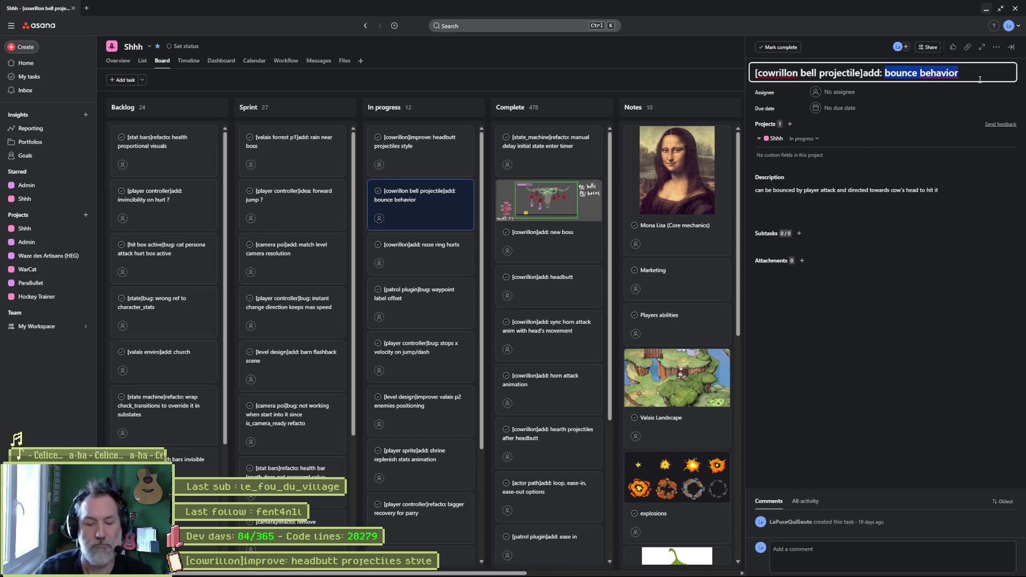
text(lightning)
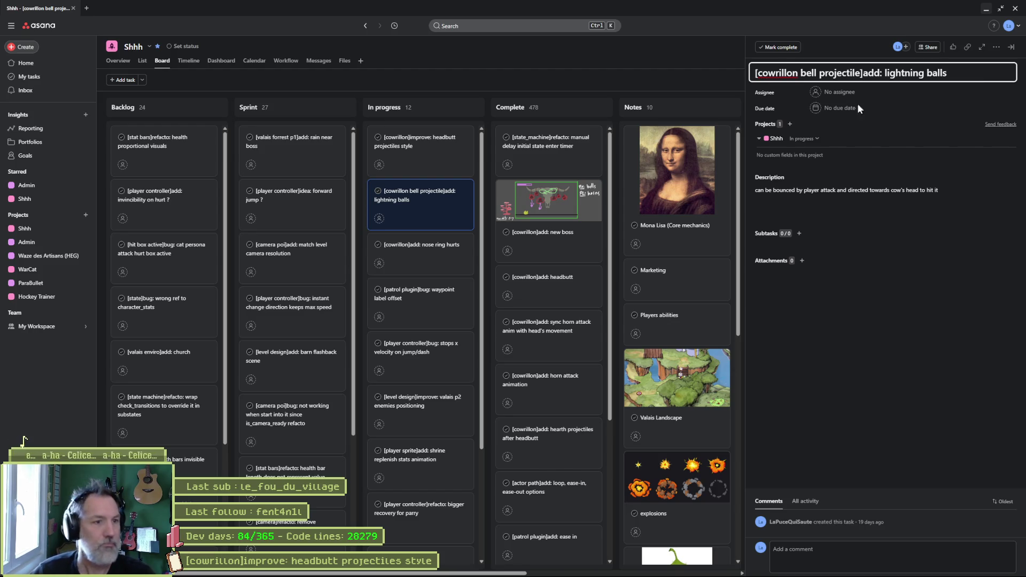
drag(444, 193, 421, 140)
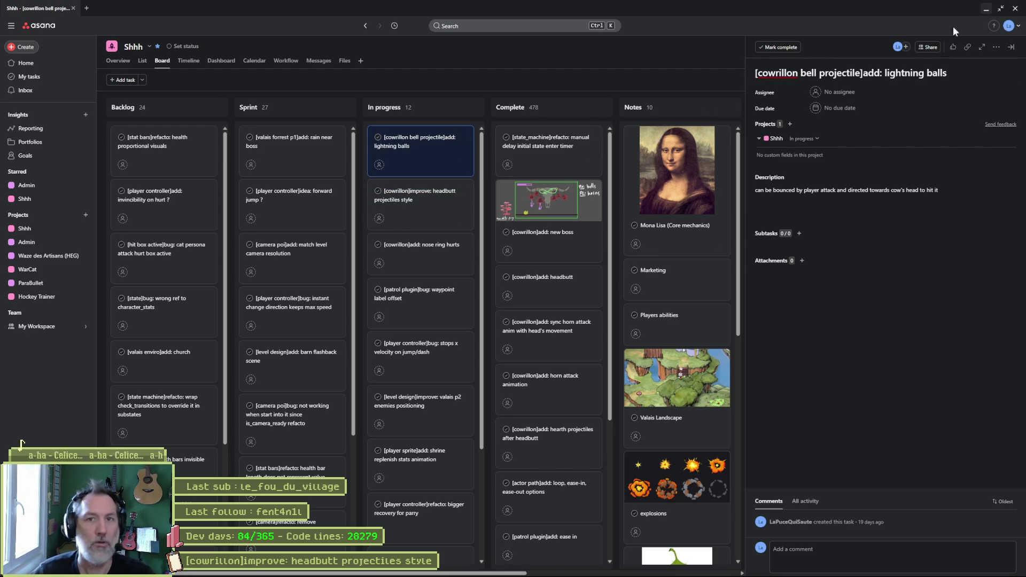
click(986, 9)
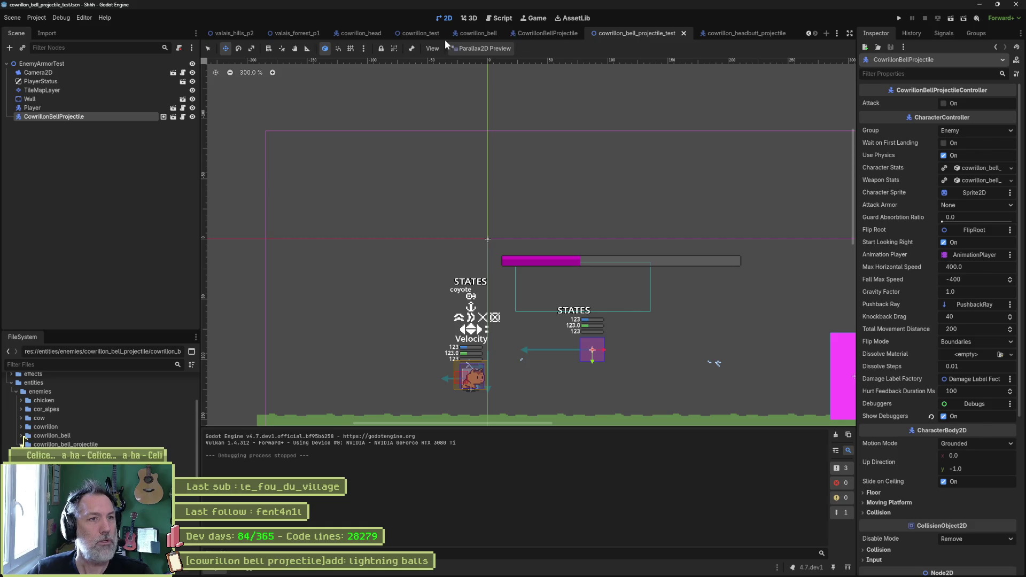
Run the valais_forrest_p1 boss level to playtest the boss fight, then stop it
click(335, 35)
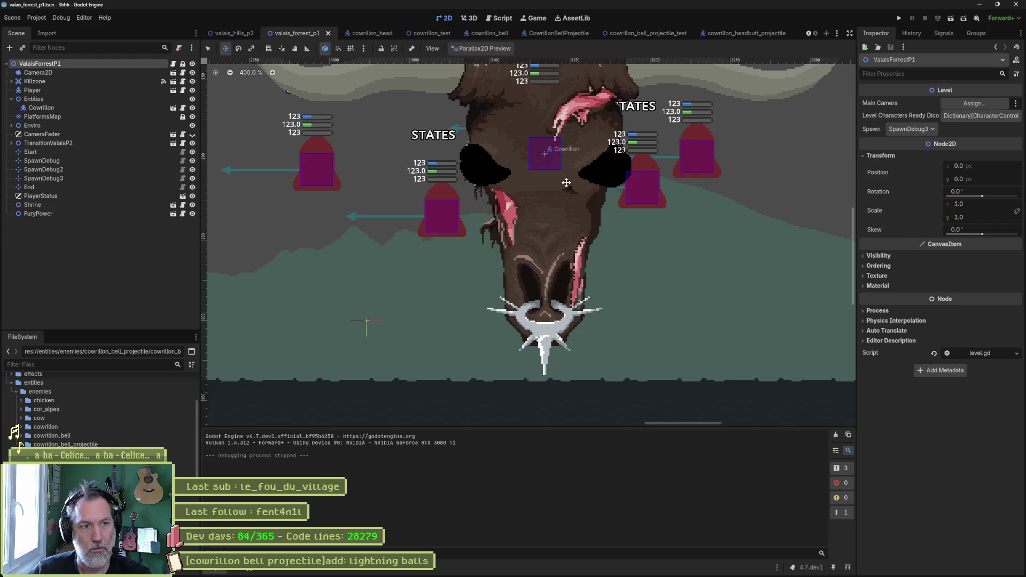
key(F6)
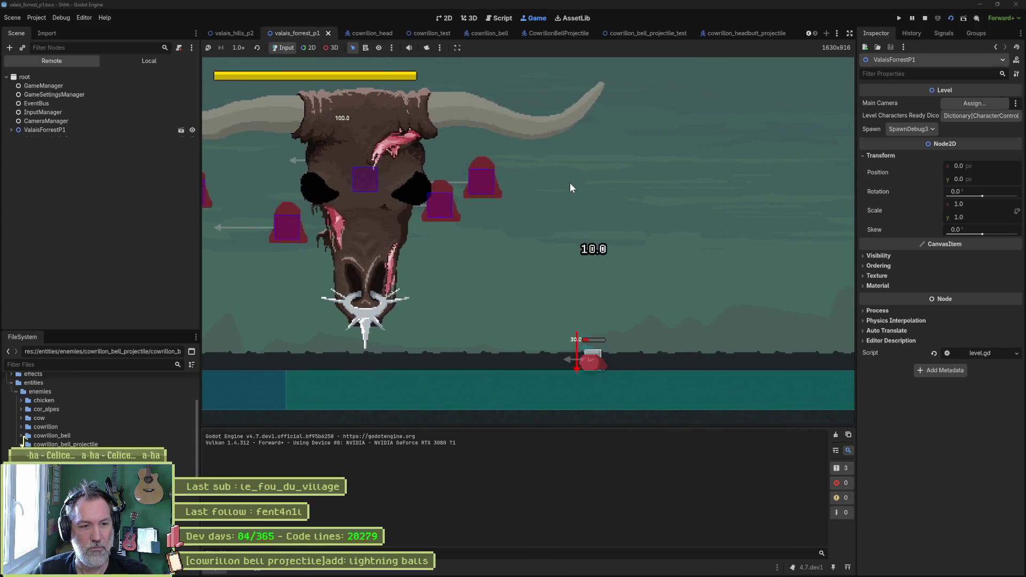
key(F8)
Turn off Debug > Visible Collision Shapes, playtest the level again, then stop and clear the selection
click(60, 18)
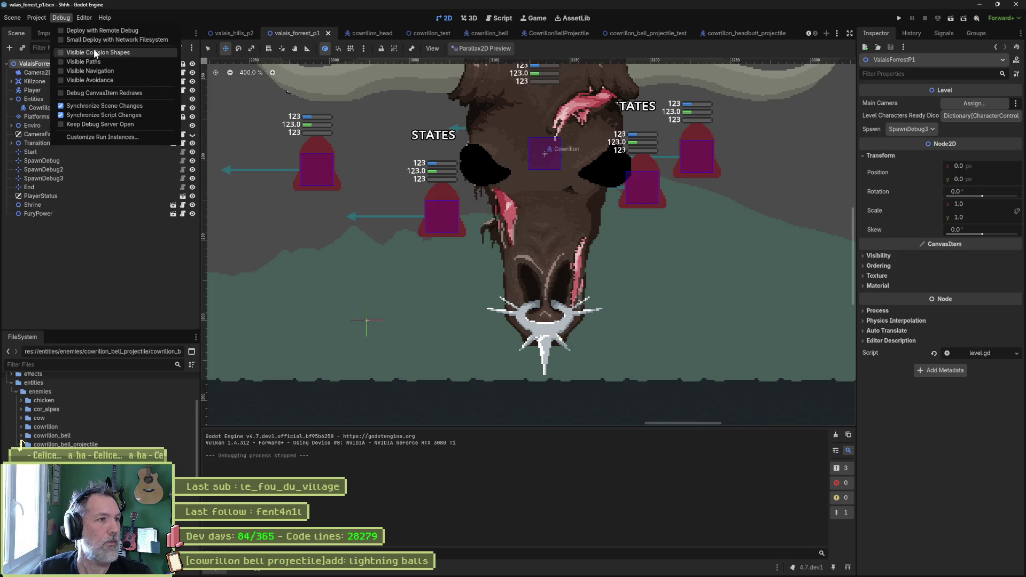
click(429, 259)
key(F6)
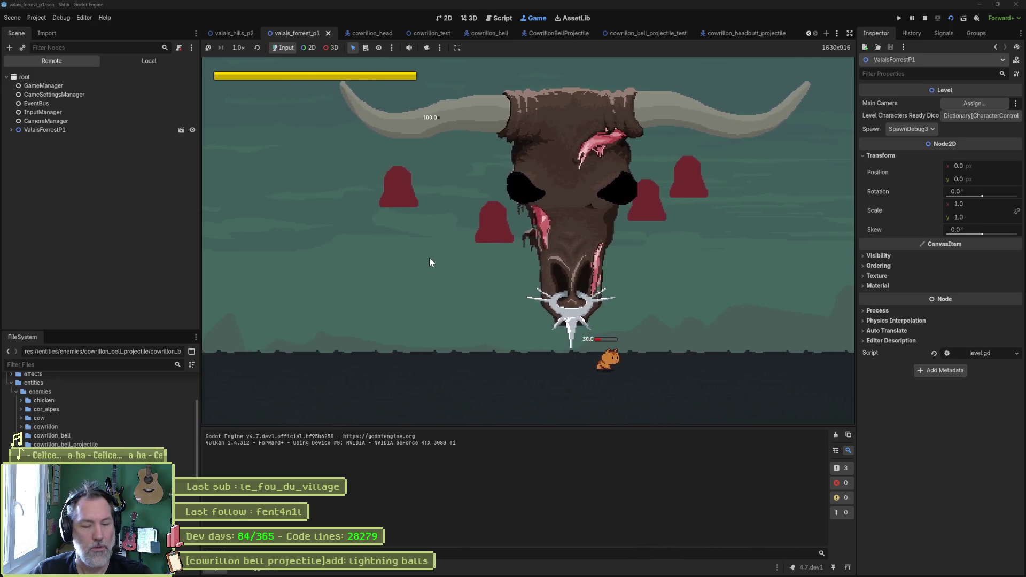
key(F8)
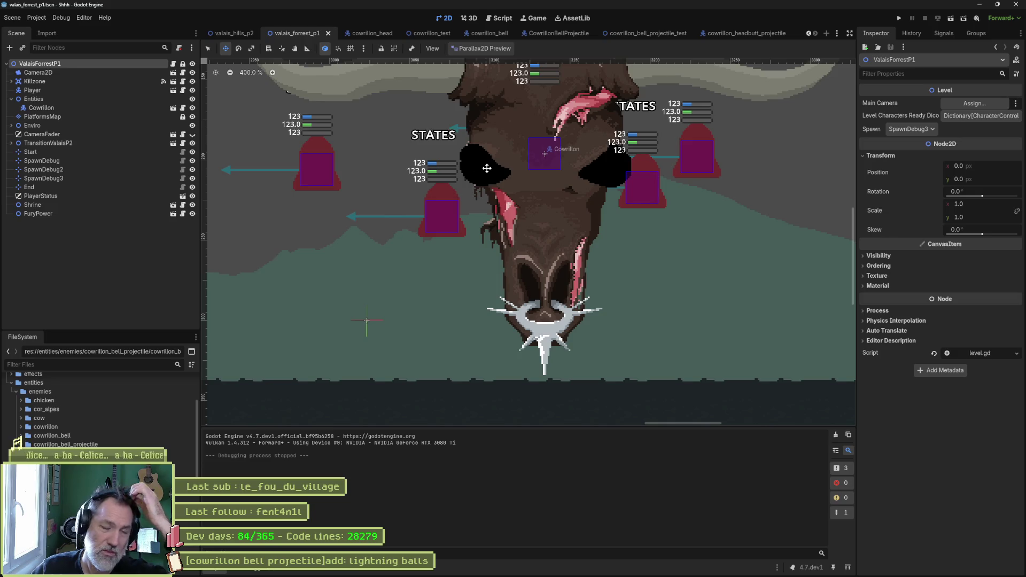
click(87, 288)
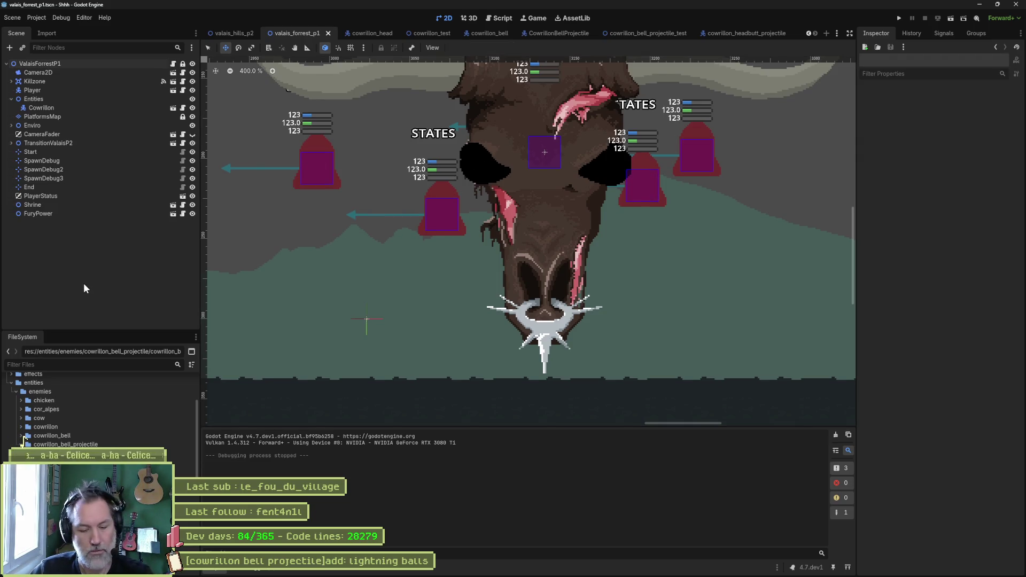
Add a CowrillonBellProjectile instance to the level and place it under the boss's head
key(ctrl+shift+o)
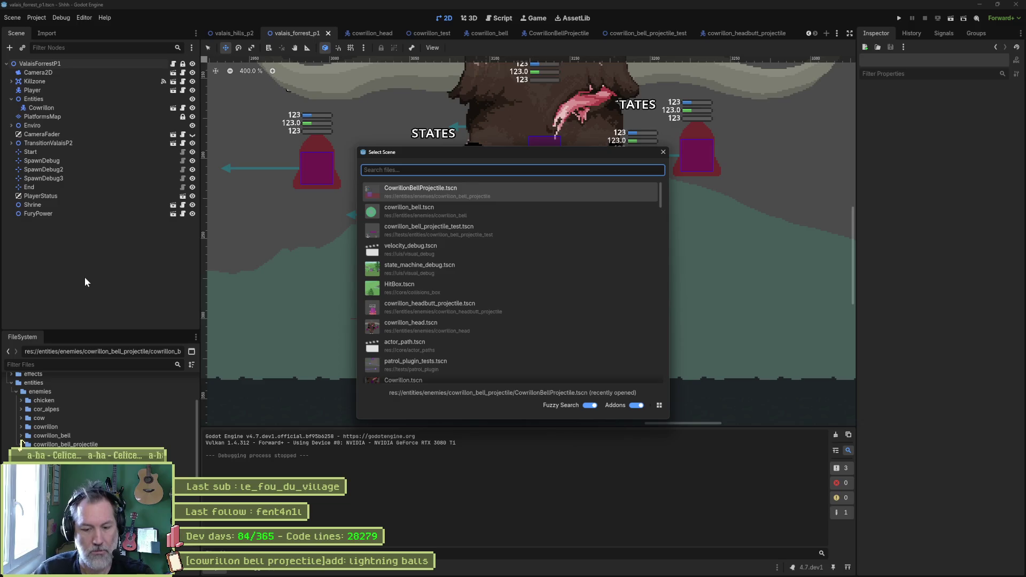
text(bellproj)
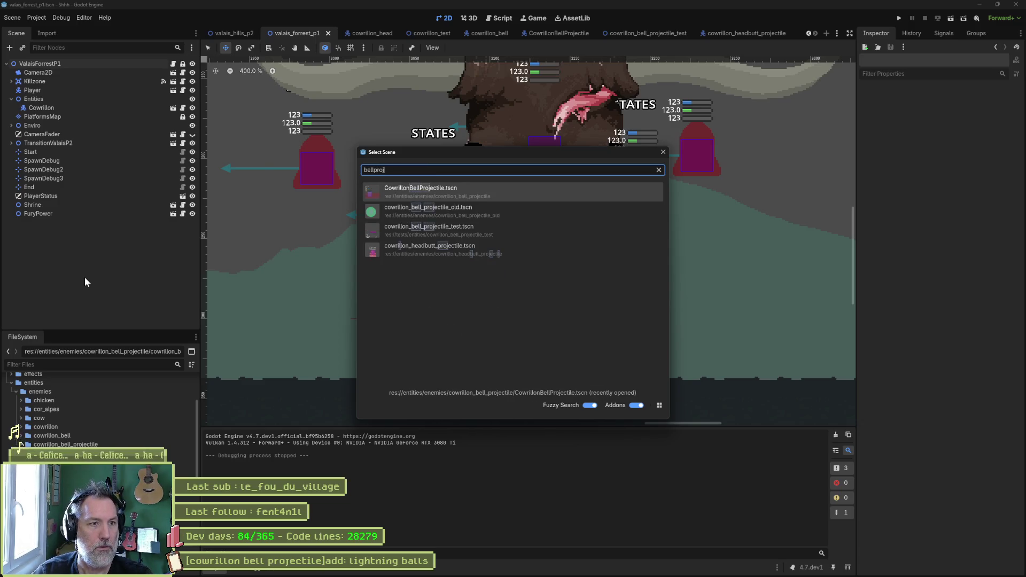
key(Return)
scroll(468, 295, down, 10)
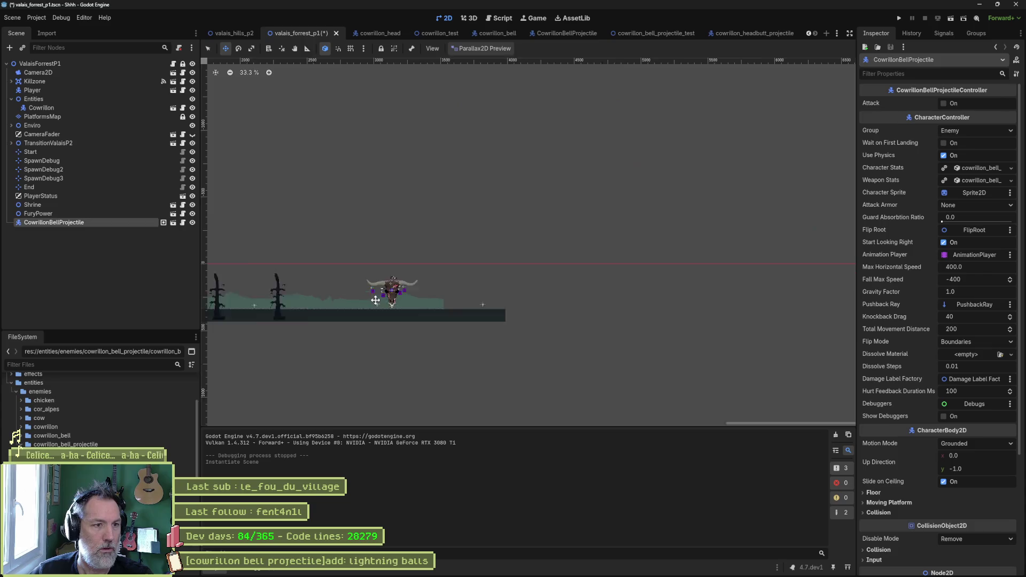
mouse_move(401, 335)
mouse_down()
mouse_move(588, 343)
mouse_move(701, 355)
mouse_move(700, 363)
mouse_up()
scroll(605, 306, up, 5)
scroll(481, 231, up, 5)
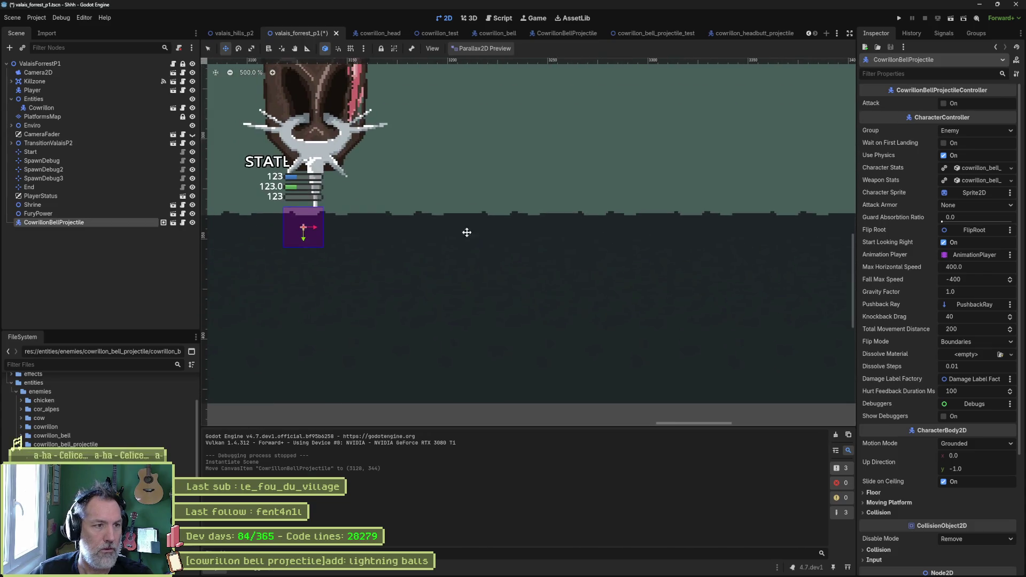
scroll(465, 232, left, 3)
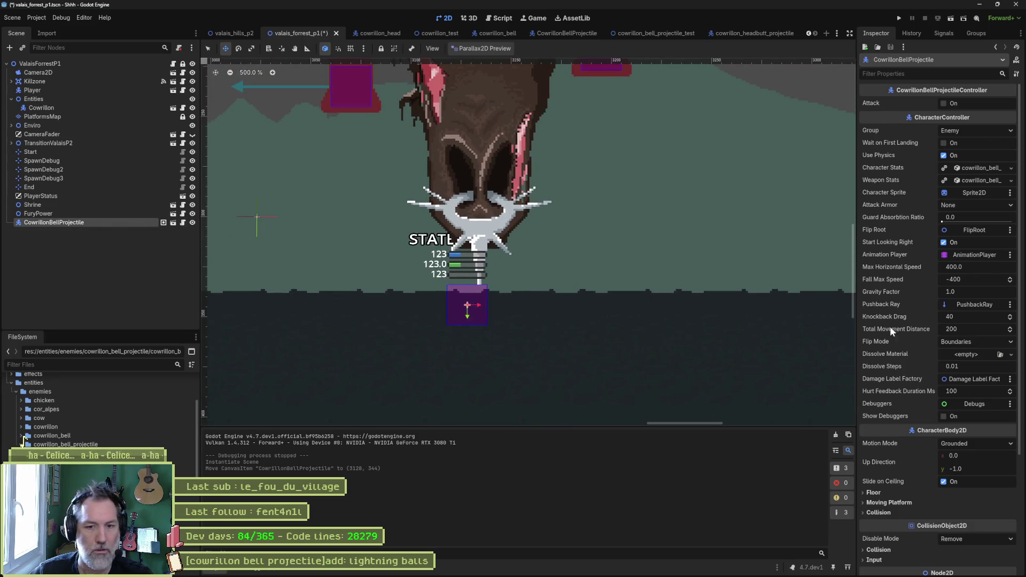
scroll(889, 326, down, 3)
Try raising the test instance's Z Index up to 5, reset it to 0, then delete the instance
click(877, 461)
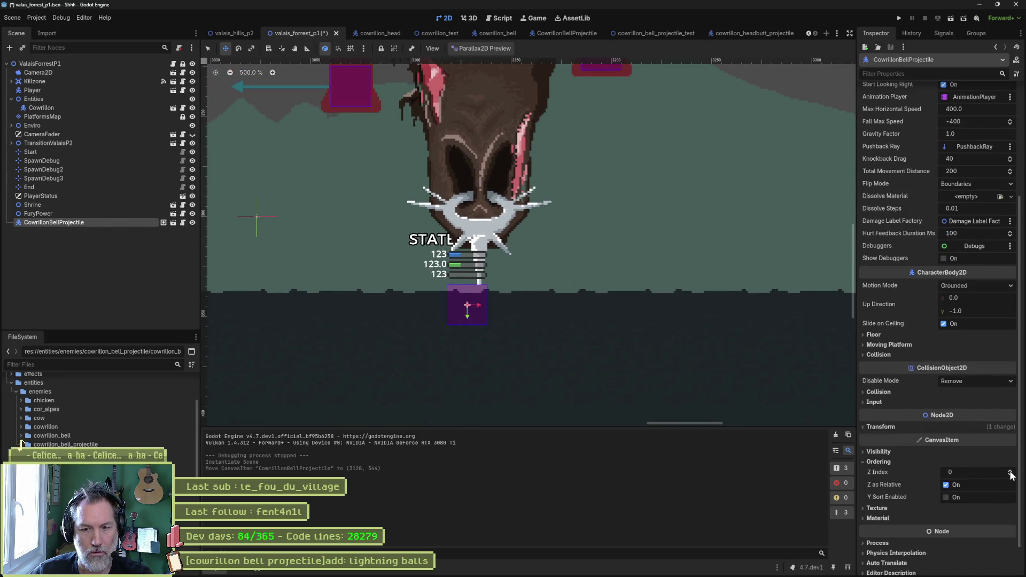
click(1010, 472)
click(1010, 473)
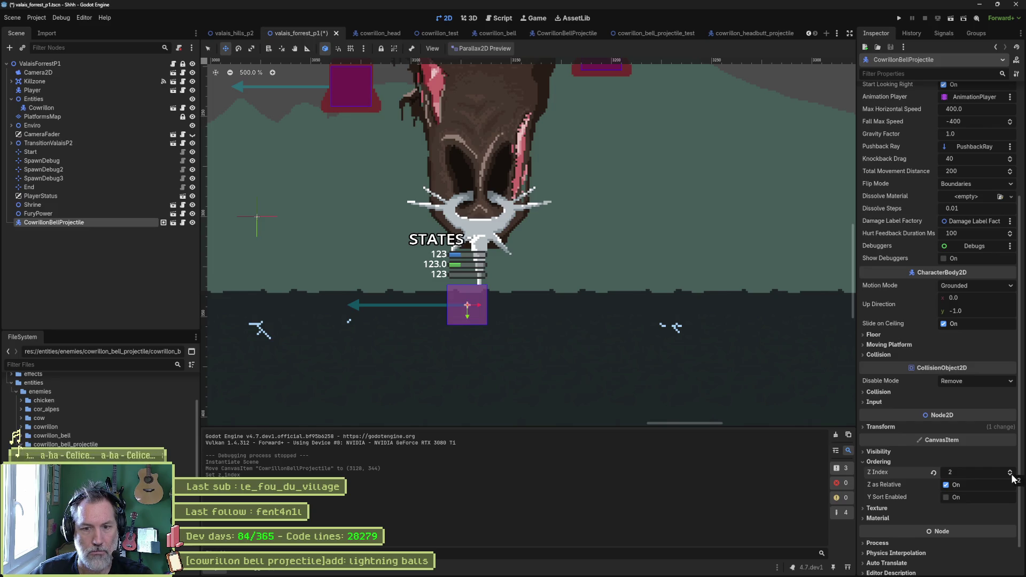
click(1010, 473)
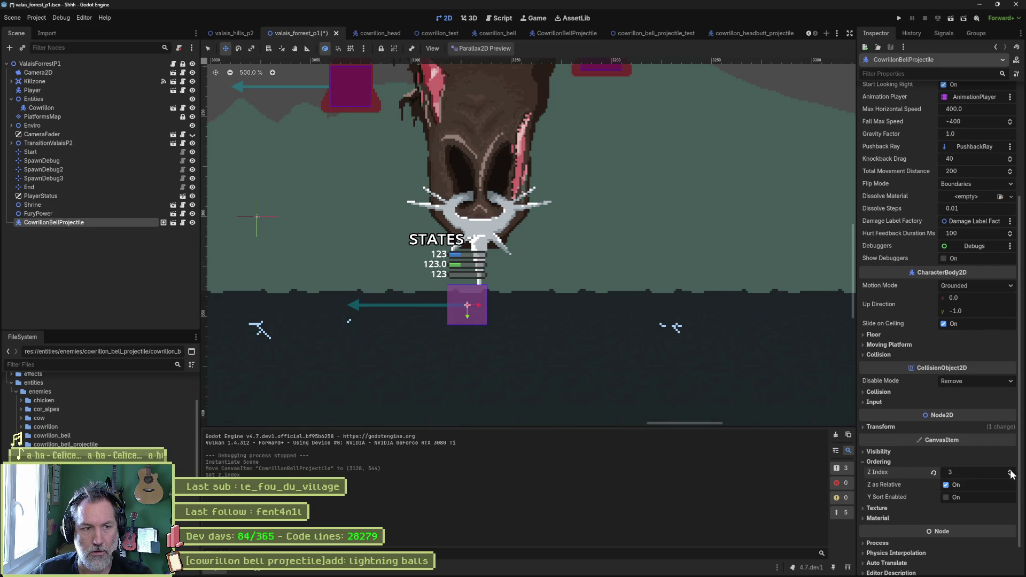
click(1009, 472)
click(1010, 472)
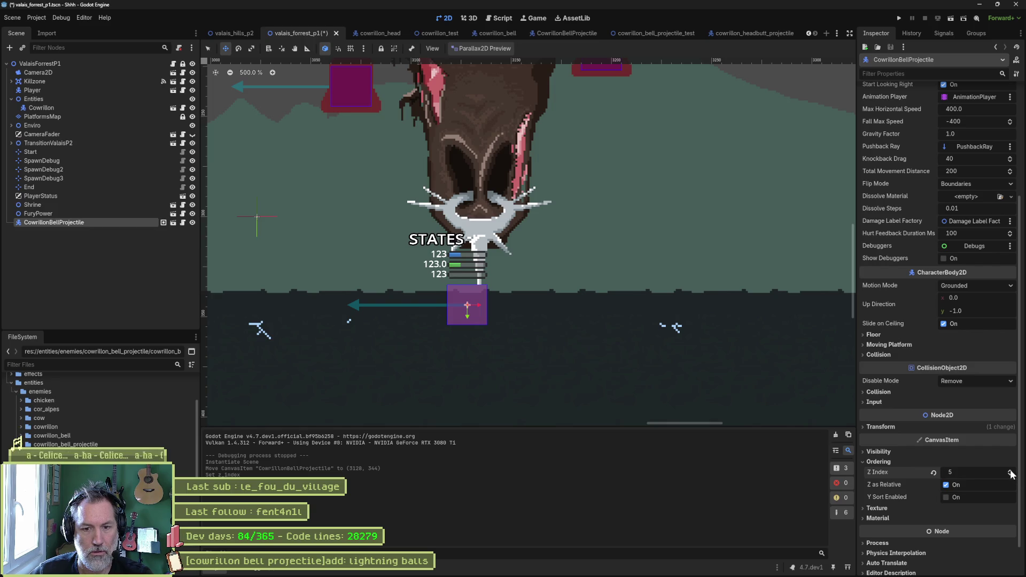
click(933, 472)
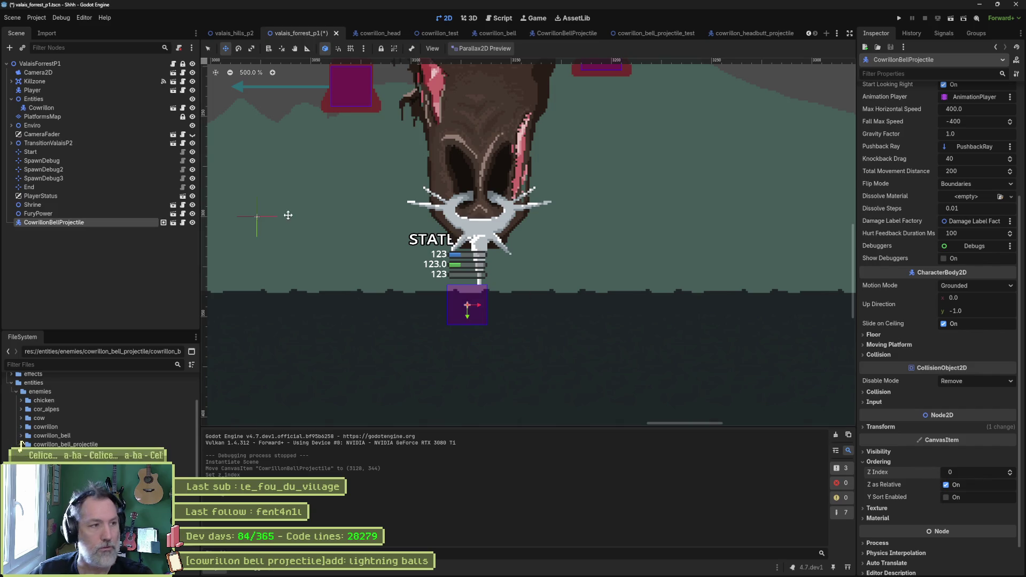
click(107, 222)
key(Delete)
key(Return)
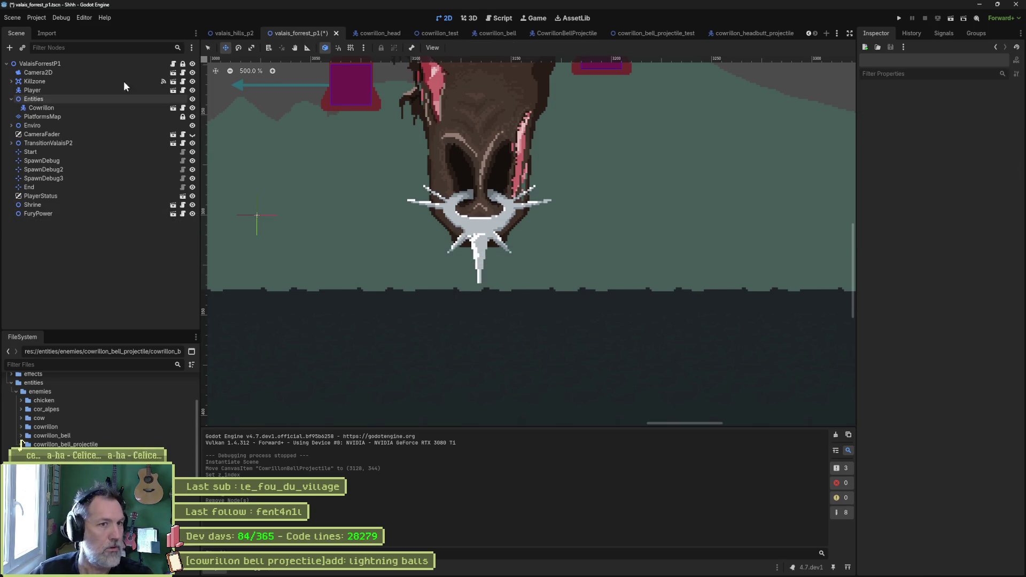
In the CowrillonBellProjectile scene, set the root node's Ordering Z Index to 5
click(570, 36)
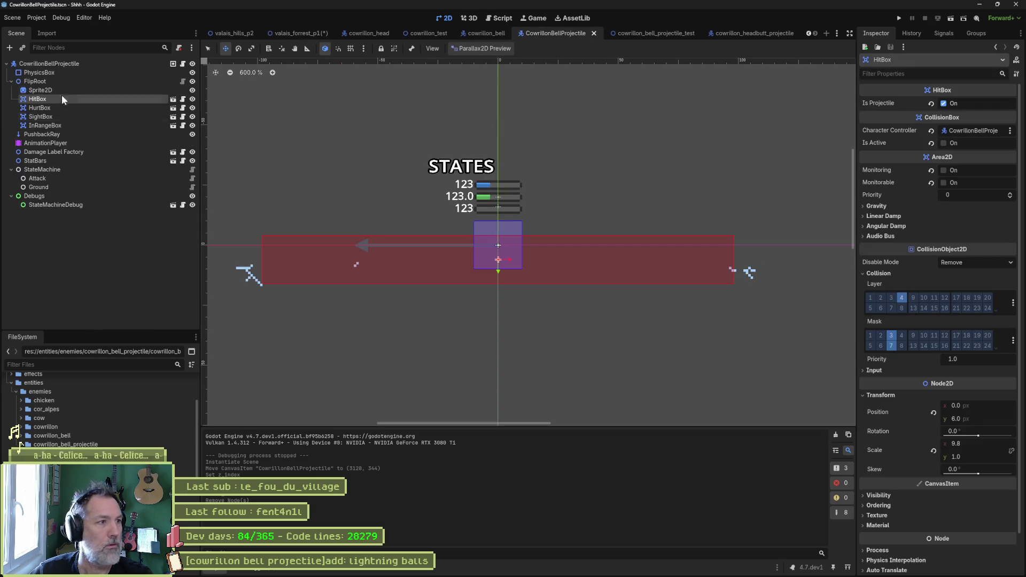
click(59, 64)
scroll(926, 394, down, 3)
click(878, 462)
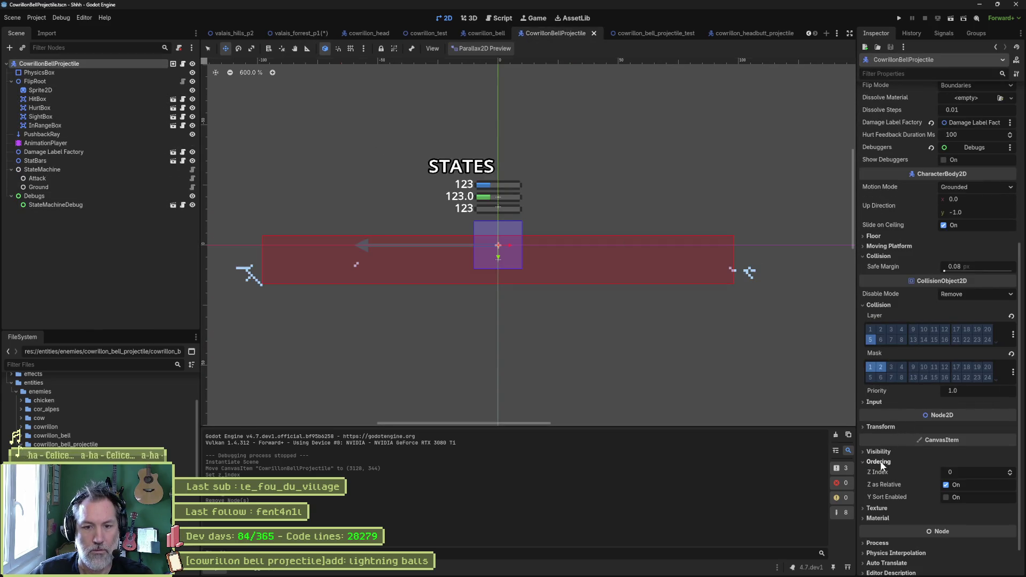
drag(1008, 474, 1009, 471)
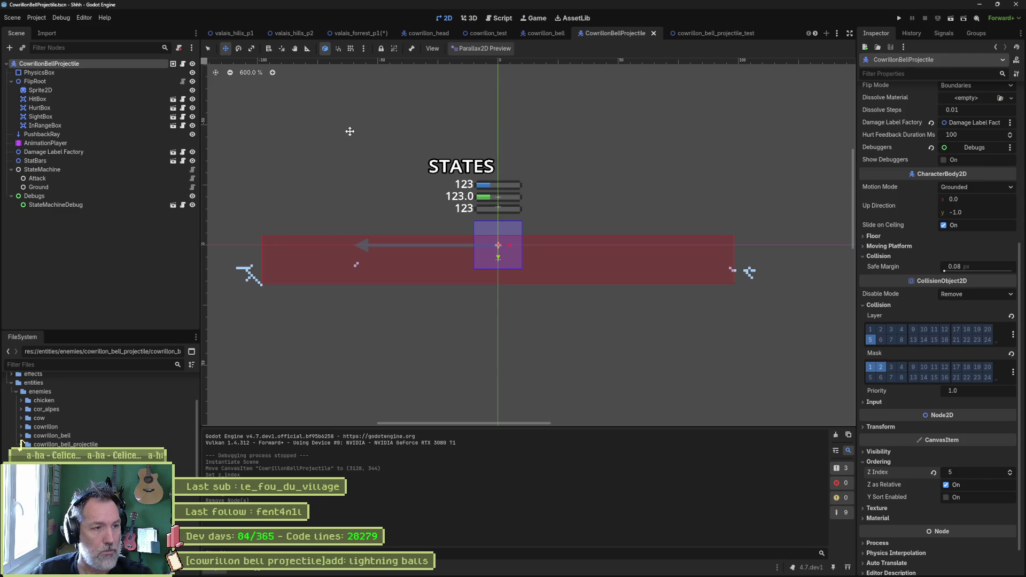
Add subtasks 'hit ground (whiff)' and 'bounces' to the lightning balls task, checking off 'hit ground (whiff)'
mouse_move(495, 575)
click(564, 569)
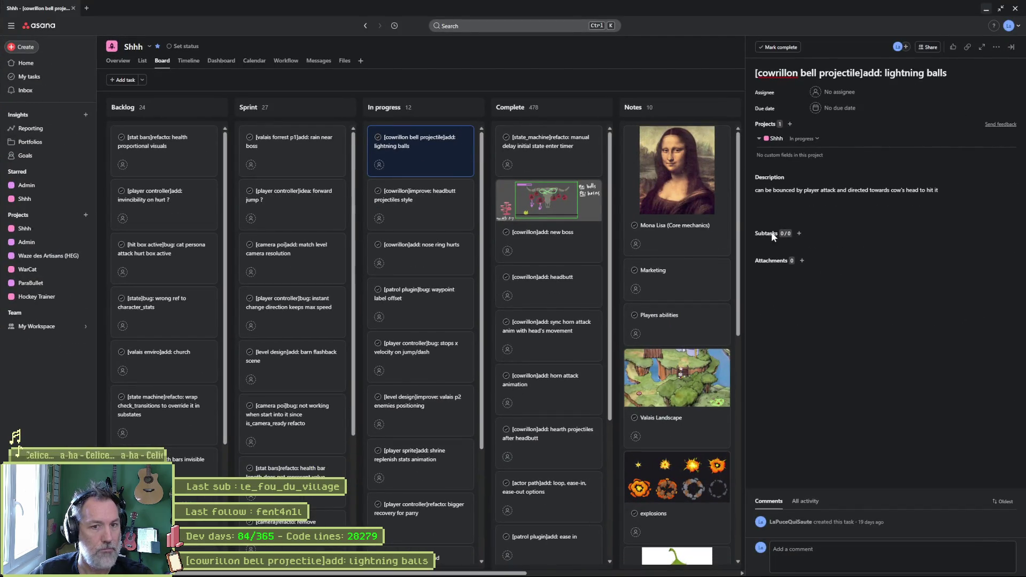
click(799, 233)
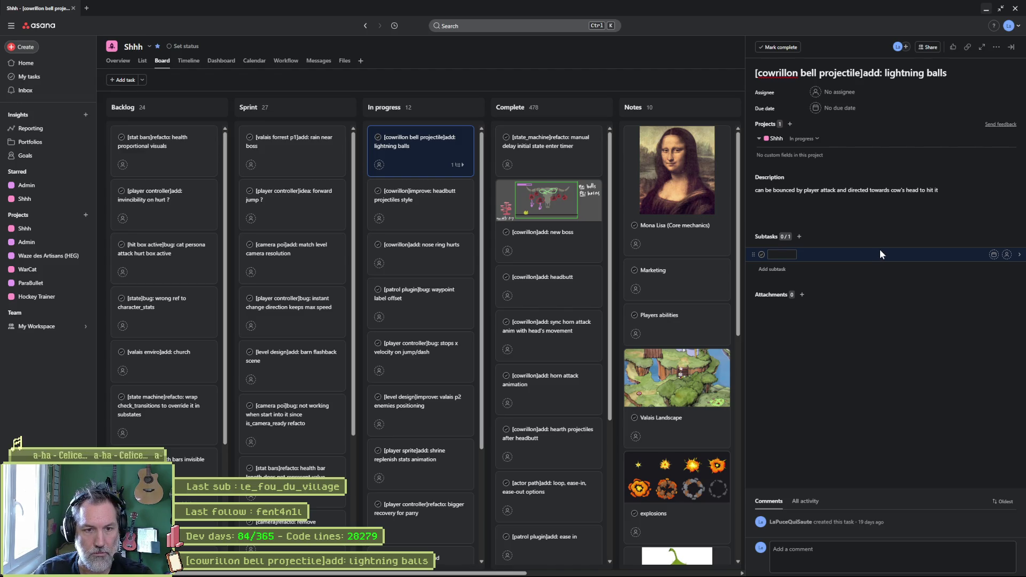
text(hit ground)
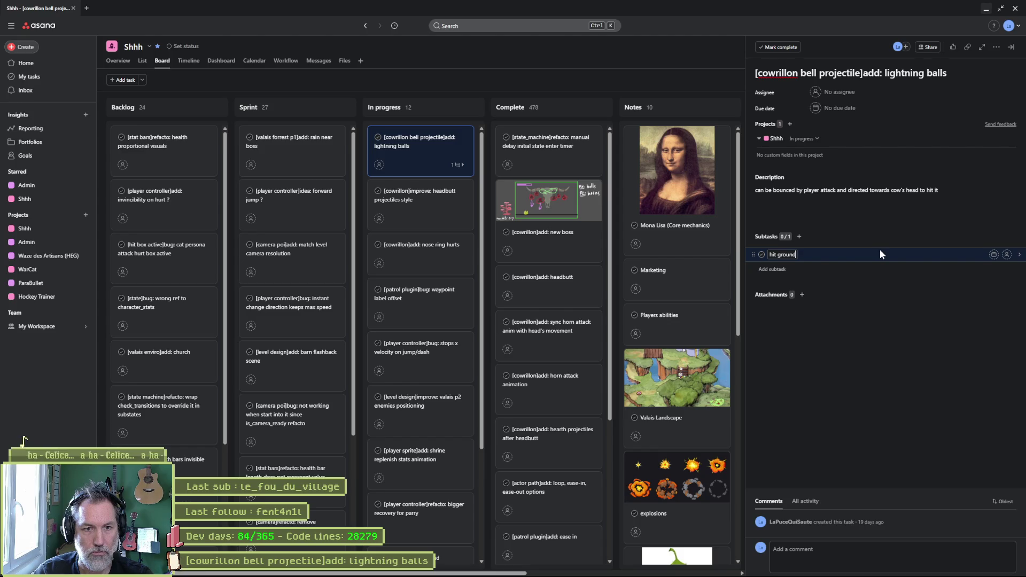
text( (whif)
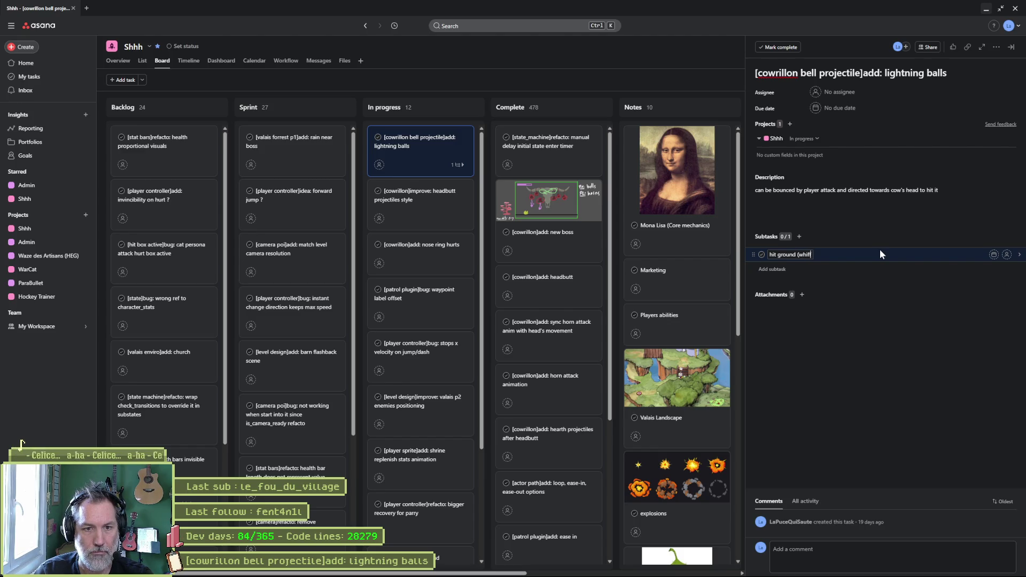
text(f)
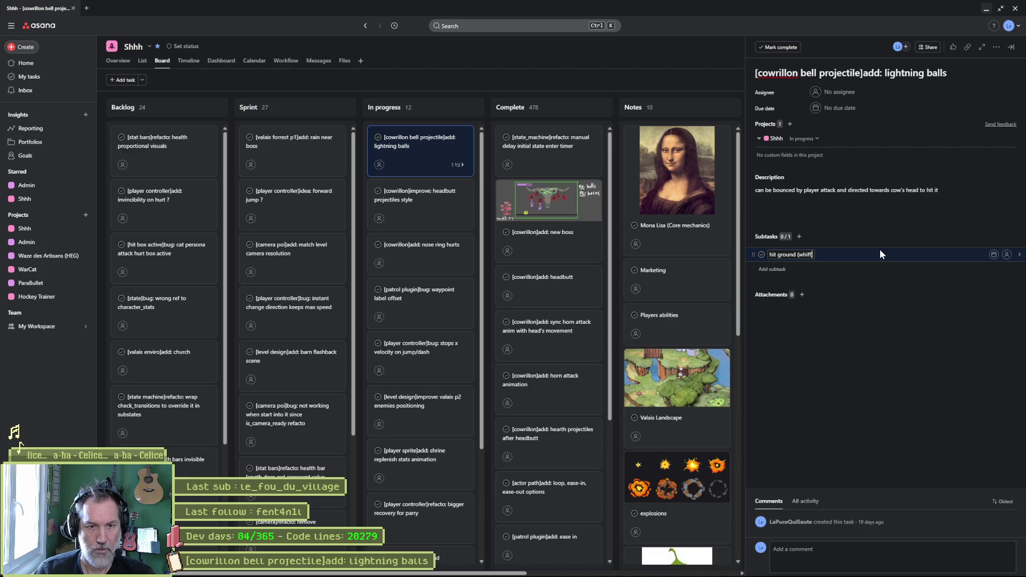
key(Return)
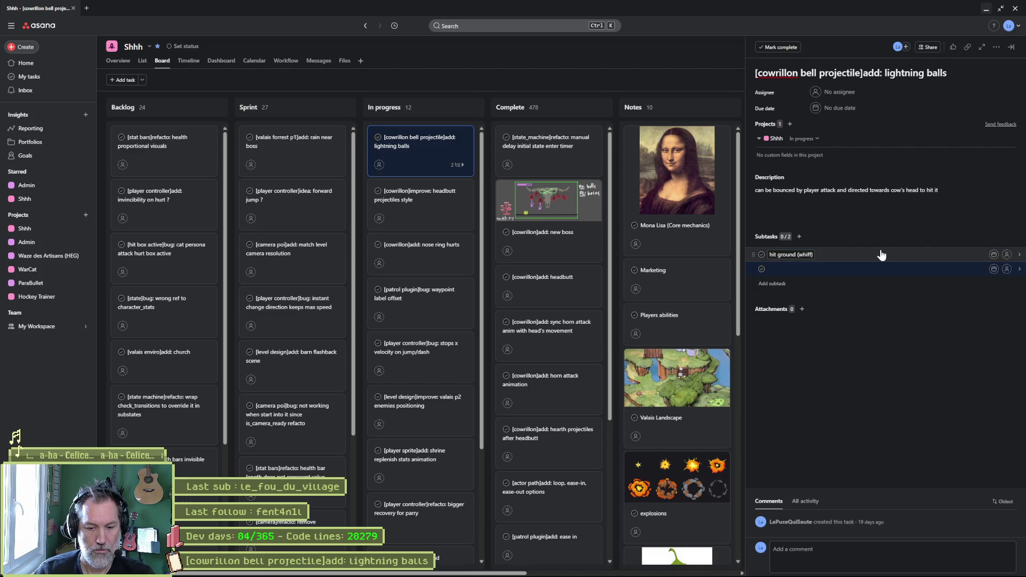
text(bounces)
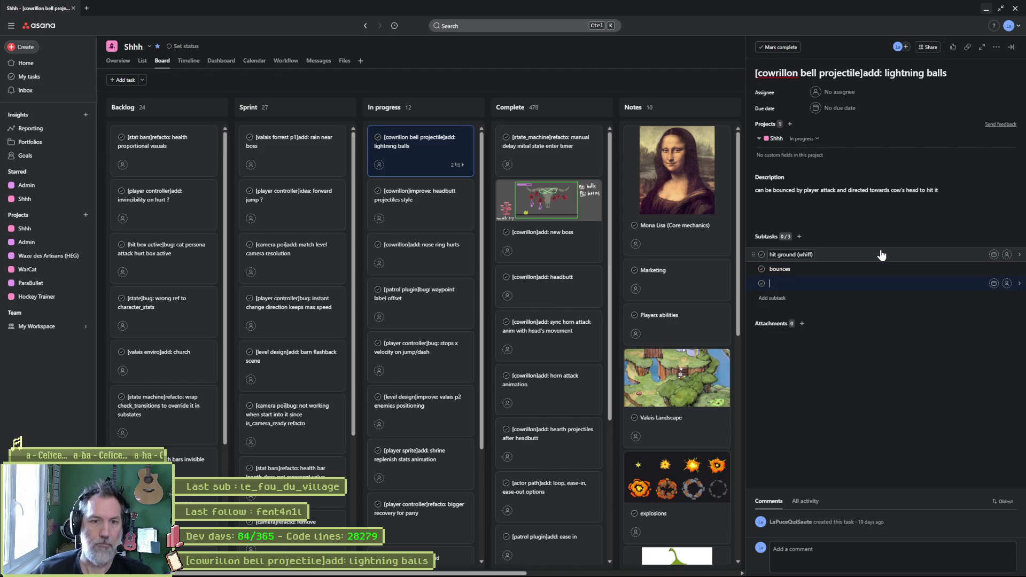
click(762, 255)
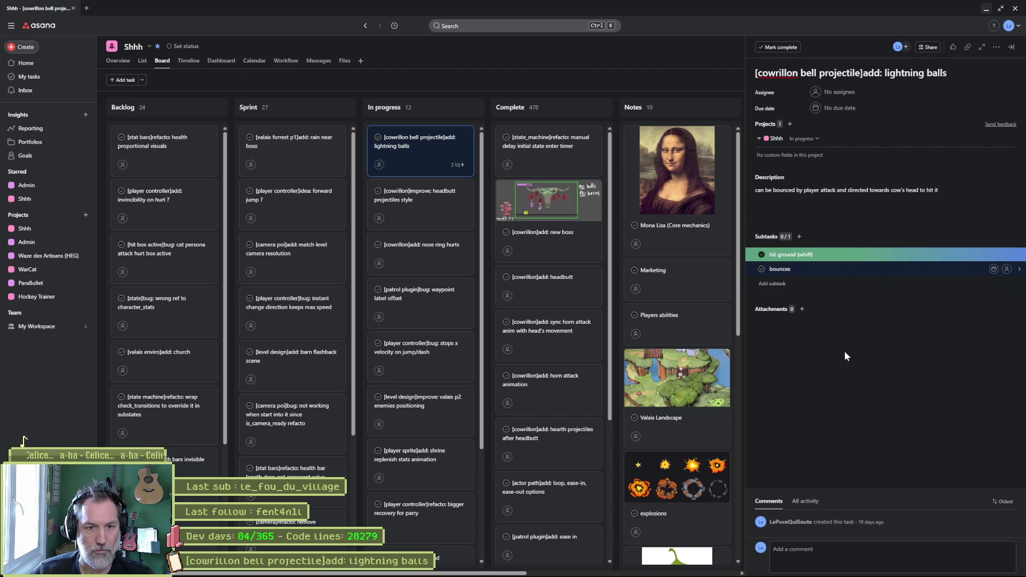
click(986, 8)
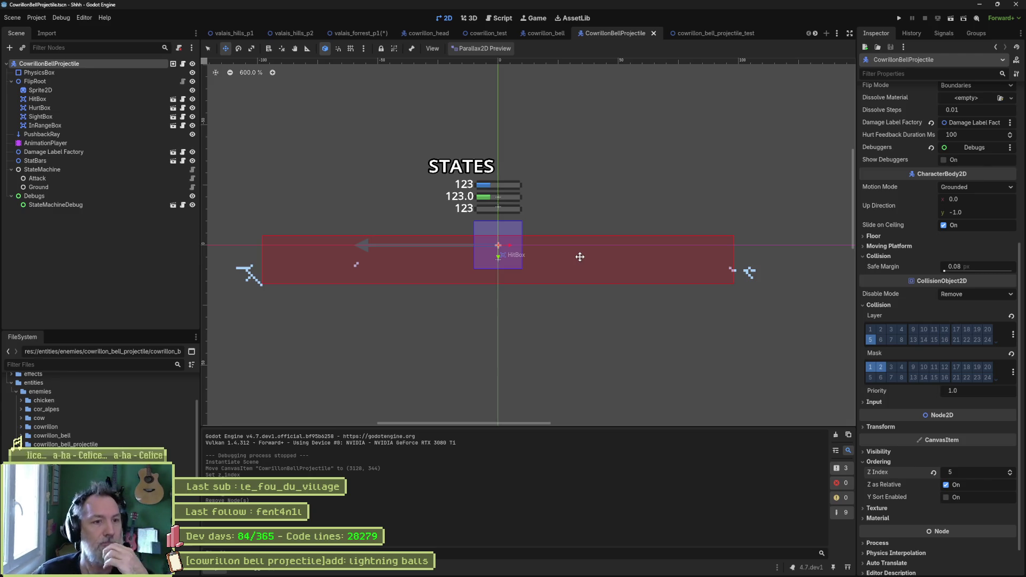
In cowrillon_head, duplicate CowrillonBell and move the copy right beside the first bell
click(481, 33)
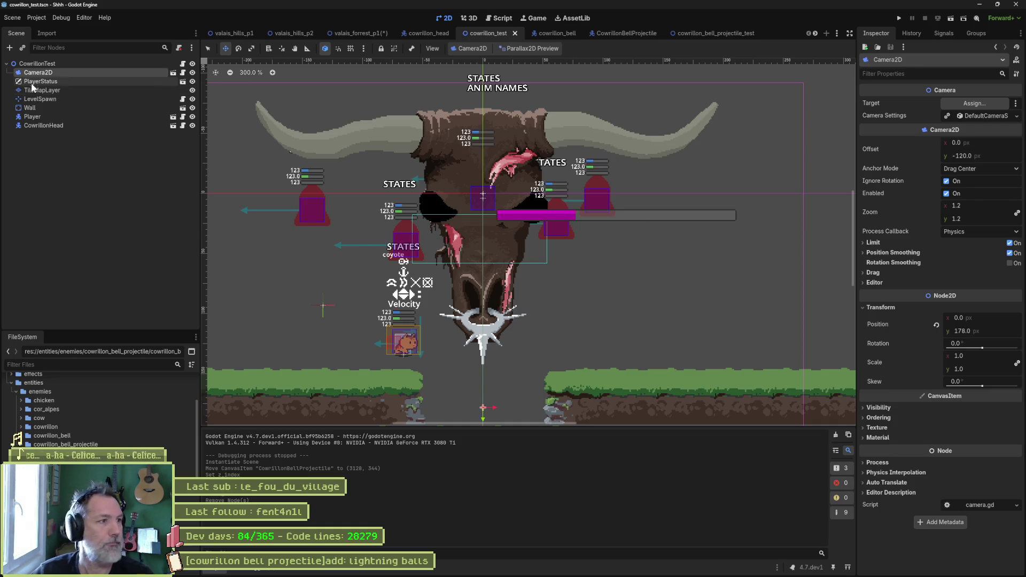
click(416, 33)
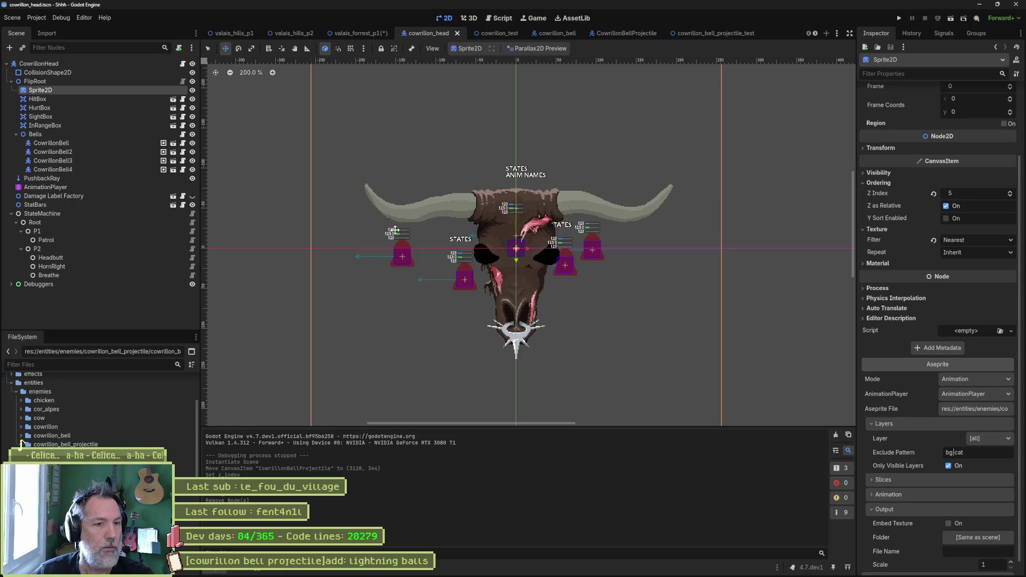
mouse_move(654, 567)
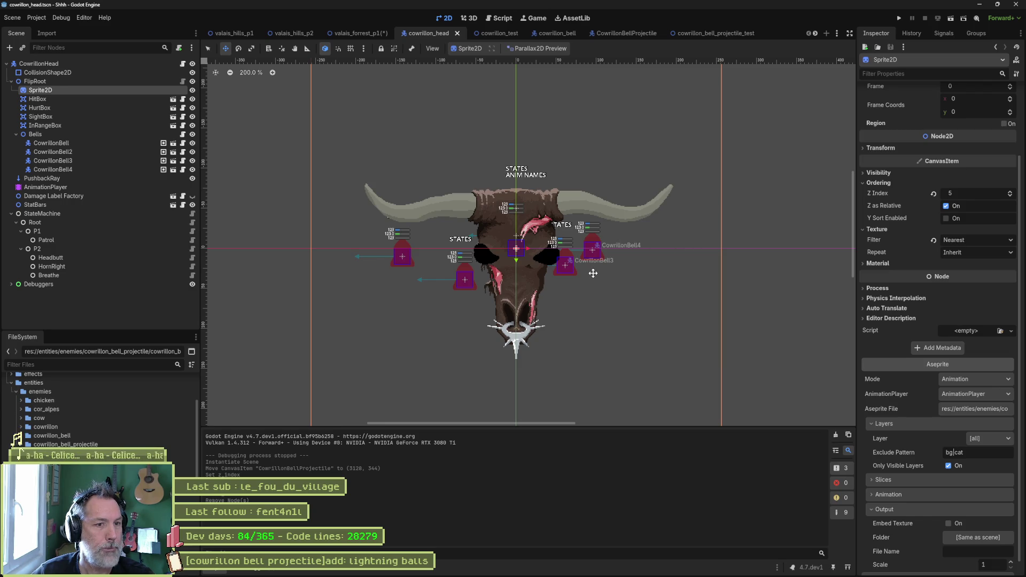
click(94, 143)
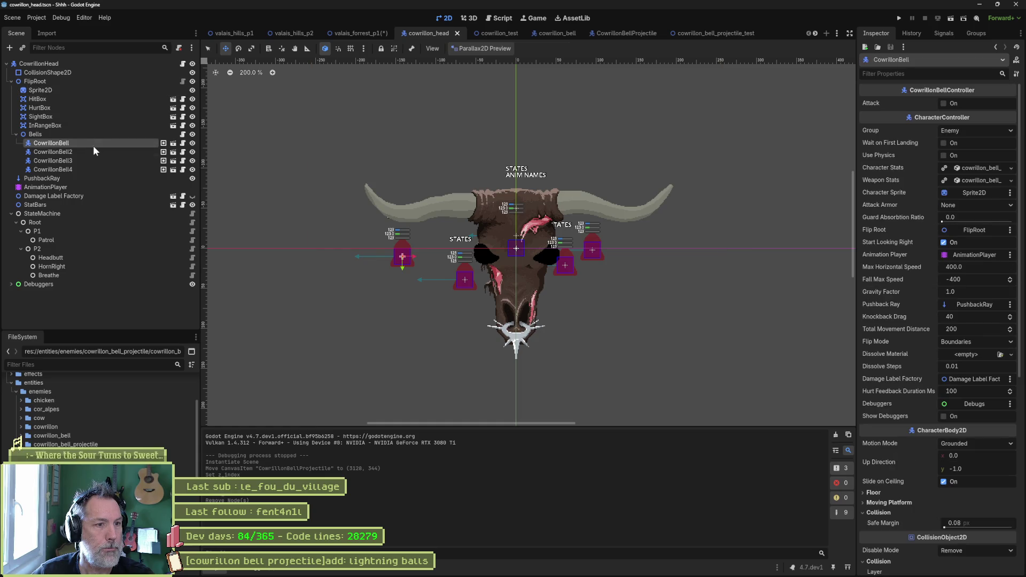
click(91, 152)
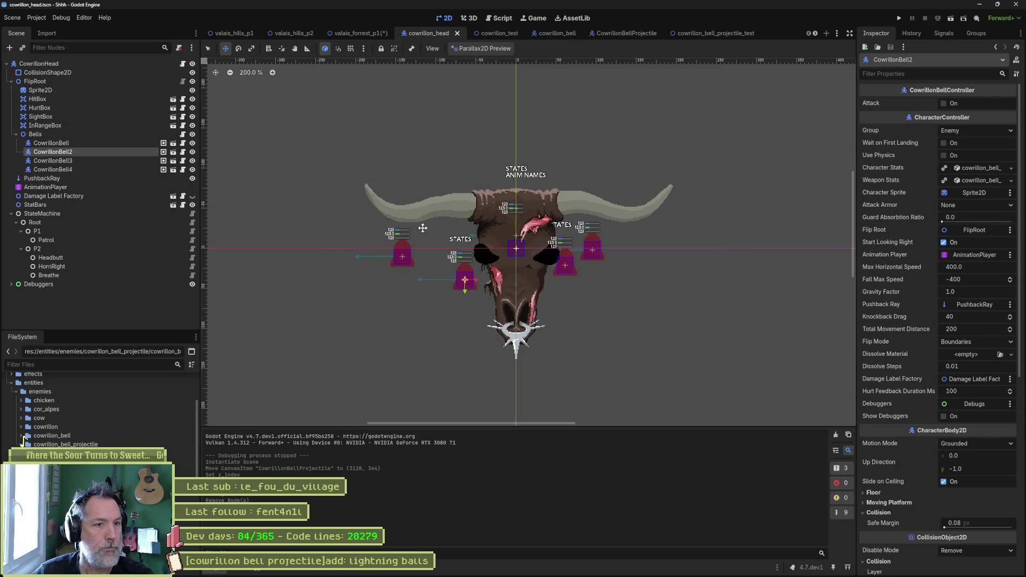
click(112, 143)
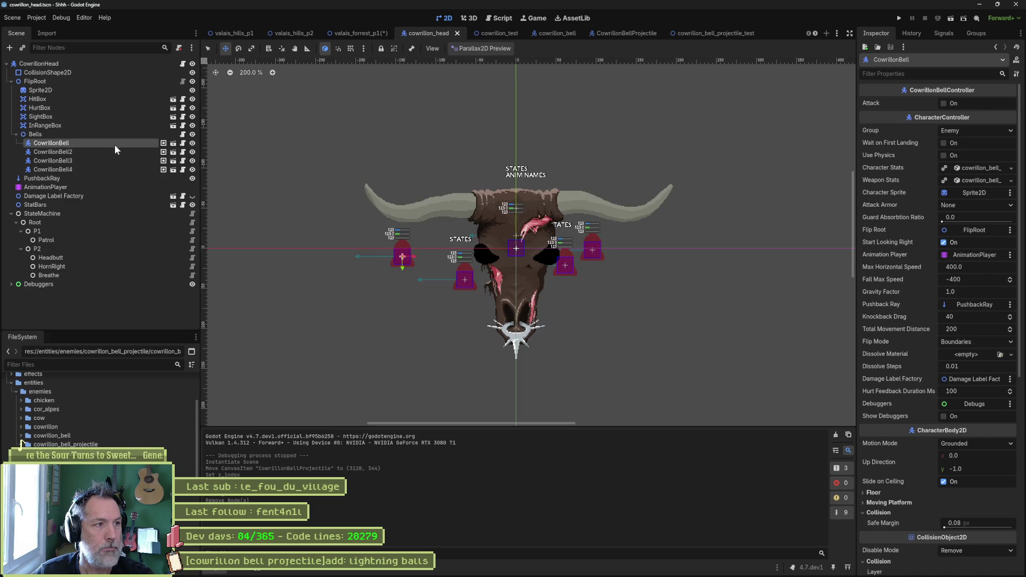
key(ctrl+d)
mouse_move(435, 247)
mouse_down()
mouse_move(462, 259)
mouse_move(467, 237)
mouse_up()
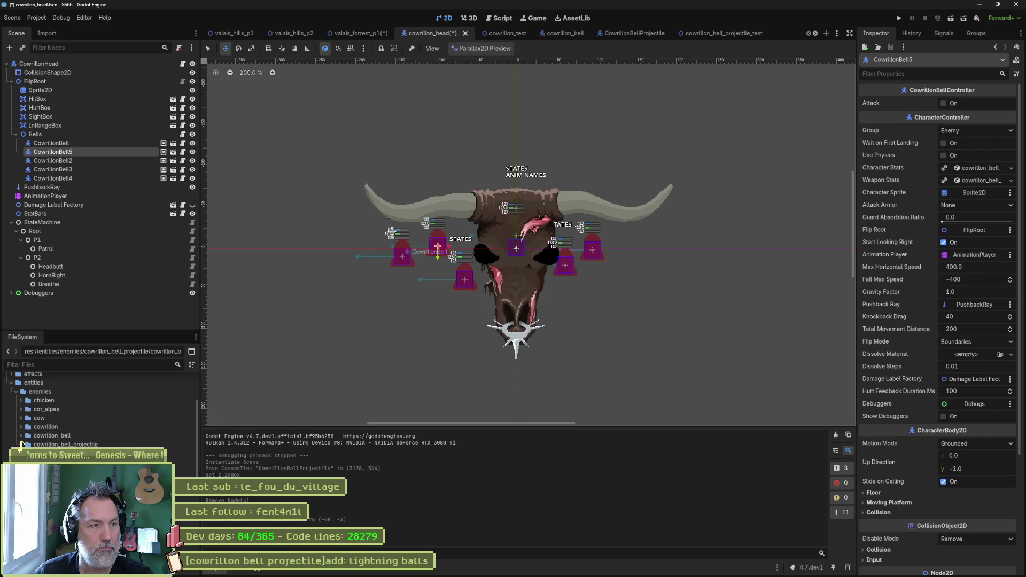
Shift CowrillonBell3 and CowrillonBell4 right, duplicate a sixth bell, and save the head scene
click(121, 170)
drag(594, 266, 601, 263)
click(111, 179)
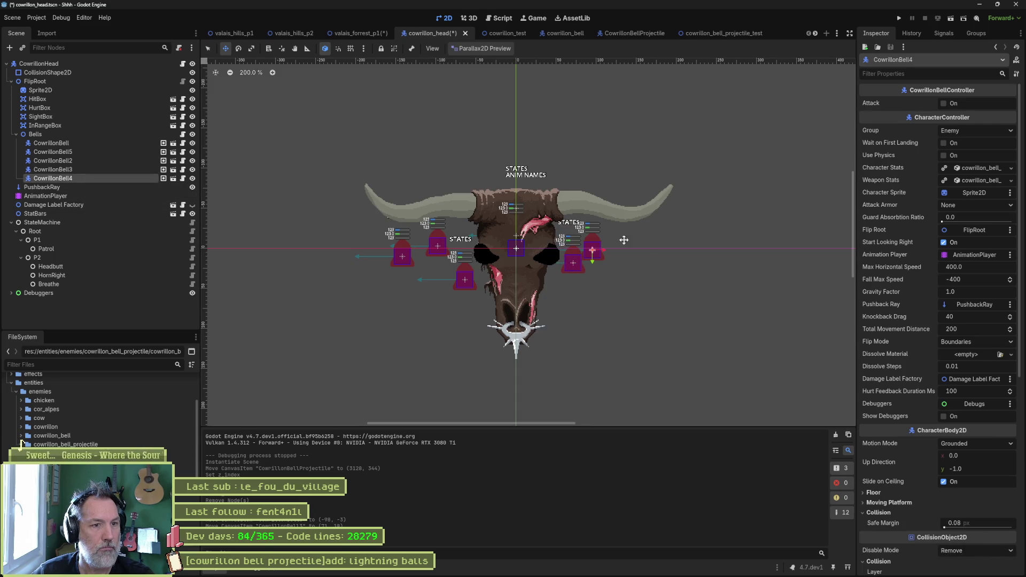
mouse_move(656, 240)
mouse_down()
mouse_move(670, 246)
mouse_move(689, 232)
mouse_up()
key(ctrl+d)
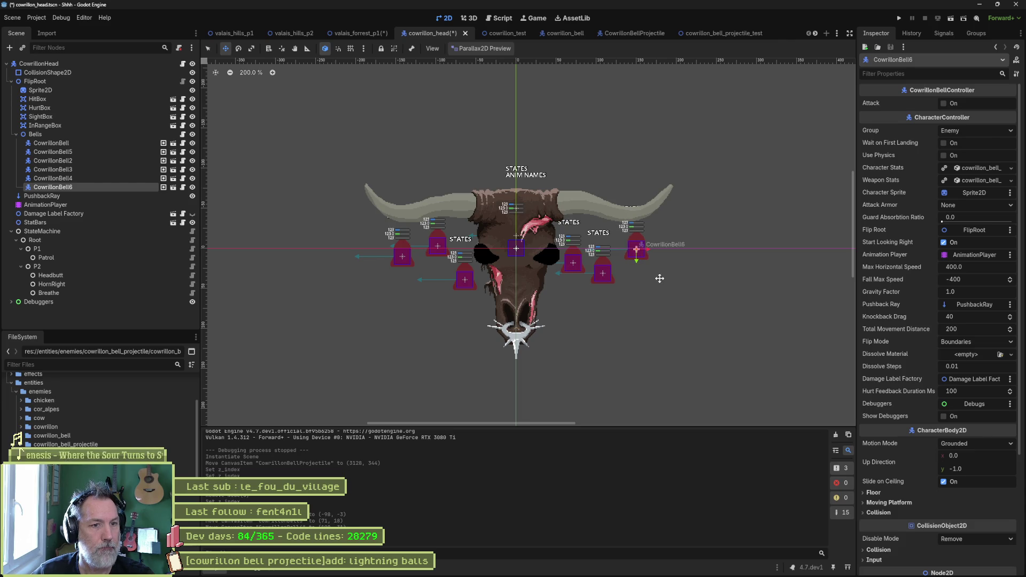
key(ctrl+s)
mouse_move(503, 36)
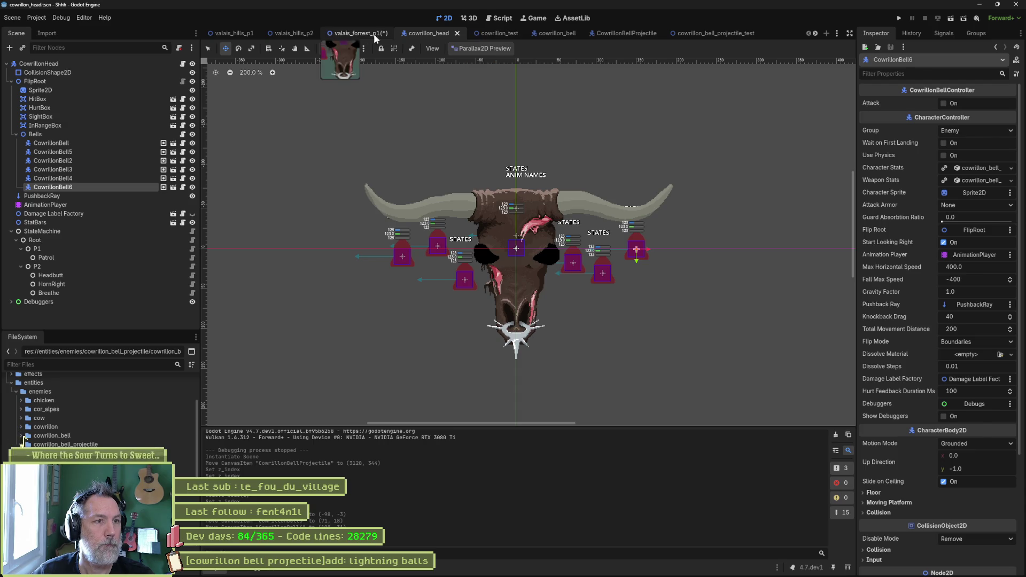
click(491, 33)
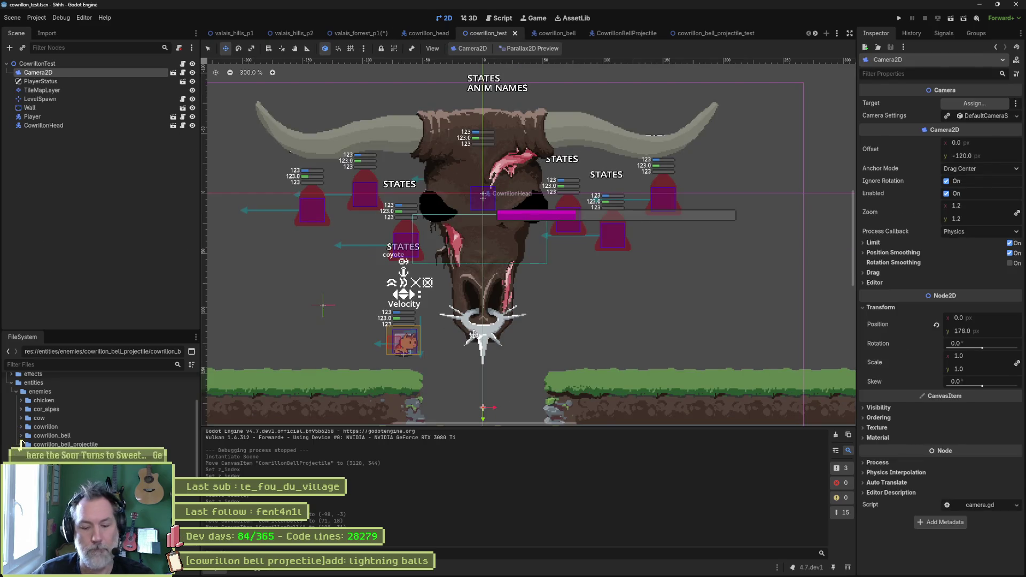
key(F5)
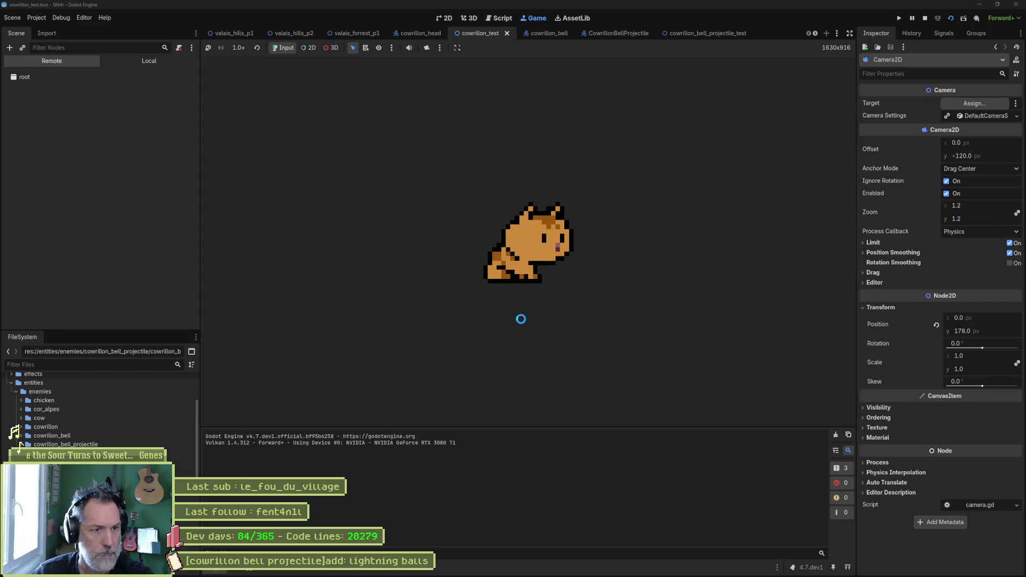
key(Right)
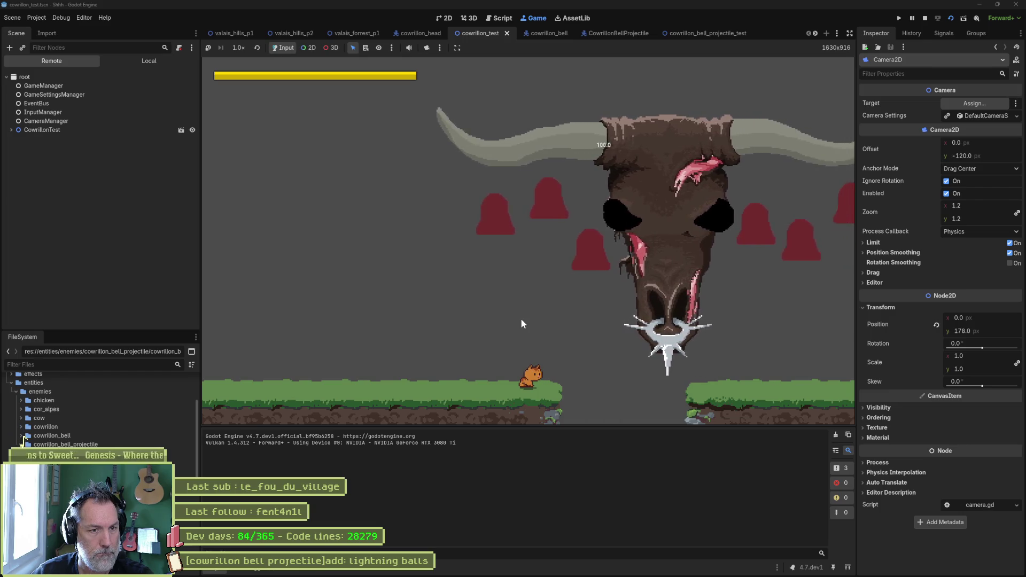
key(Right)
key(Left)
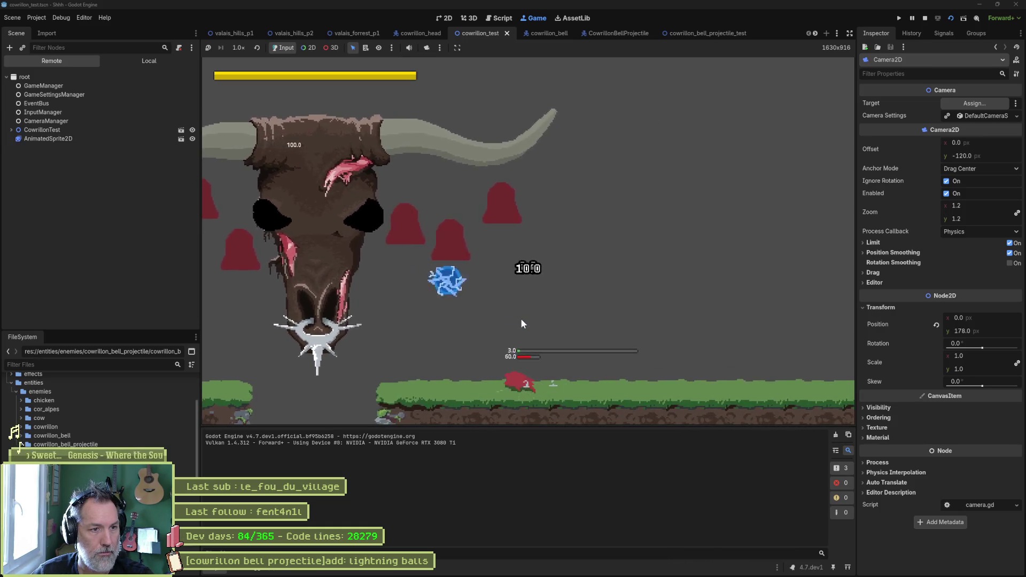
key(F8)
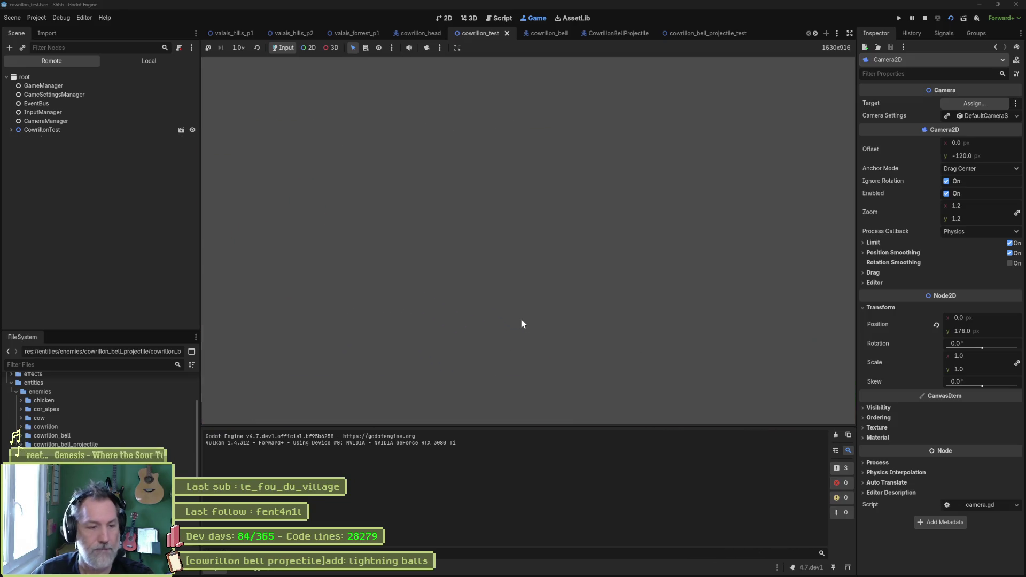
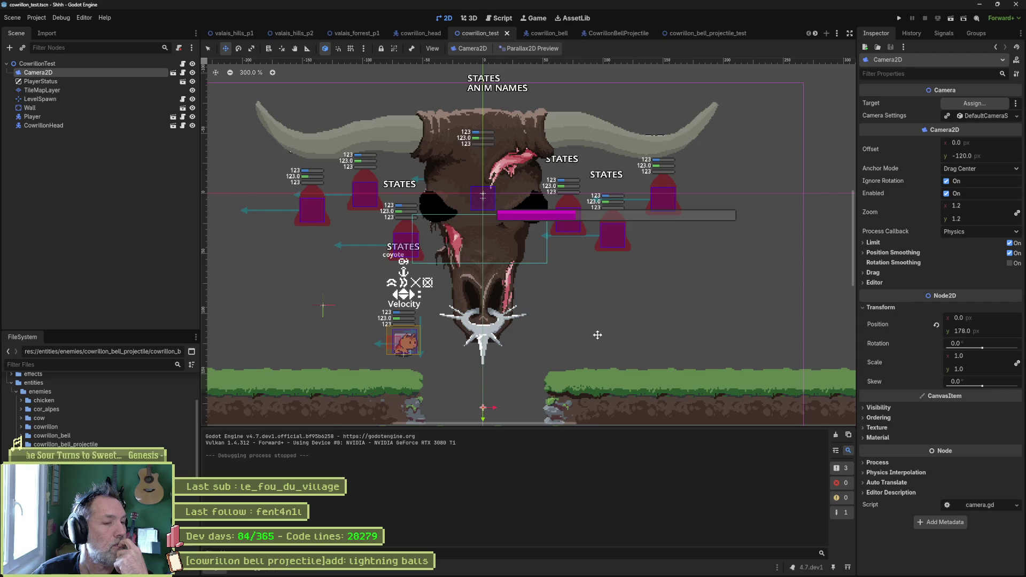
Glance at the Asana task in the browser, hide it, and bring Fork to the front
mouse_move(515, 573)
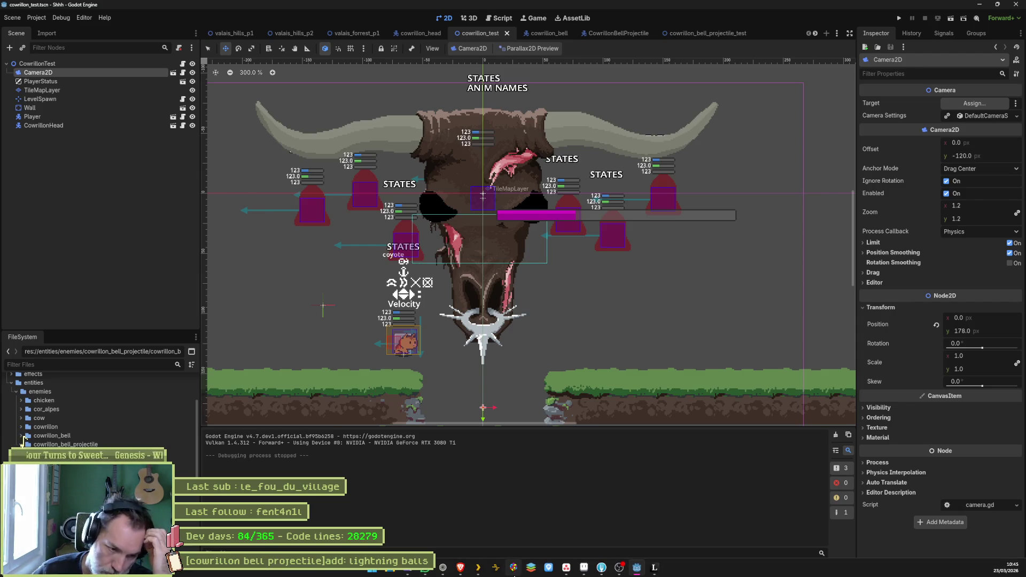
mouse_move(566, 570)
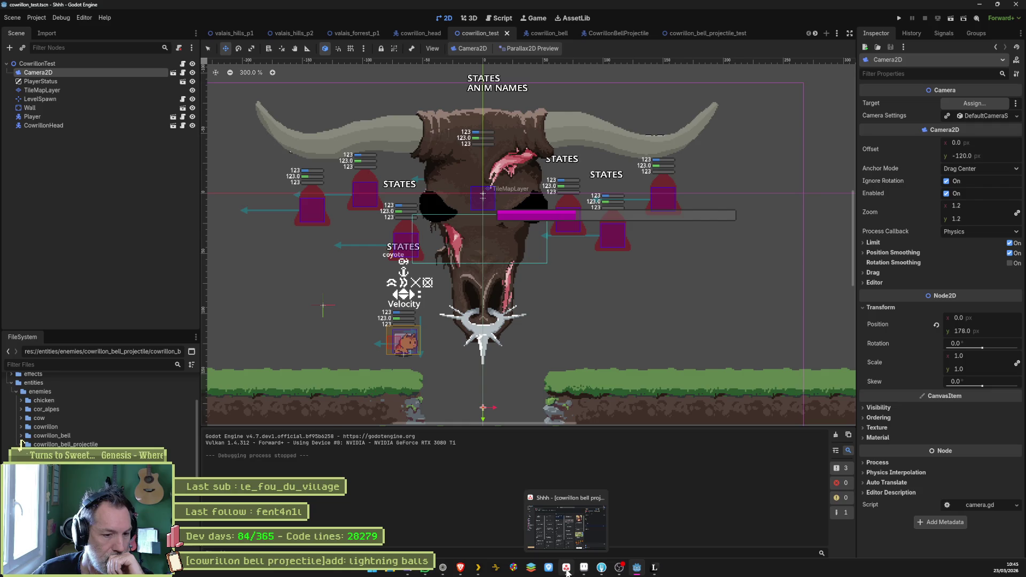
click(566, 571)
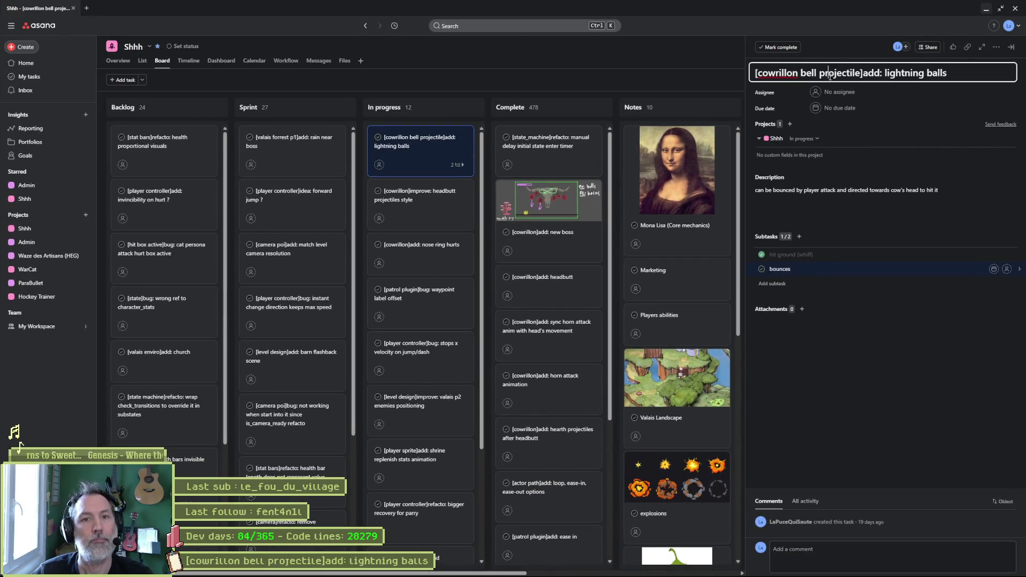
click(986, 8)
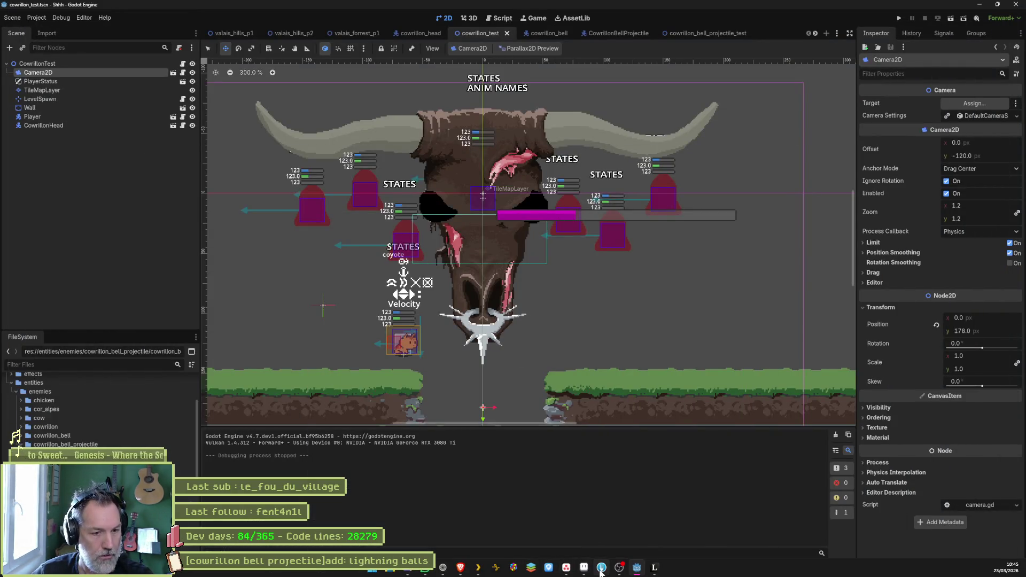
mouse_move(601, 571)
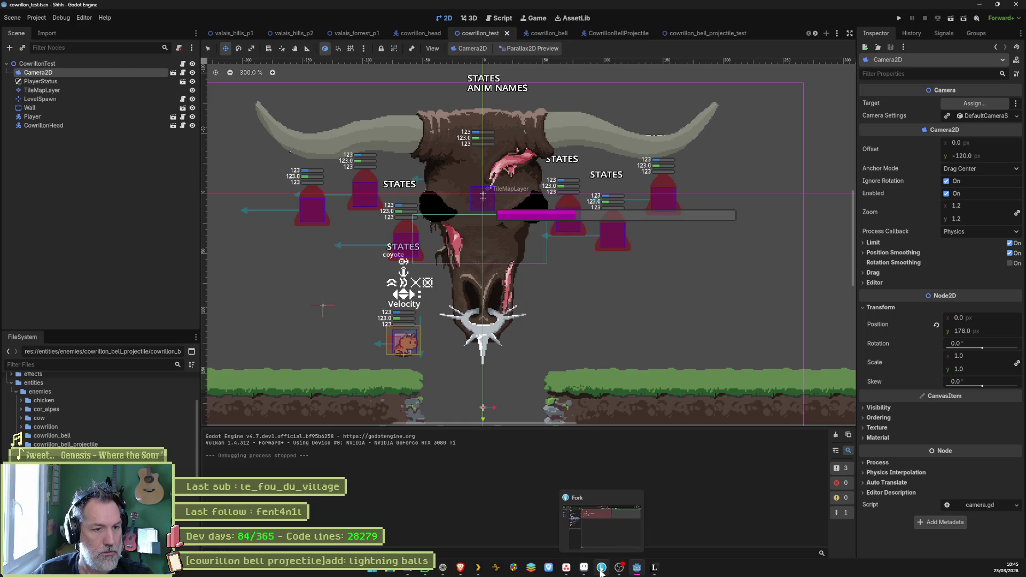
click(601, 570)
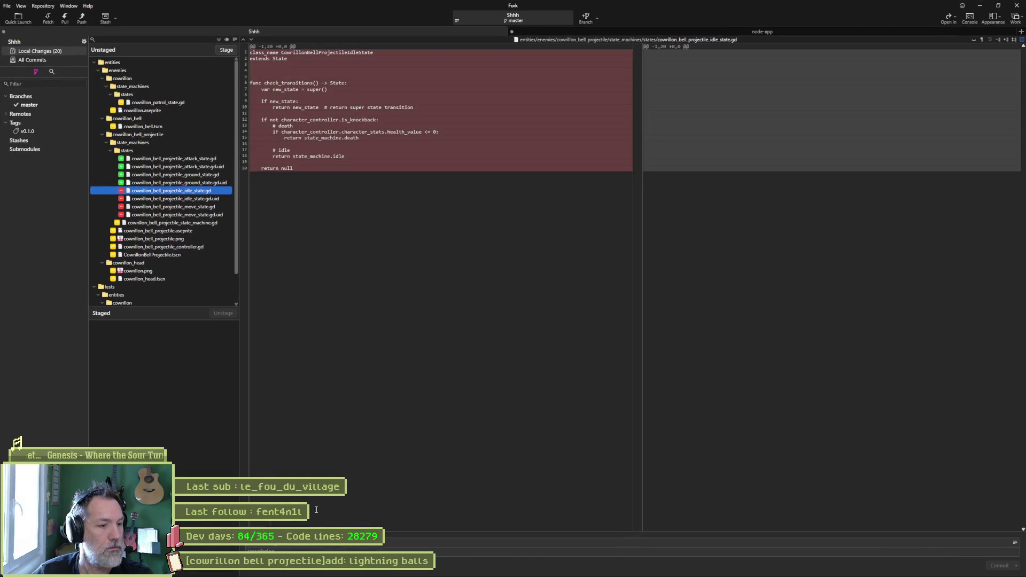
Review diffs of cowrillon_patrol_state.gd, cowrillon.aseprite, cowrillon_bell.tscn and the projectile attack state
click(20, 453)
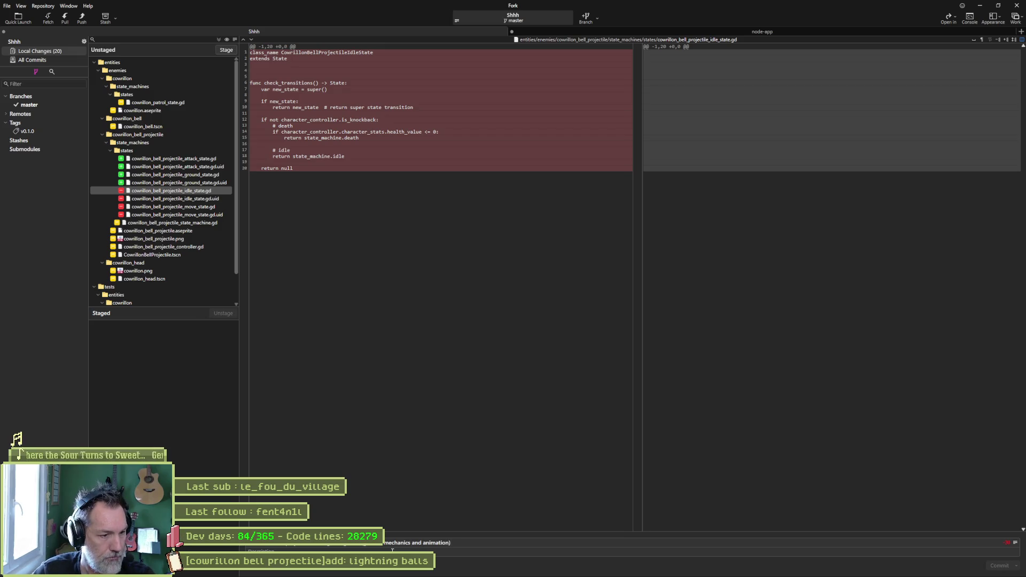
text(an)
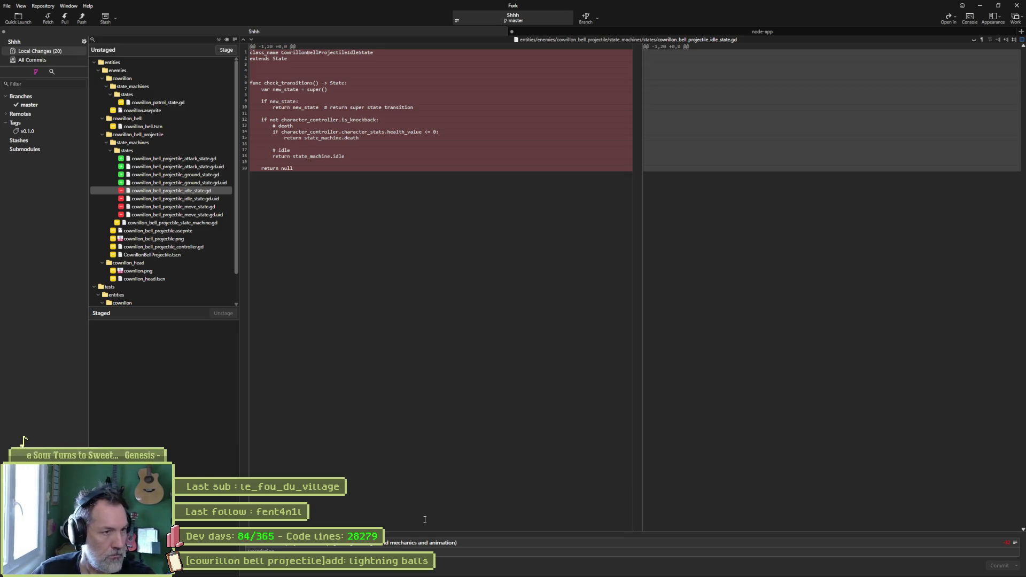
click(155, 102)
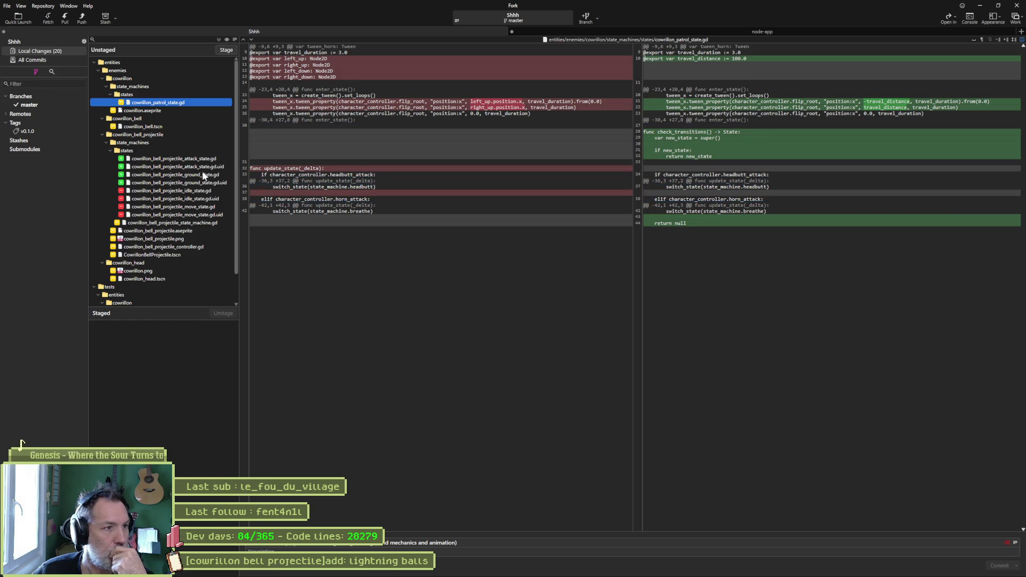
click(168, 111)
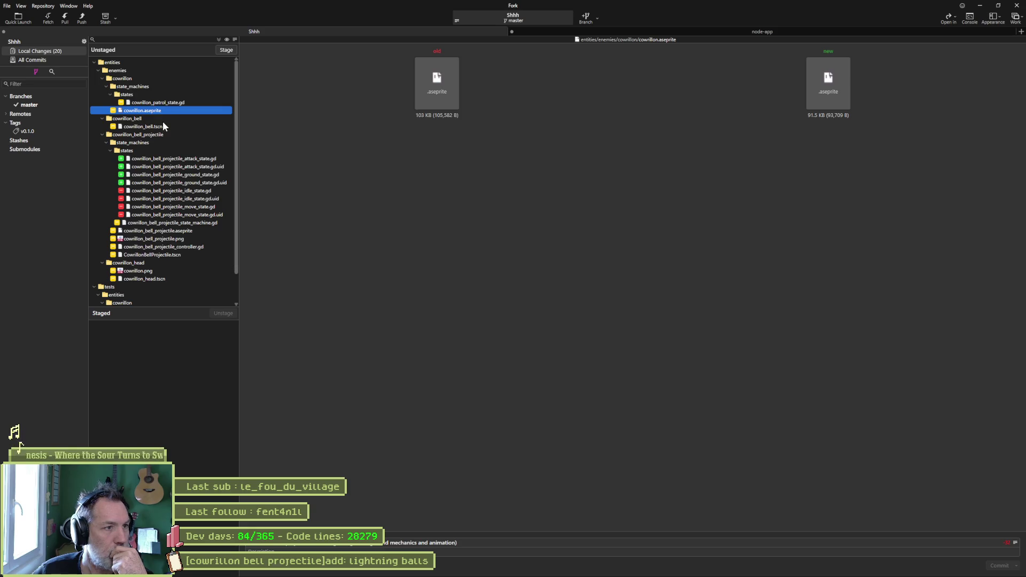
click(163, 127)
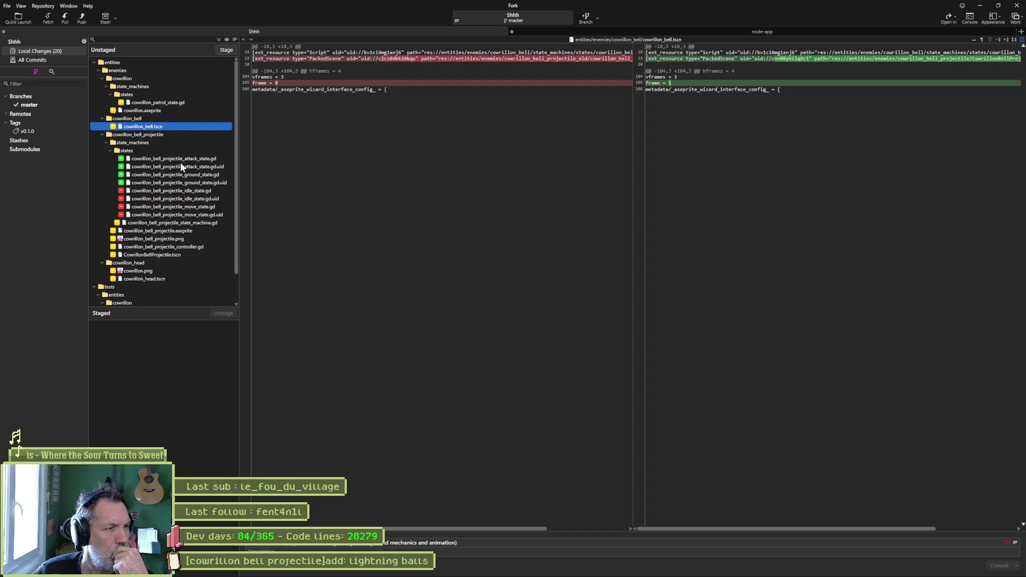
click(193, 159)
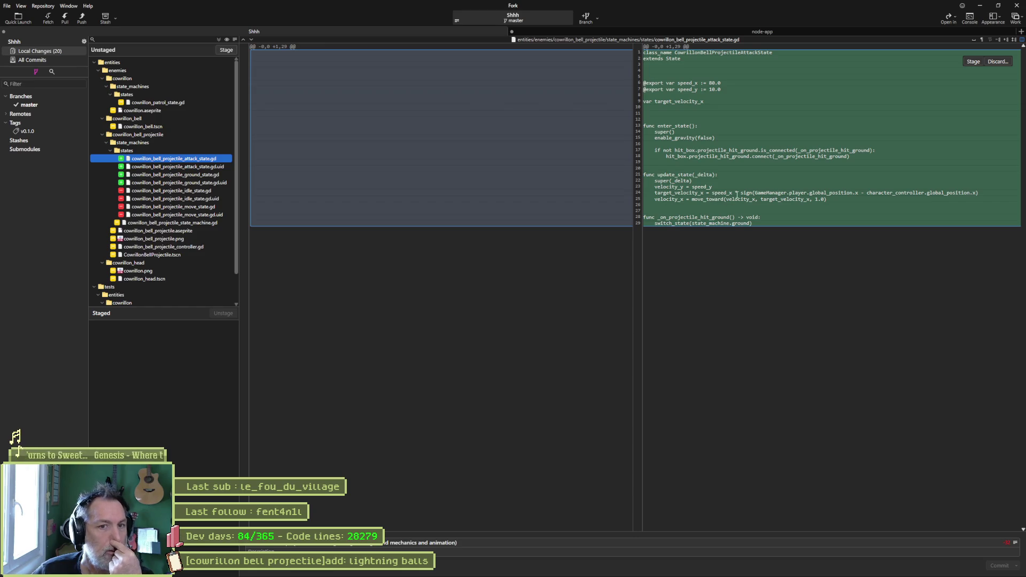
Review the projectile ground state, state machine, sprites and controller diffs, ending on cowrillon.png
click(183, 175)
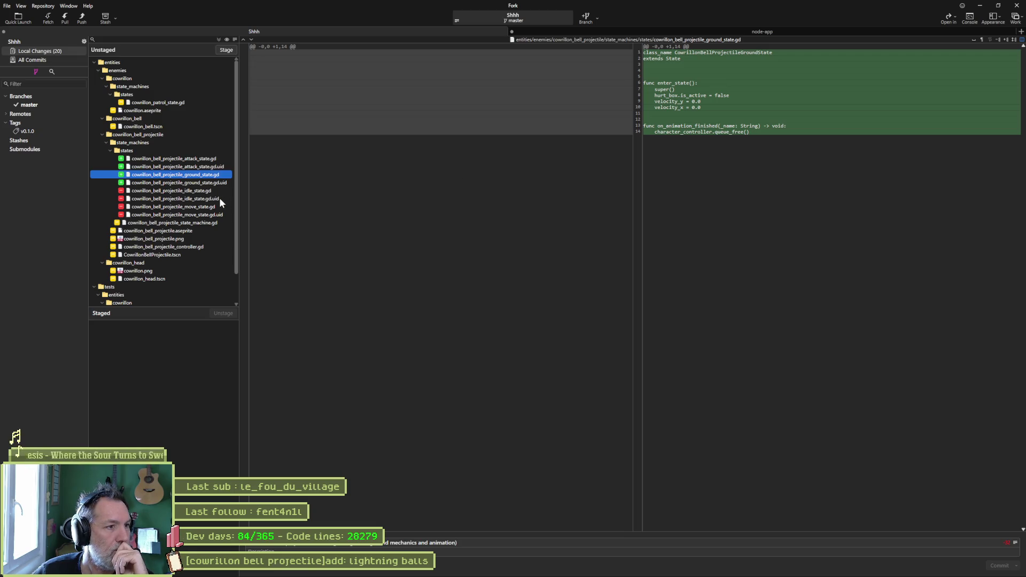
click(187, 223)
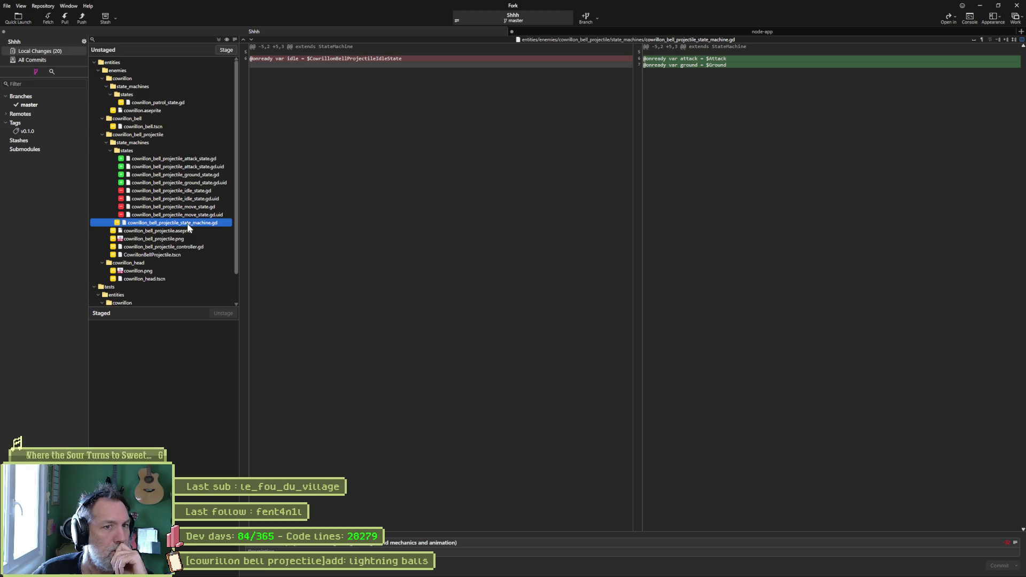
click(181, 240)
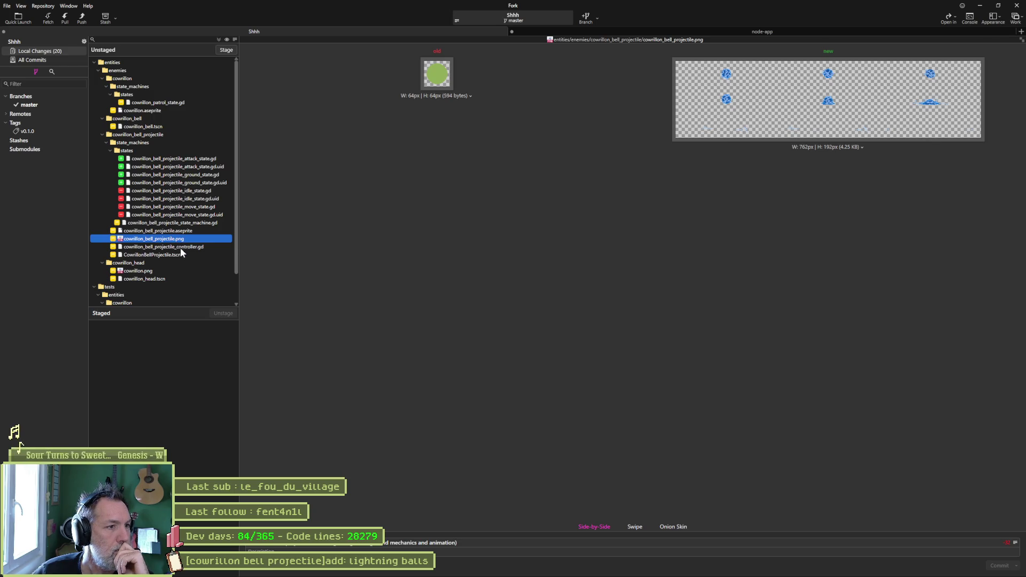
click(181, 248)
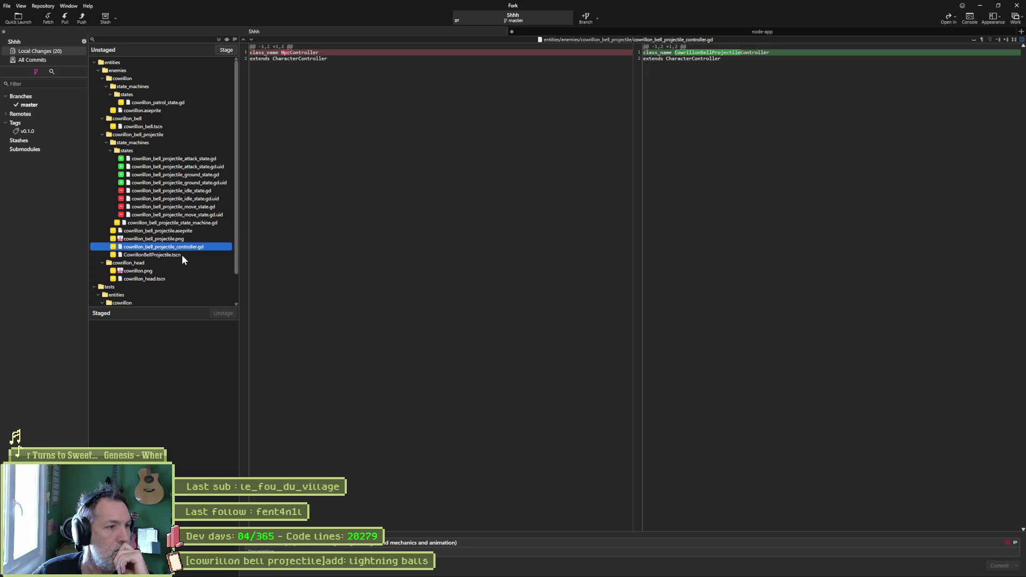
click(172, 272)
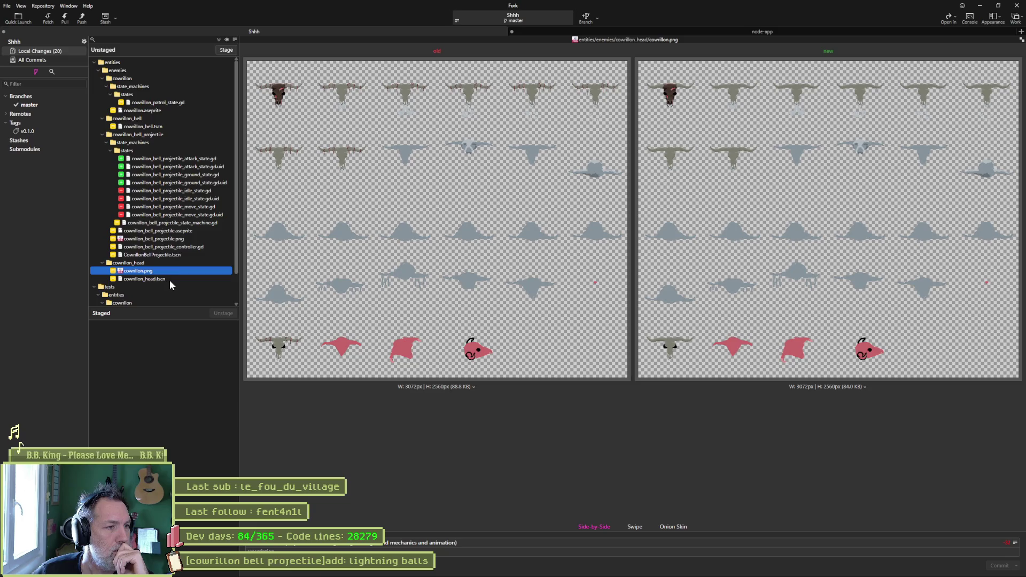
scroll(169, 280, down, 2)
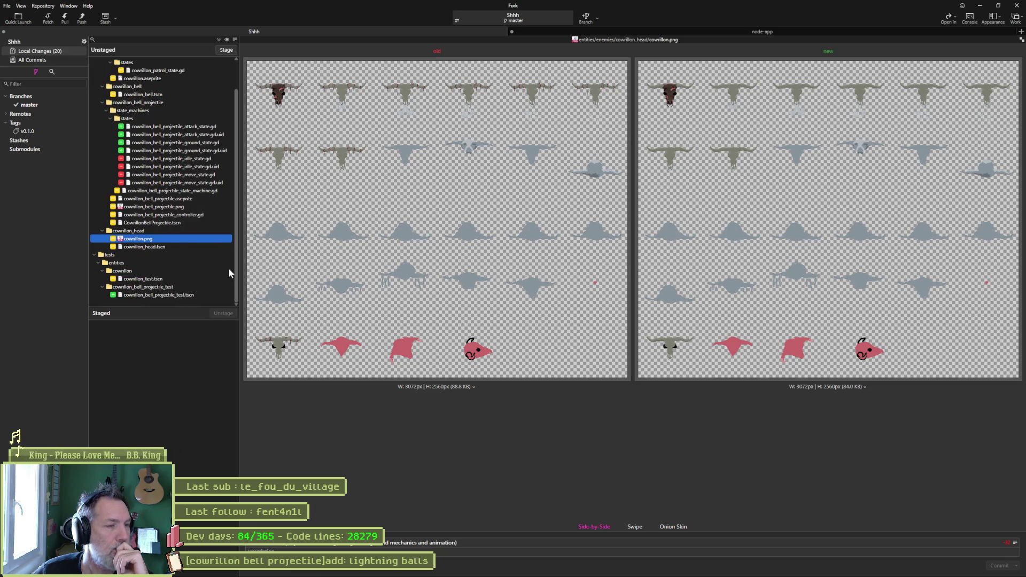
Stage and commit the 19 changed files, push master to origin, and minimize Fork
click(226, 50)
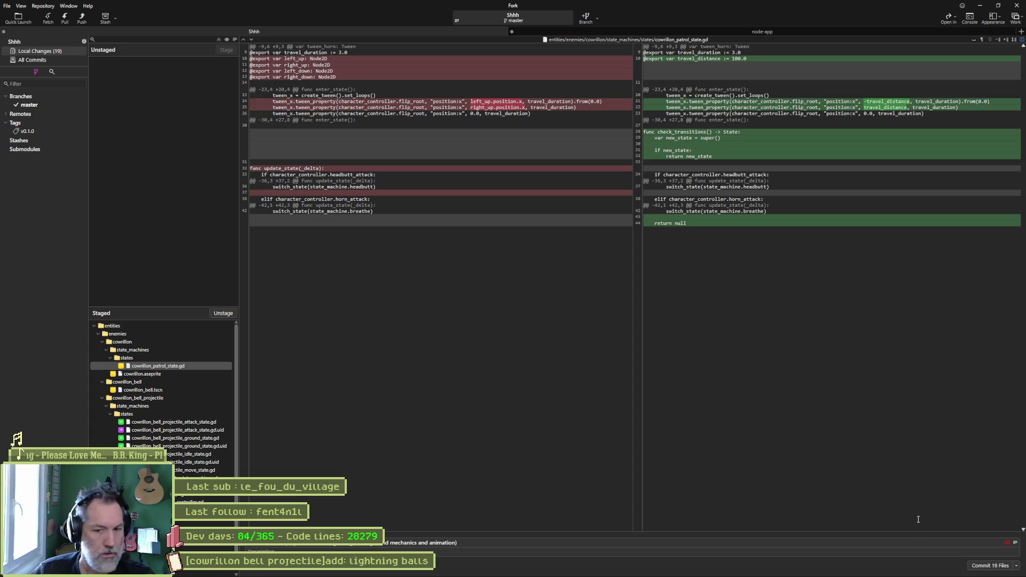
click(986, 566)
click(86, 21)
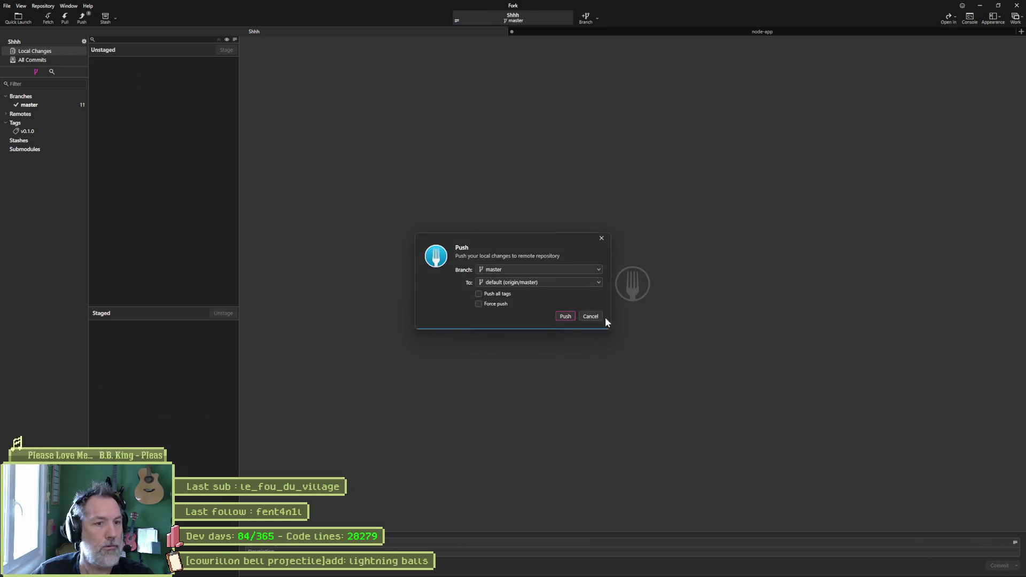
click(558, 316)
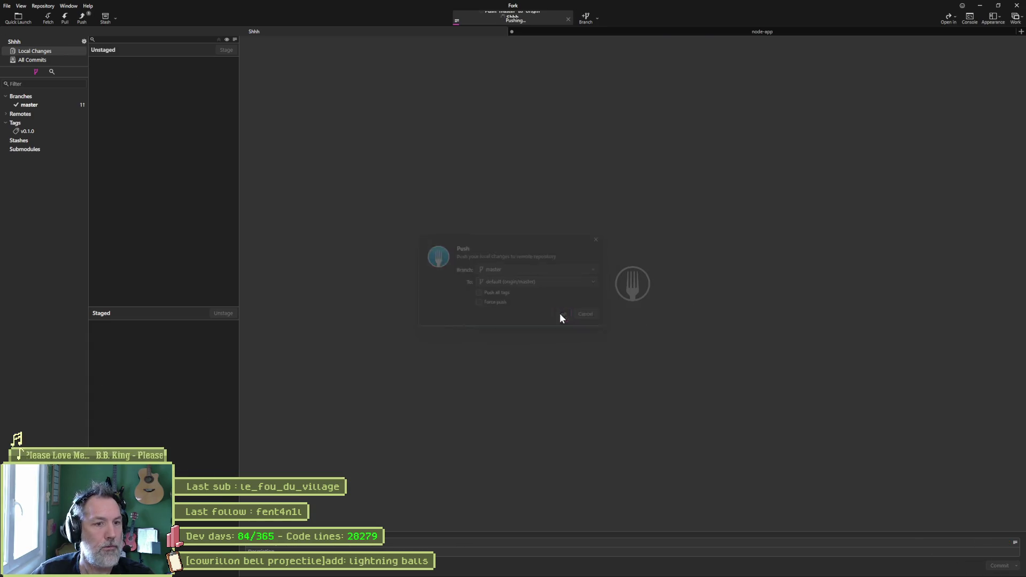
click(981, 10)
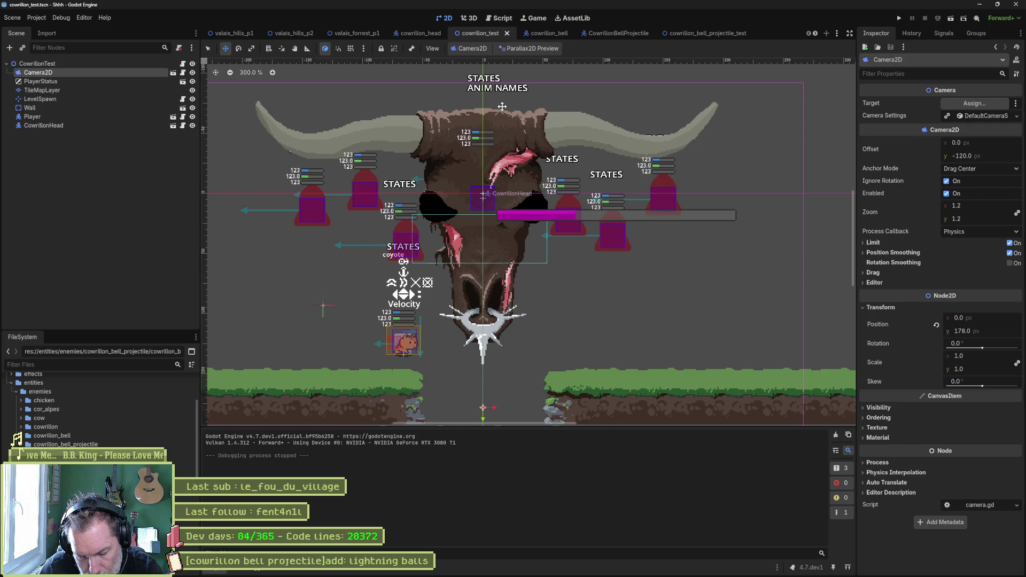
Open collision_box.gd and select the guard signal on line 8 and its emit on line 53
click(500, 18)
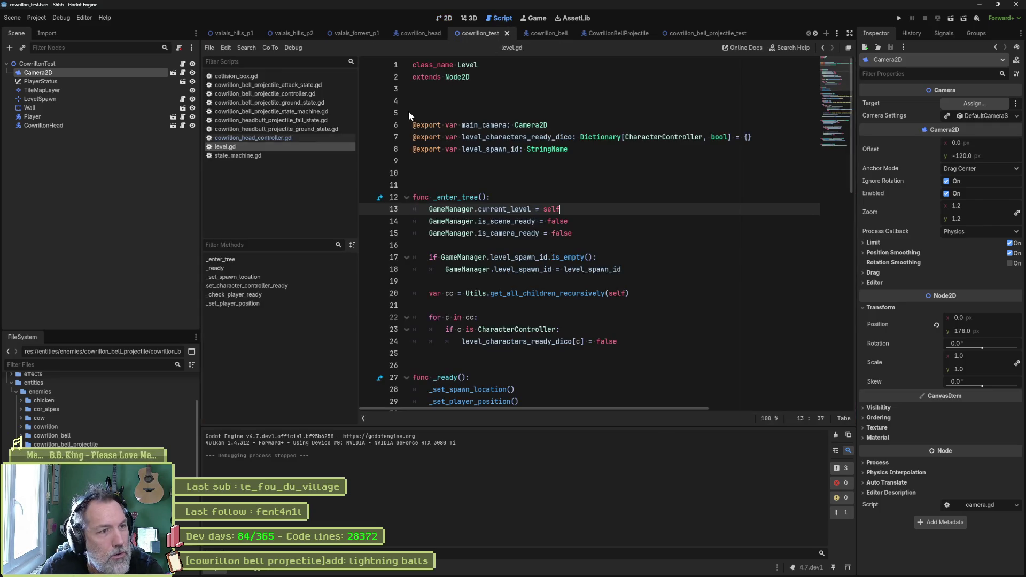
key(Left)
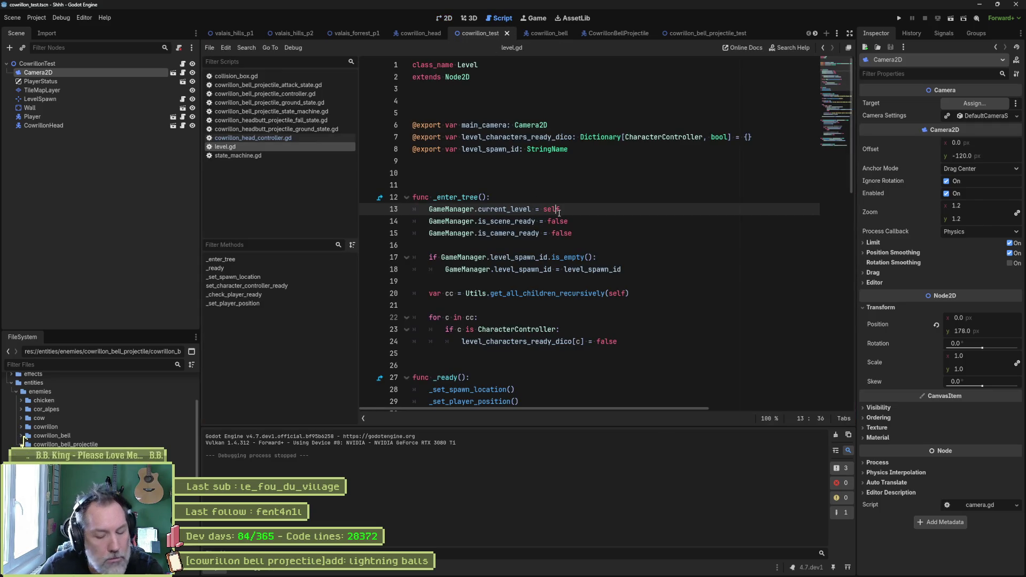
key(shift+alt+o)
text(collision_box)
key(Return)
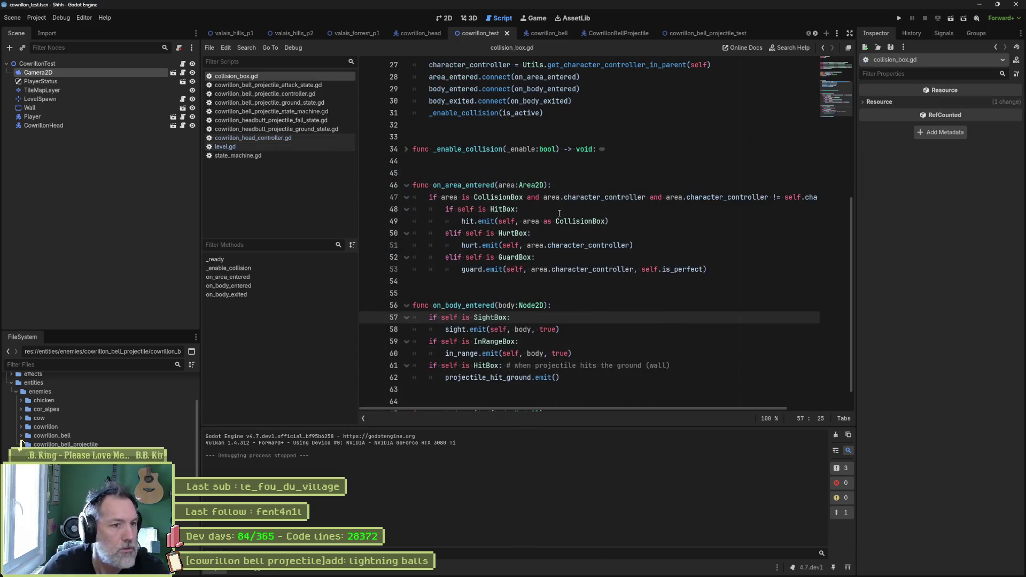
scroll(529, 225, up, 8)
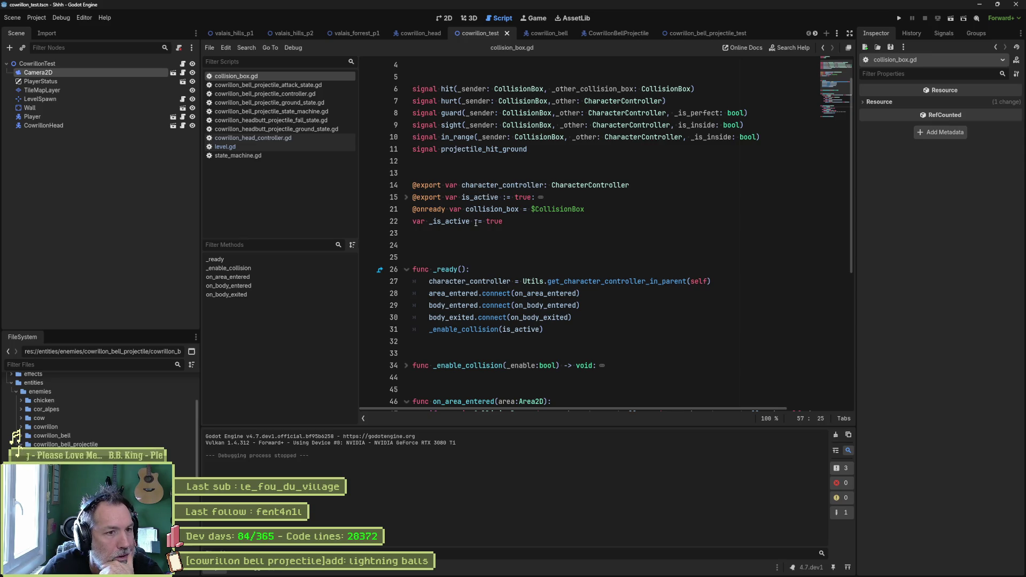
double_click(451, 113)
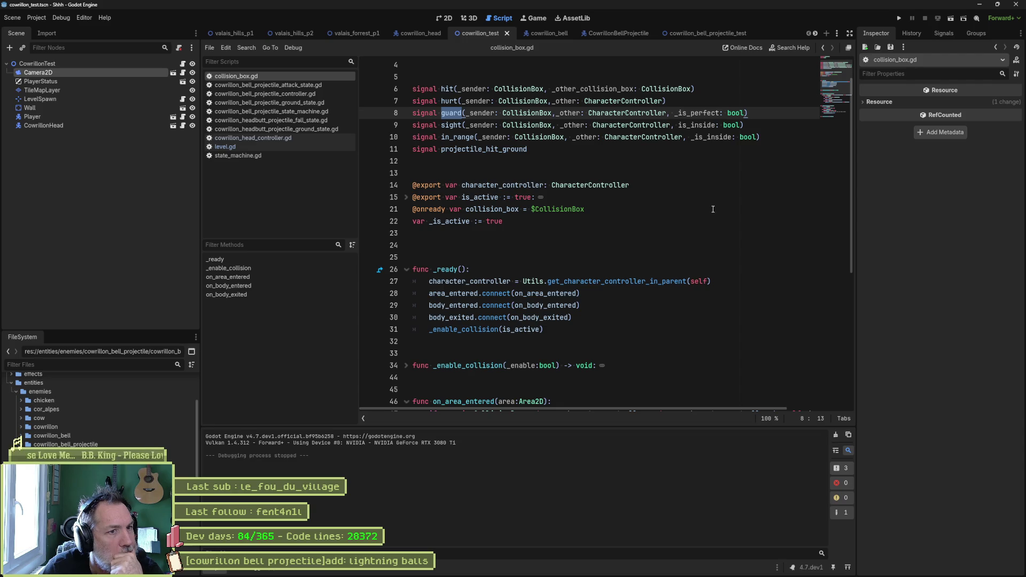
scroll(711, 209, down, 8)
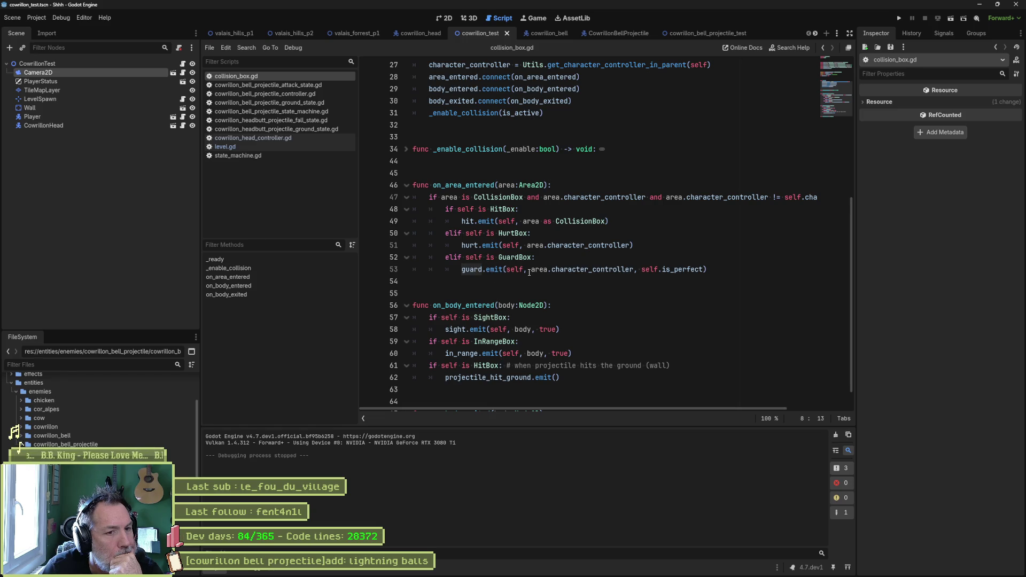
click(689, 270)
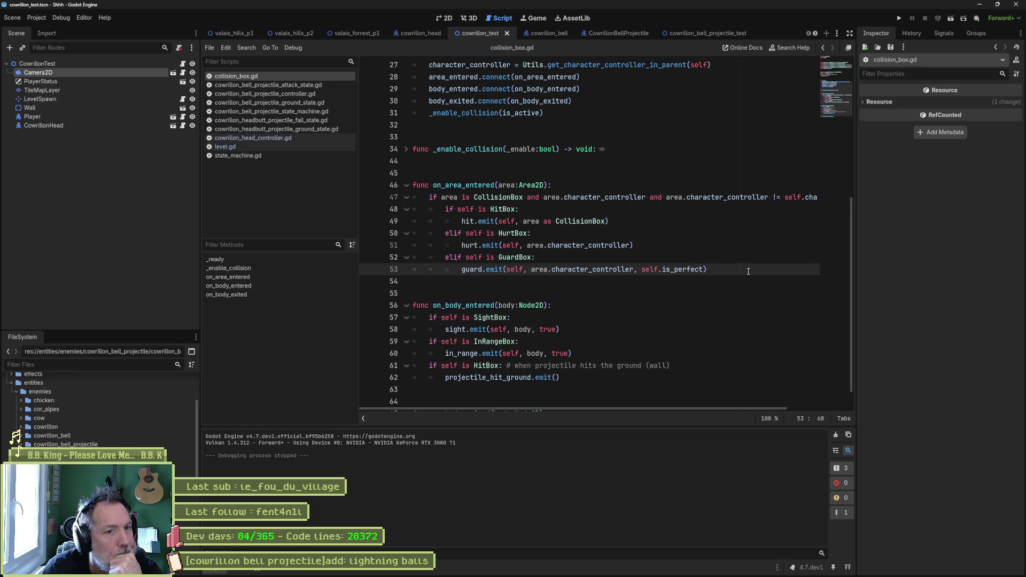
double_click(480, 264)
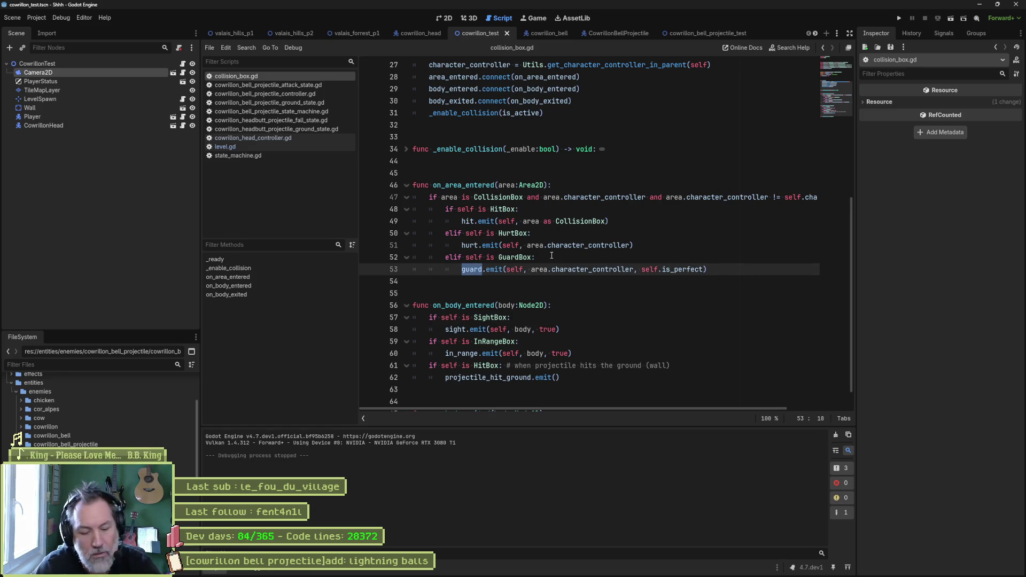
Search all project files for guard.connect
key(ctrl+shift+f)
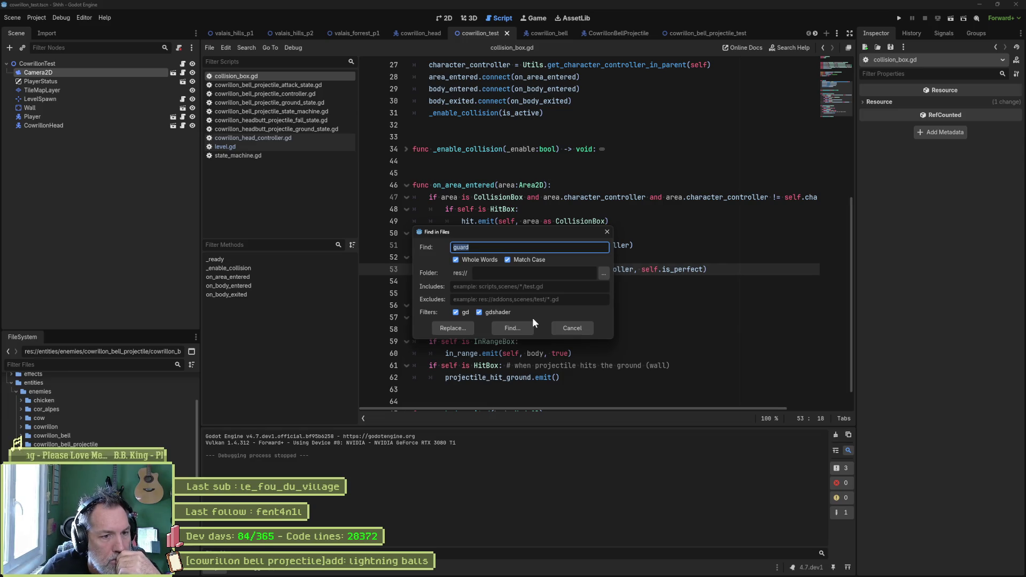
click(494, 245)
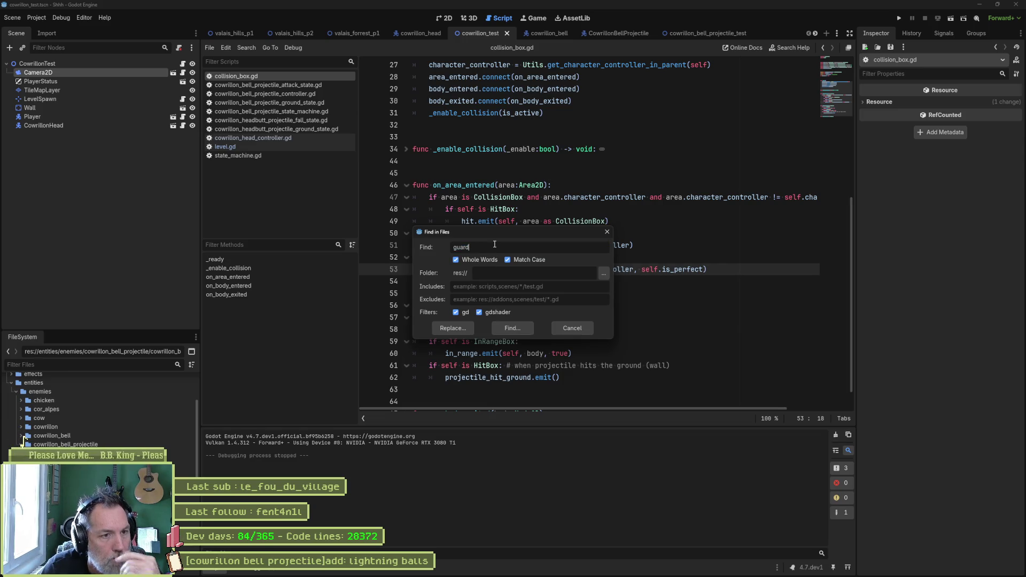
text(.connect)
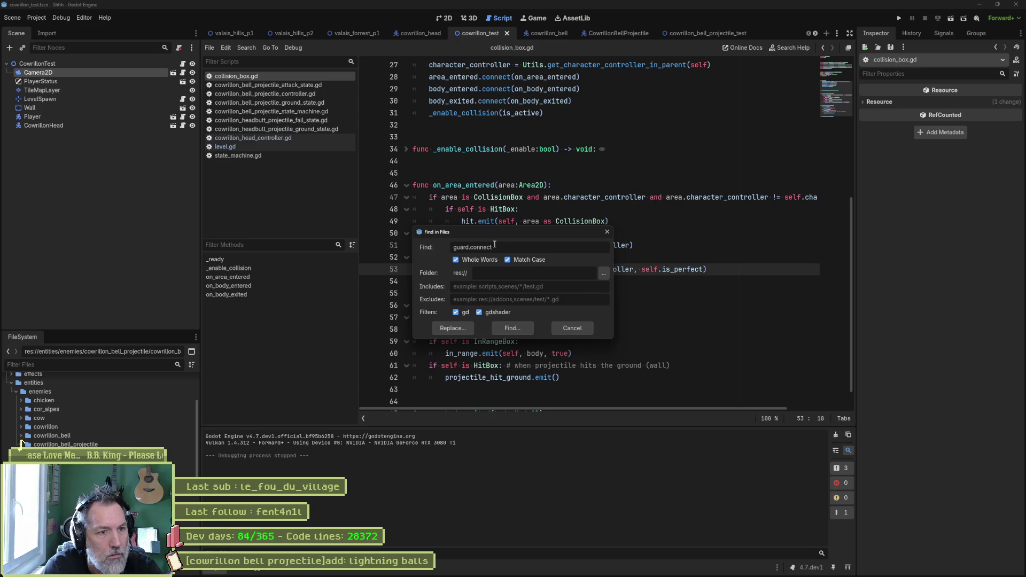
key(Return)
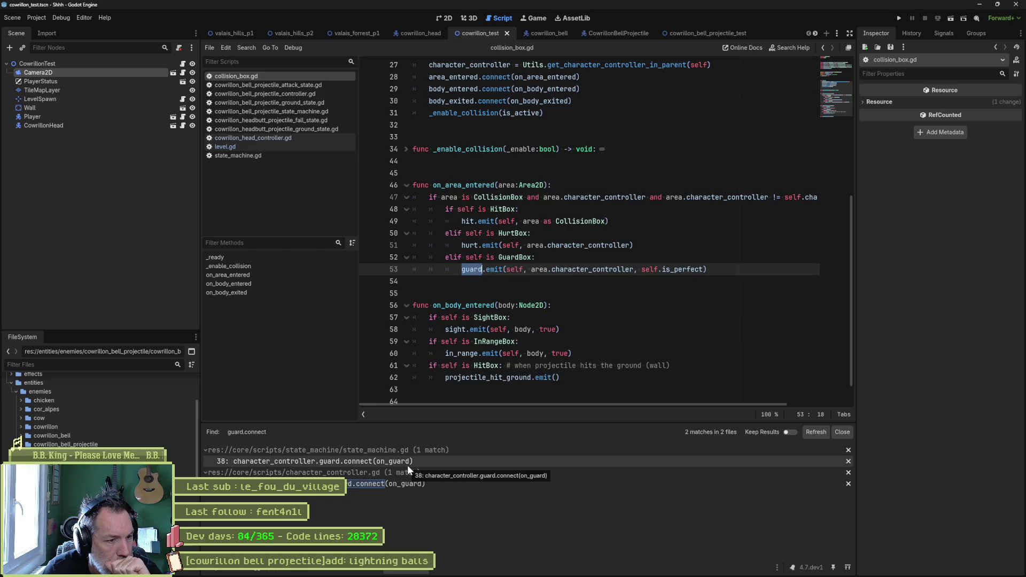
Open the guard.connect matches in state_machine.gd and character_controller.gd and widen the code area
click(407, 465)
click(408, 483)
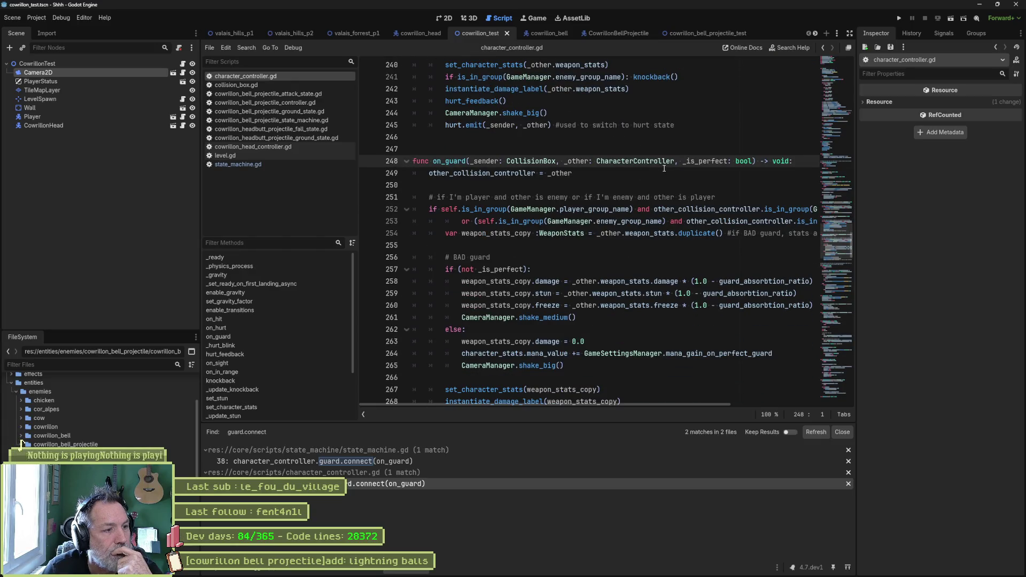
drag(199, 219, 151, 219)
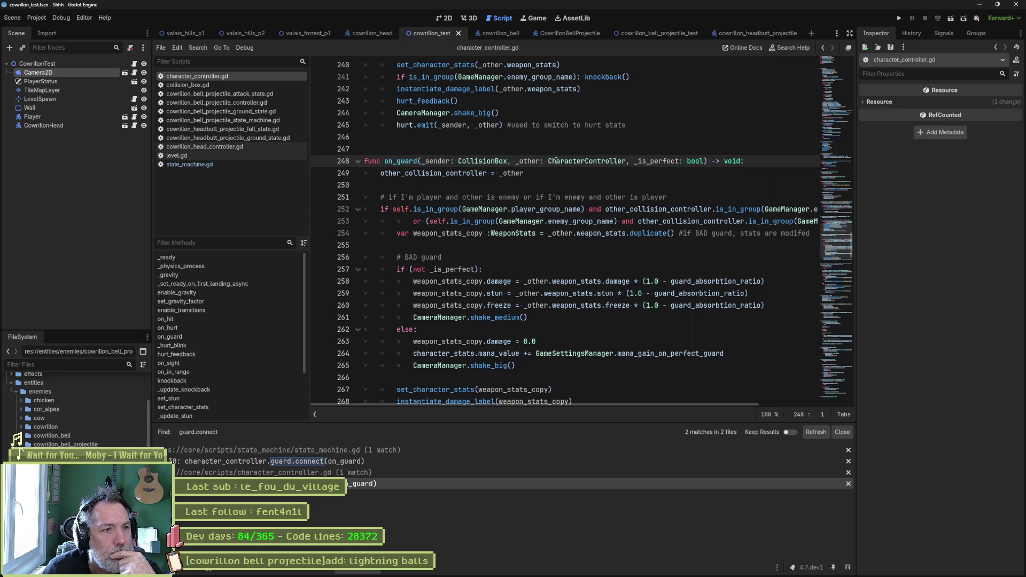
Inspect on_guard's _sender, CollisionBox and other_collision_controller, then select GuardBox in collision_box.gd
mouse_move(555, 160)
mouse_down()
mouse_move(513, 173)
mouse_move(540, 281)
mouse_move(573, 209)
mouse_move(575, 321)
mouse_up()
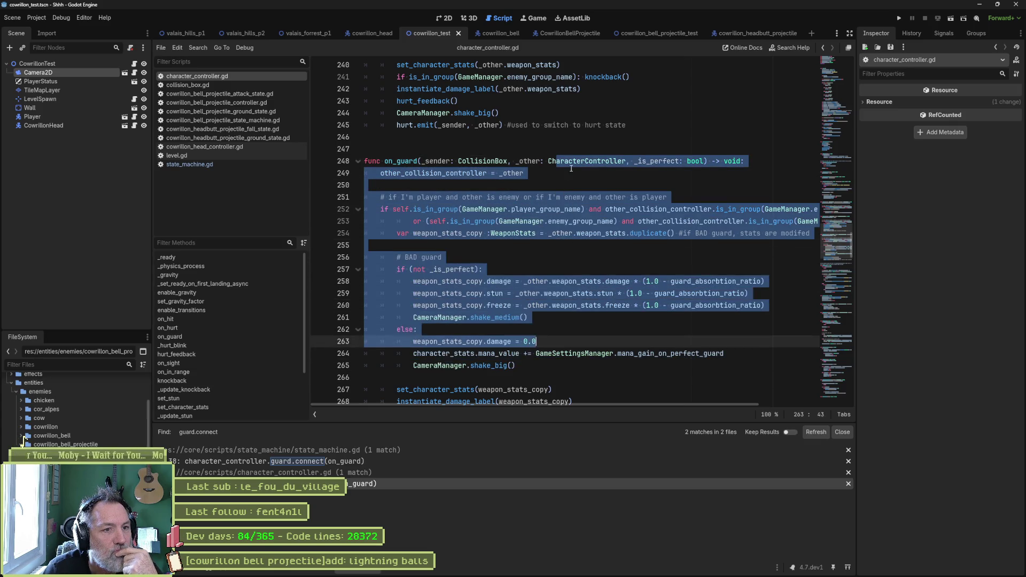
click(534, 173)
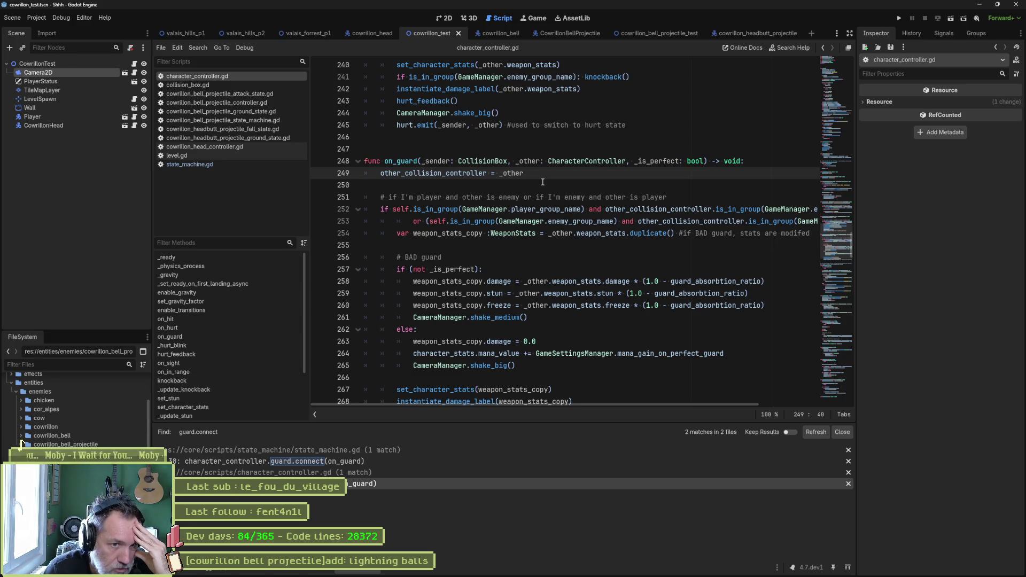
double_click(437, 161)
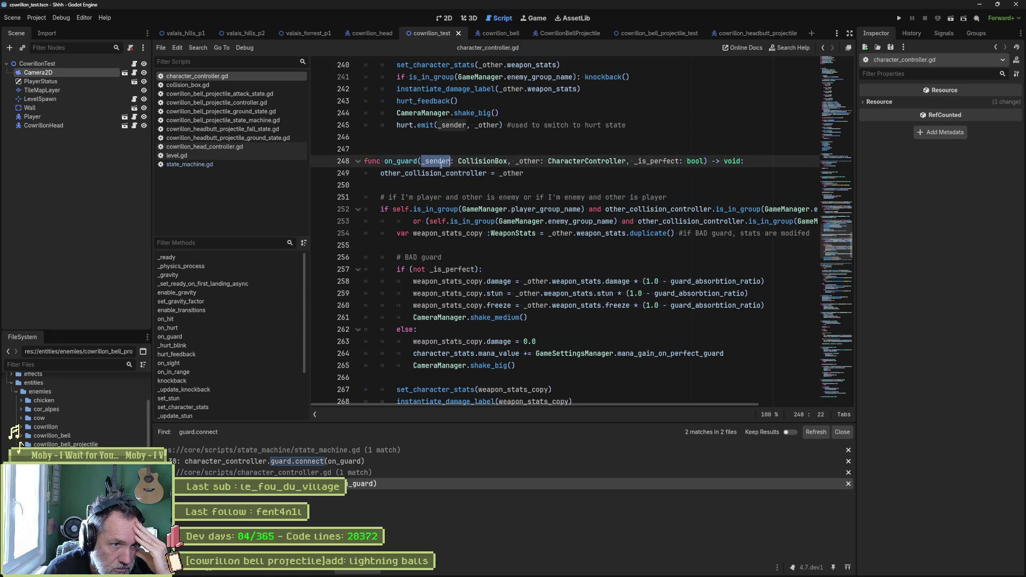
double_click(504, 161)
double_click(471, 174)
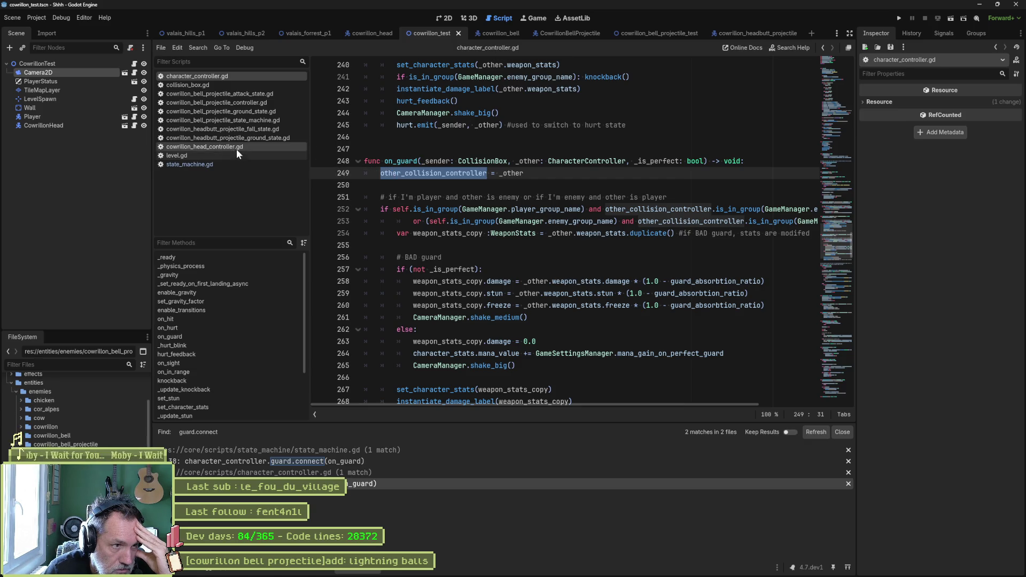
click(219, 88)
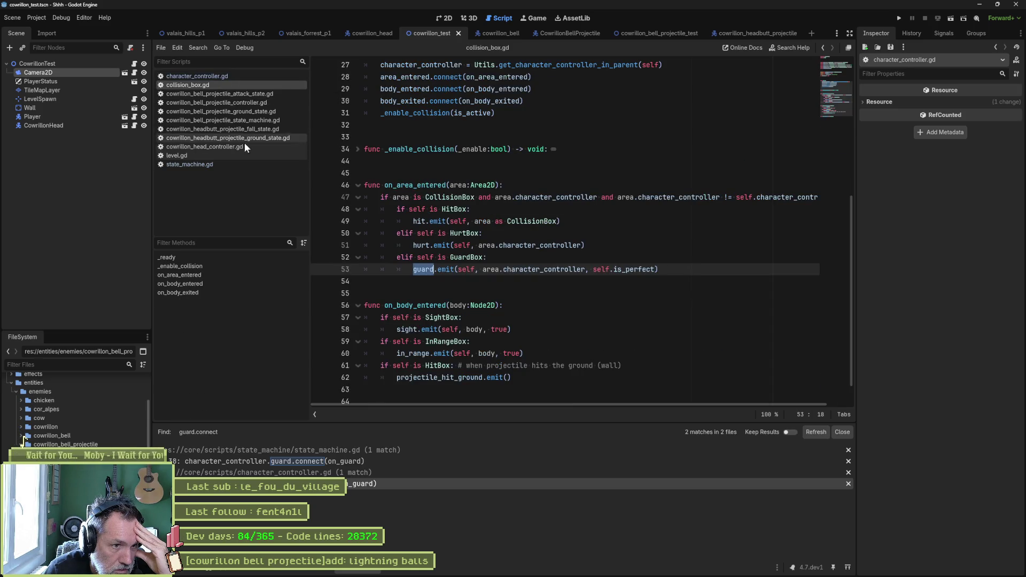
double_click(456, 258)
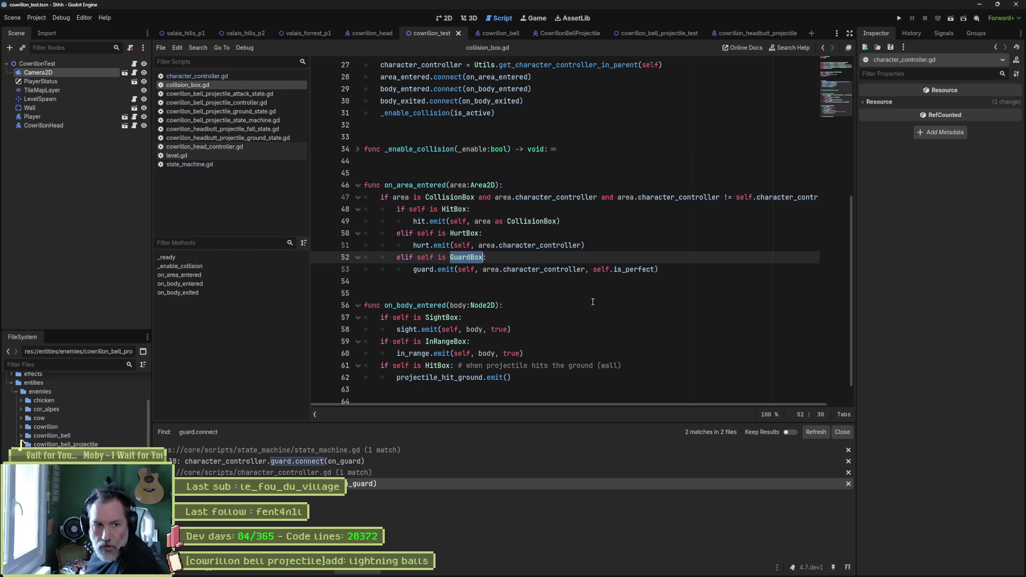
Append 'and _is_guardable' to the GuardBox branch condition in collision_box.gd
key(Right)
text(and )
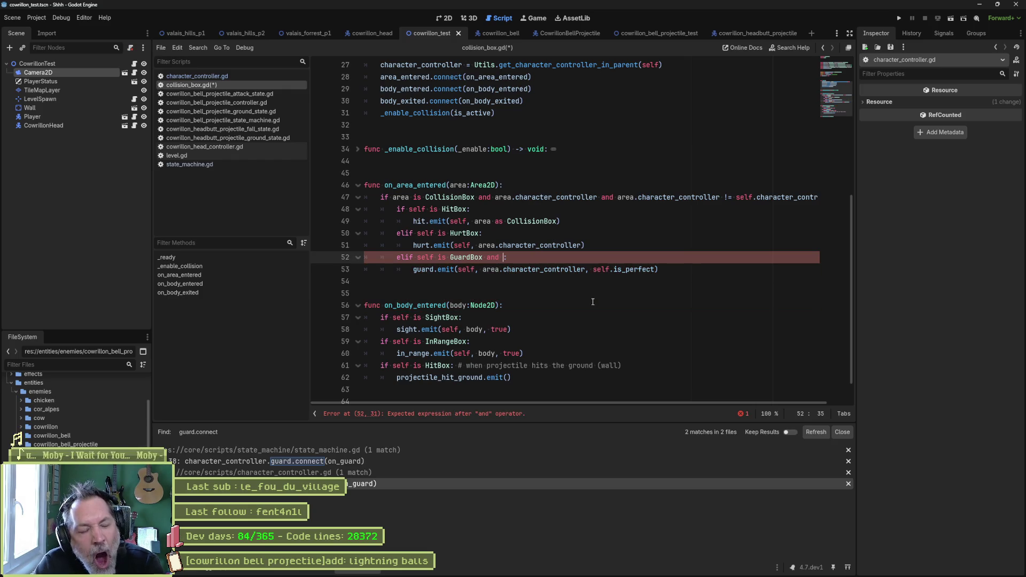
text(_is_g)
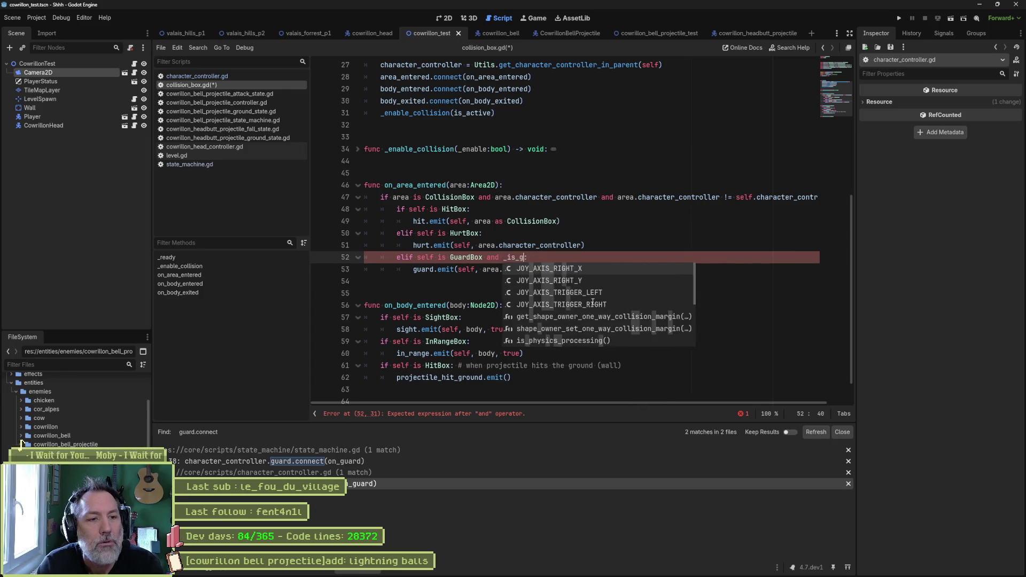
text(uardable)
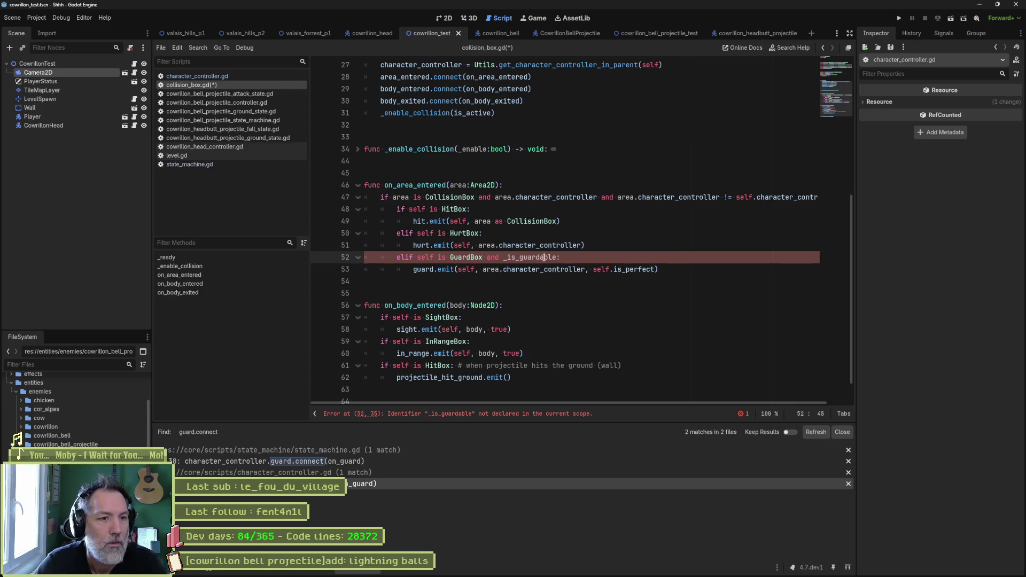
scroll(553, 272, up, 6)
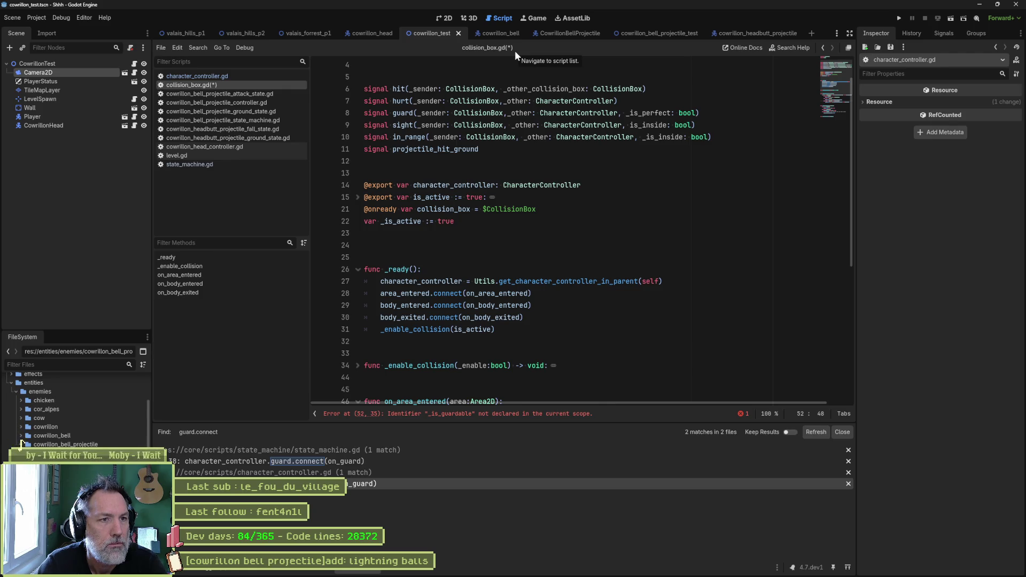
scroll(527, 296, down, 8)
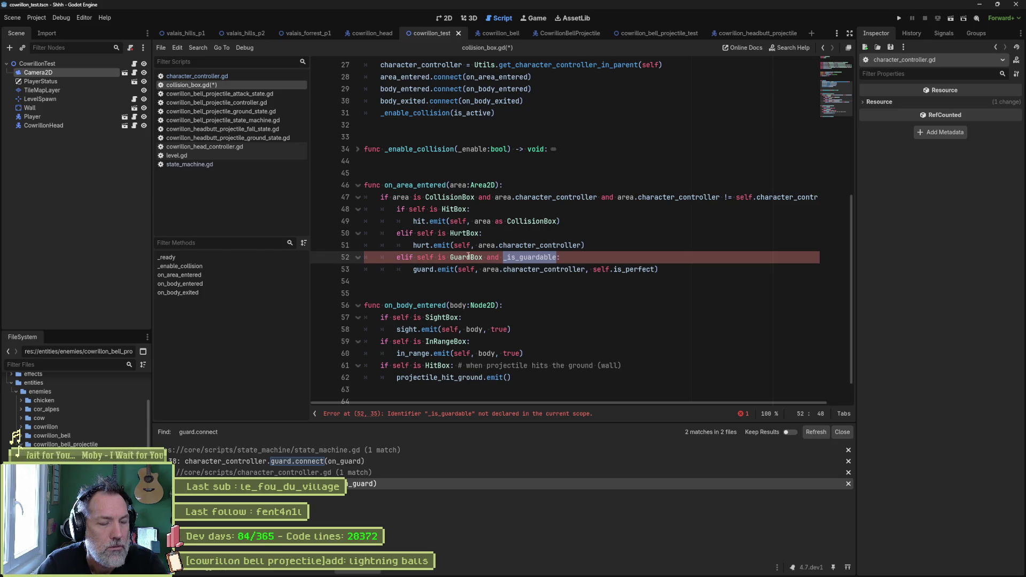
Add 'var gb = self as GuardBox' and 'if gb._is_guardable:' with guard.emit indented beneath
click(482, 257)
text(:)
key(Return)
text(var)
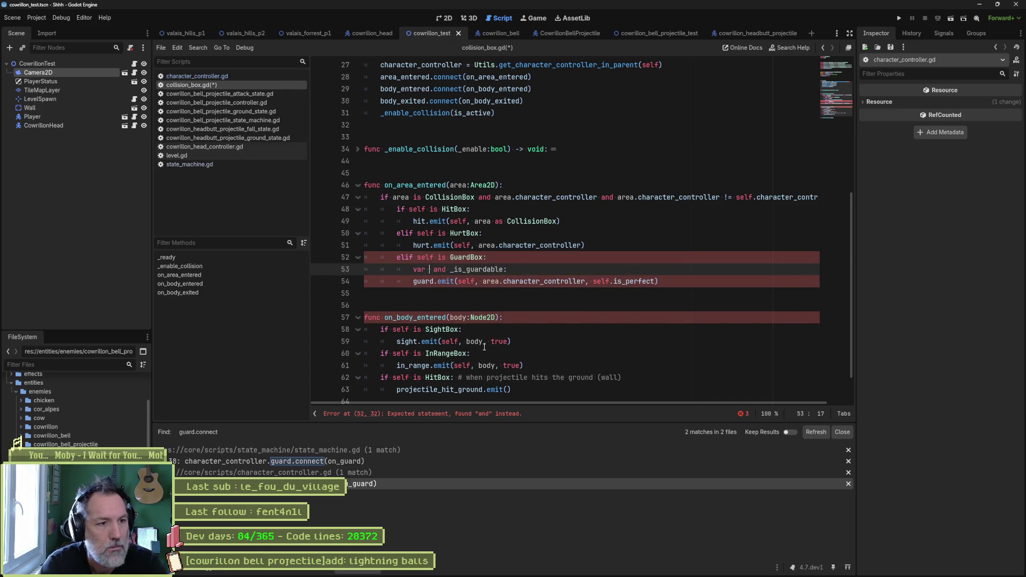
text( gb = self as GuardBox)
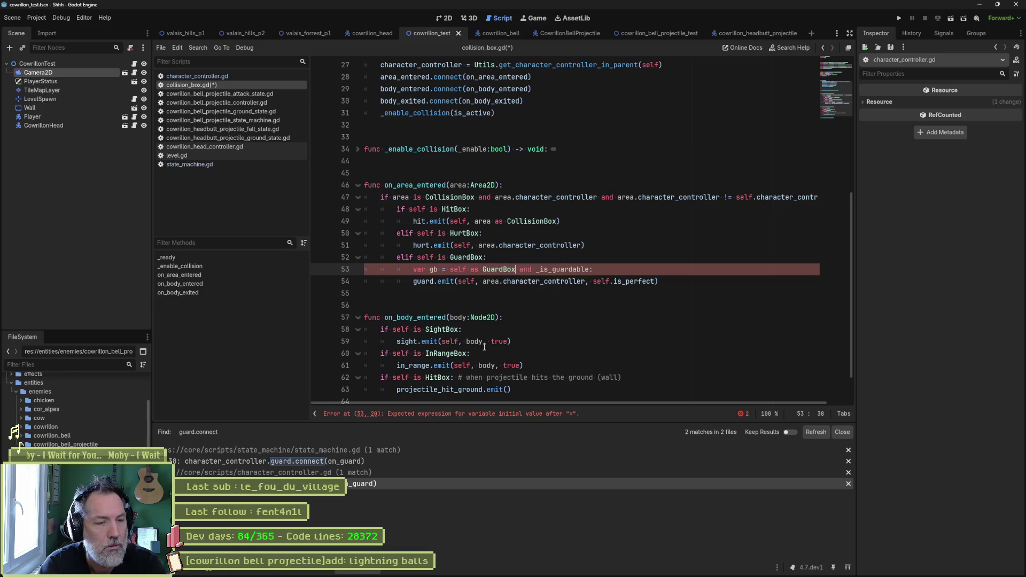
key(Return)
text(g)
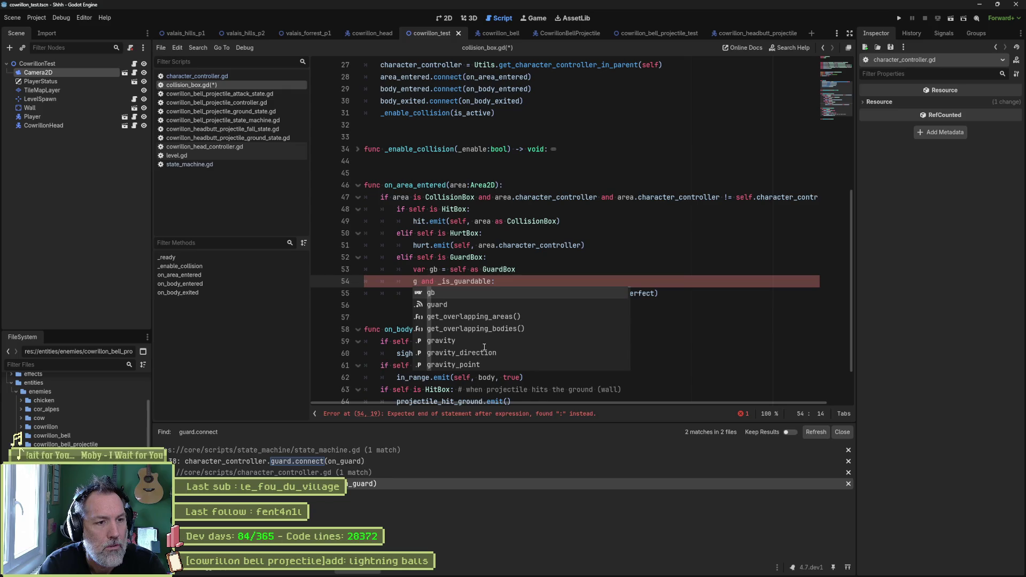
key(BackSpace)
text(if)
text( gb.)
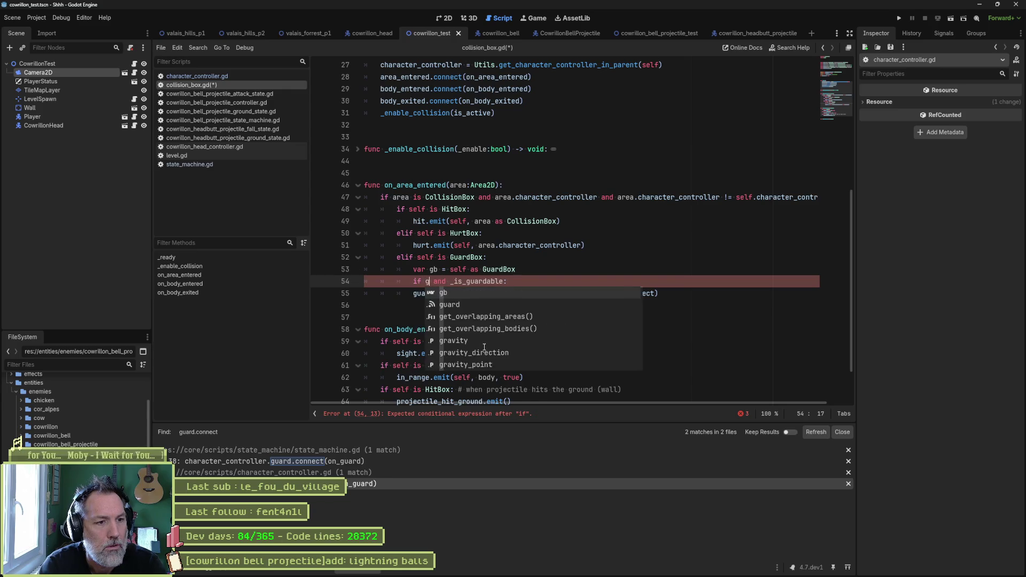
key(Delete)
key(Delete)
key(Delete)
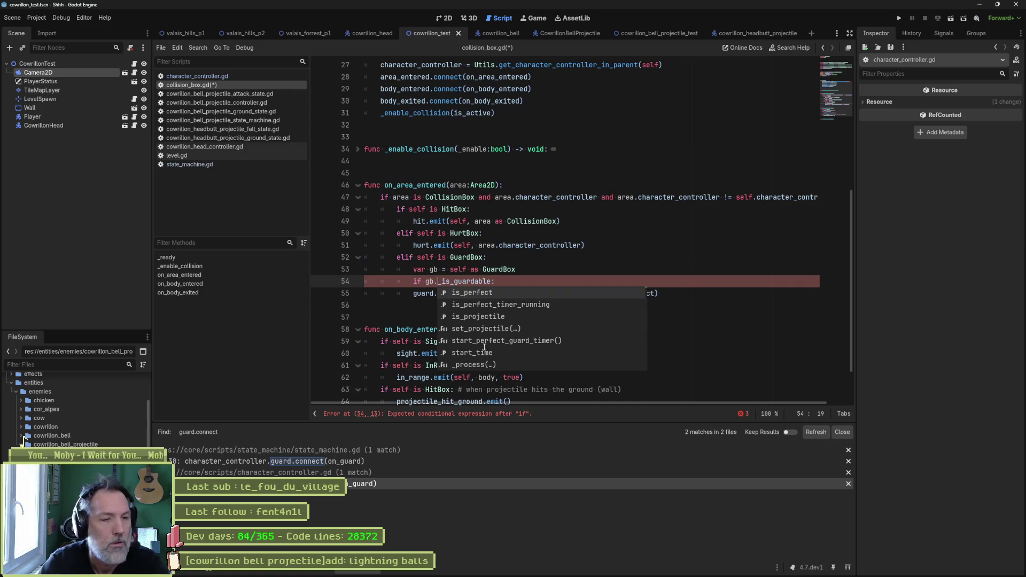
key(Delete)
click(413, 293)
key(Tab)
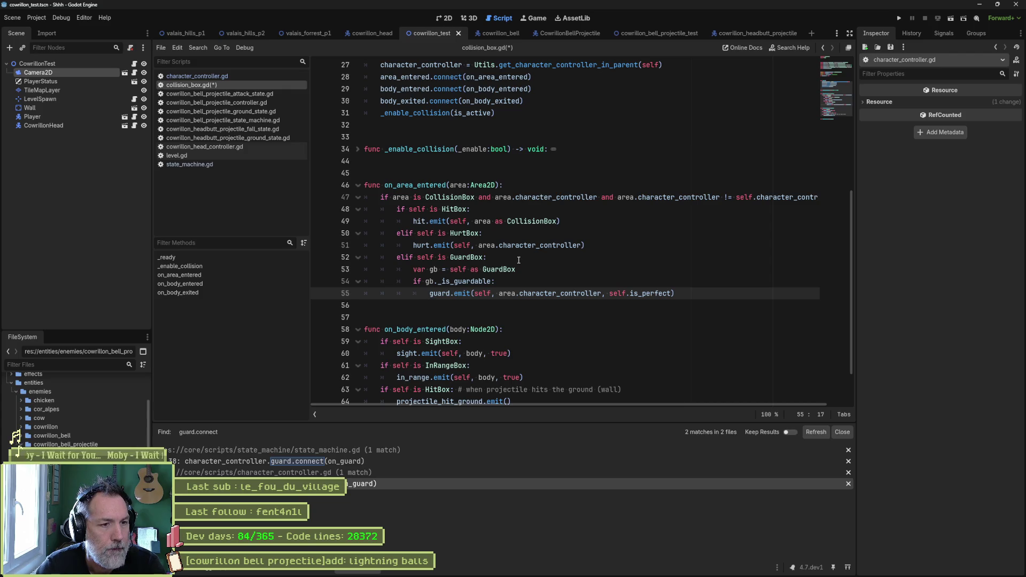
Try an inline (GuardBox) cast on line 54, then revert to the plain gb._is_guardable check
double_click(431, 282)
text(()
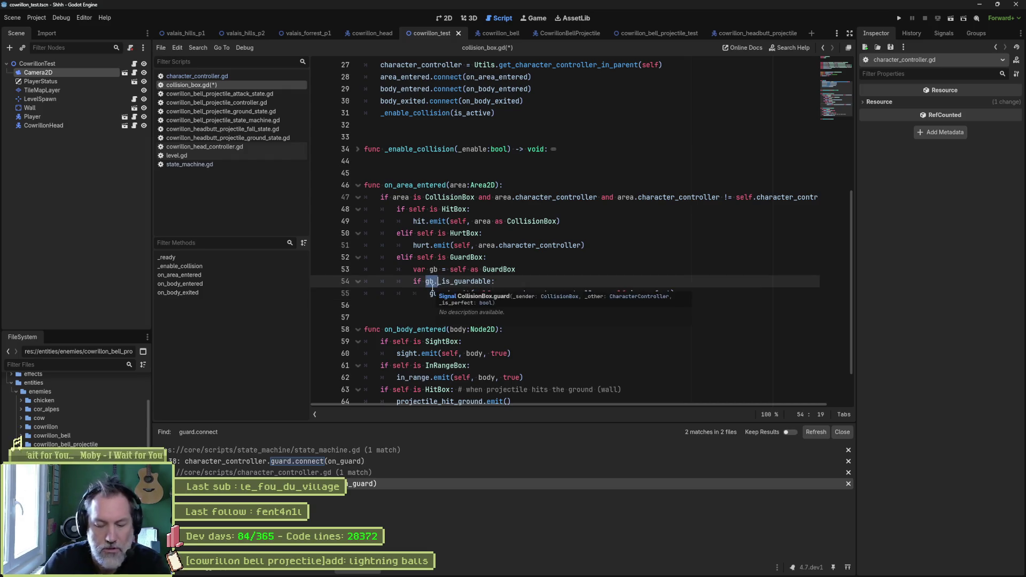
double_click(433, 282)
text(GuardBox)
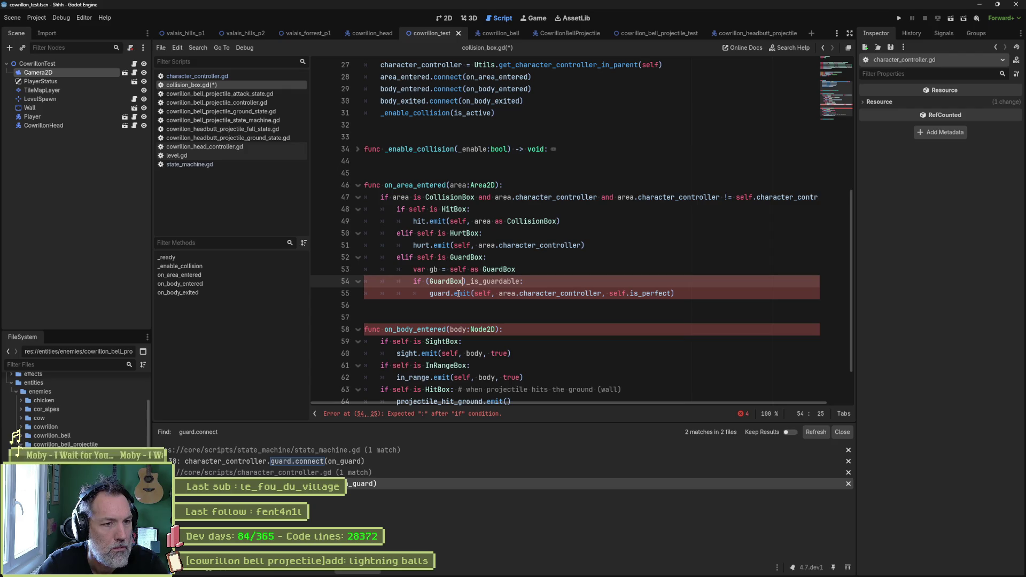
click(519, 282)
text(.)
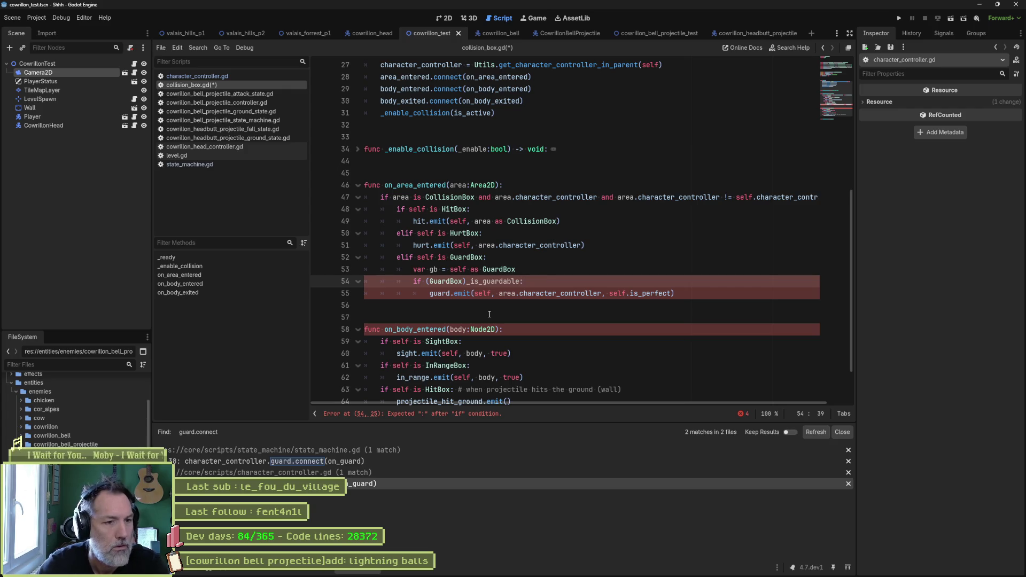
key(ctrl+Left)
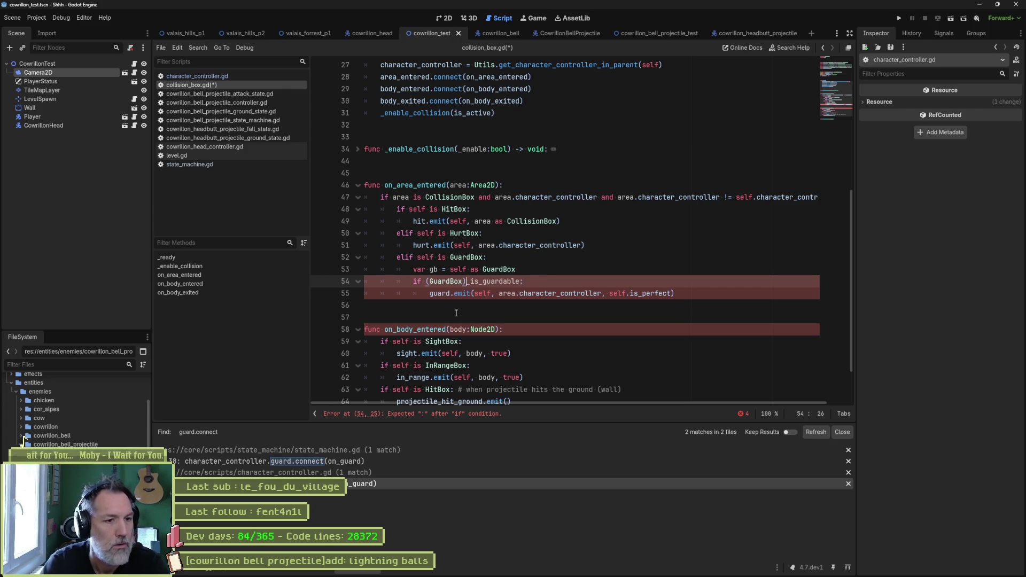
text(self.)
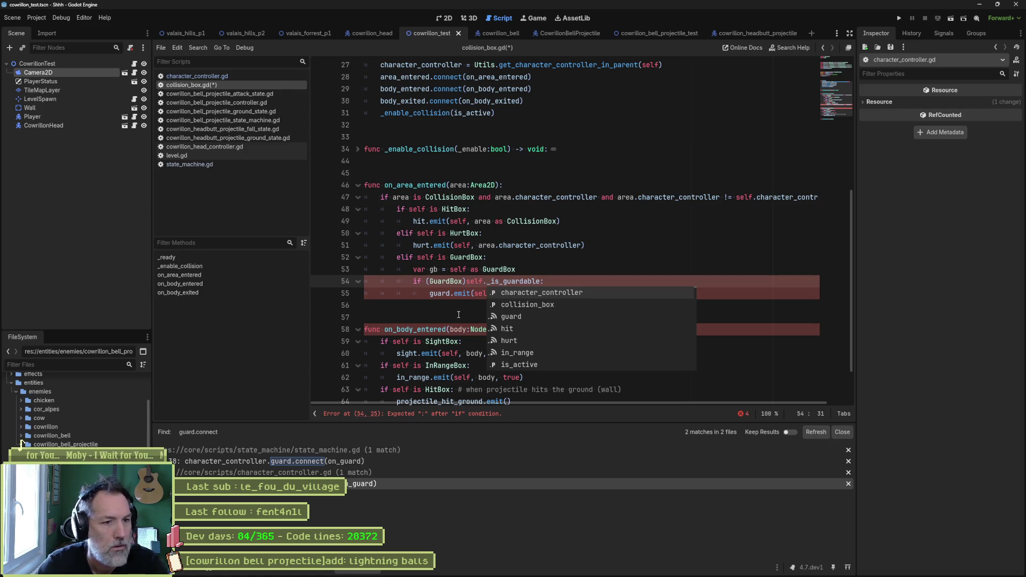
click(460, 293)
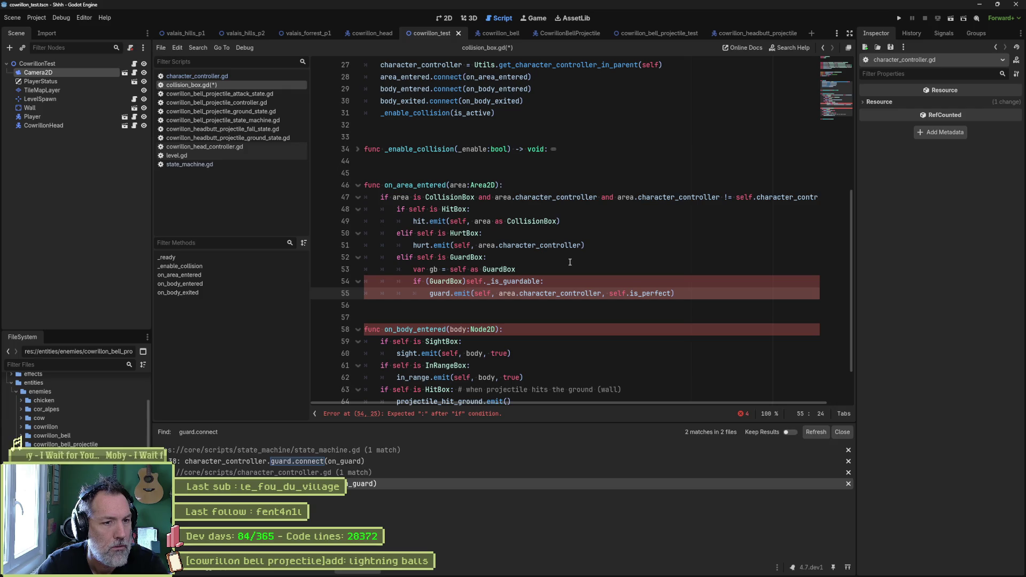
key(Up)
text((gb.)
key(BackSpace)
click(573, 281)
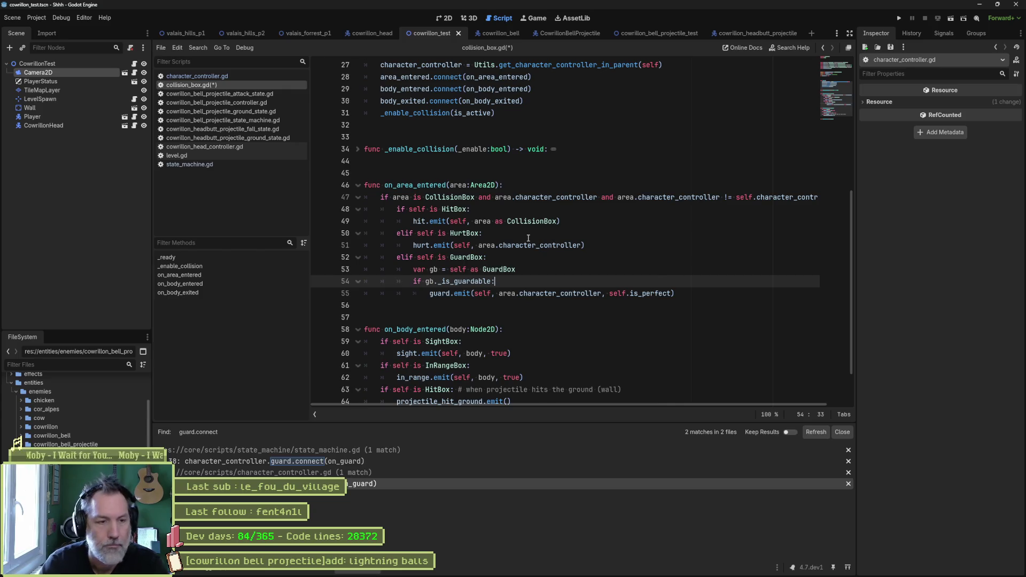
Open guard_box.gd with Quick Open
key(shift+alt+o)
text(guard)
key(Return)
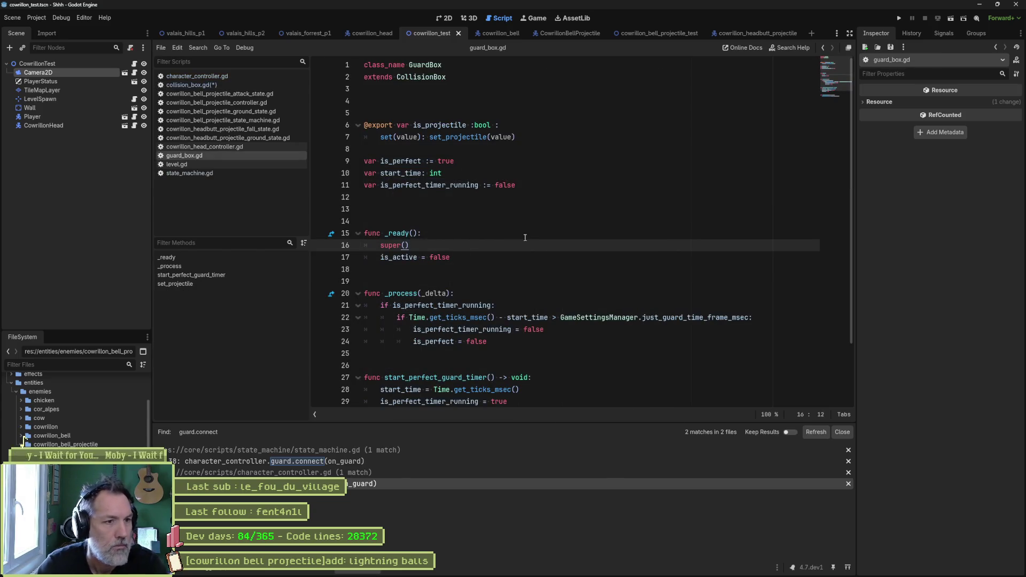
click(507, 161)
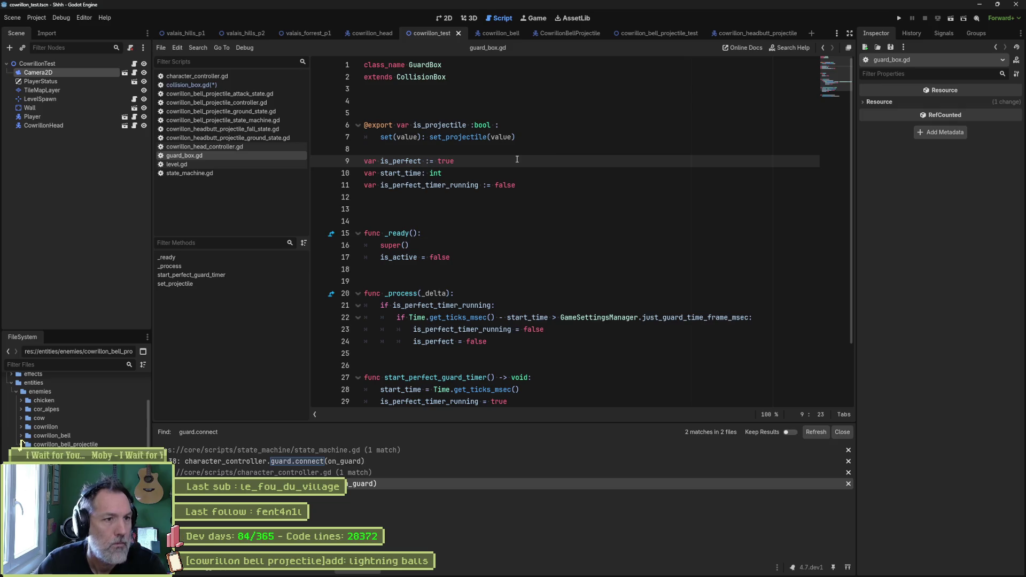
key(Up)
key(Up)
key(Up)
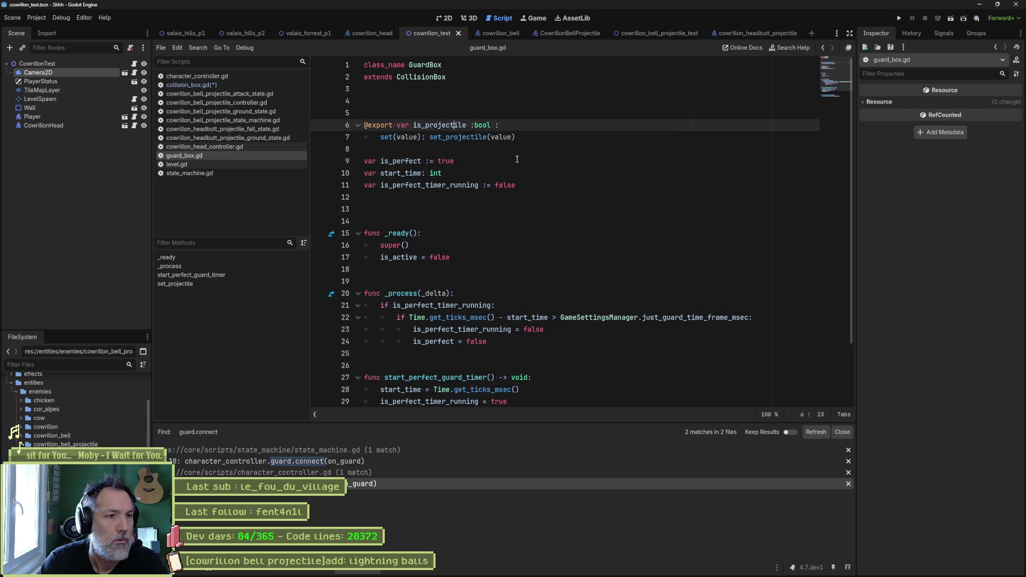
key(Down)
key(Down)
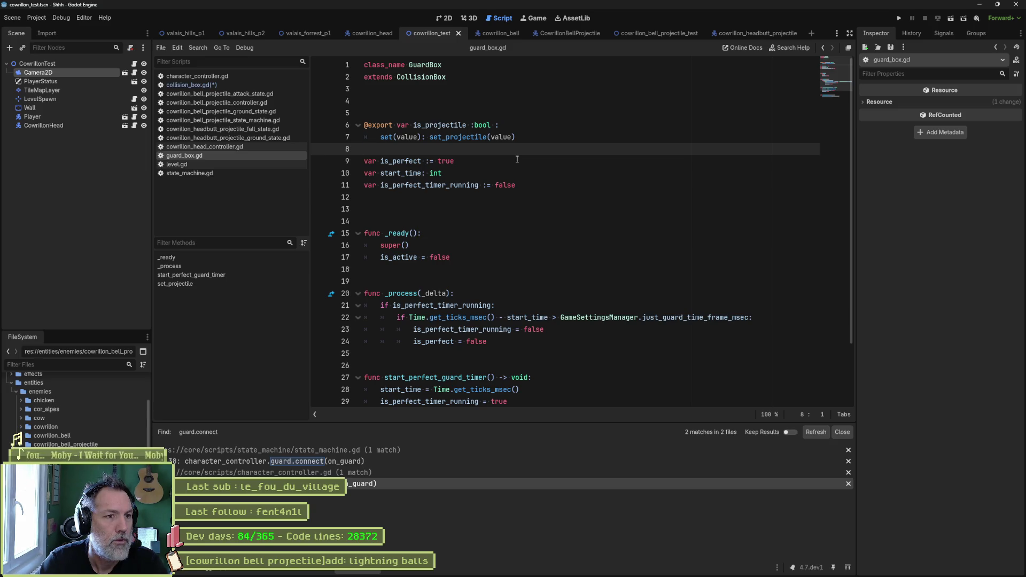
text(@export var )
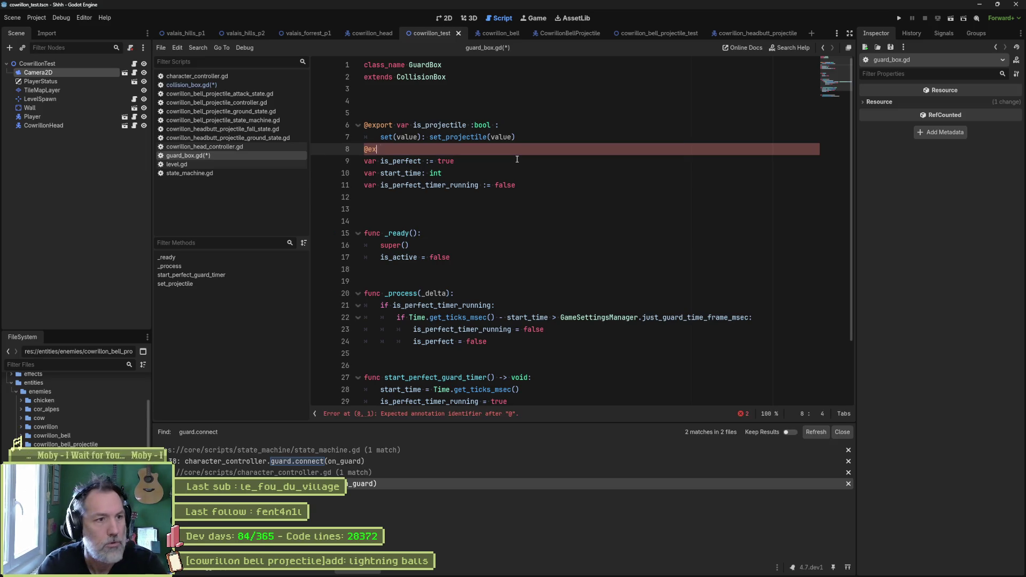
text(_is_guardable)
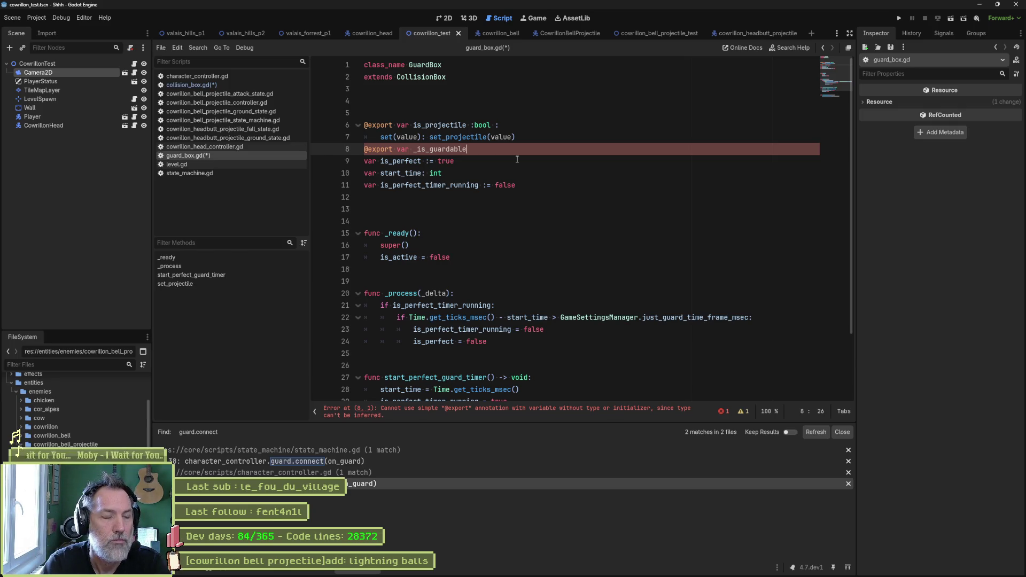
text(:= true)
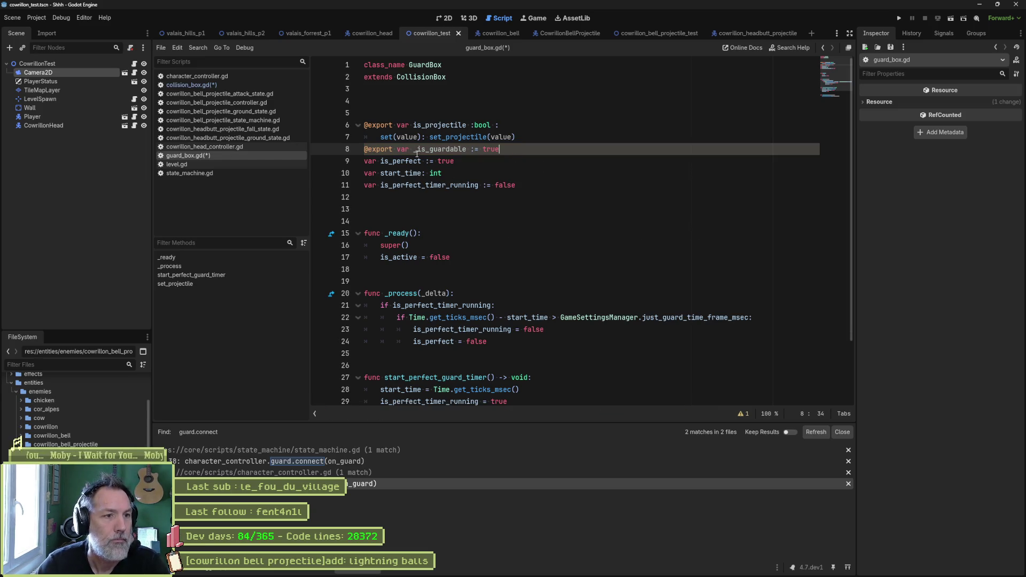
key(BackSpace)
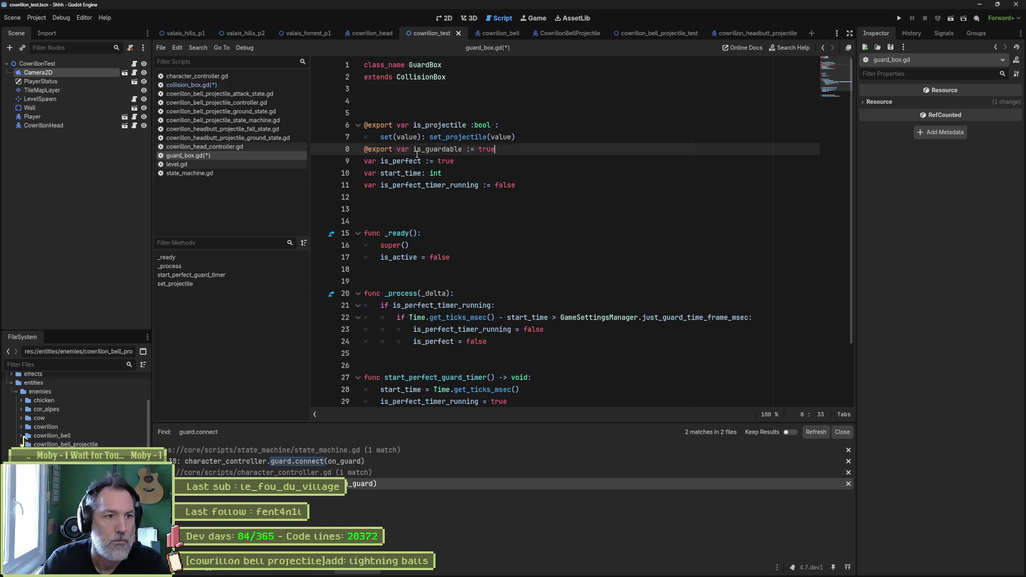
key(Return)
key(ctrl+s)
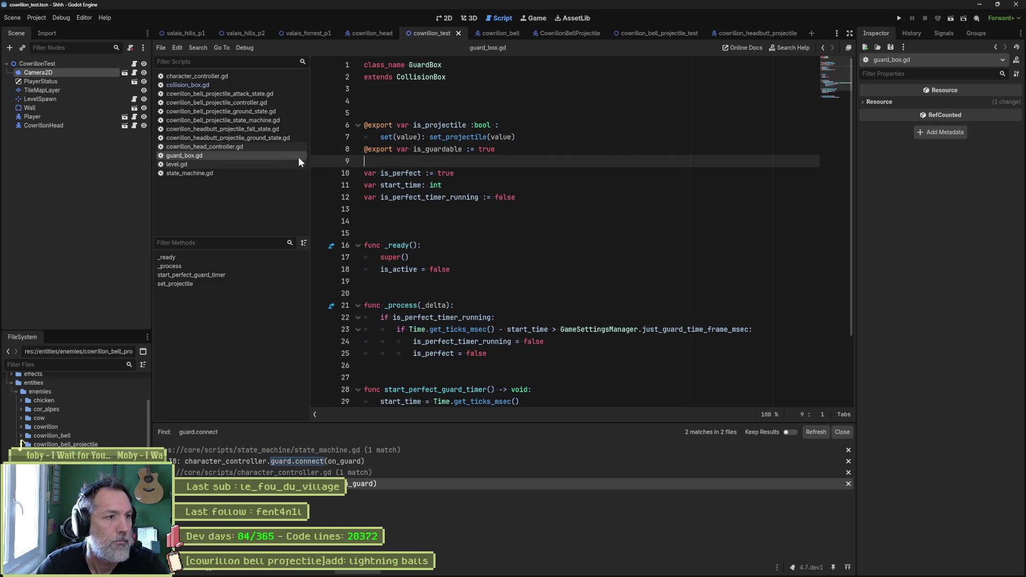
Change collision_box.gd's check from gb._is_guardable to gb.is_guardable
click(239, 85)
click(441, 281)
key(BackSpace)
click(481, 329)
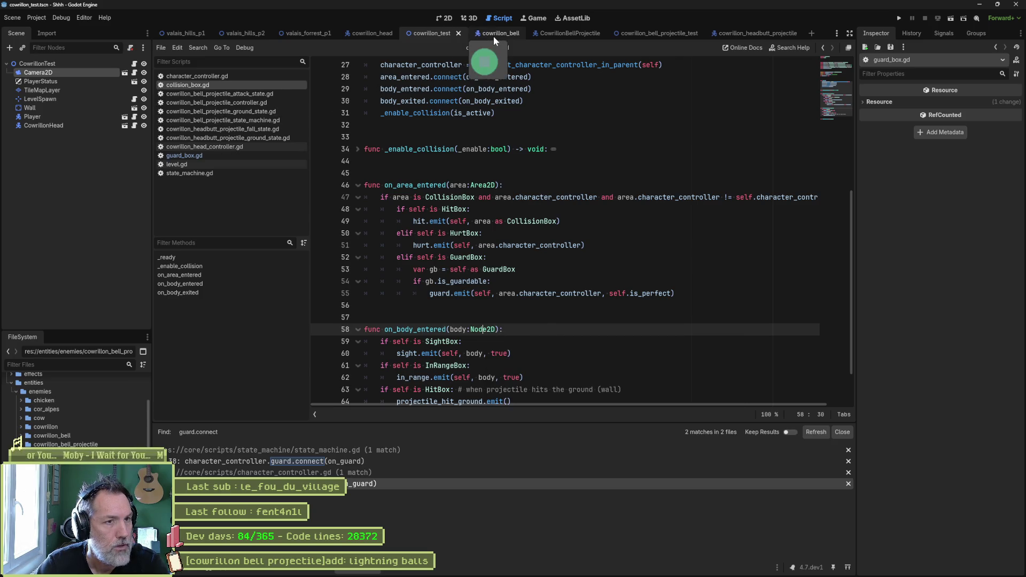
Open the CowrillonBellProjectile scene, show guard_box.gd, and close a bell projectile script
click(572, 31)
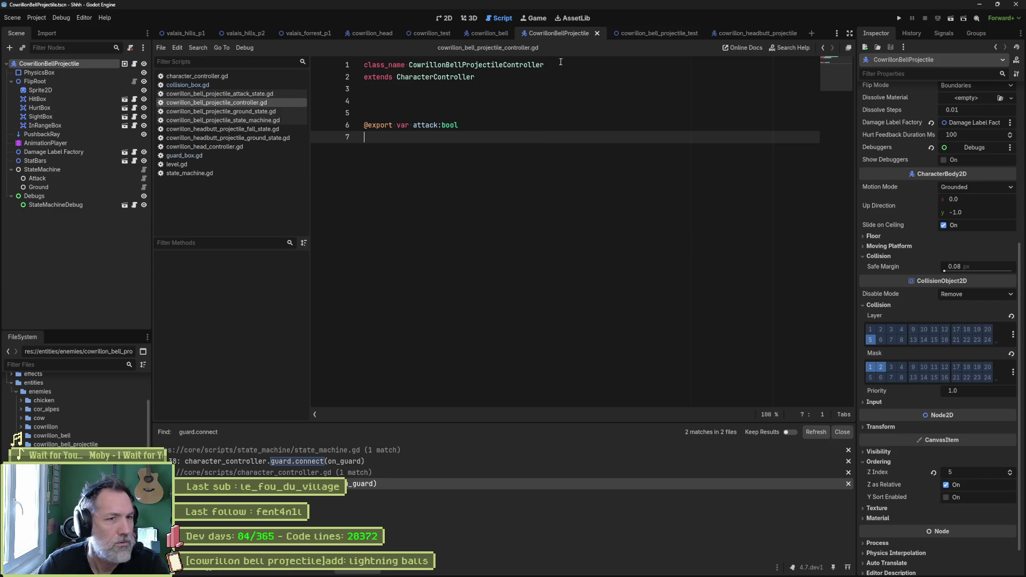
click(198, 155)
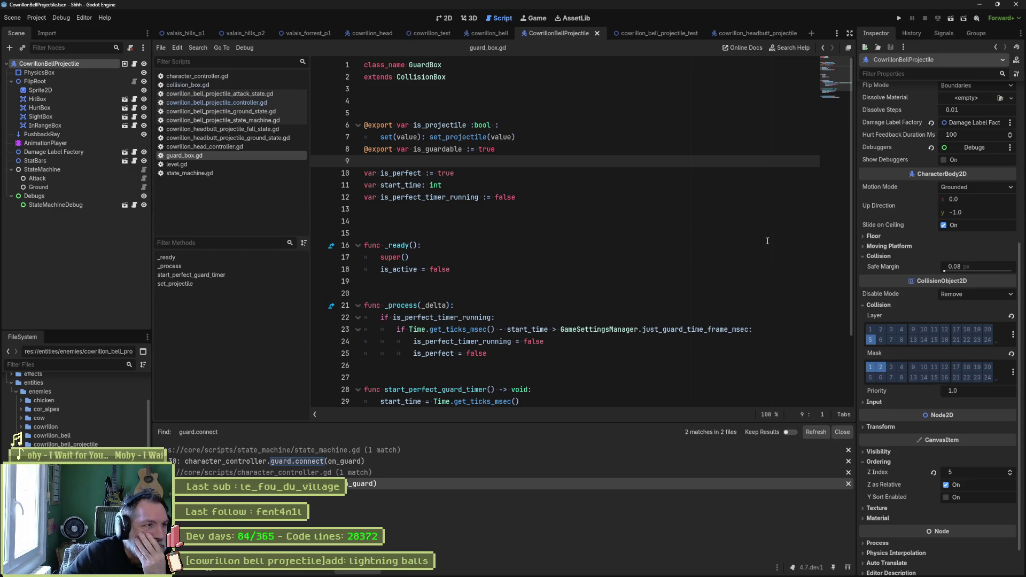
middle_click(233, 95)
middle_click(232, 95)
Close the remaining bell projectile, headbutt ground state, head controller, level.gd and state_machine.gd scripts
middle_click(230, 92)
middle_click(228, 91)
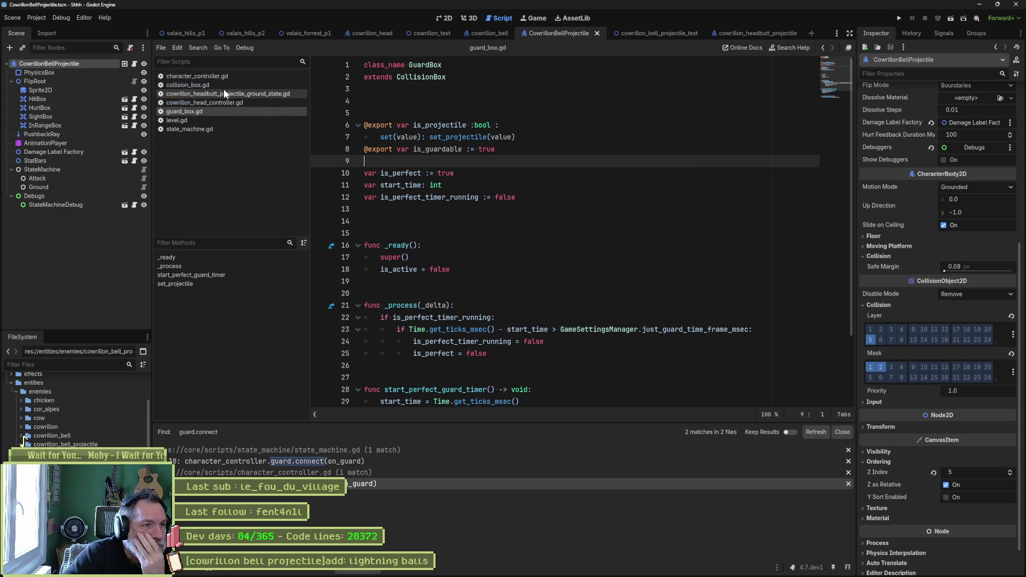
middle_click(225, 89)
middle_click(227, 92)
middle_click(219, 102)
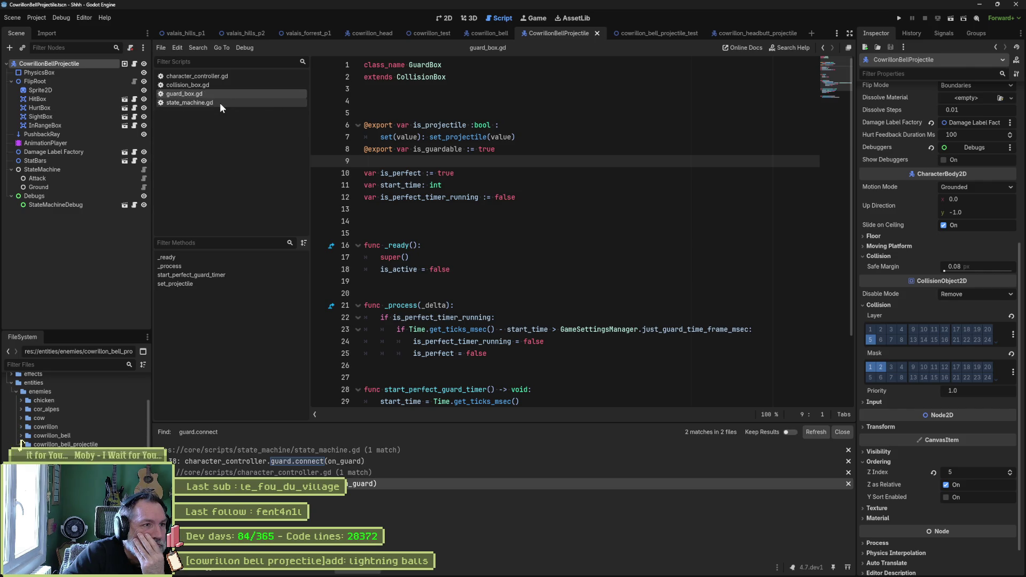
middle_click(221, 102)
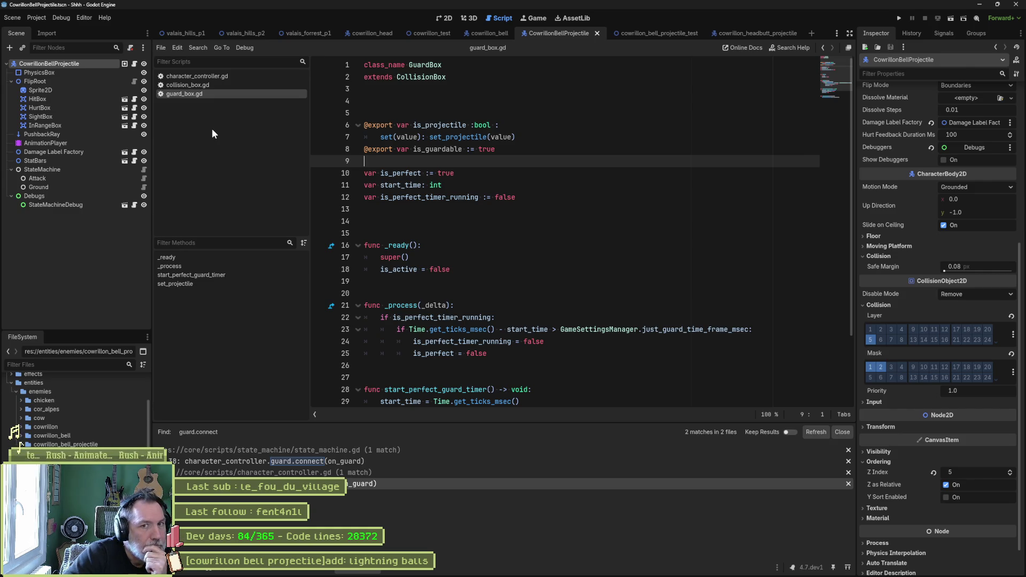
Select is_projectile in guard_box.gd, then quick-open search for player.tscn
click(458, 126)
double_click(454, 125)
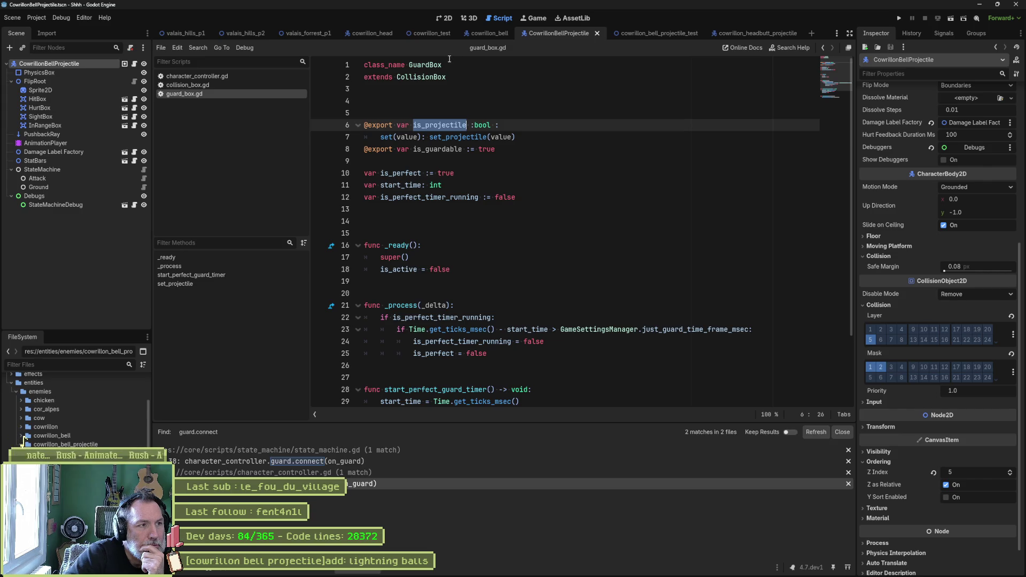
key(shift+alt+o)
text(player)
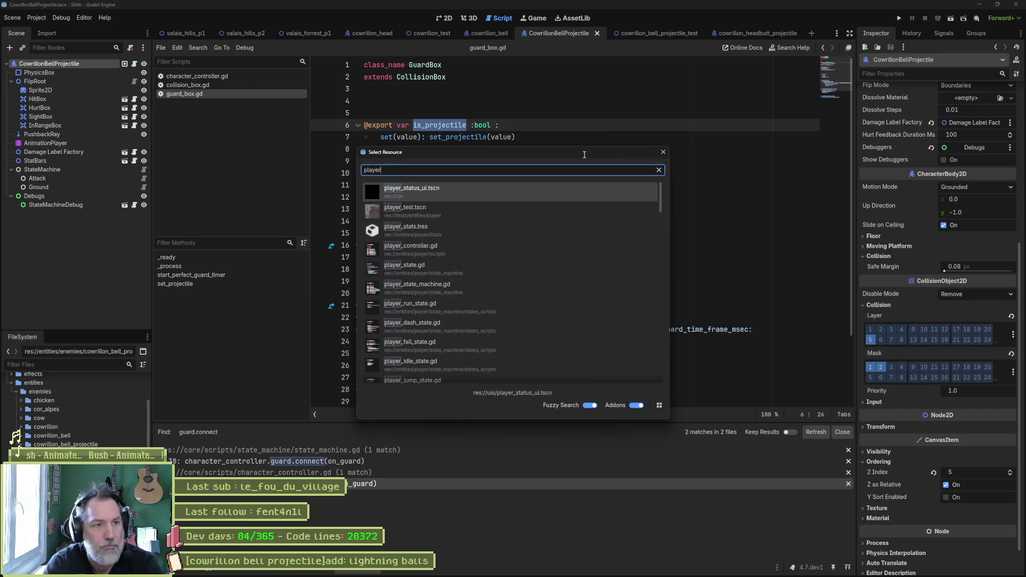
text(.tscn)
Open player.tscn, inspect its GuardBox, HurtBox and HitBox, then return to guard_box.gd's is_projectile line
key(Return)
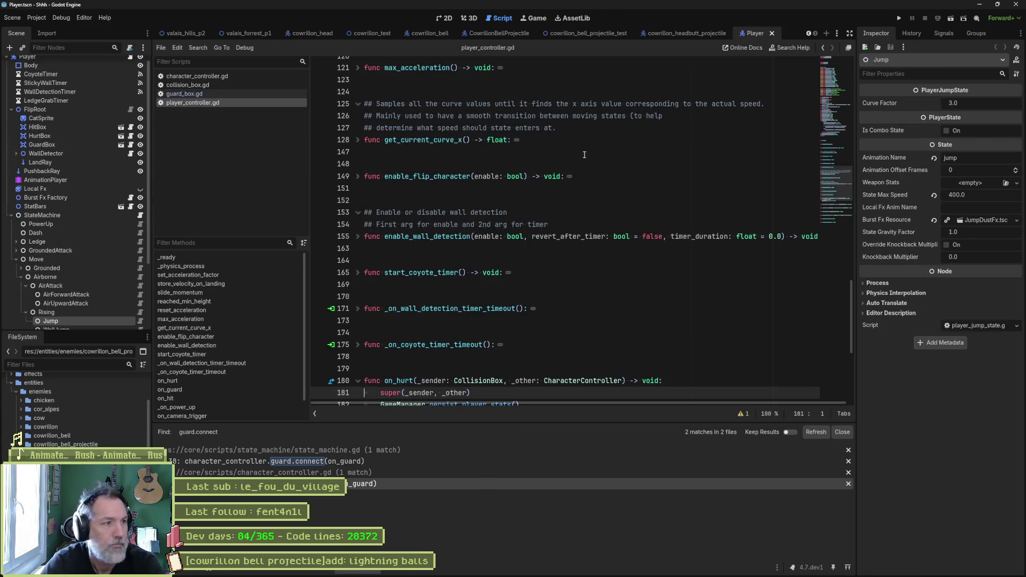
click(66, 144)
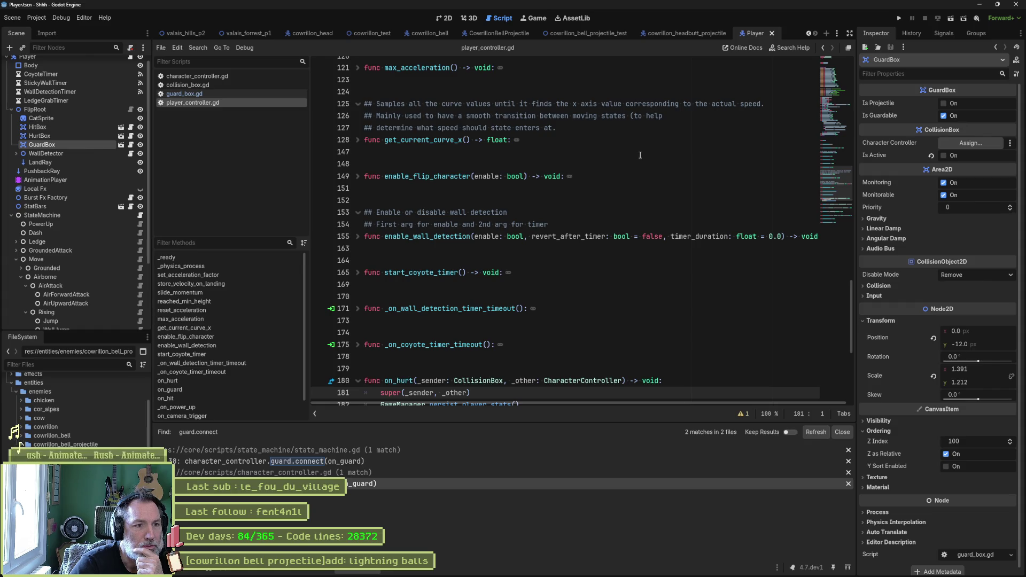
click(46, 136)
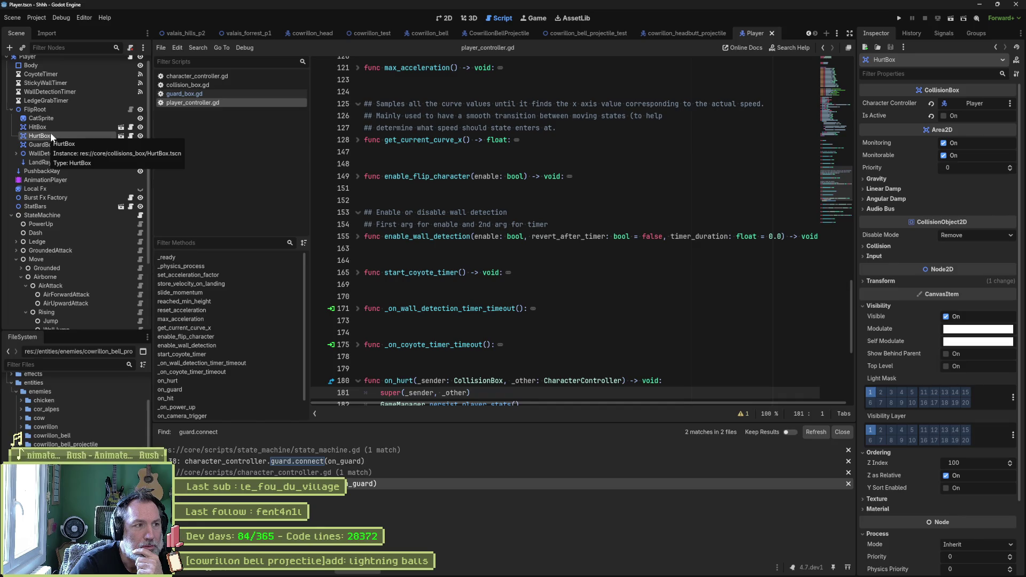
click(59, 126)
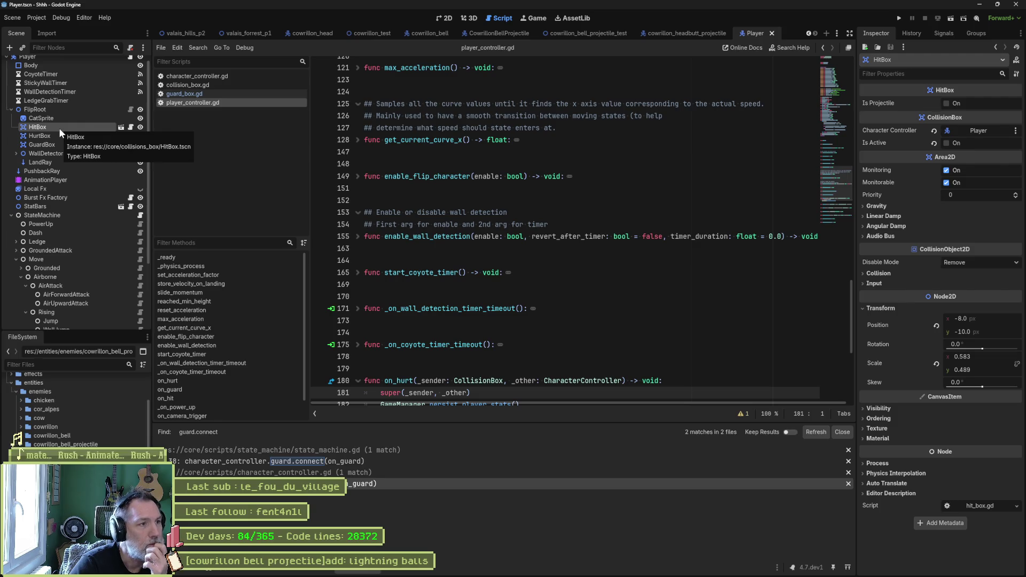
click(266, 92)
click(516, 125)
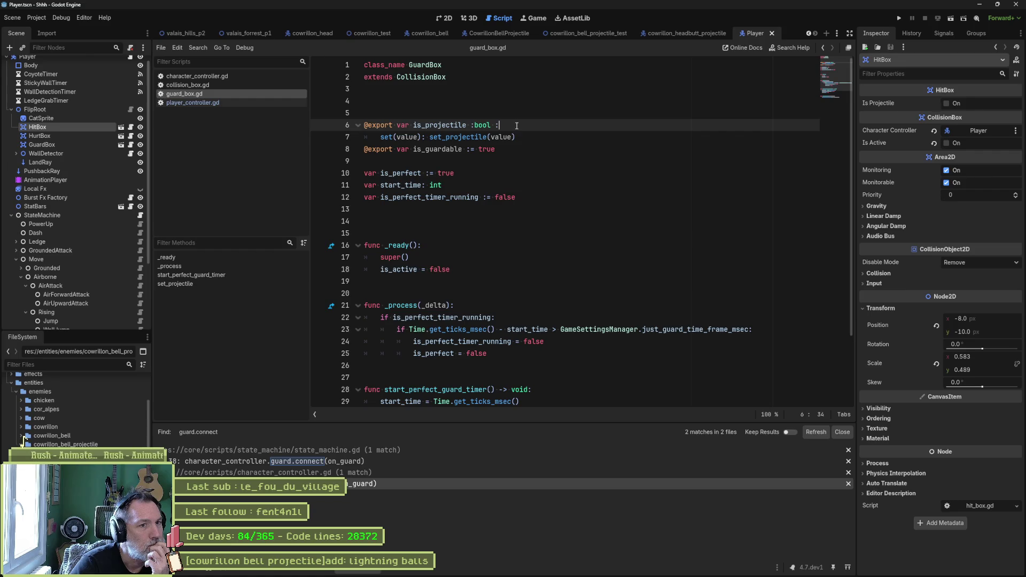
Delete line 8 (the is_guardable export) from guard_box.gd, save, and jump to on_guard in character_controller.gd
drag(526, 149, 546, 134)
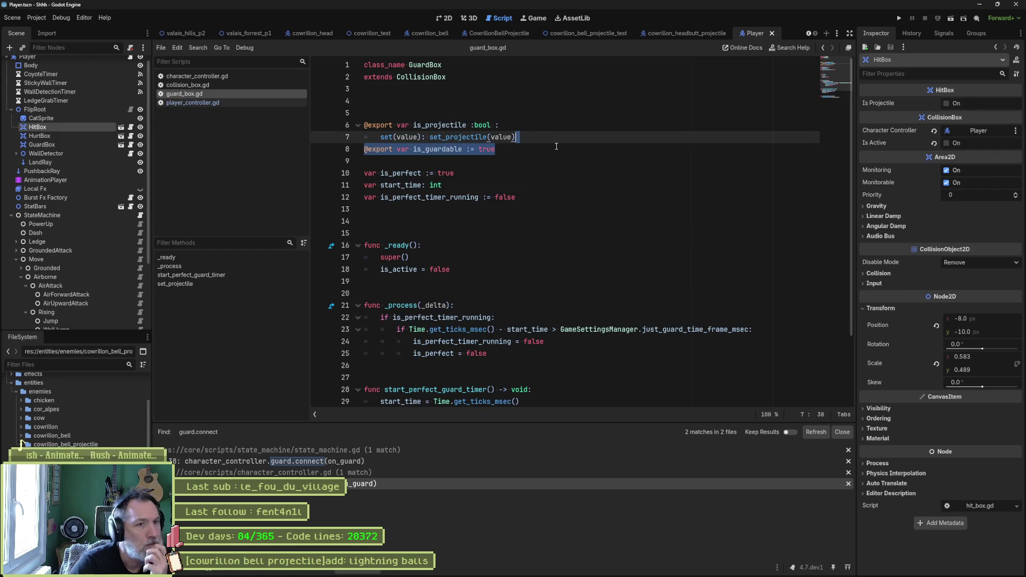
key(Delete)
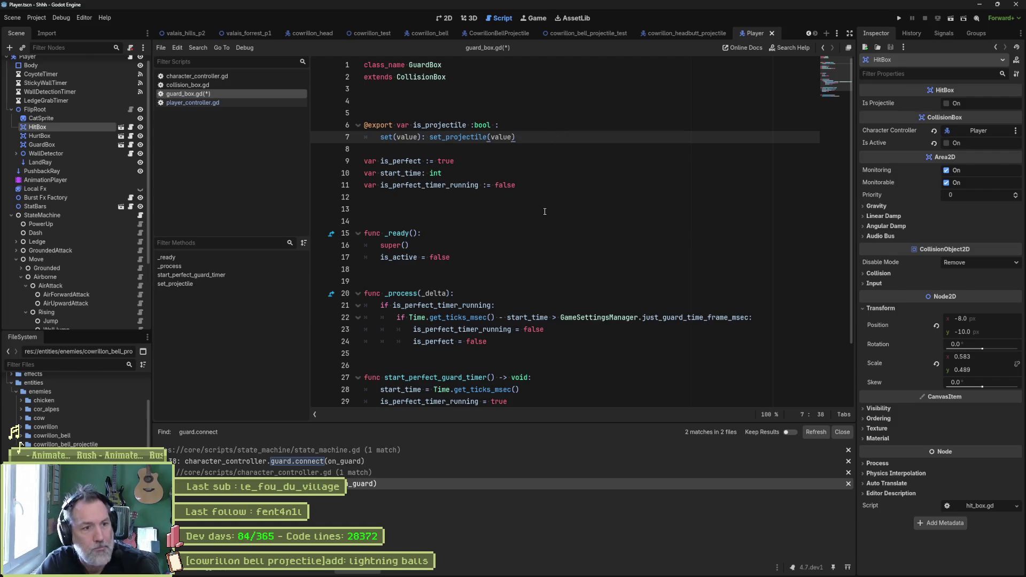
scroll(525, 216, down, 2)
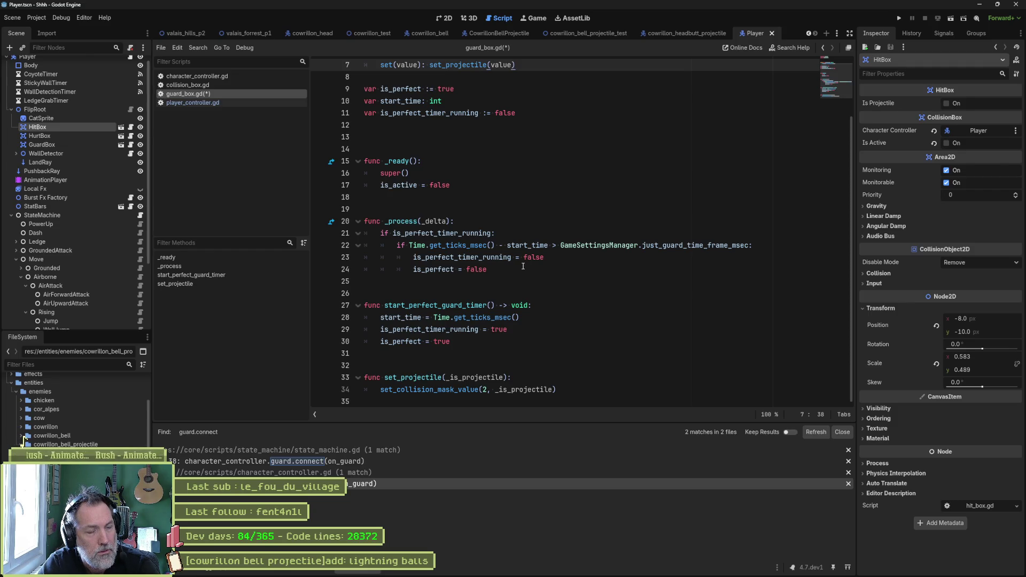
key(ctrl+s)
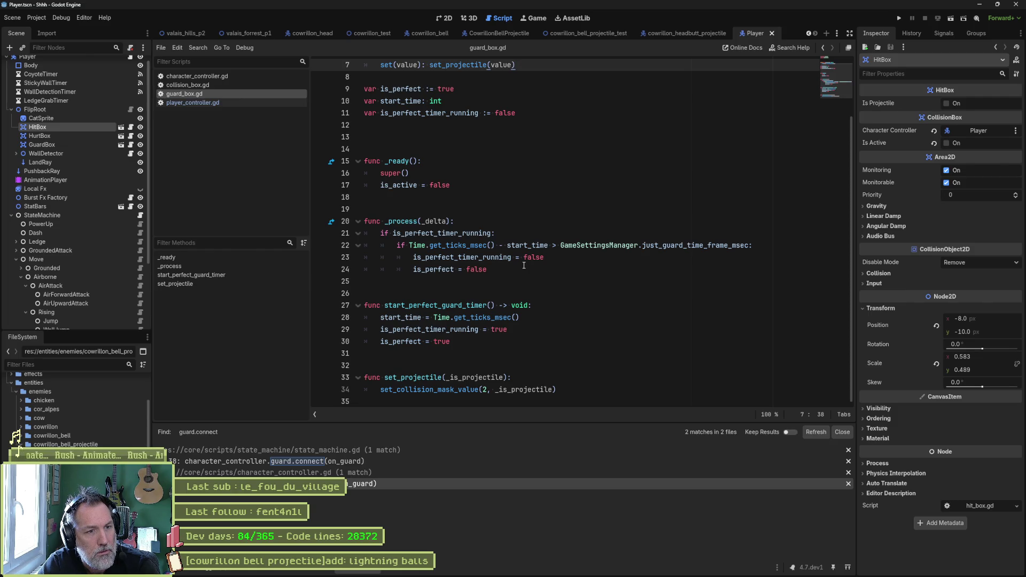
scroll(524, 265, up, 2)
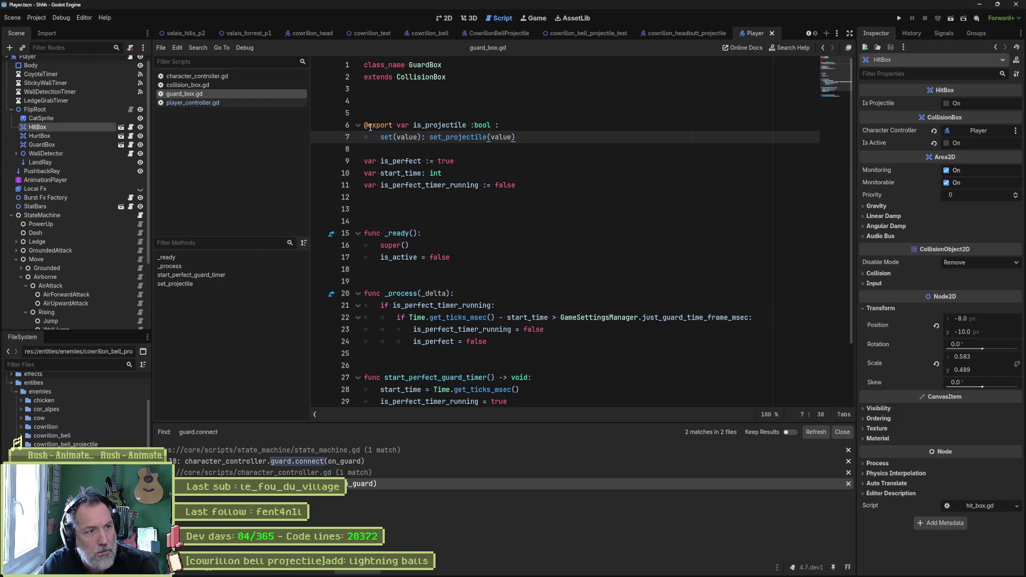
click(213, 77)
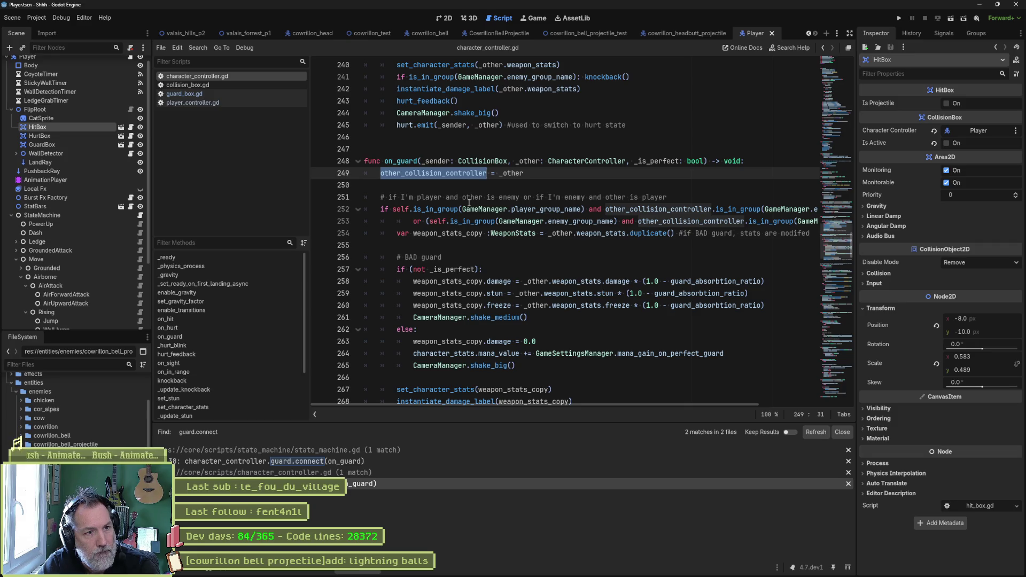
Insert a new line before the BAD guard check in on_guard and begin an 'if' statement
click(526, 174)
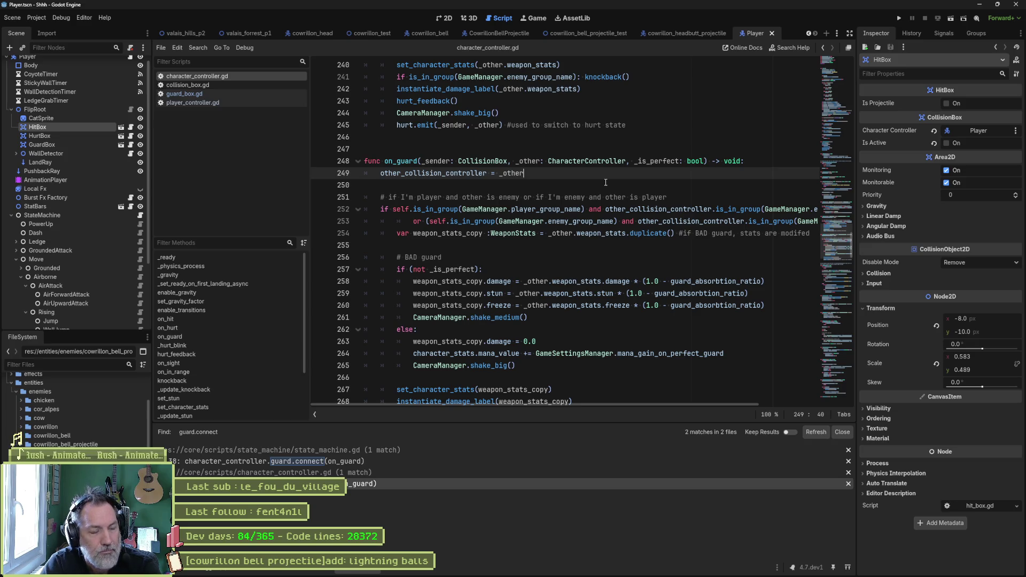
key(Down)
key(Down)
key(Down)
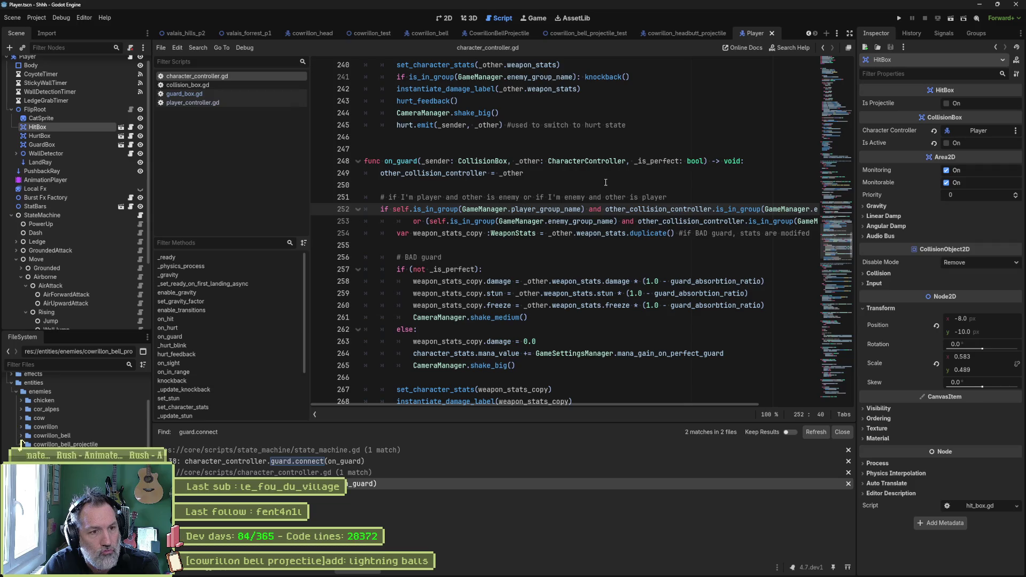
key(Down)
key(Down)
key(Down)
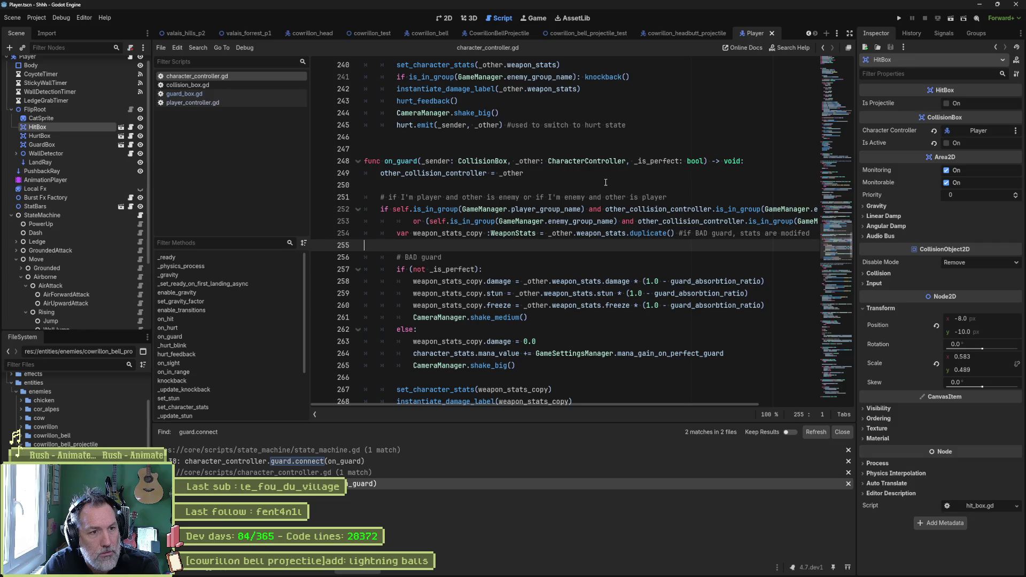
key(Return)
key(Return)
key(Up)
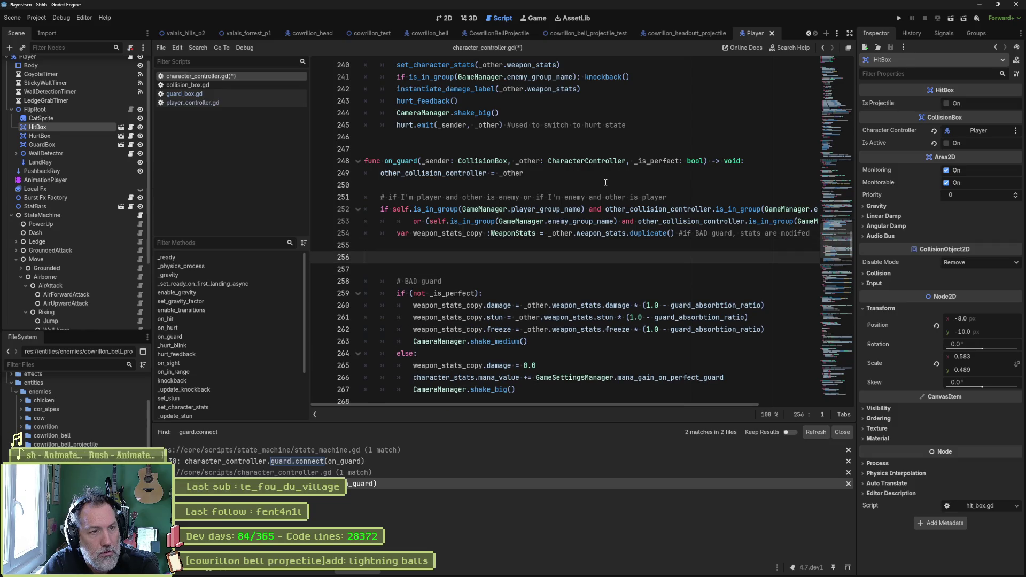
text(if)
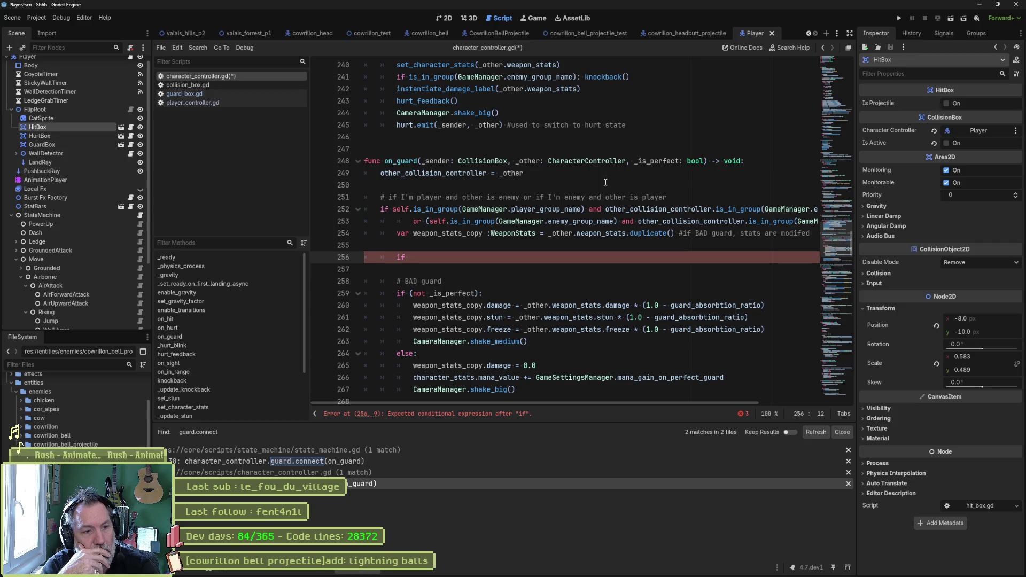
Look over the rest of on_guard, then switch to collision_box.gd
scroll(529, 246, down, 3)
scroll(529, 247, down, 9)
scroll(533, 251, up, 10)
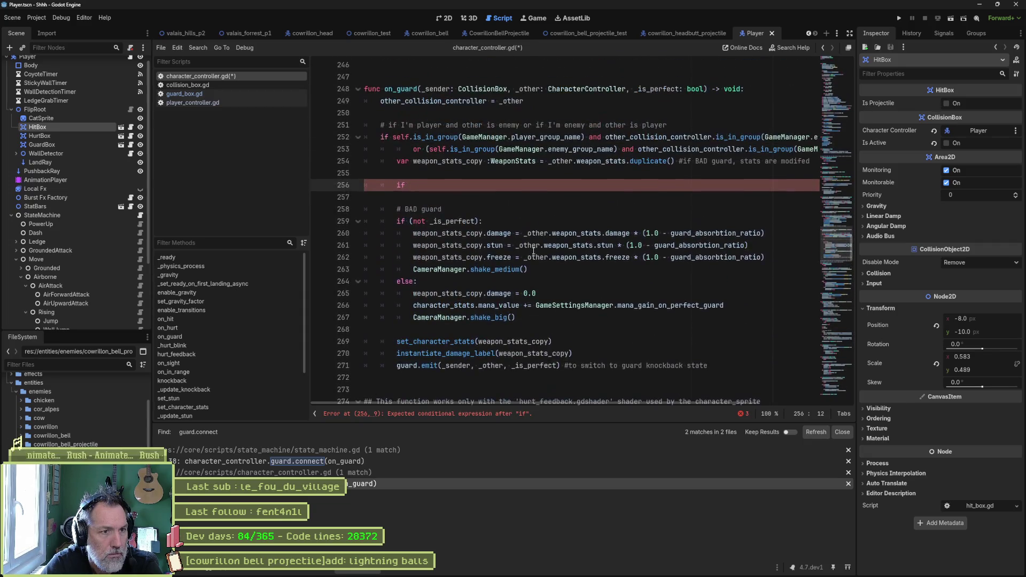
click(211, 85)
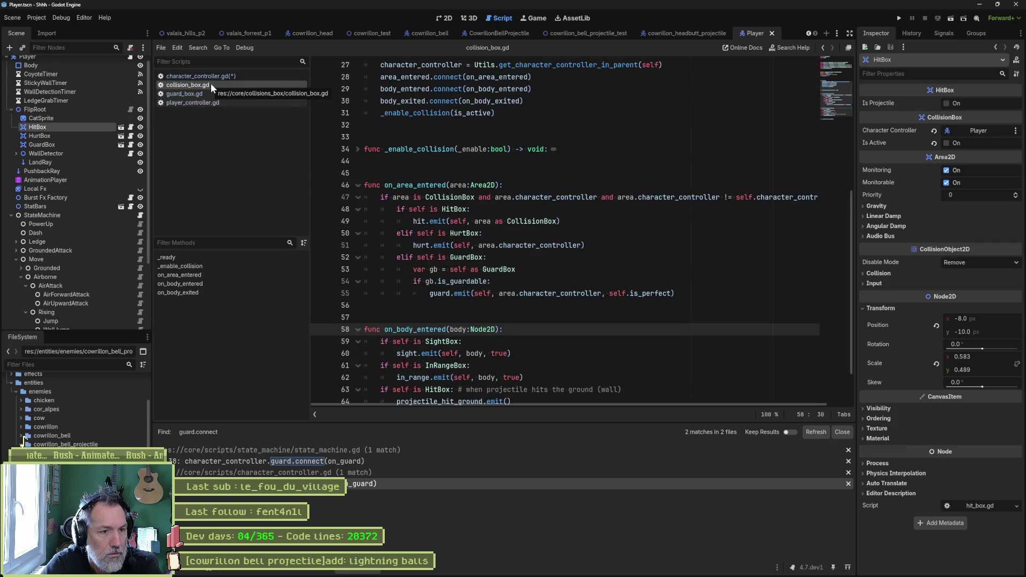
Review the GuardBox branch on lines 52–55, highlight the uses of self, and inspect the GuardBox node
scroll(515, 337, down, 2)
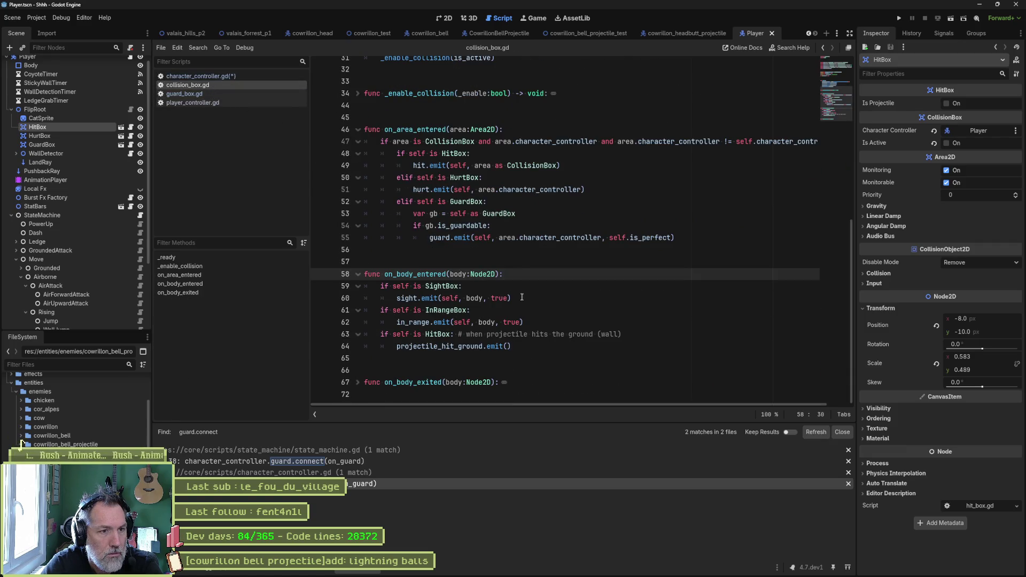
drag(692, 240, 698, 190)
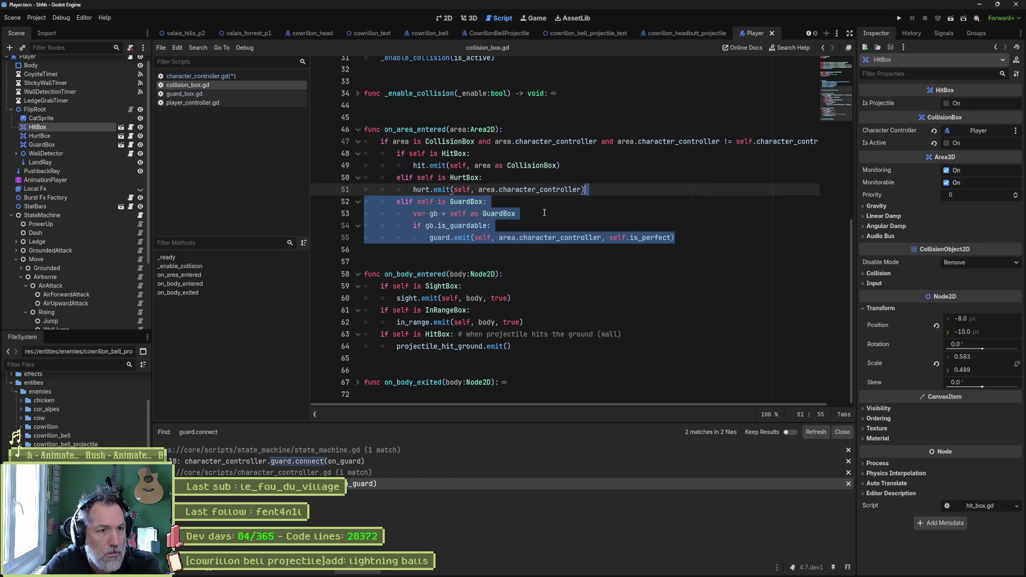
key(Down)
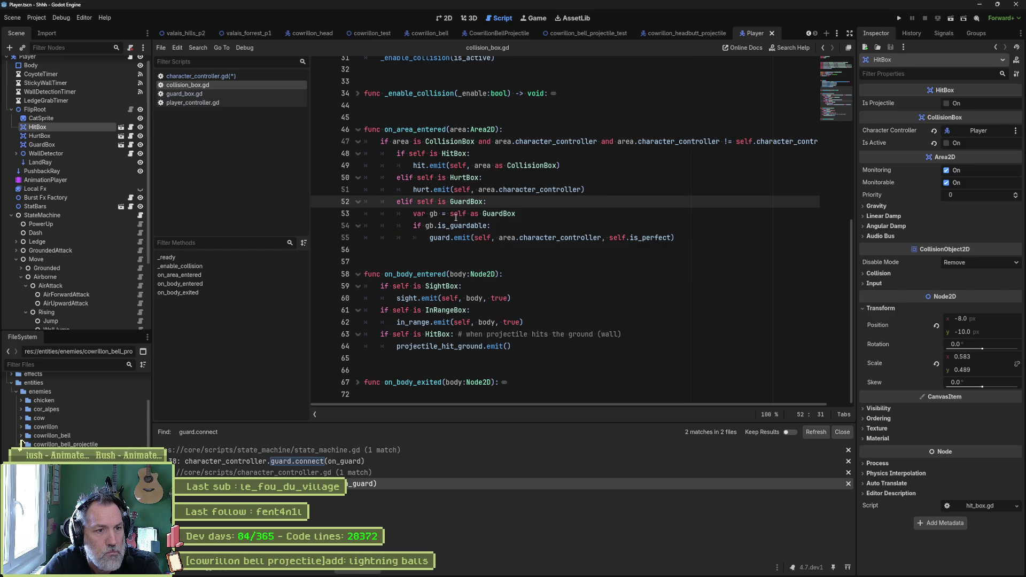
double_click(458, 214)
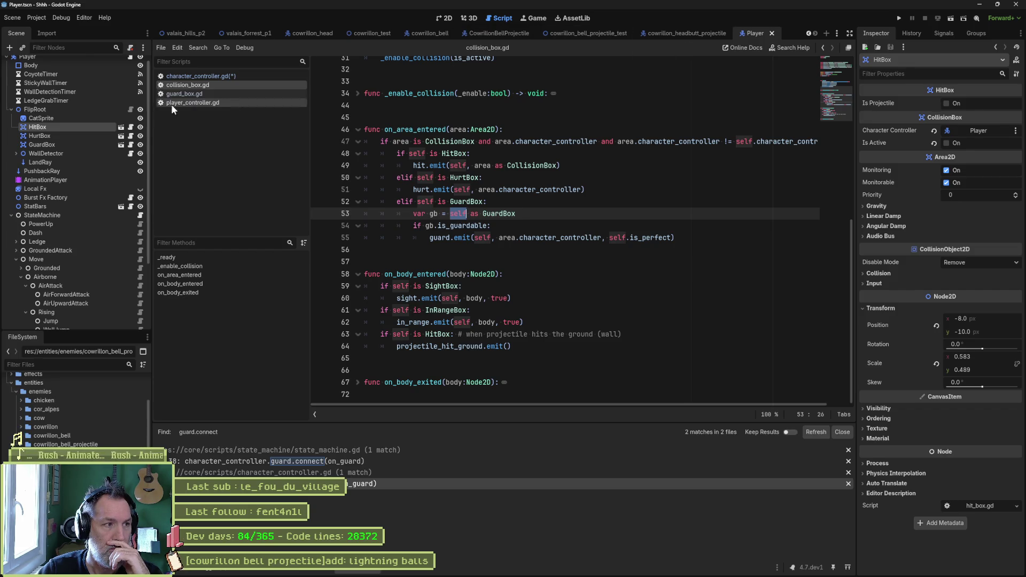
click(48, 145)
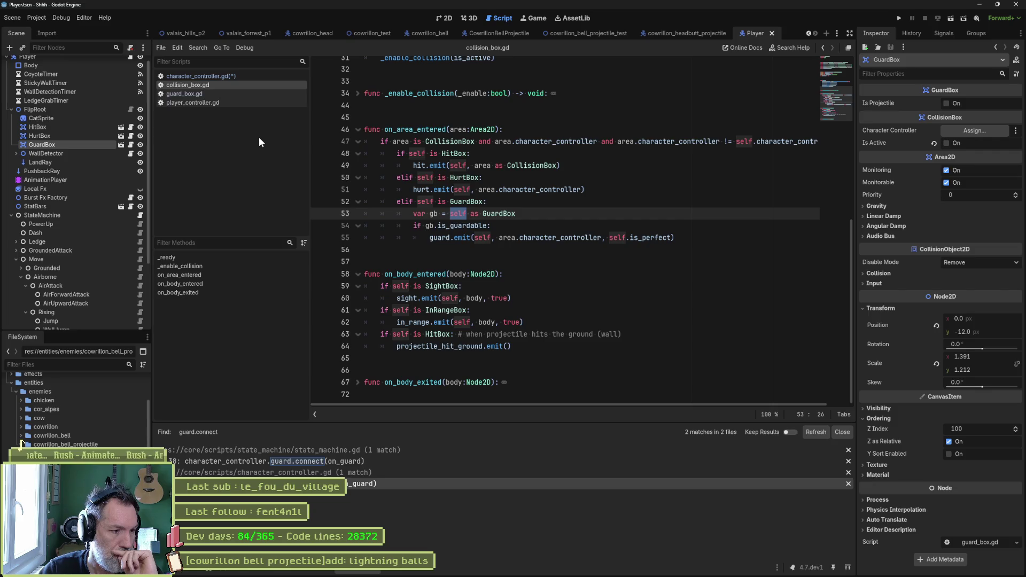
click(218, 76)
Check the GuardBox test on lines 229–230 in on_hit, then jump to on_guard
click(198, 319)
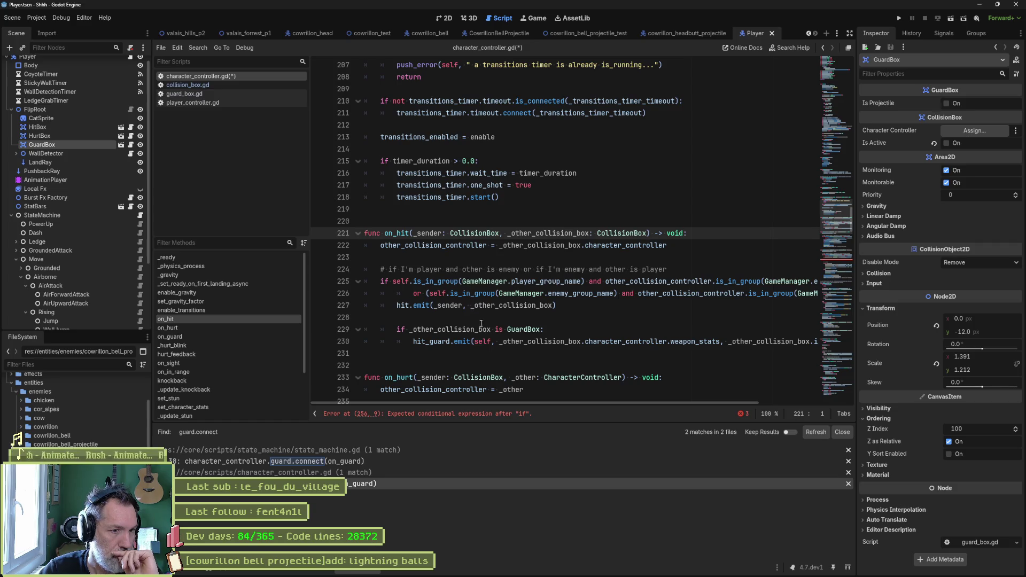
drag(409, 329, 523, 349)
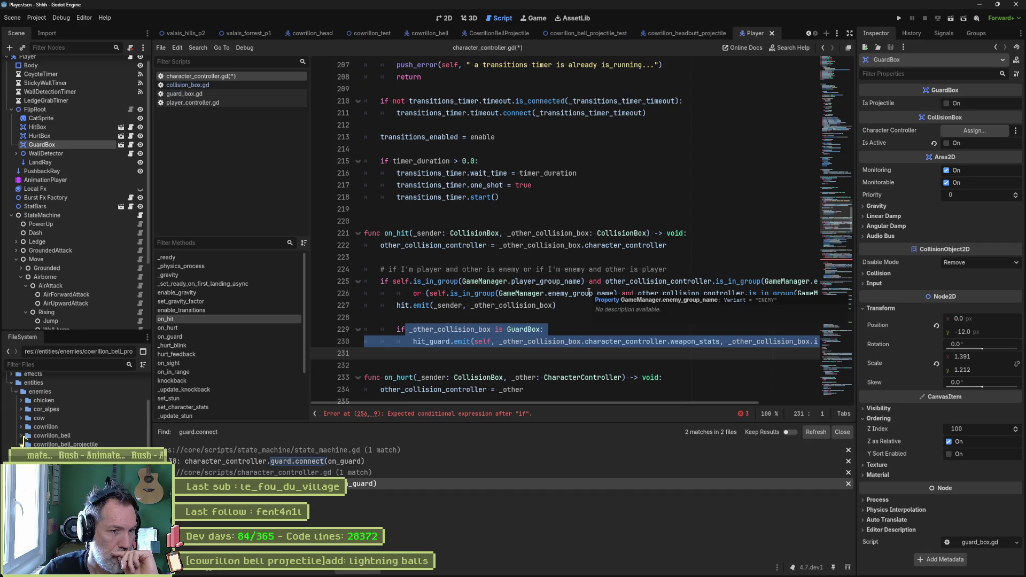
scroll(563, 290, down, 3)
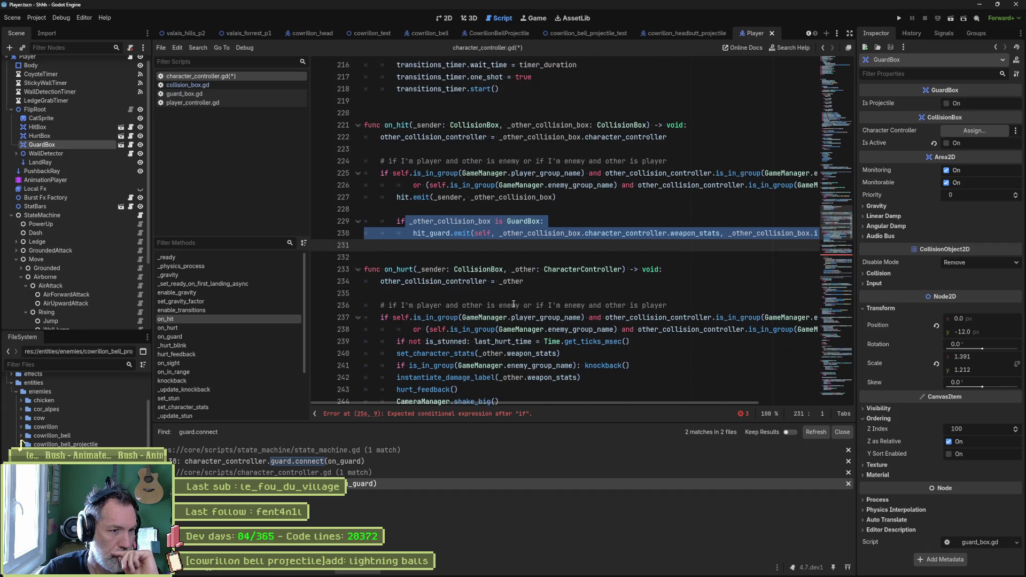
scroll(513, 304, down, 1)
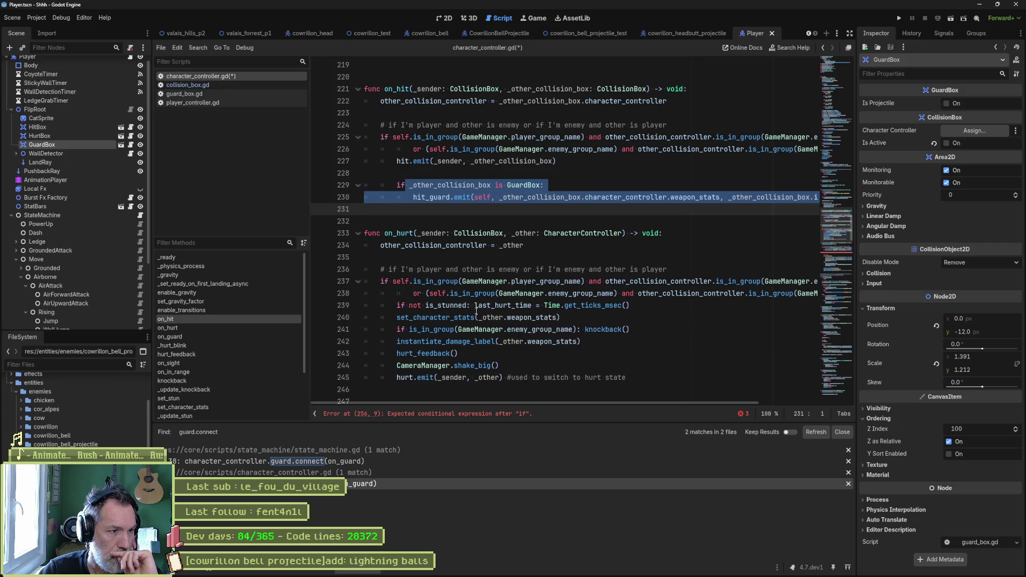
click(171, 336)
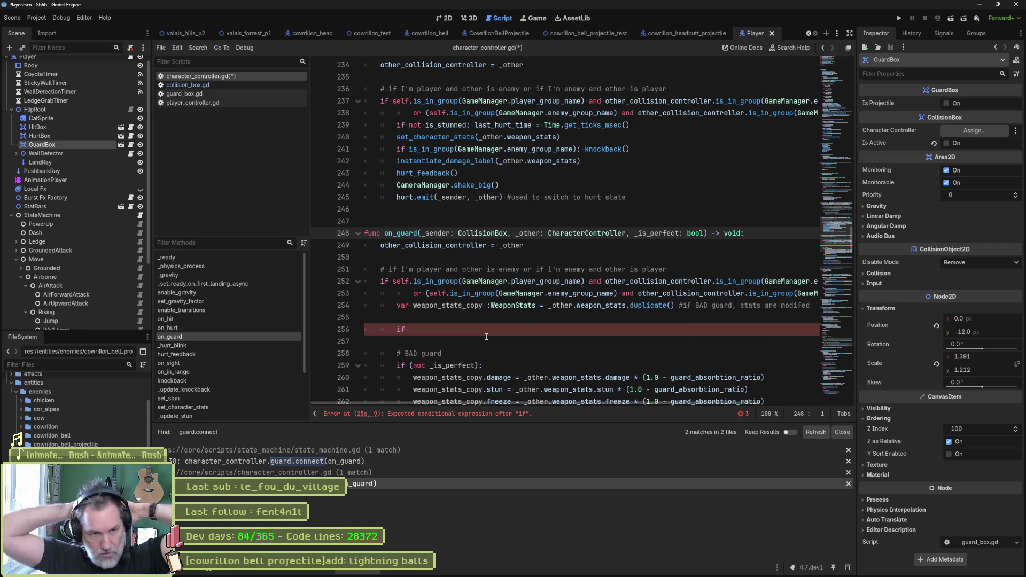
Collapse the on_hurt function and highlight every use of _is_perfect in on_guard
scroll(480, 243, up, 4)
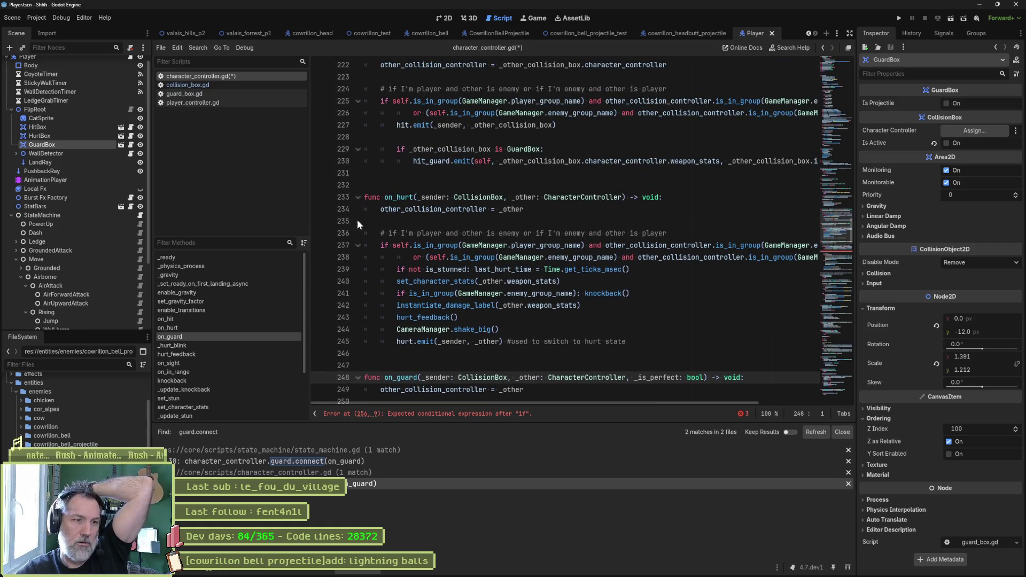
click(357, 198)
scroll(468, 224, up, 2)
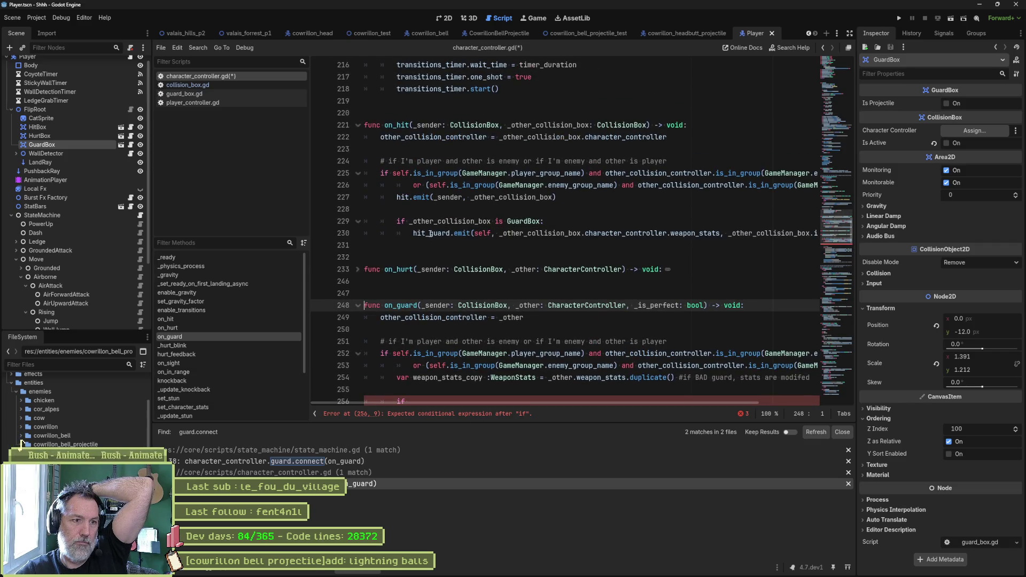
mouse_move(430, 234)
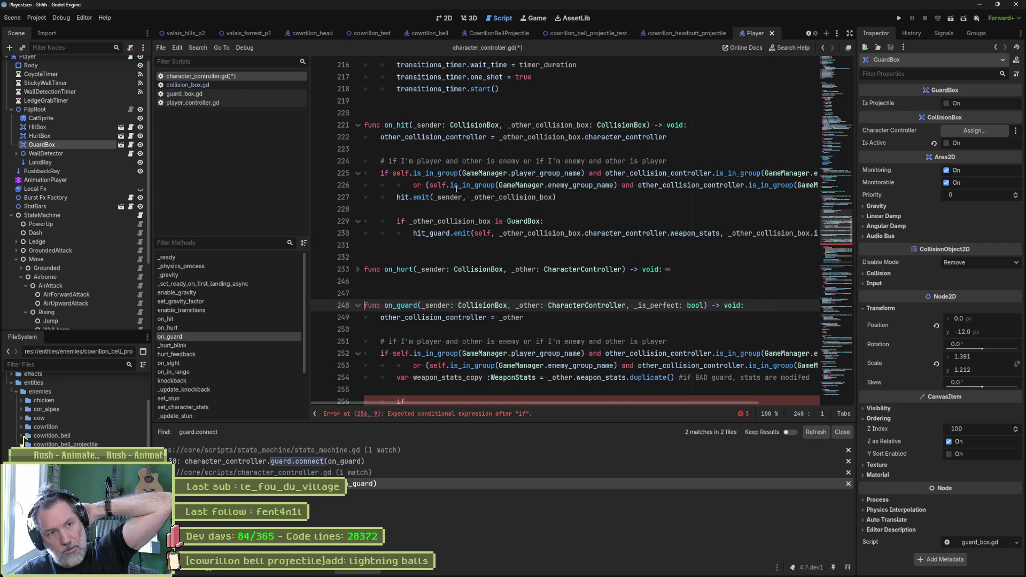
mouse_move(501, 188)
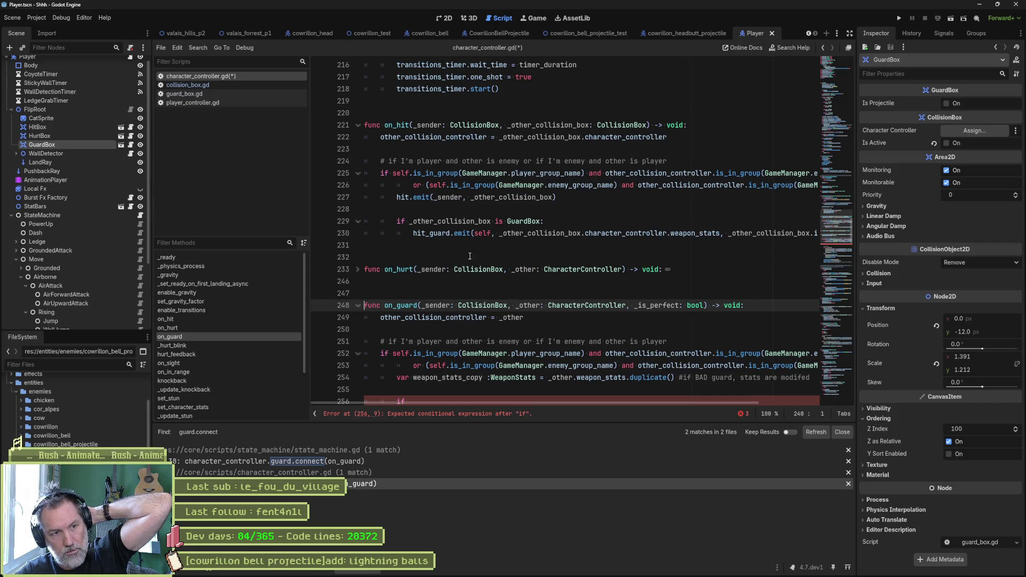
scroll(469, 259, down, 2)
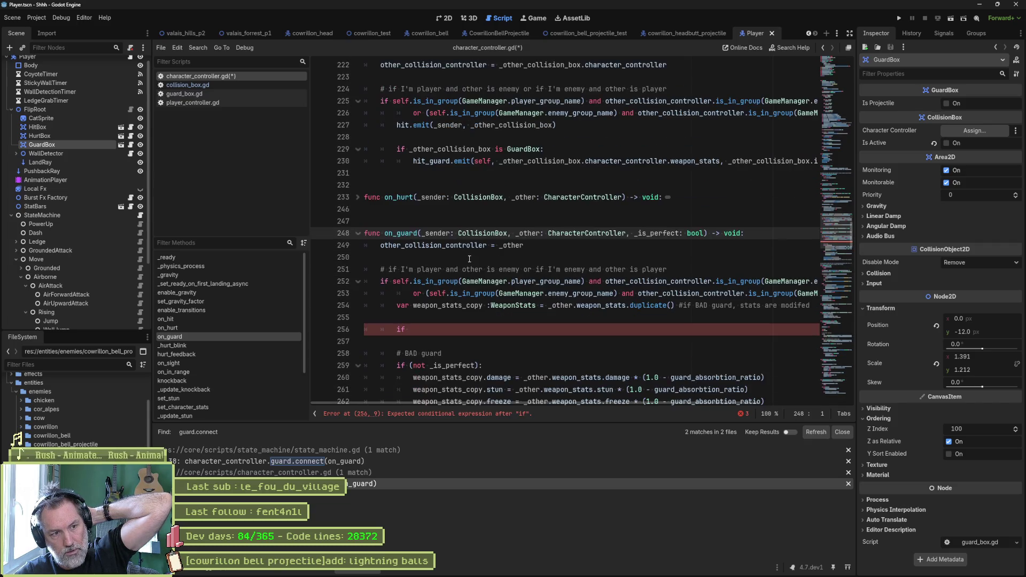
double_click(647, 235)
Undo the unfinished 'if' on line 256 and its blank line, then return to collision_box.gd
scroll(548, 270, down, 3)
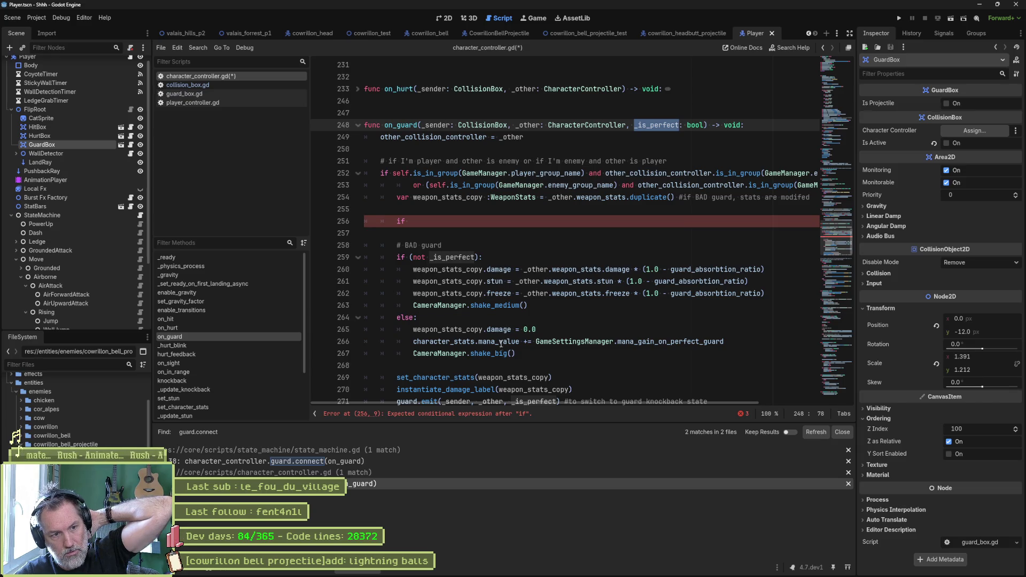
scroll(476, 345, down, 1)
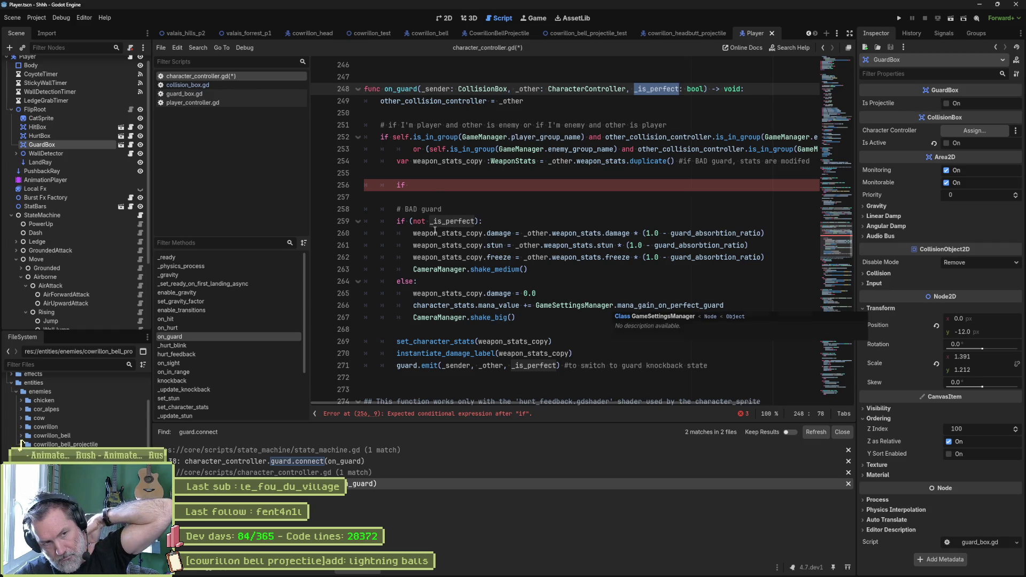
key(ctrl+z)
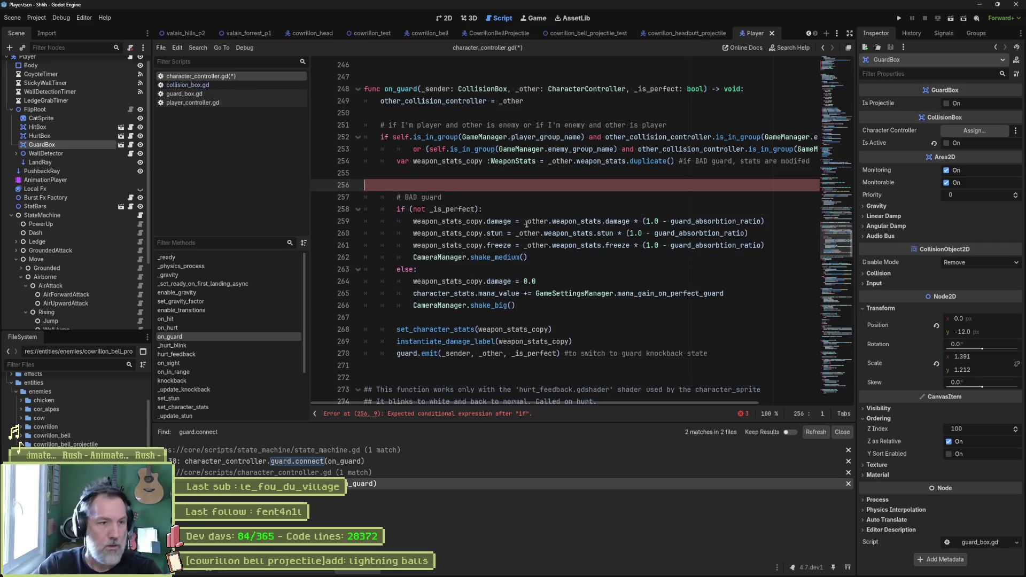
key(ctrl+z)
scroll(512, 294, up, 1)
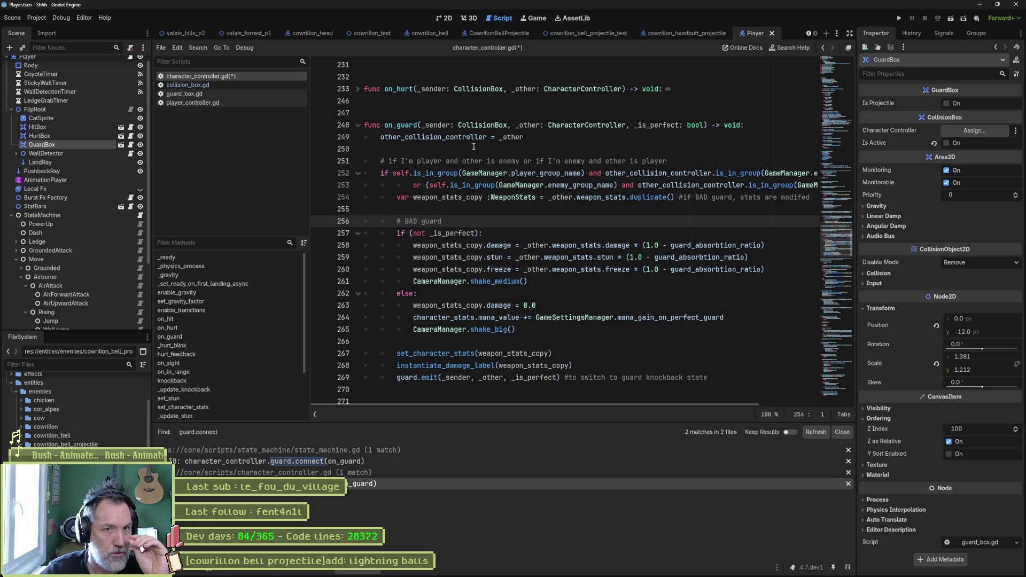
click(214, 87)
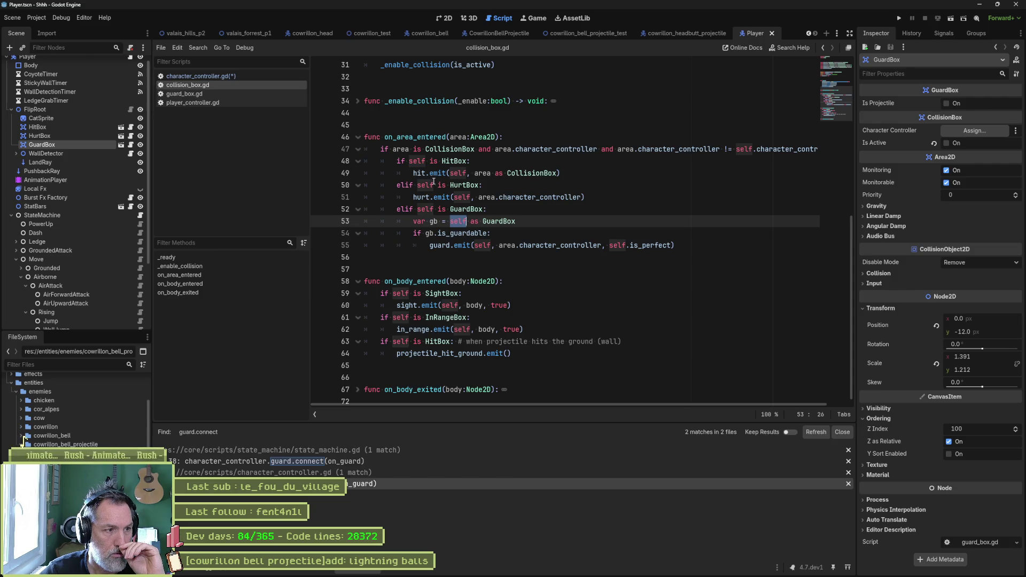
Check hit_box.gd's class name, then review the gb cast on lines 53–55 of collision_box.gd
click(131, 127)
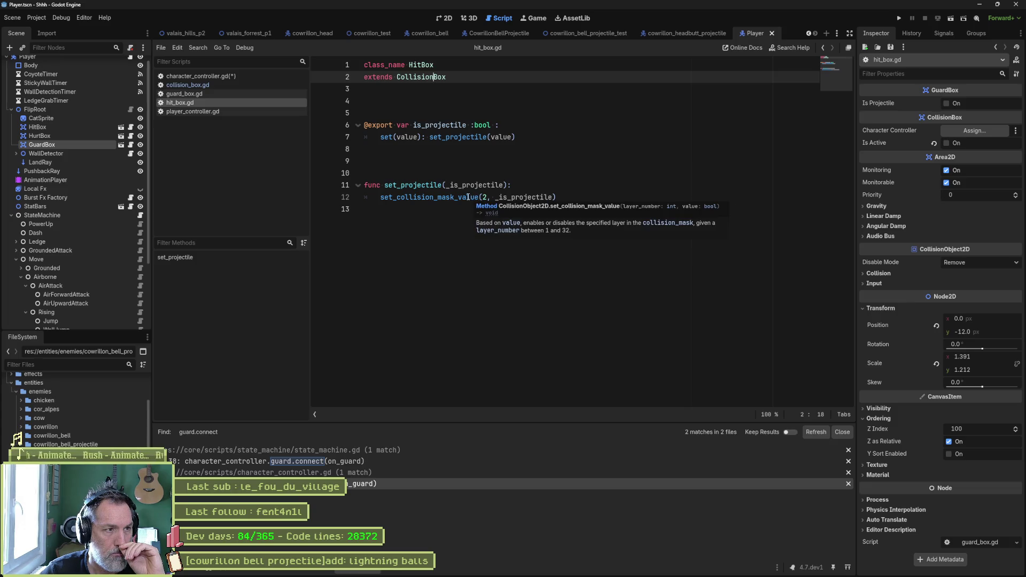
click(229, 83)
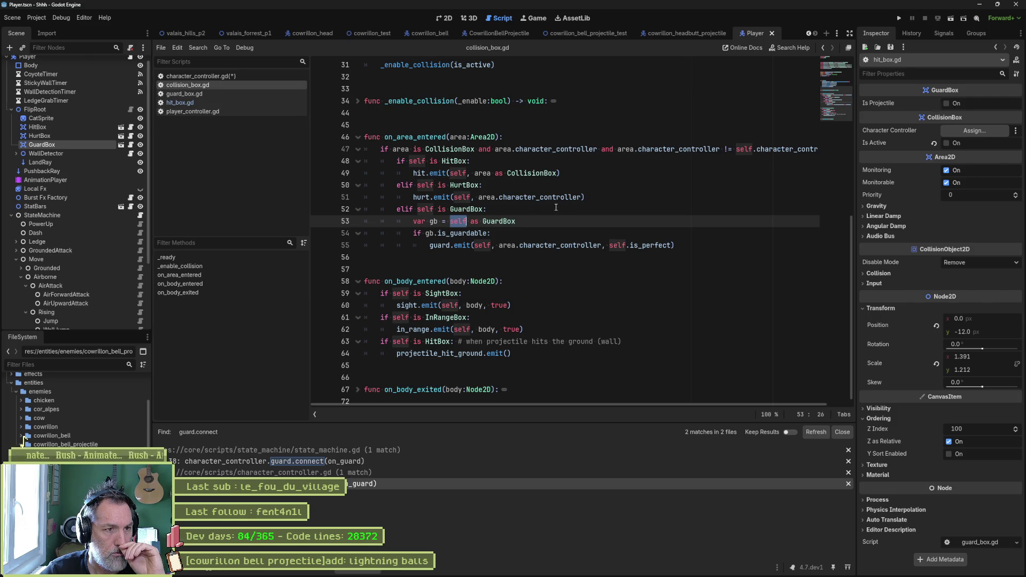
click(521, 221)
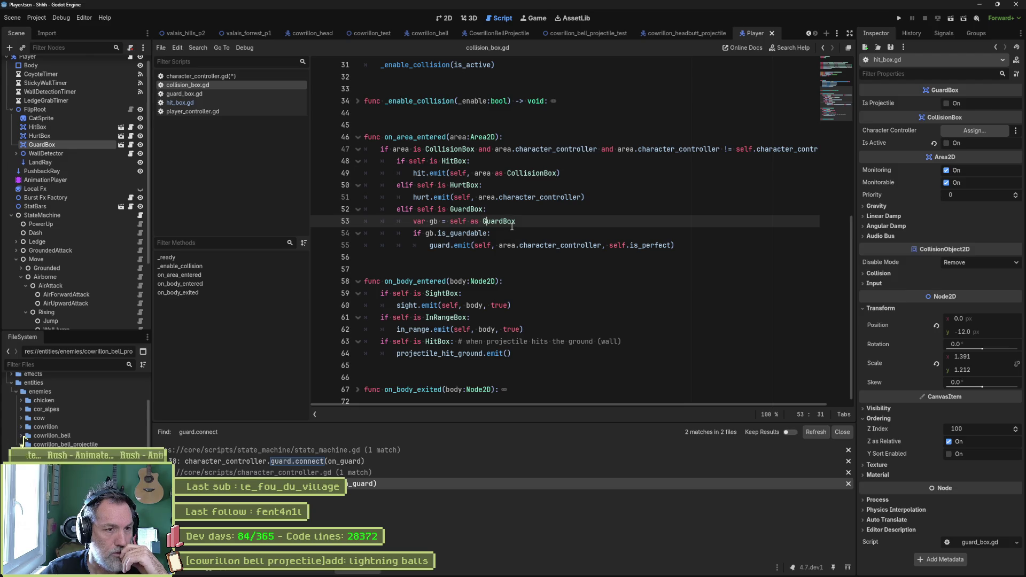
drag(472, 221, 474, 246)
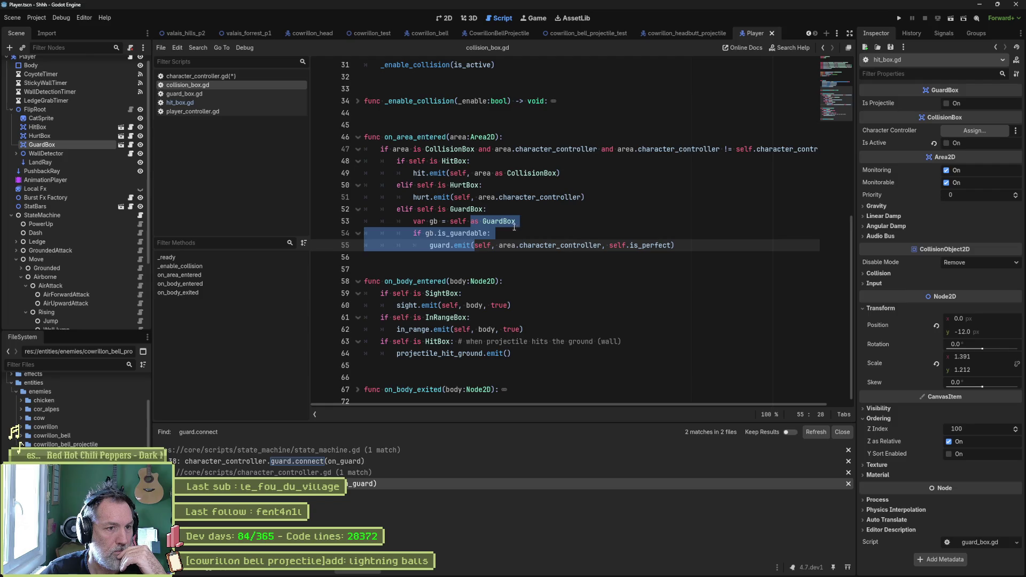
click(494, 222)
drag(430, 221, 434, 231)
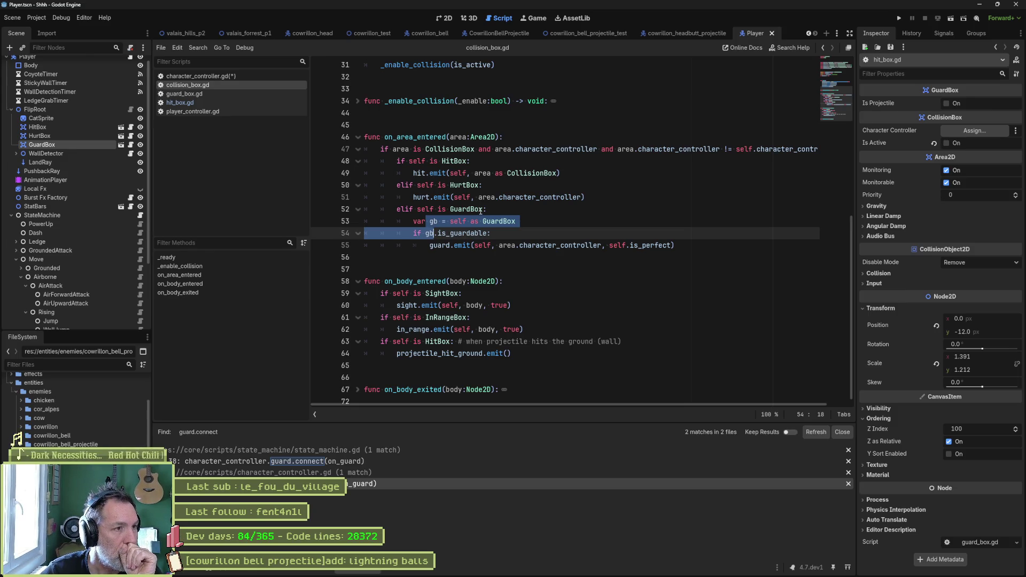
Change the cast on line 53 to HitBox, rename gb to hb on lines 53–54, and save
double_click(498, 222)
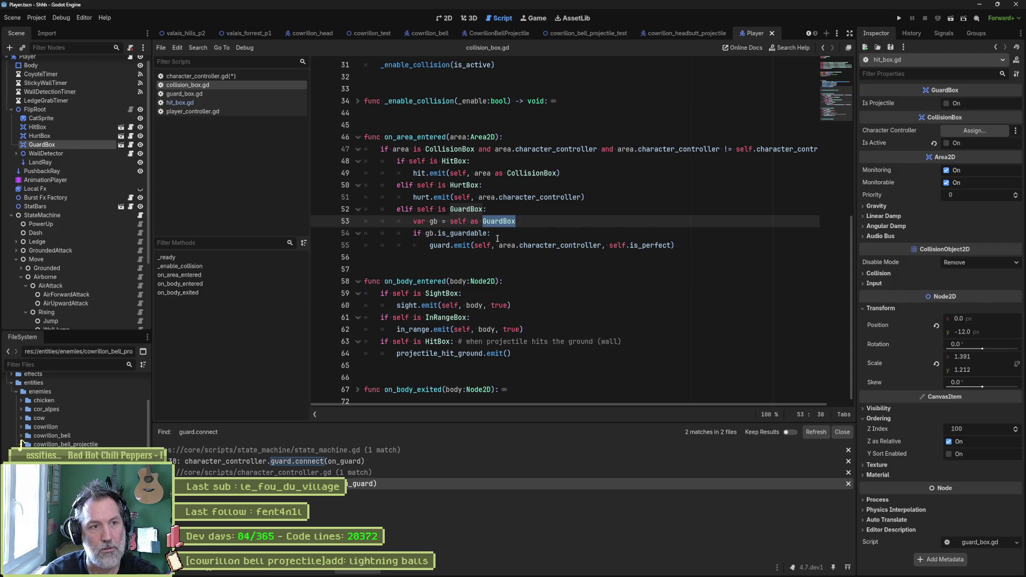
text(HitBox)
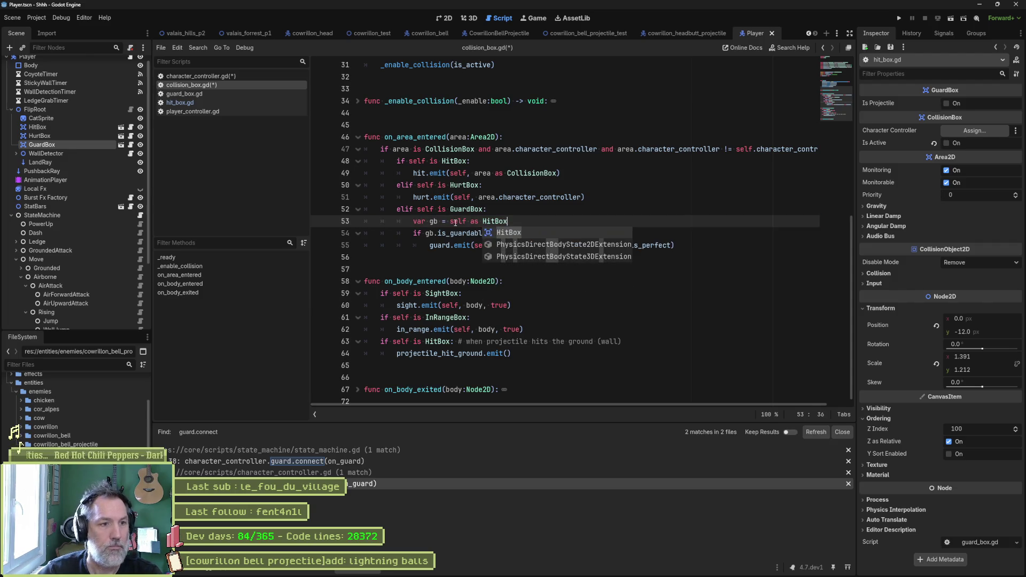
click(450, 221)
double_click(431, 233)
key(ctrl+d)
text(hb)
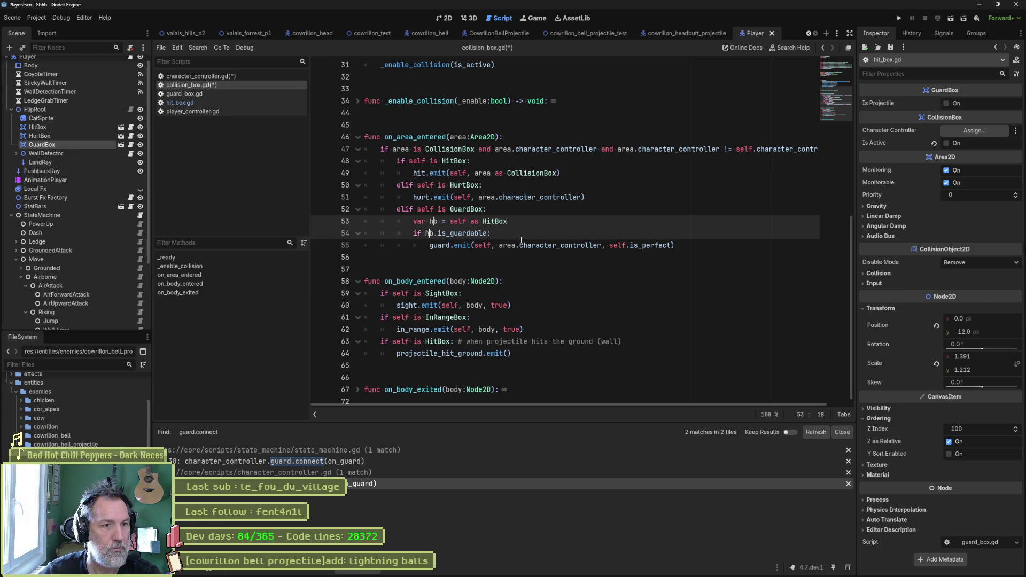
click(520, 245)
key(ctrl+s)
click(196, 96)
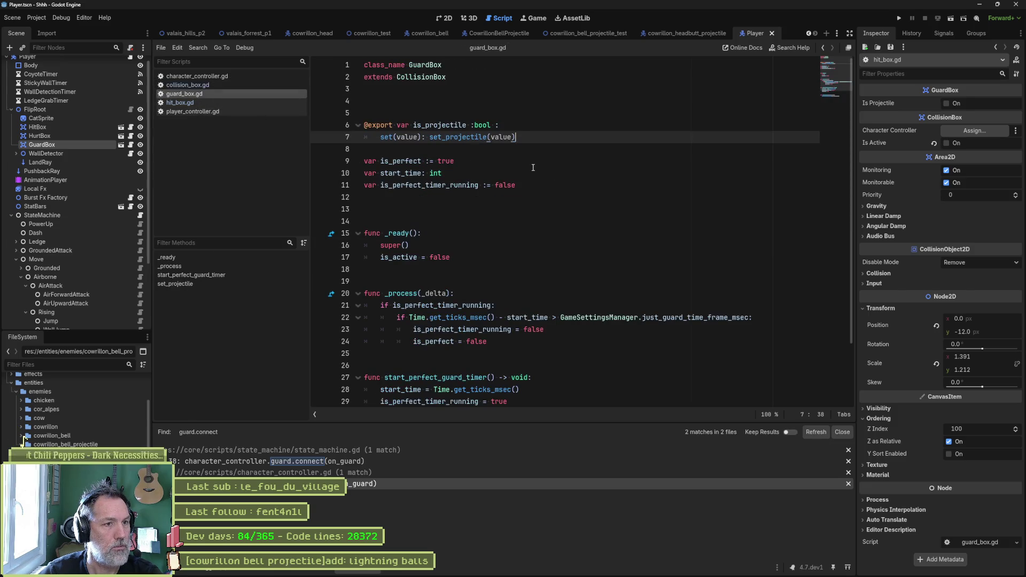
Close guard_box.gd and switch to hit_box.gd
scroll(508, 247, down, 10)
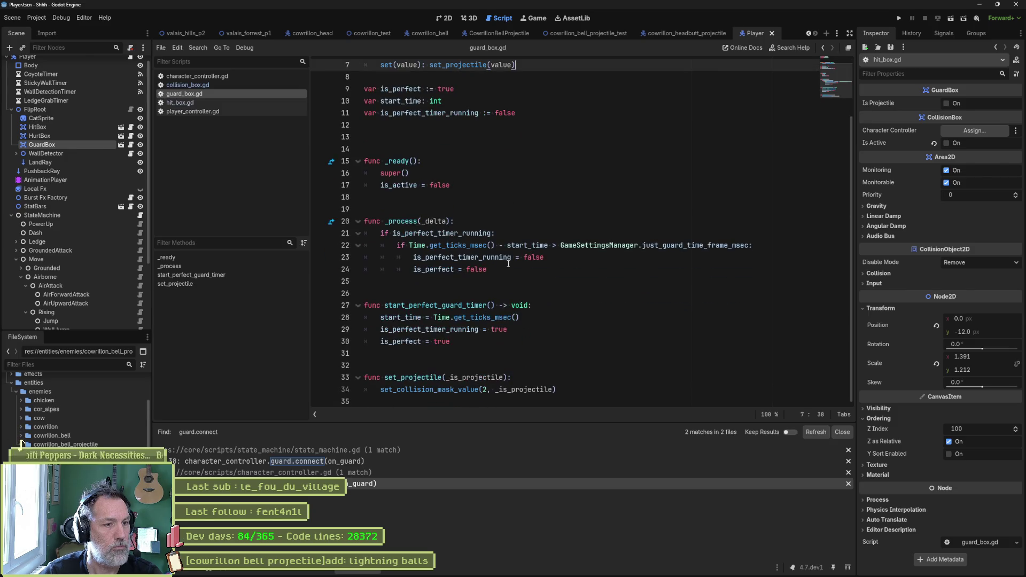
middle_click(257, 94)
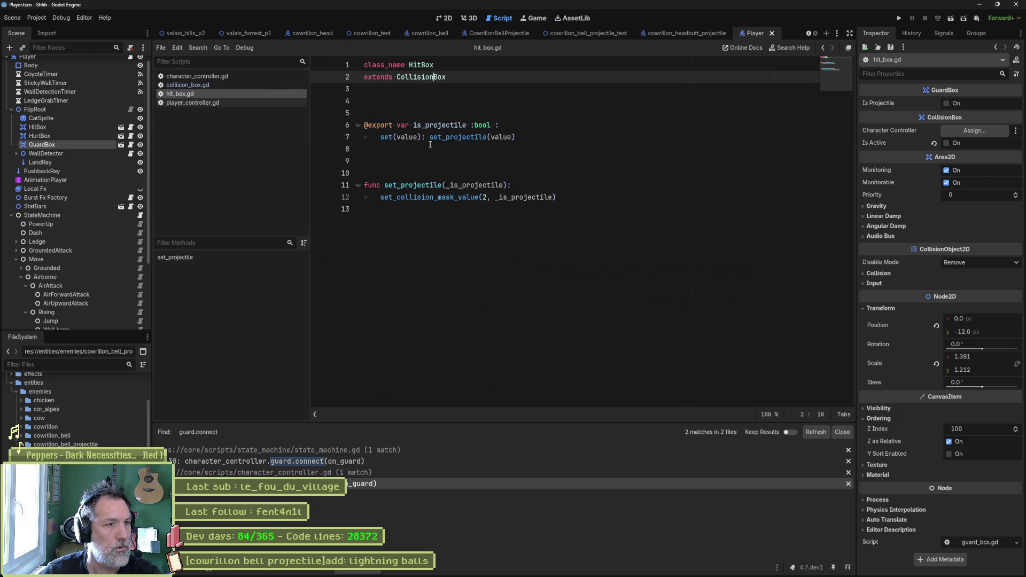
click(267, 85)
scroll(552, 194, up, 10)
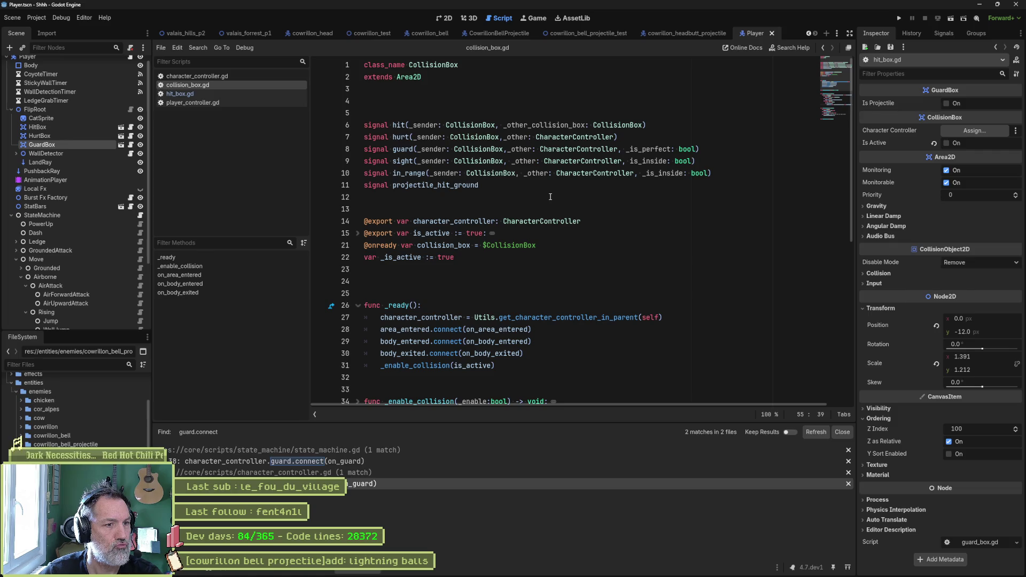
click(220, 93)
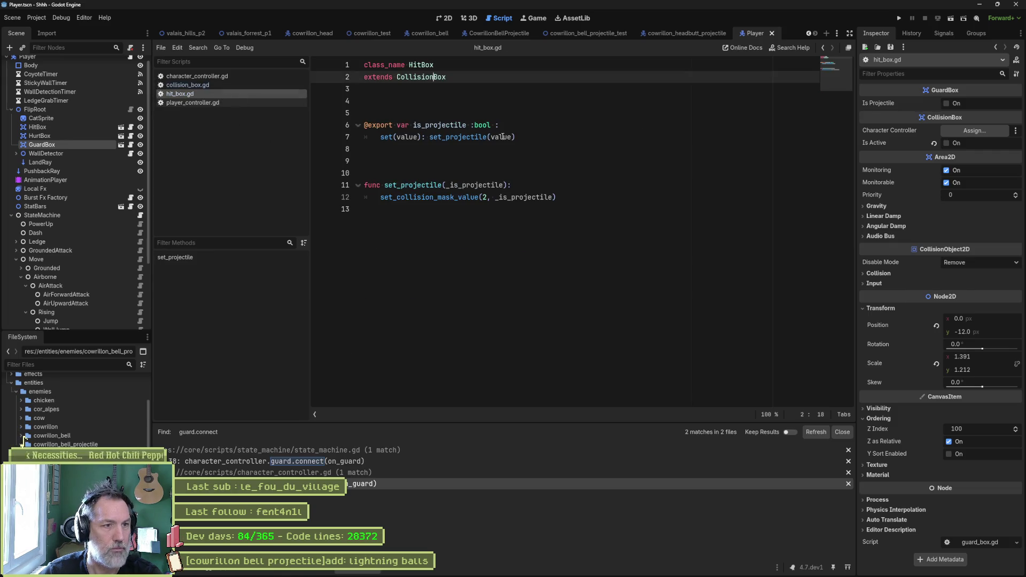
Add 'var is_guardable := true' on line 9 of hit_box.gd, save, and inspect the HitBox node
click(529, 148)
key(Return)
key(Return)
key(Up)
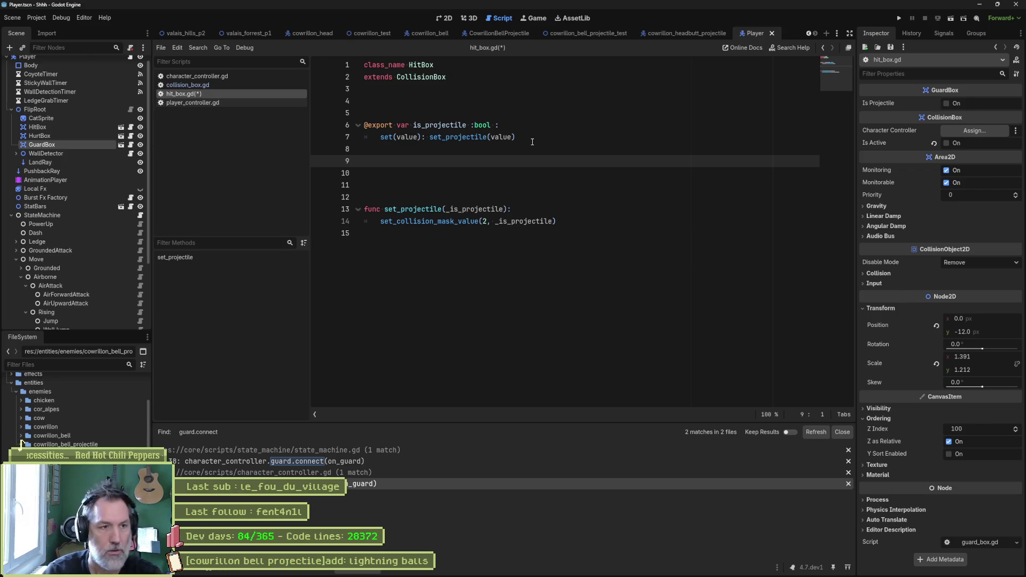
text(var )
text(is_parra)
key(BackSpace)
key(BackSpace)
key(BackSpace)
text(guardable :)
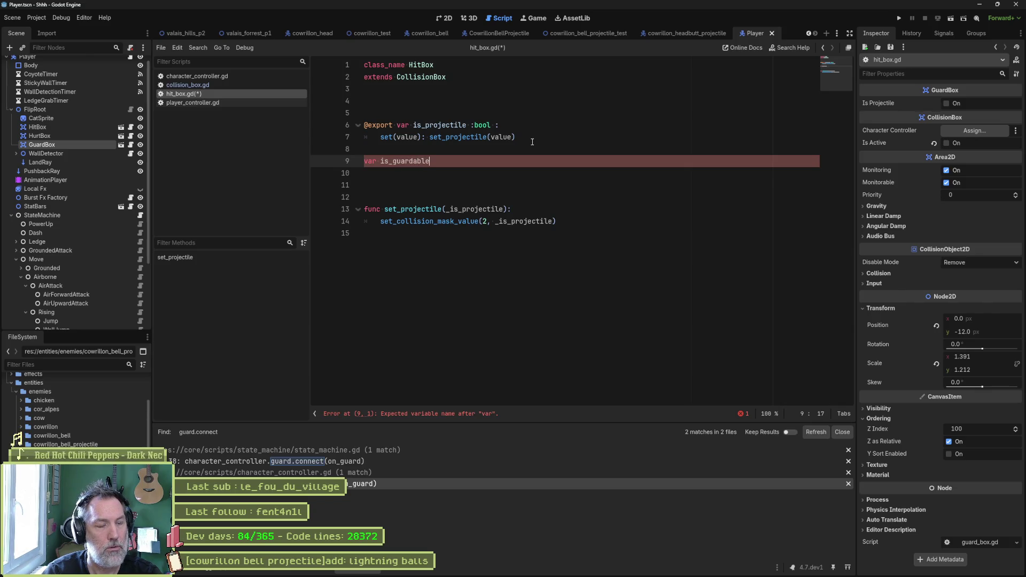
text(= true)
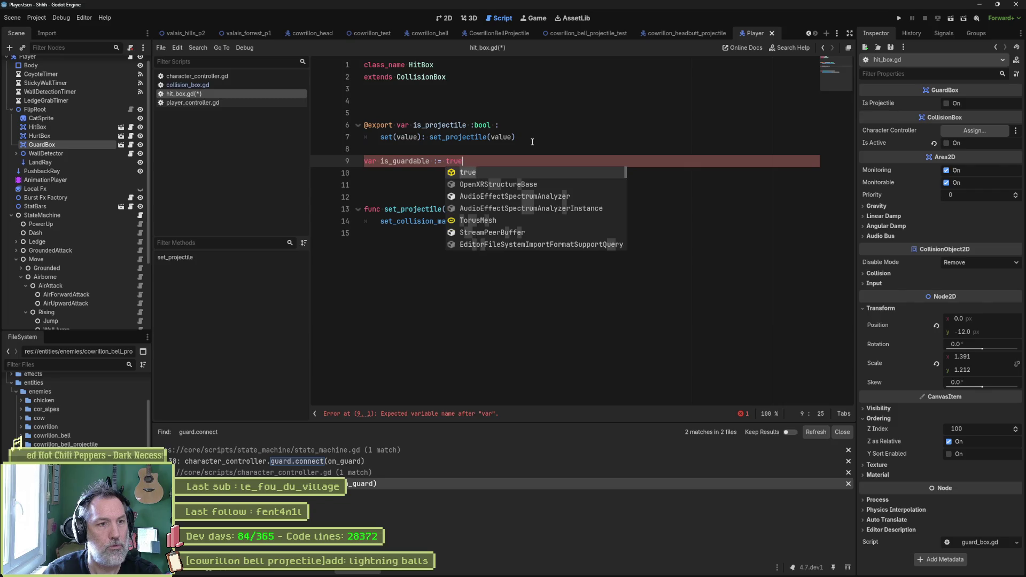
key(ctrl+s)
double_click(407, 161)
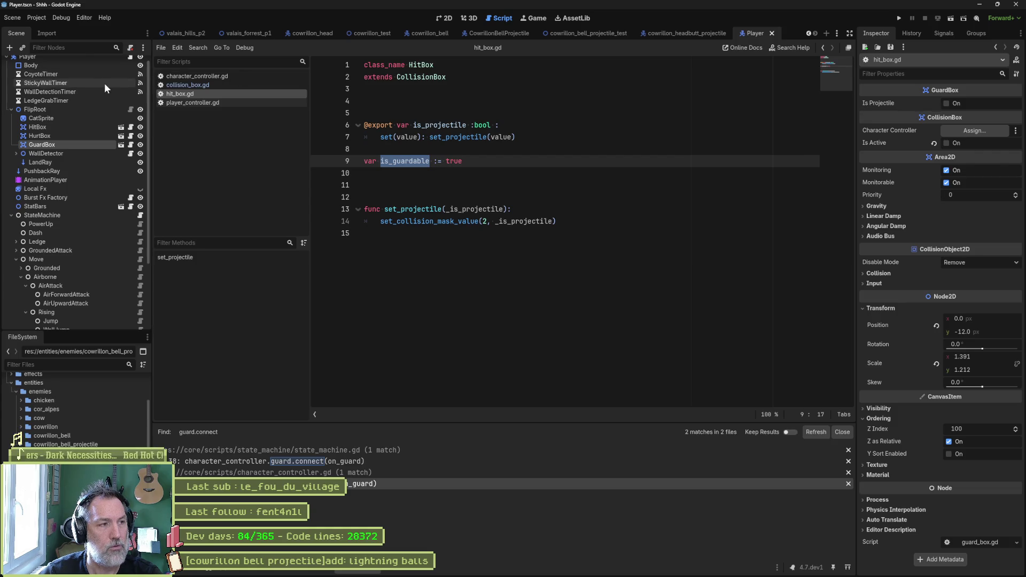
scroll(88, 120, up, 1)
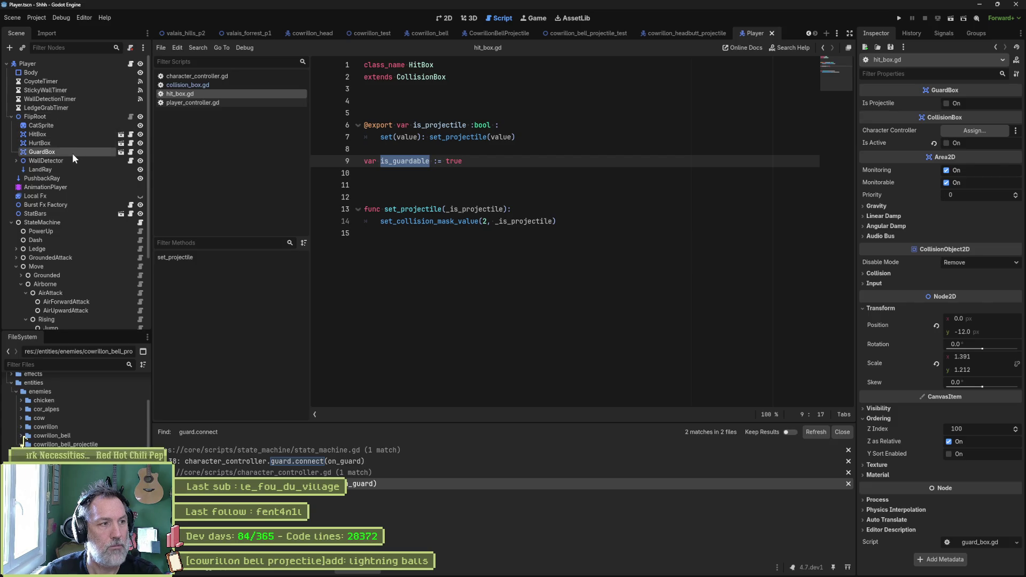
click(62, 134)
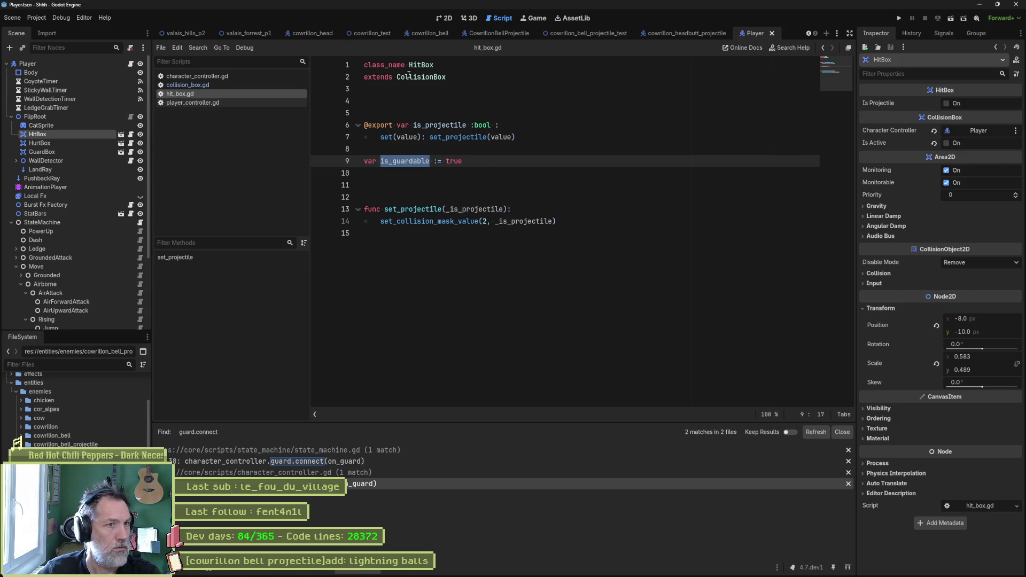
click(365, 161)
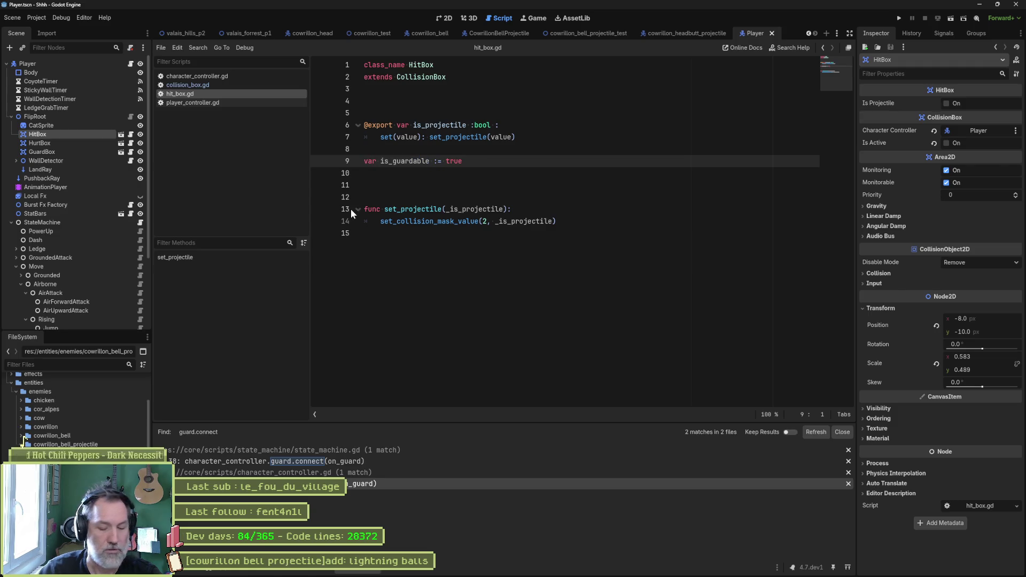
text(@export)
key(ctrl+s)
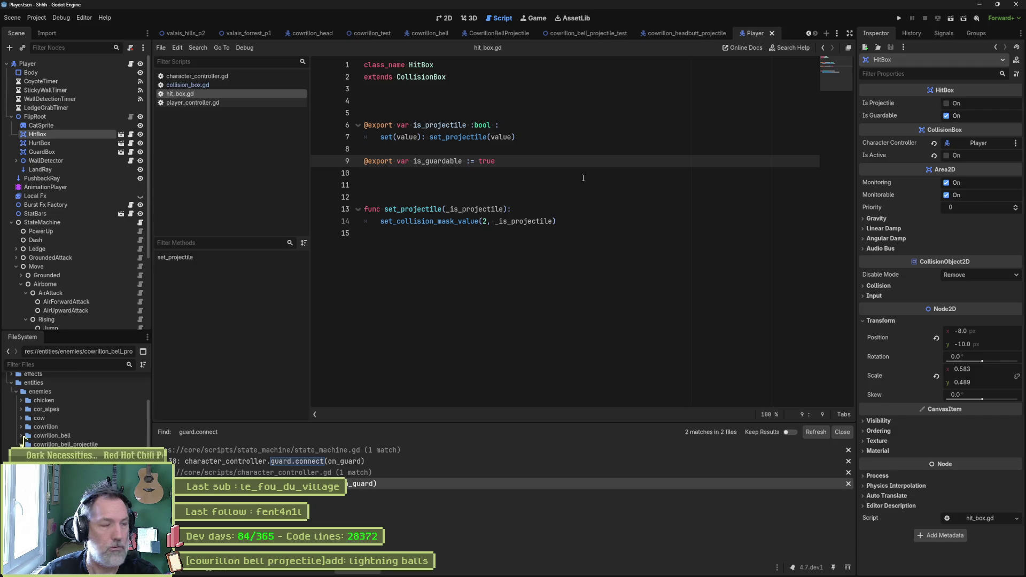
click(492, 29)
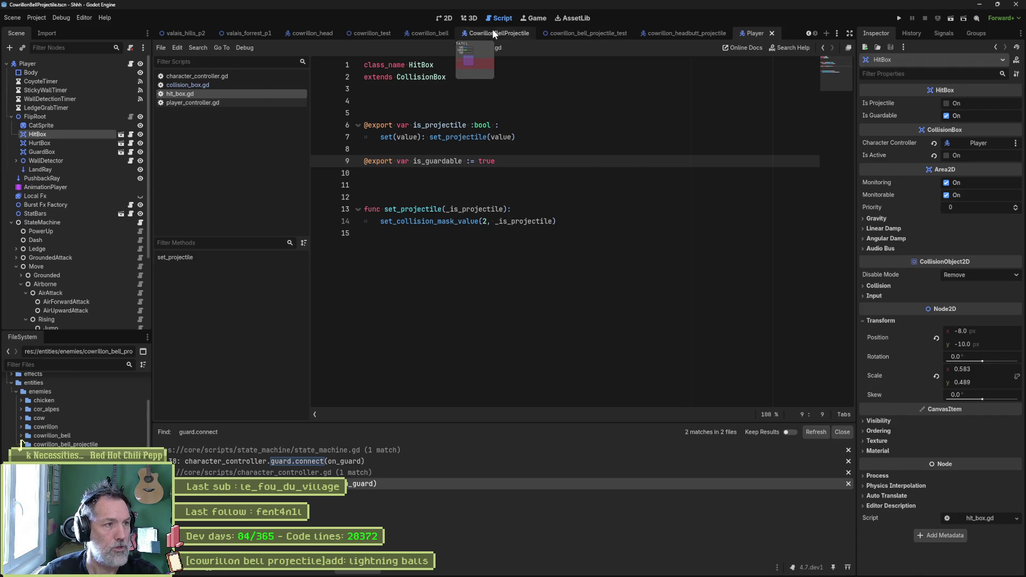
click(61, 99)
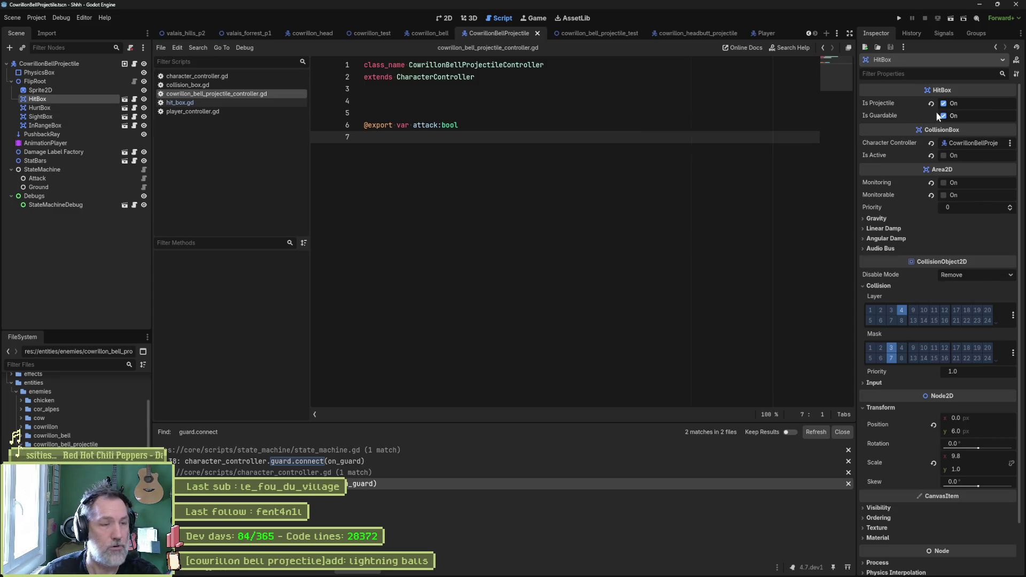
Add 'hit_box.is_guardable = false' after the hurt_box line in the Ground state's enter_state, and save
click(143, 189)
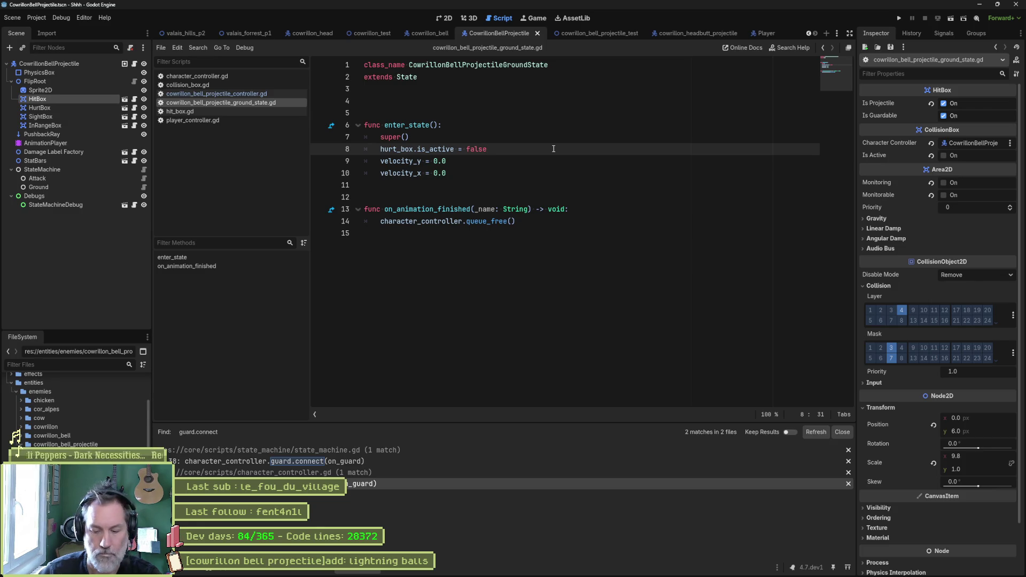
key(Return)
text(hit_box.)
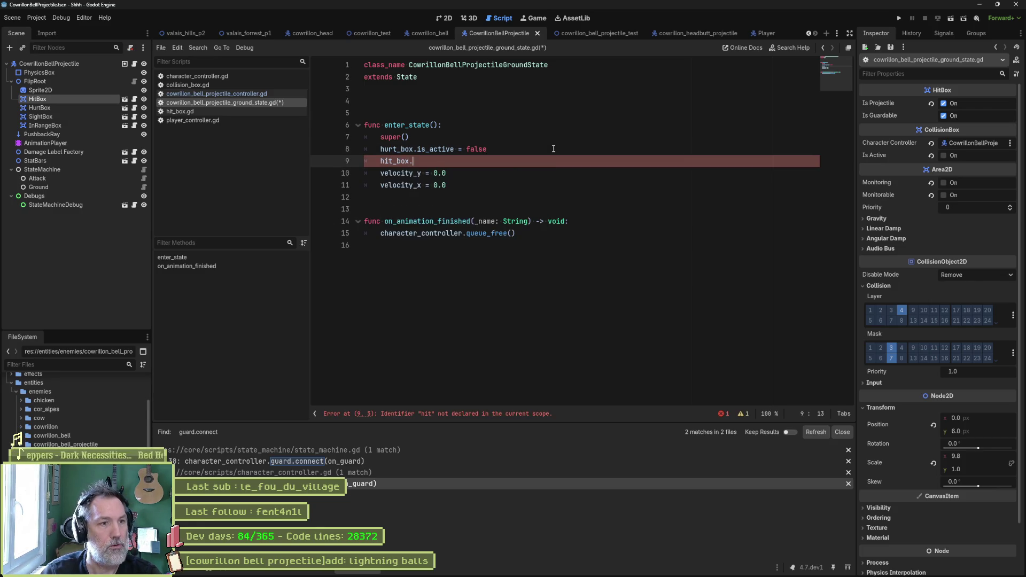
text(is)
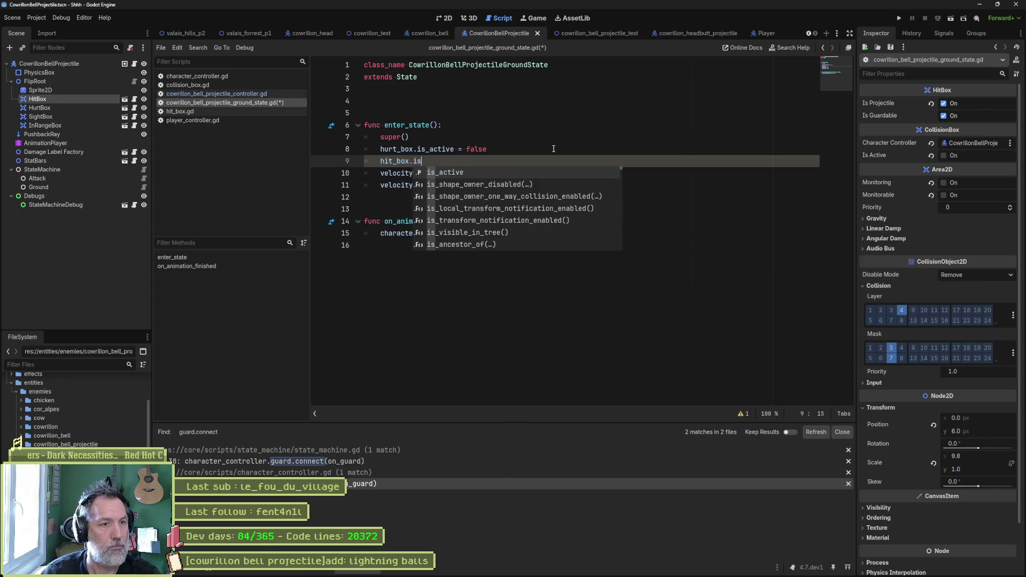
text(_guardable = false)
key(ctrl+s)
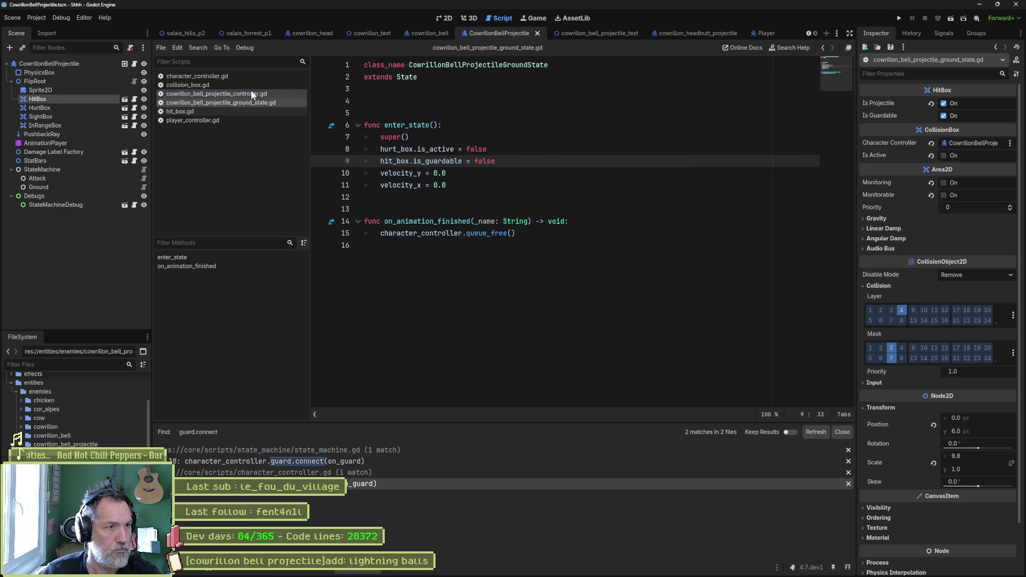
click(236, 86)
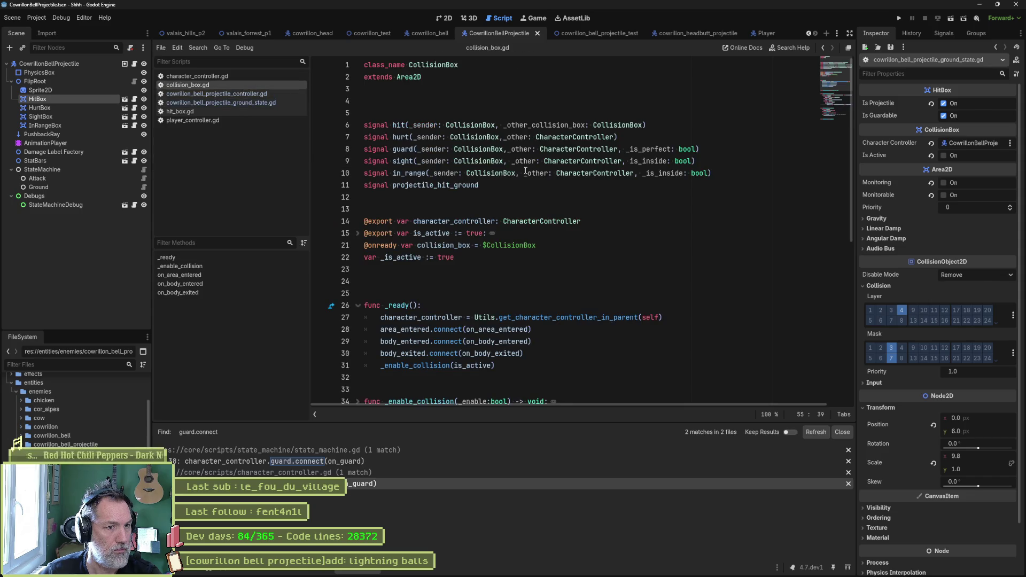
Scroll collision_box.gd down to the guard branch of on_area_entered
scroll(540, 201, down, 4)
scroll(539, 206, down, 3)
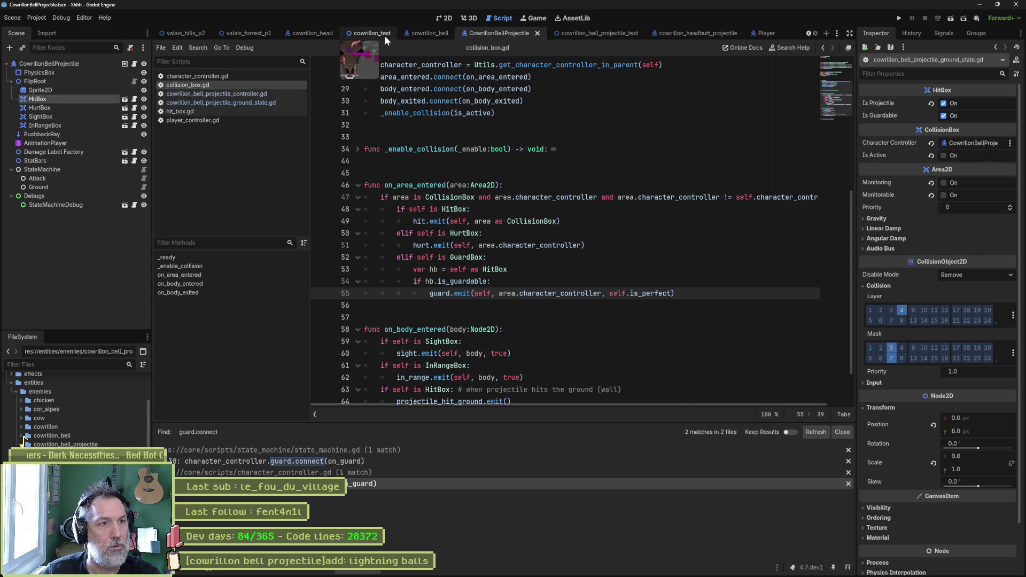
Run the cowrillon_bell_projectile_test scene and inspect the live projectile's HitBox in the remote tree
click(612, 32)
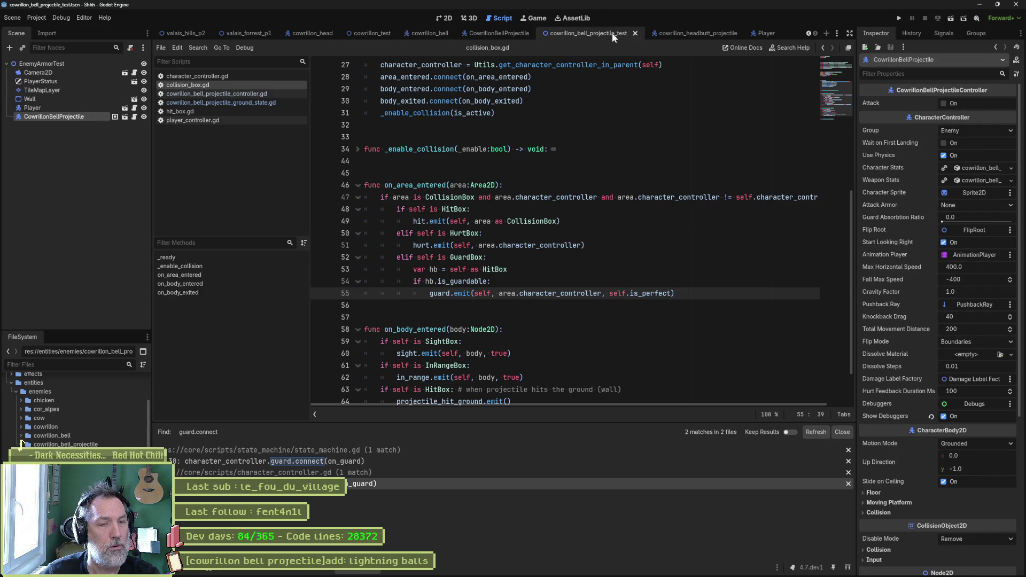
click(444, 18)
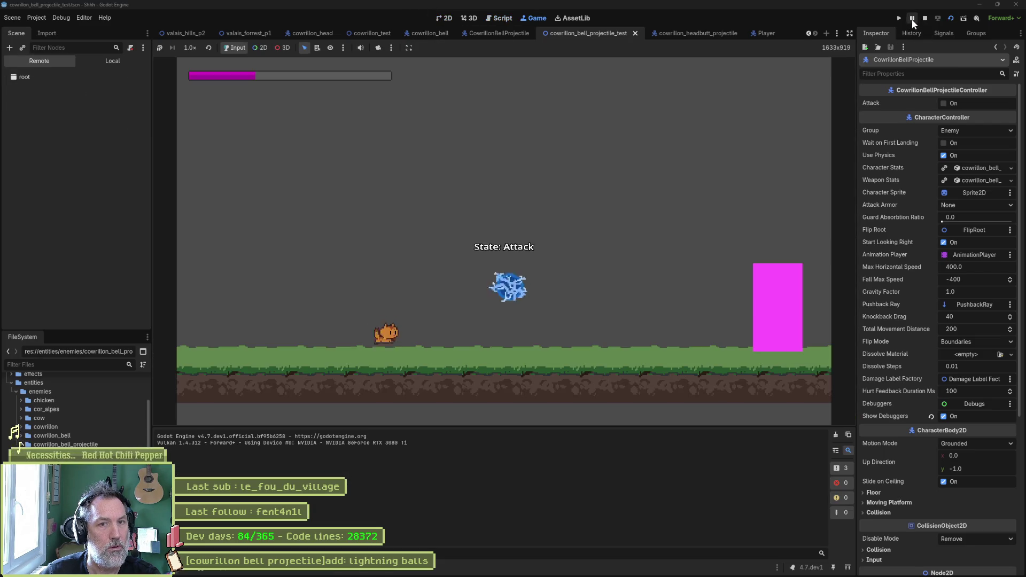
click(912, 19)
click(12, 130)
click(31, 182)
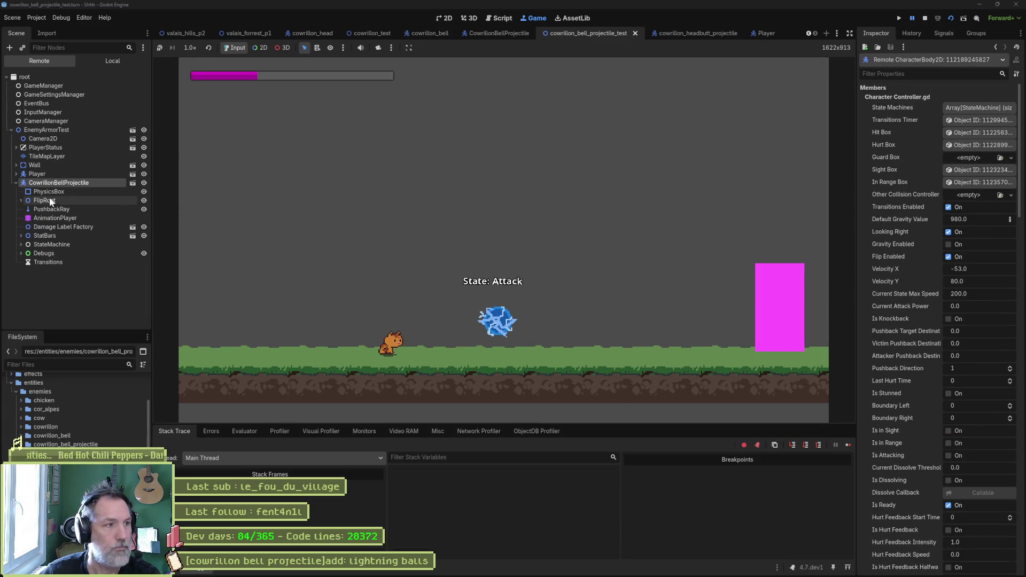
click(20, 200)
click(43, 218)
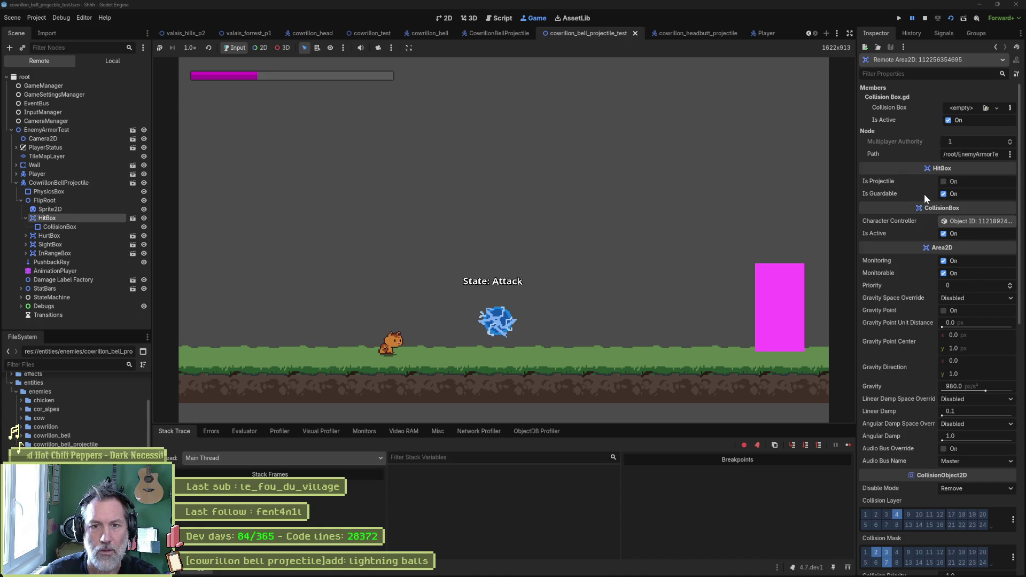
Pause and resume the game to recheck the HitBox values after the bell lands, then restart
click(913, 20)
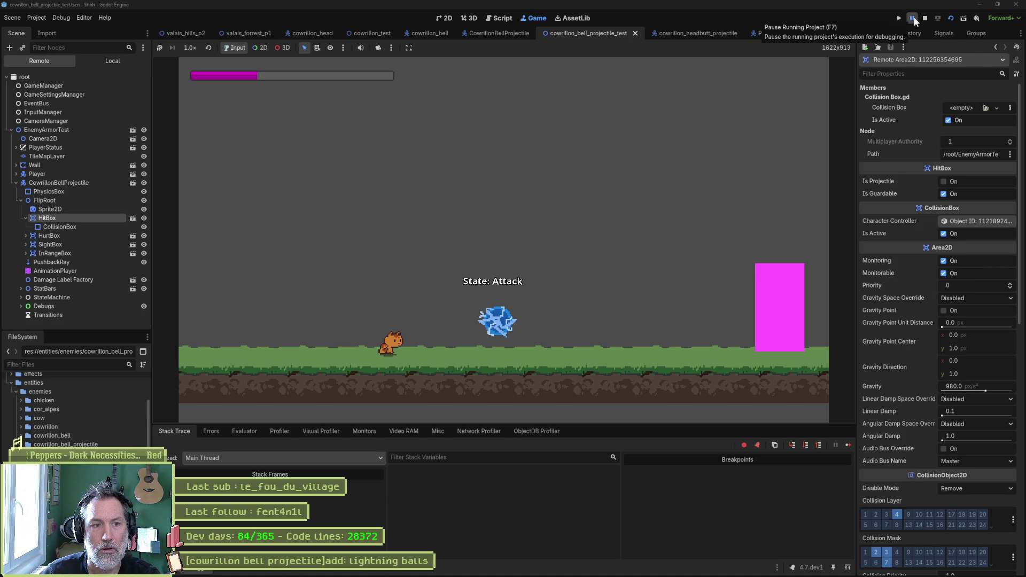
click(913, 20)
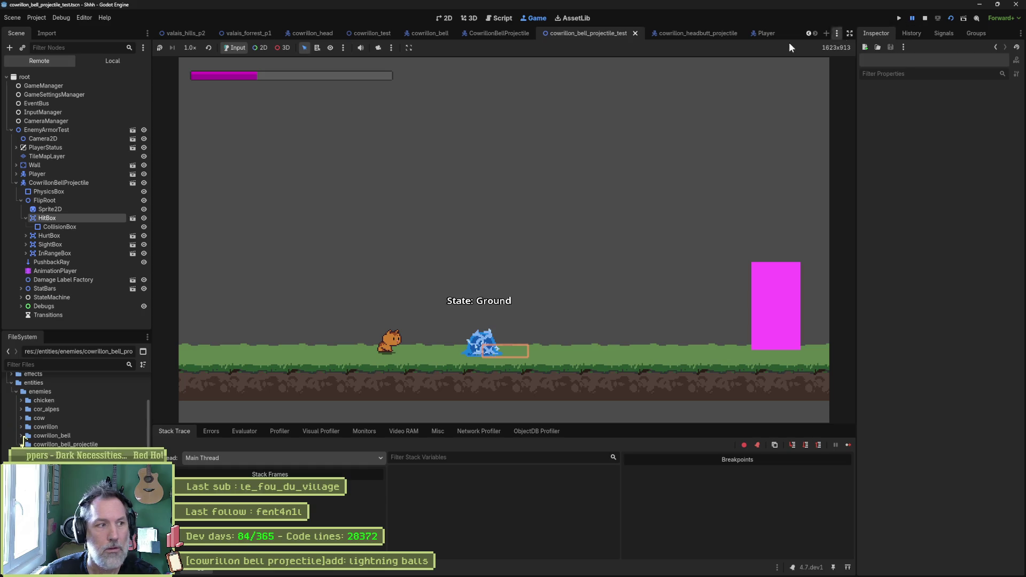
click(80, 216)
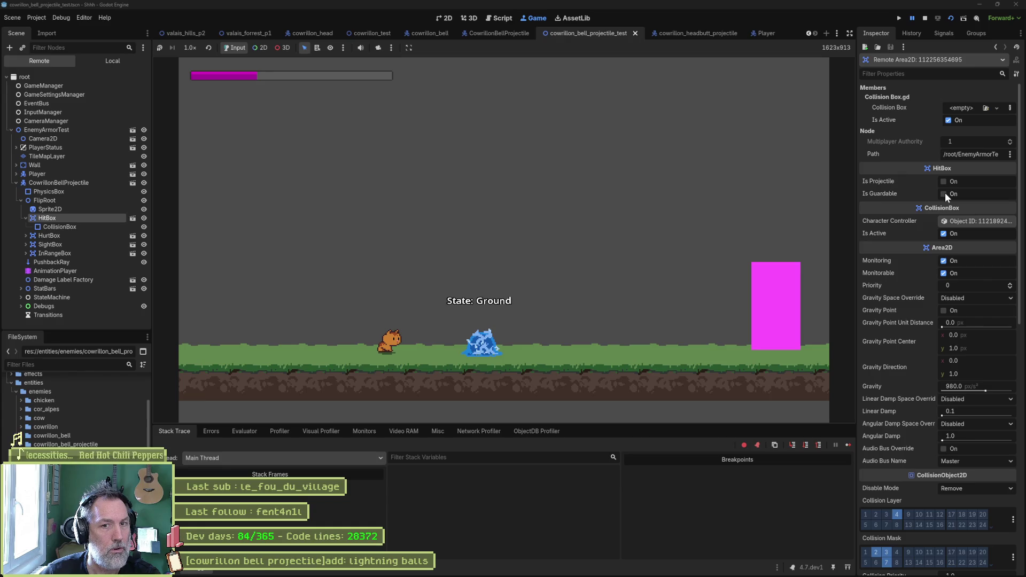
click(913, 18)
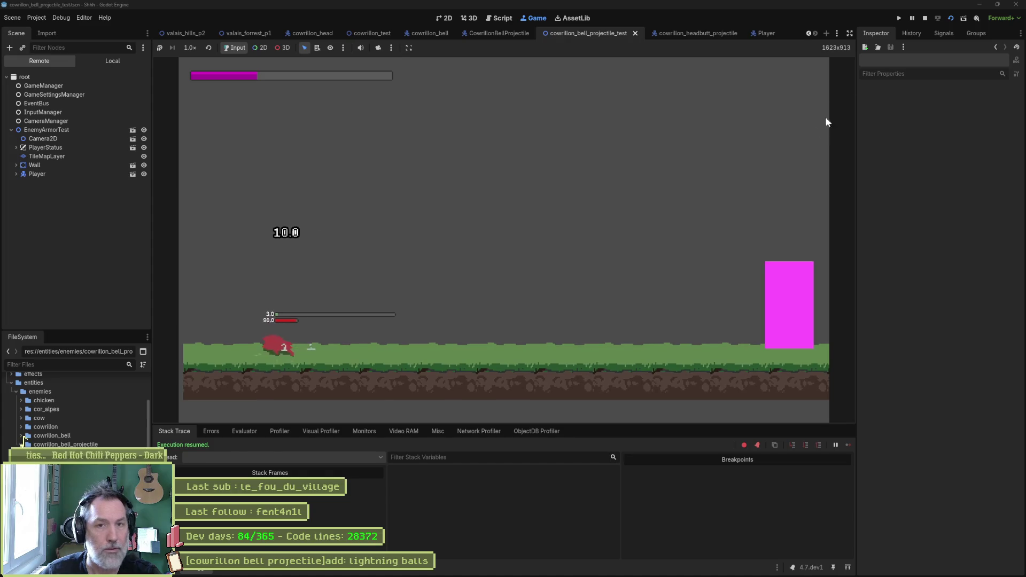
click(899, 18)
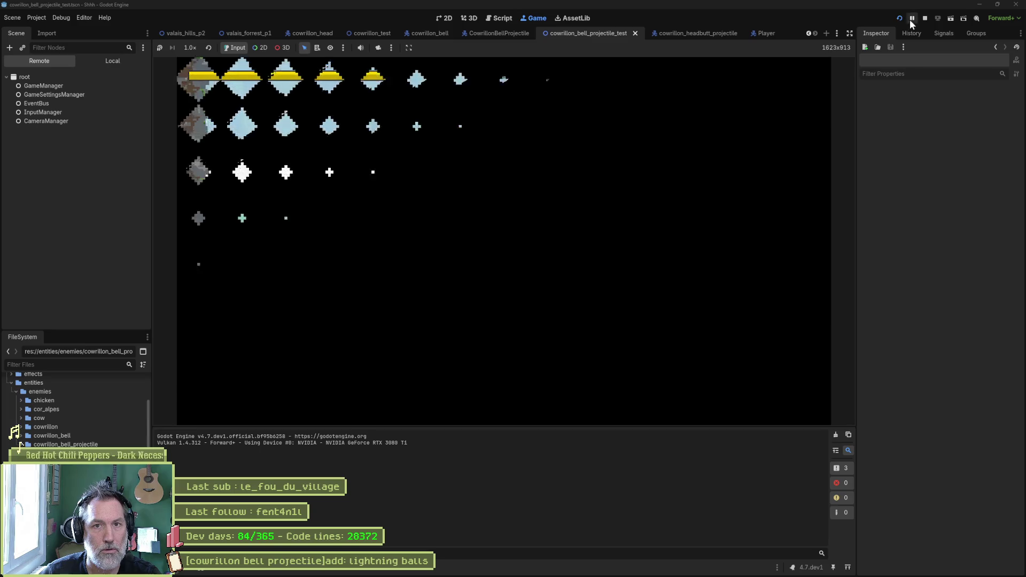
Move CowrillonBellProjectile up about 61 px and relaunch the test scene
key(F6)
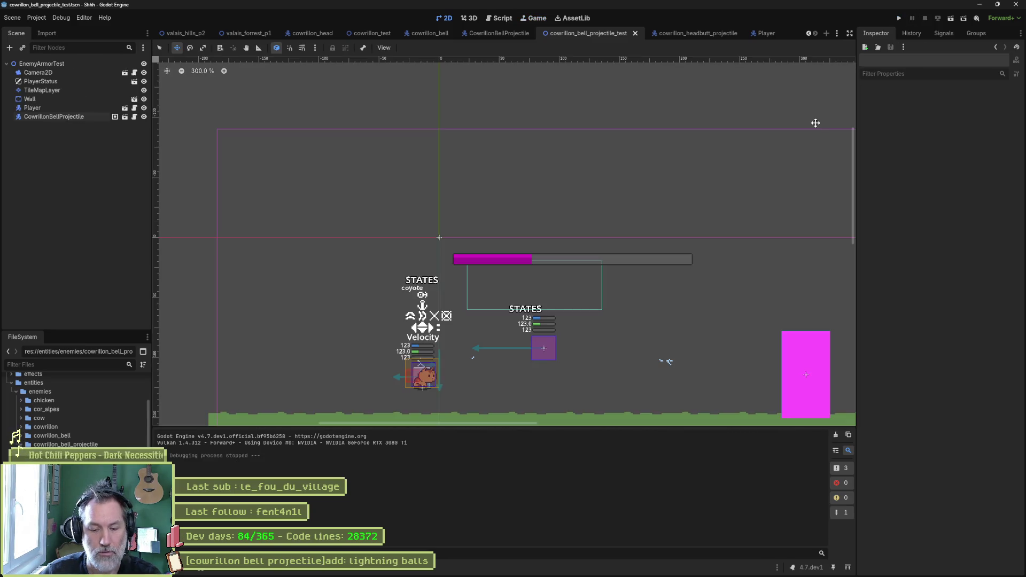
key(F6)
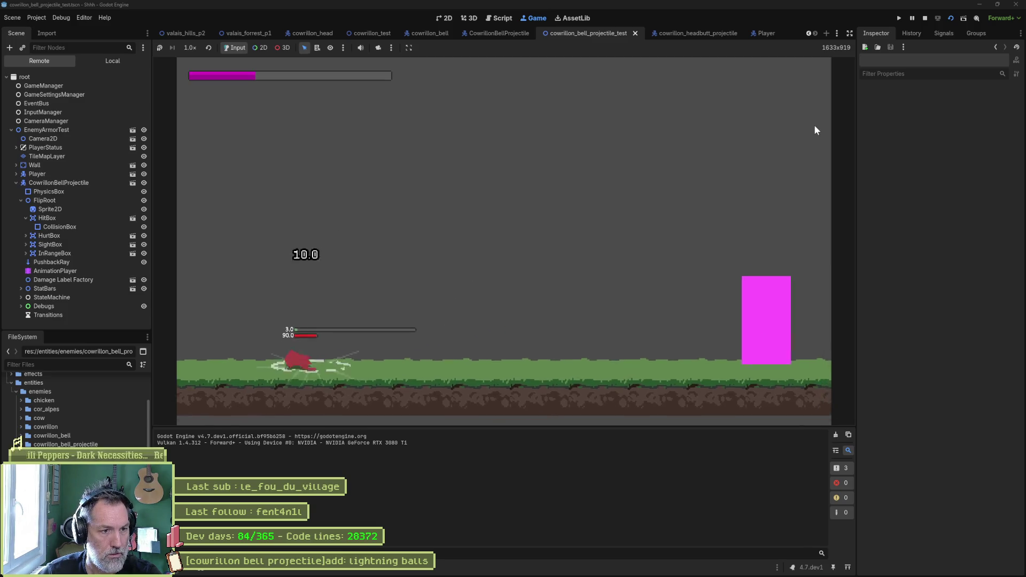
key(F8)
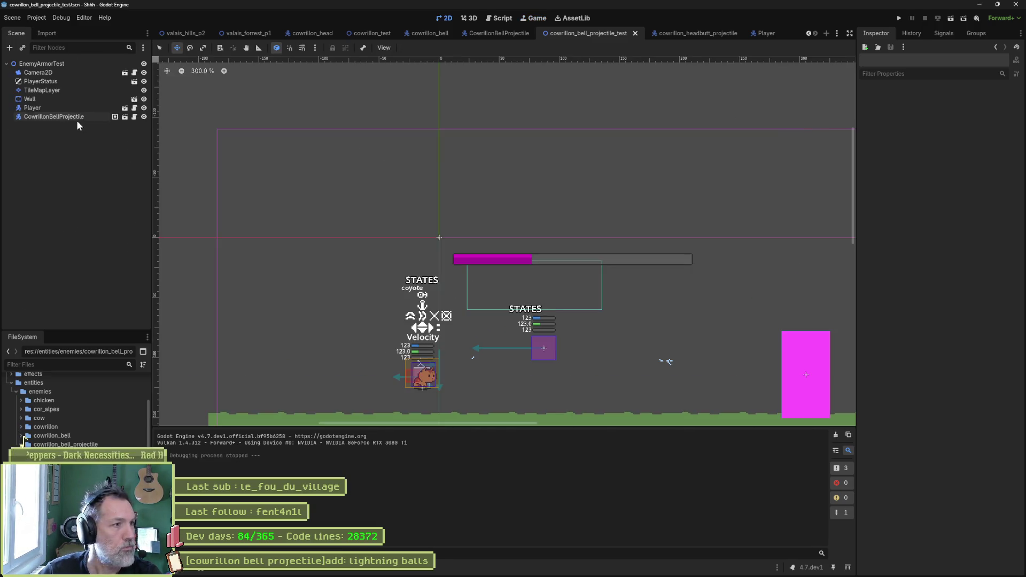
click(84, 117)
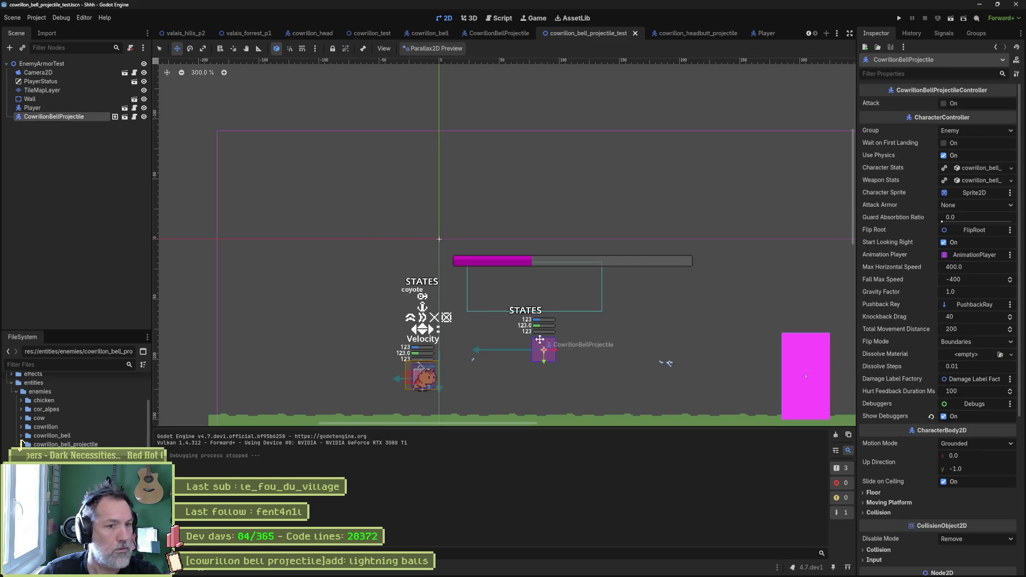
drag(519, 346, 518, 254)
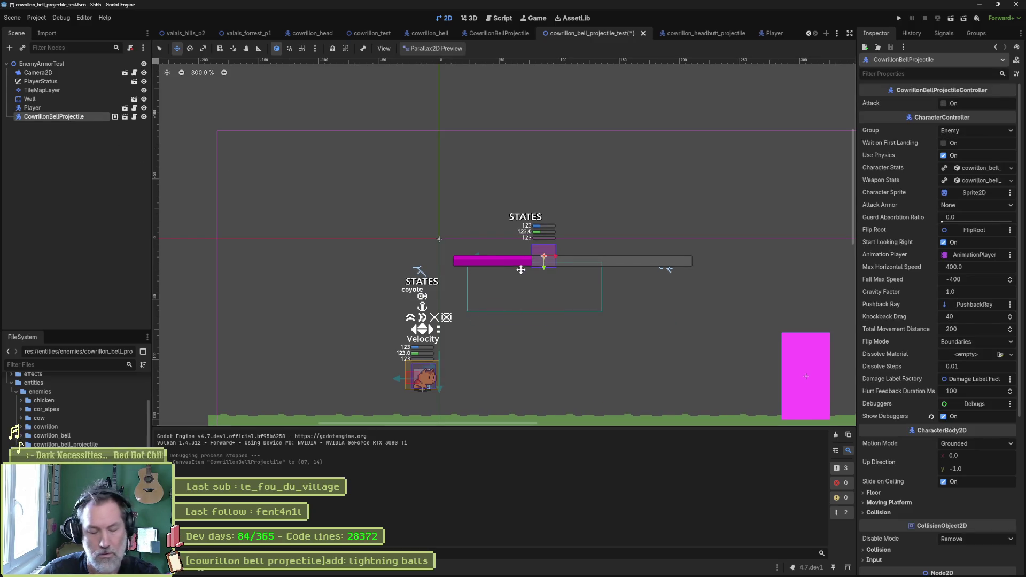
key(F6)
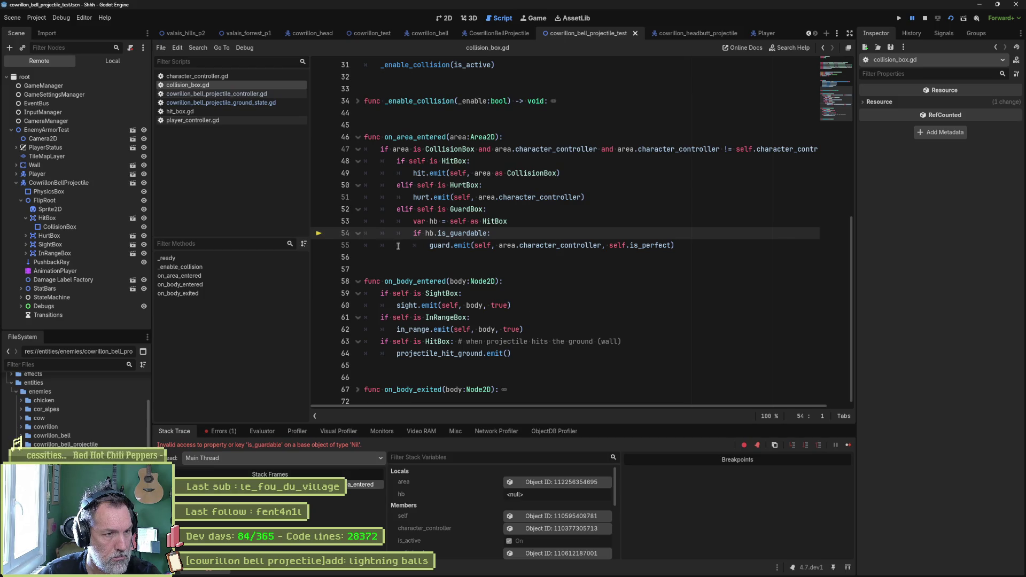
Use a line-54 breakpoint to examine hb and the guard branch on lines 52–55
click(319, 233)
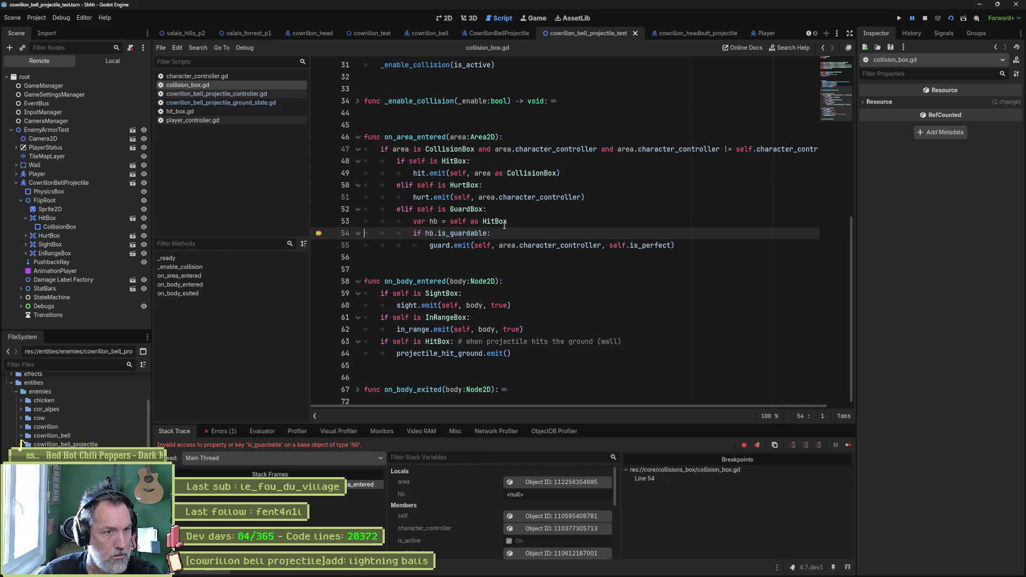
double_click(430, 233)
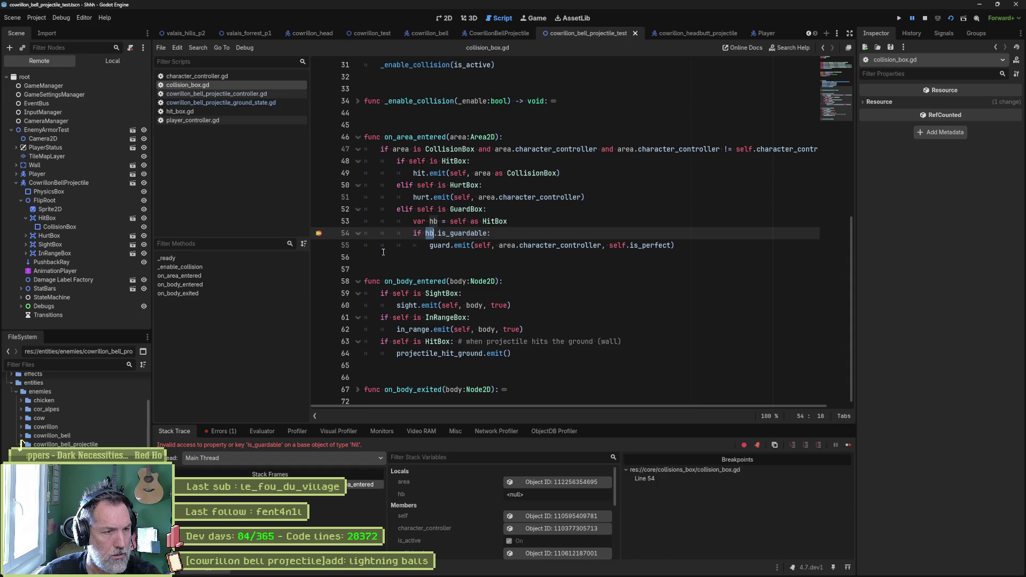
click(318, 234)
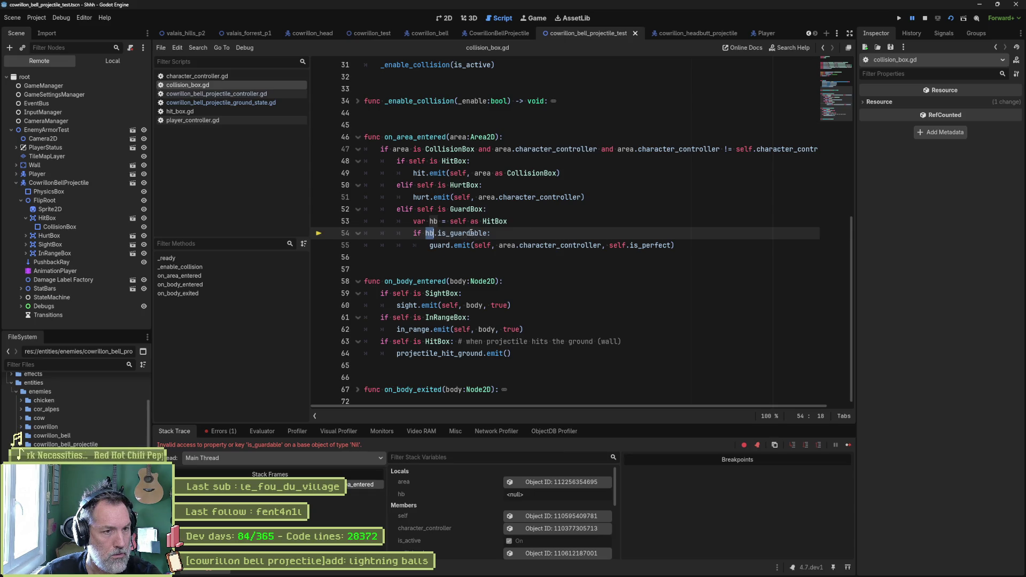
drag(459, 213, 457, 245)
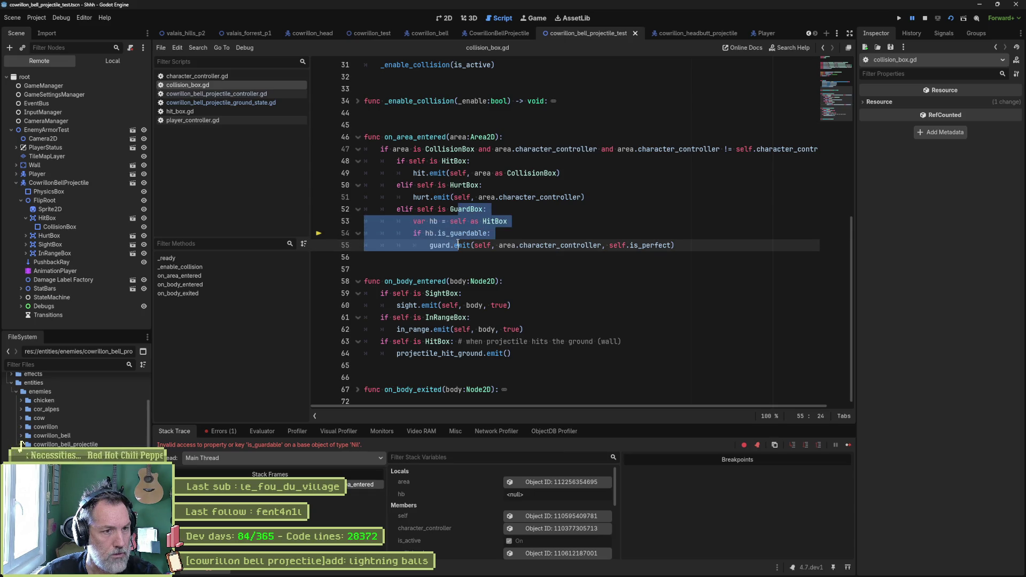
Stop the debugging session and put the caret on self in line 53
click(925, 18)
click(468, 233)
click(464, 221)
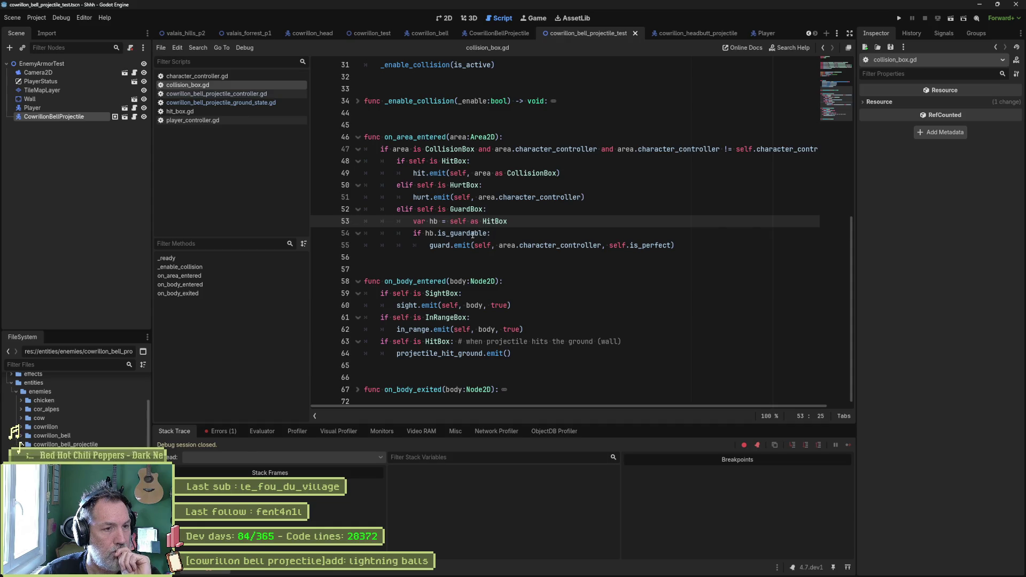
mouse_move(468, 238)
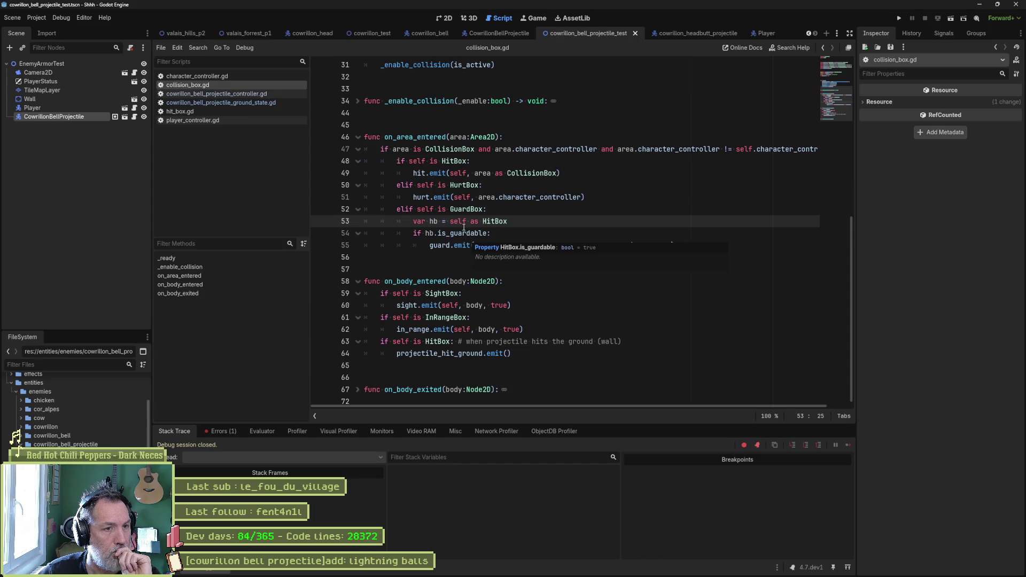
double_click(458, 221)
mouse_move(466, 221)
mouse_down()
mouse_move(482, 222)
mouse_move(452, 222)
mouse_up()
double_click(504, 221)
click(433, 233)
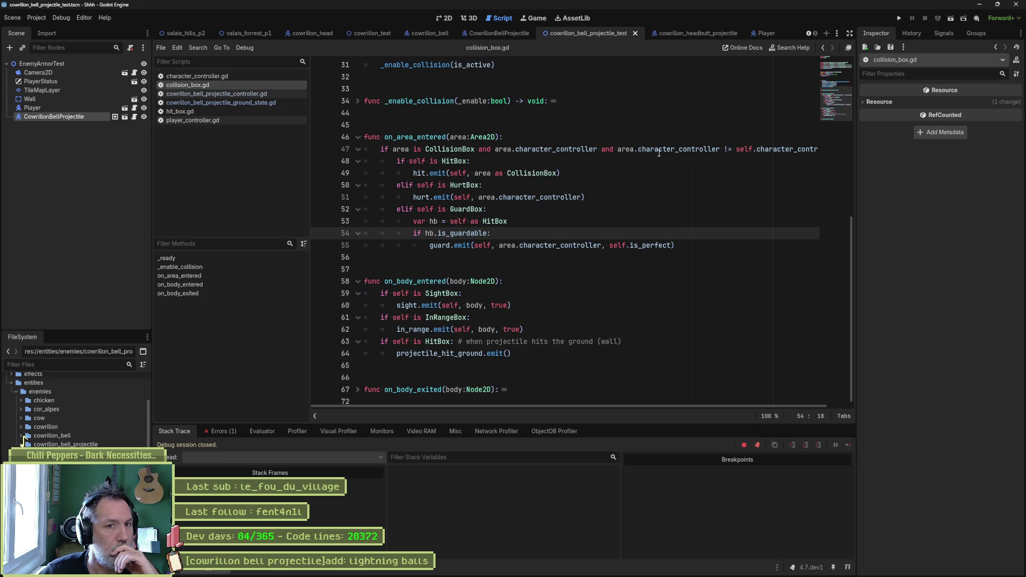
double_click(461, 138)
mouse_move(508, 145)
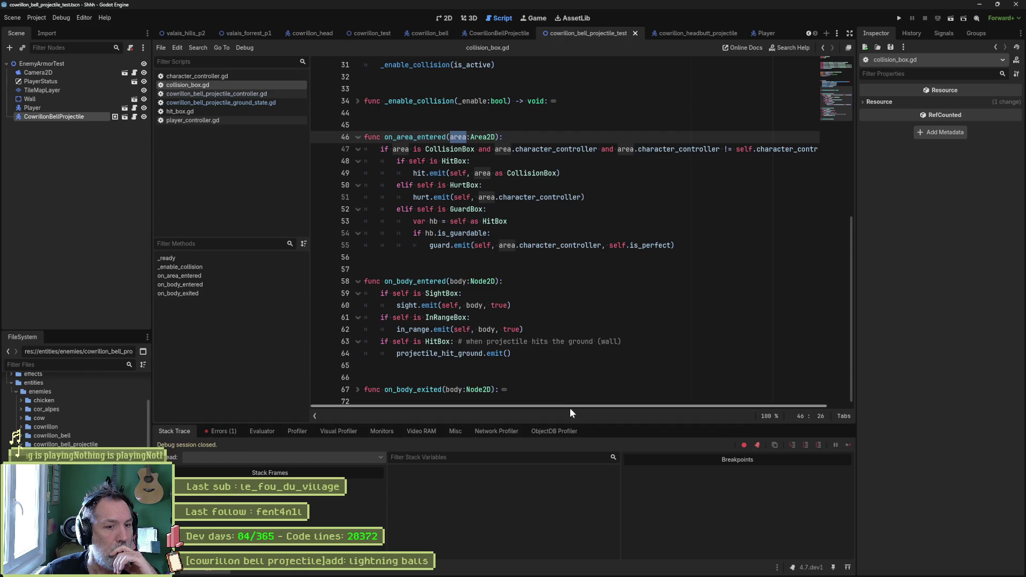
scroll(570, 408, right, 2)
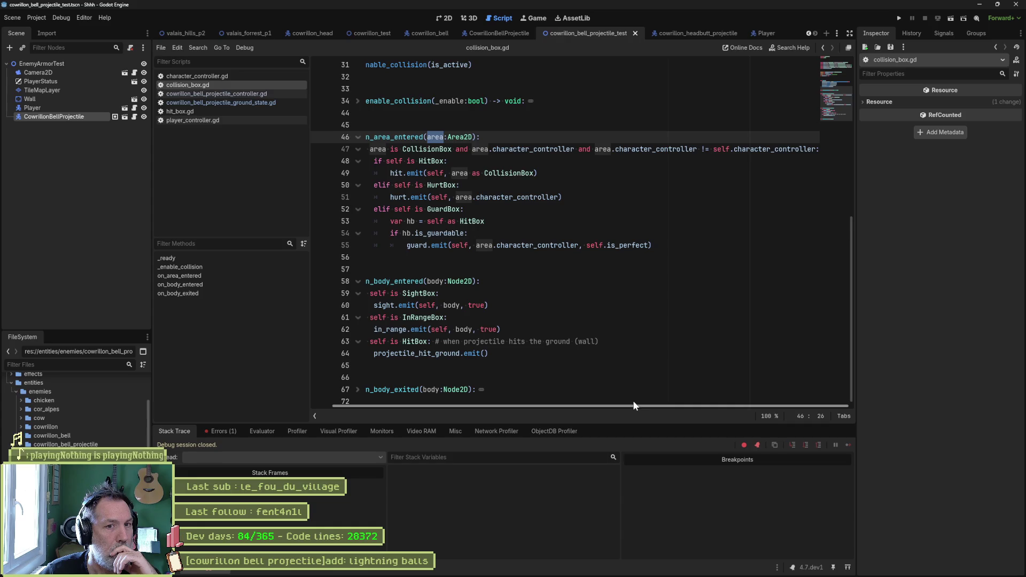
scroll(632, 403, left, 2)
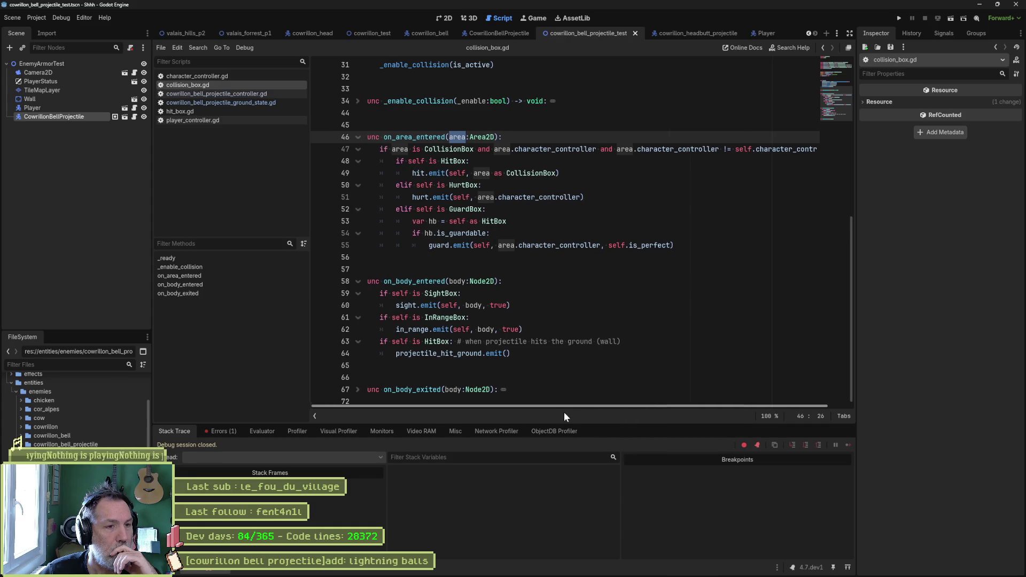
double_click(458, 221)
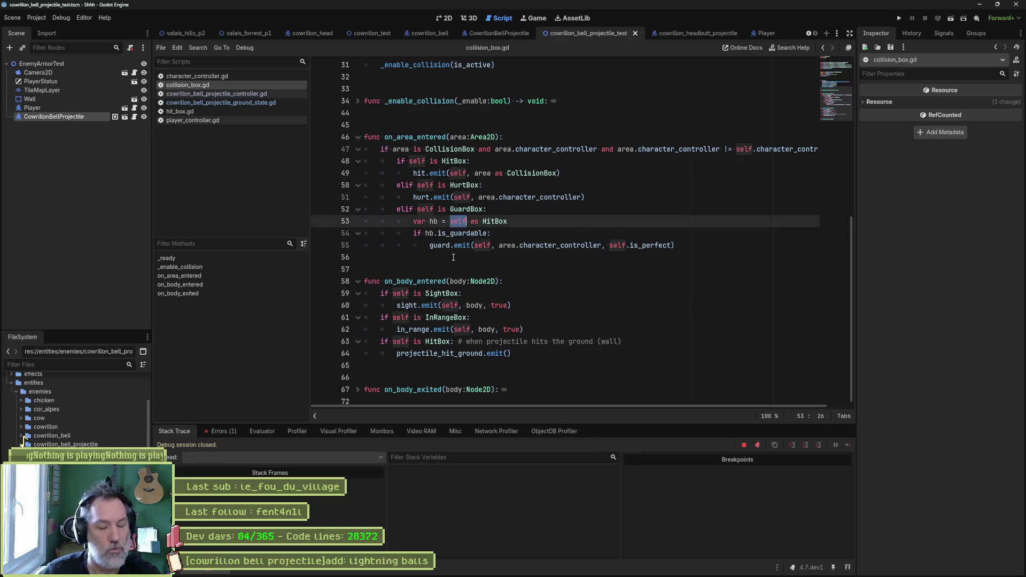
Start typing area.hit on line 53 and check character_controller.gd for its hit_box member
text(area)
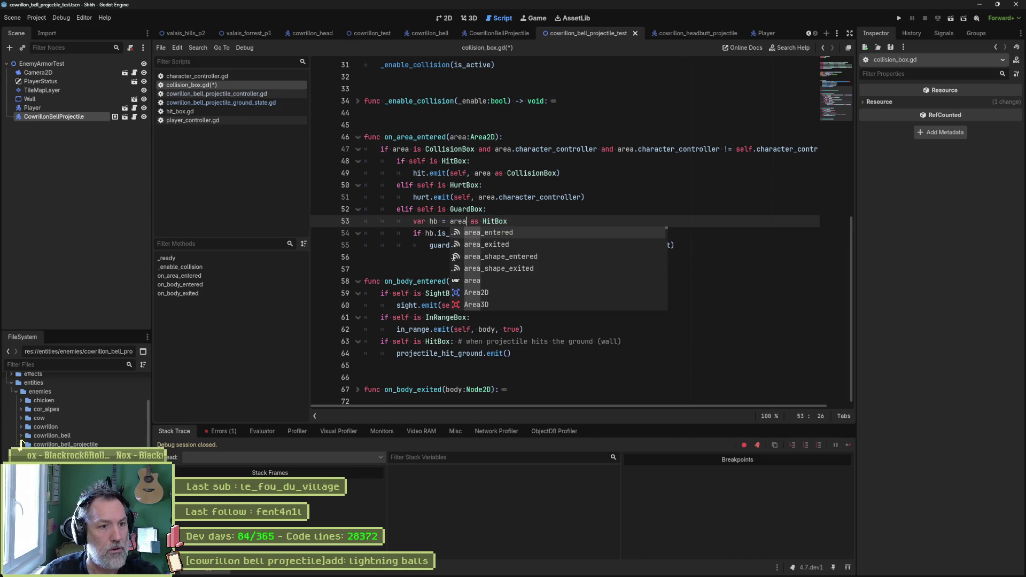
text(.hi)
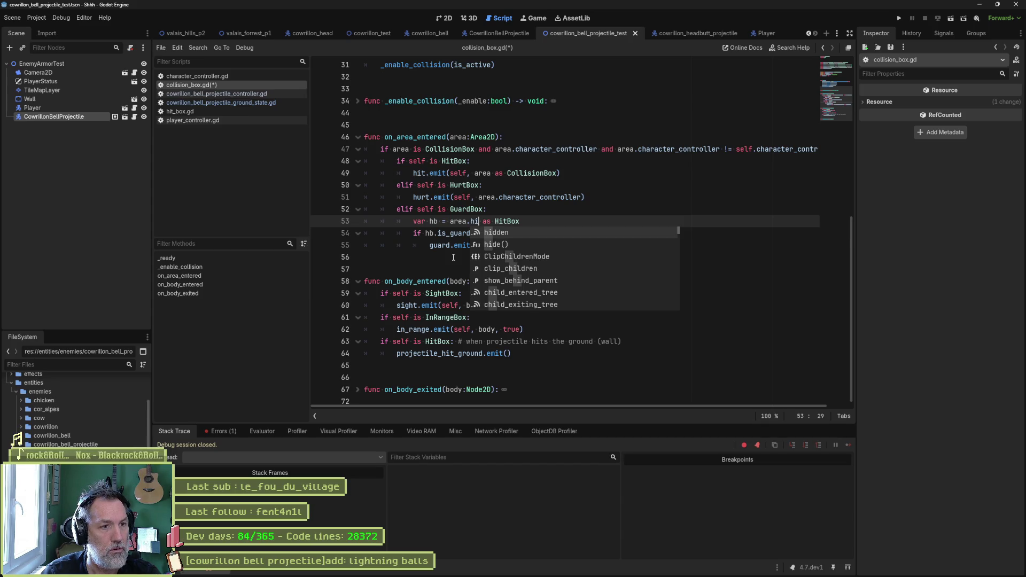
text(t)
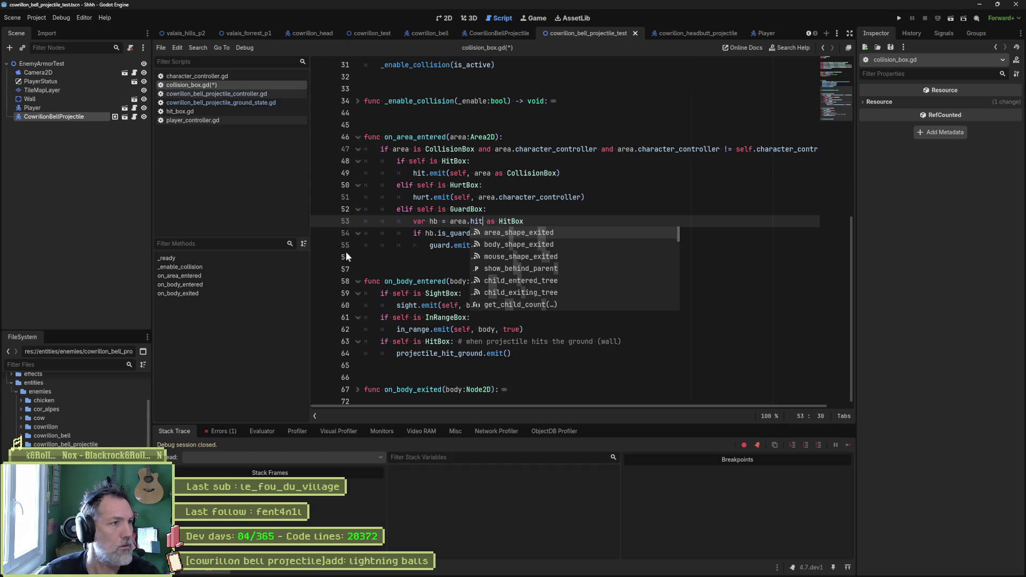
click(236, 77)
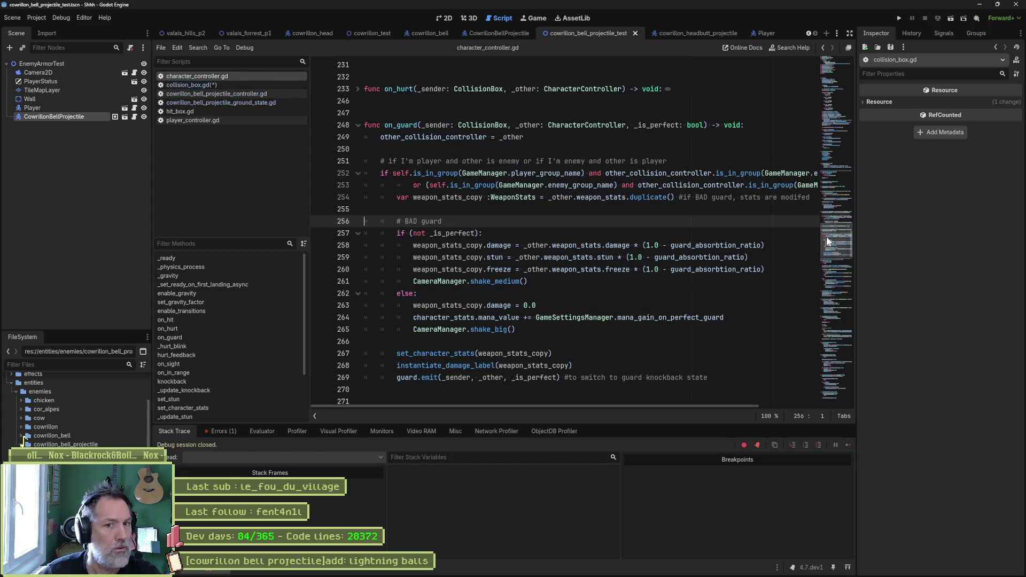
click(833, 159)
drag(832, 159, 841, 50)
scroll(438, 281, down, 5)
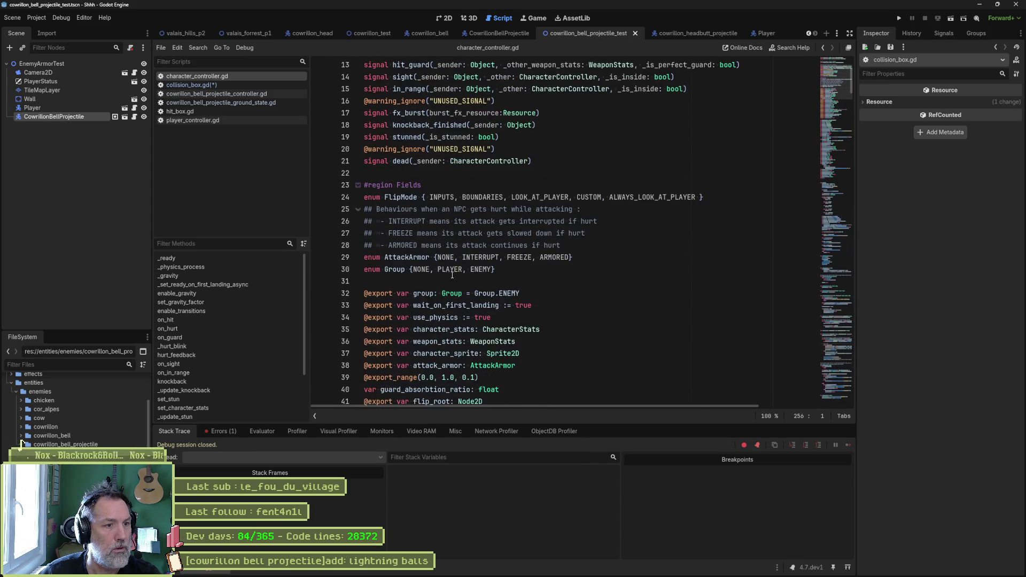
scroll(438, 280, down, 4)
scroll(440, 281, down, 7)
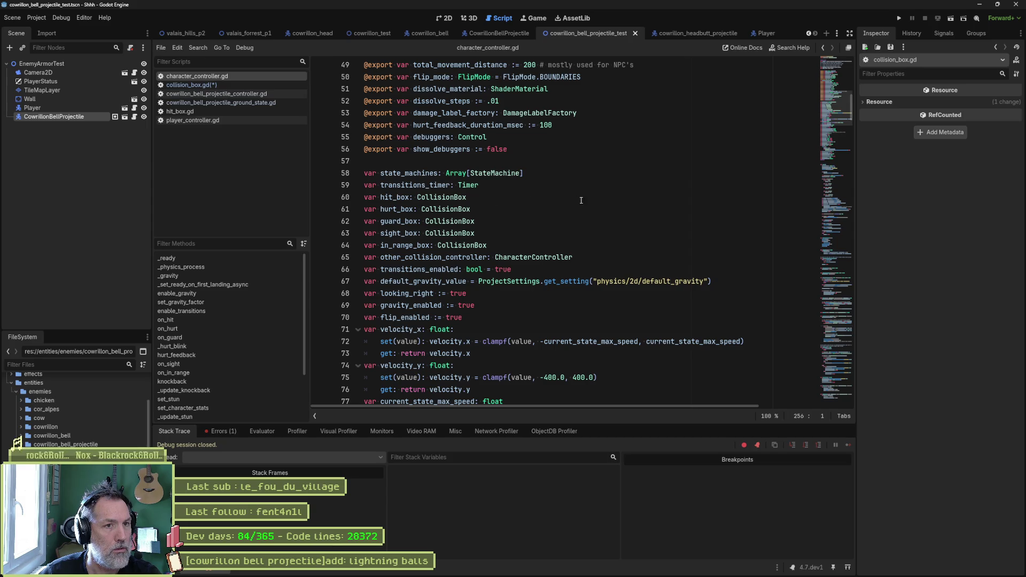
key(ctrl+w)
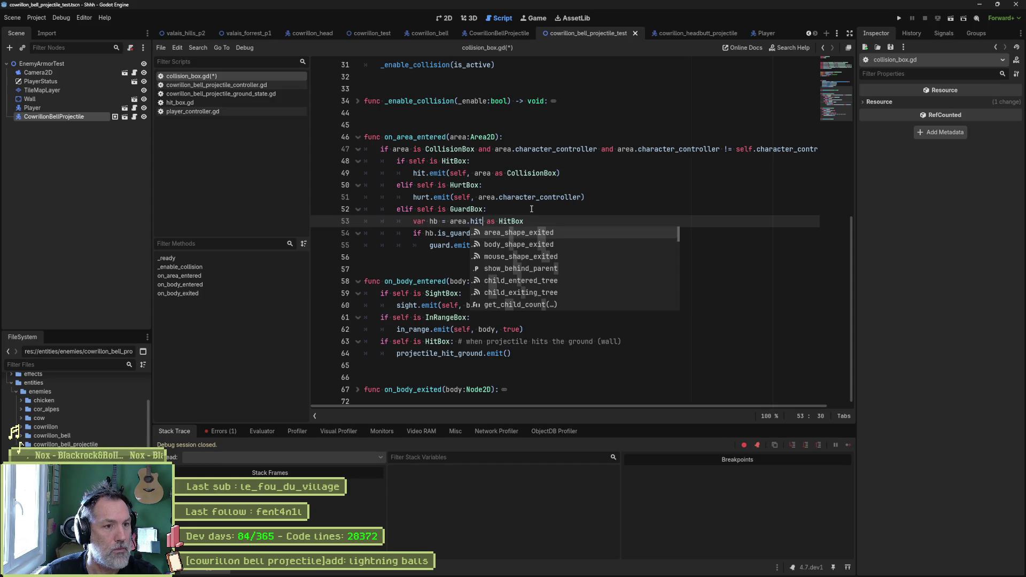
Rewrite line 53 to cast as CharacterController into a variable named cc
key(BackSpace)
key(BackSpace)
key(BackSpace)
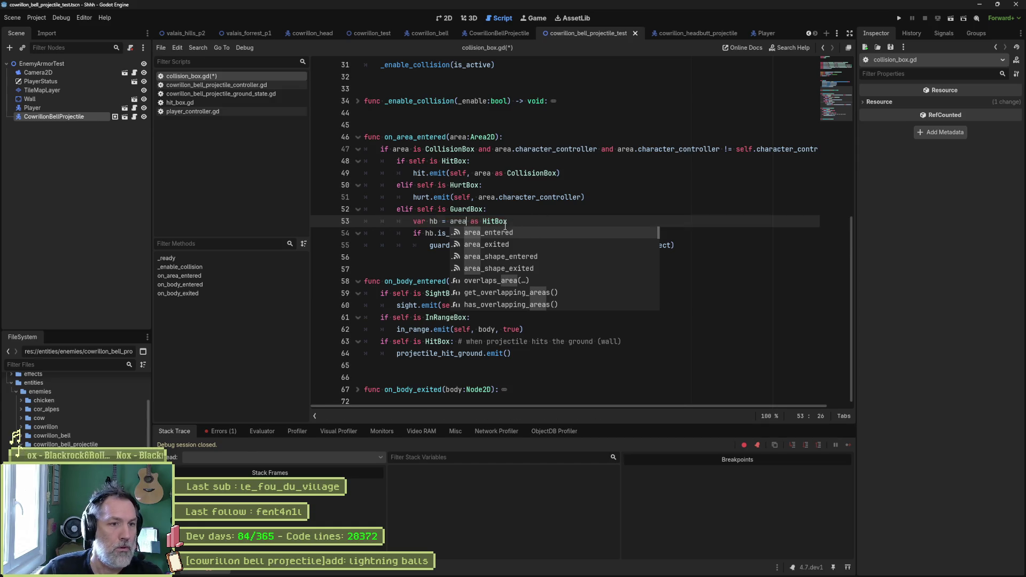
double_click(496, 221)
text(Chara)
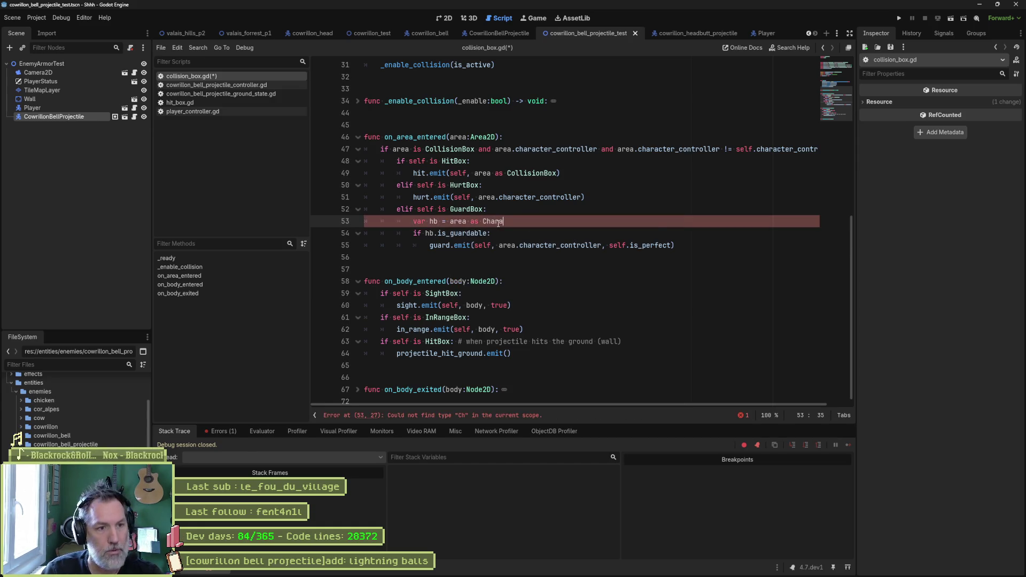
key(Return)
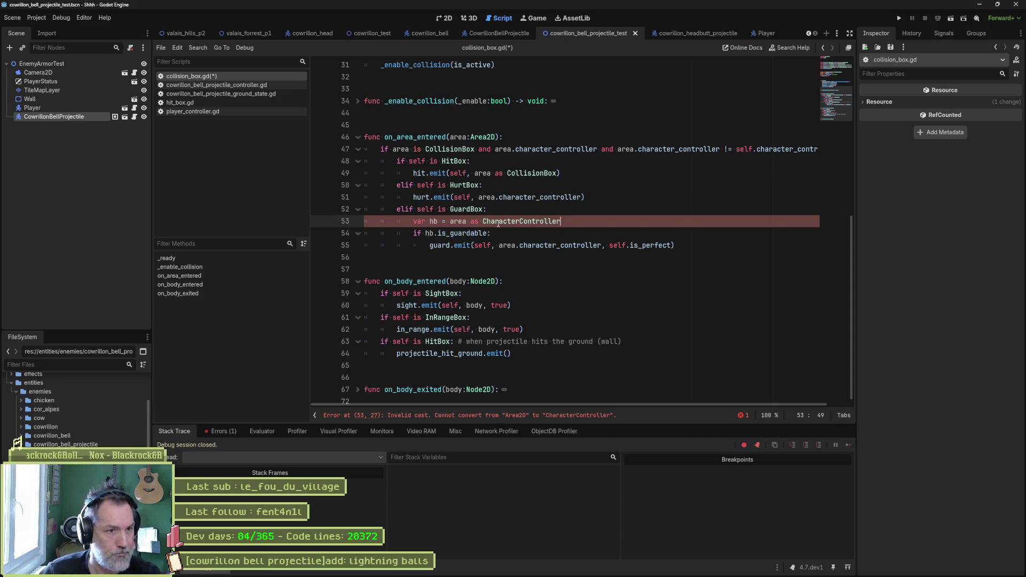
click(433, 221)
text(cc)
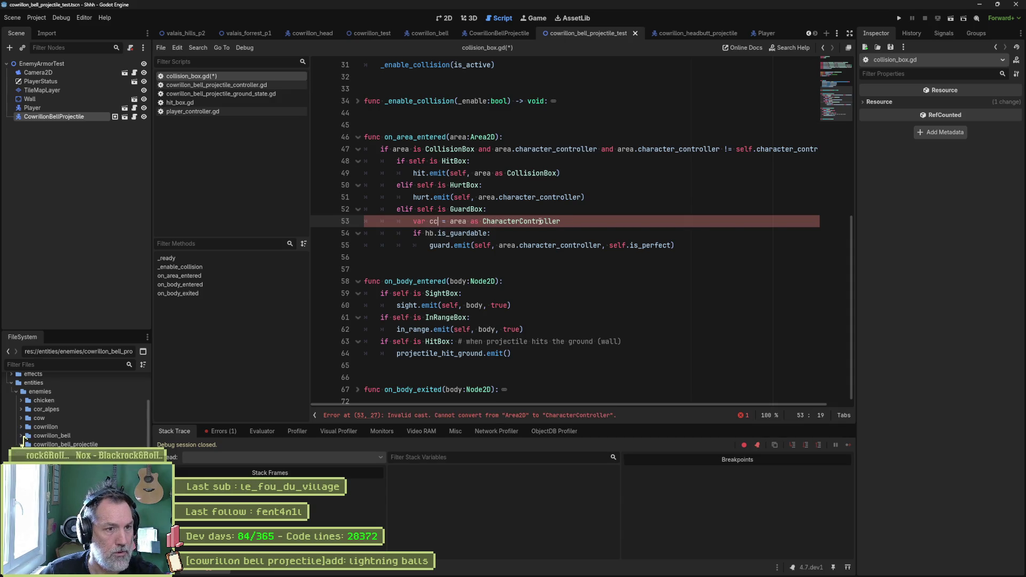
click(575, 221)
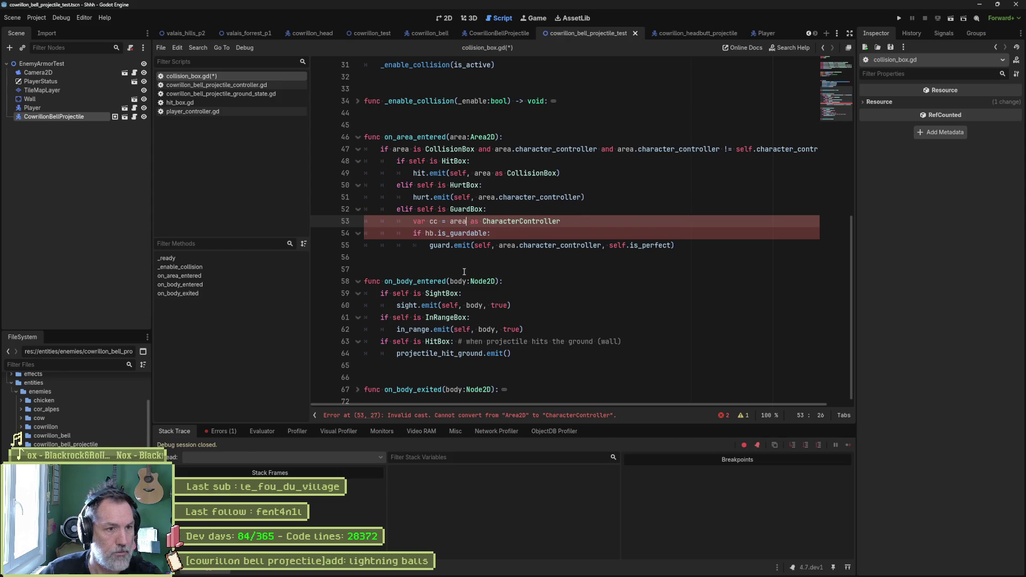
Make line 53 read hb = area.character_controller.hit_box as HitBox, then run the scene
click(466, 221)
text(.cha)
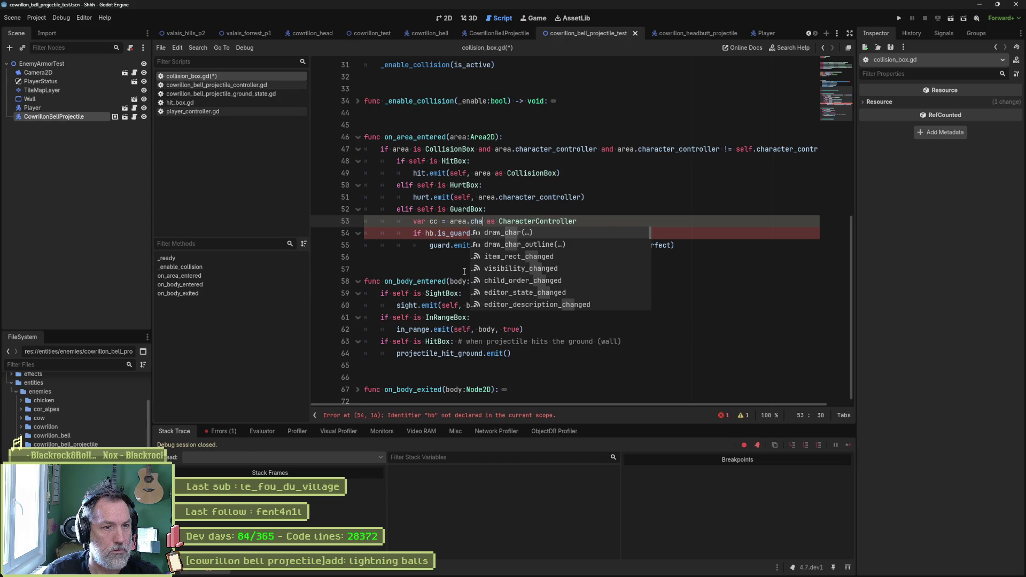
text(racter)
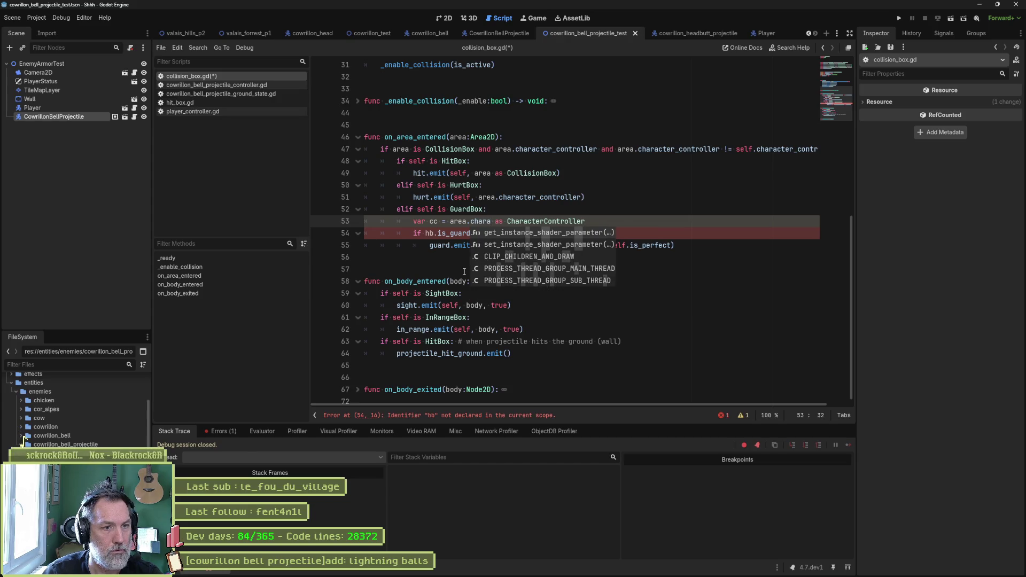
text(_controller)
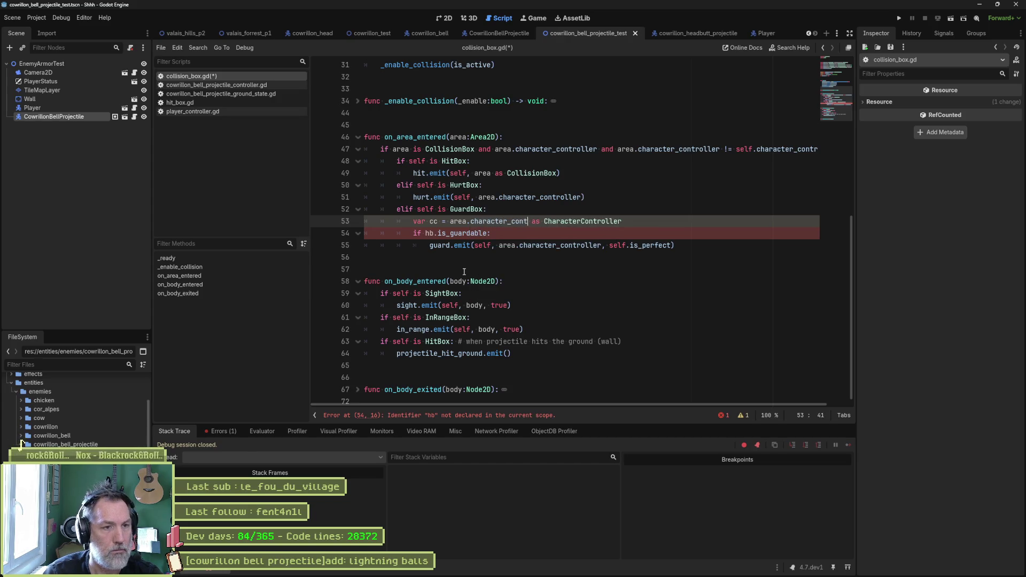
text(.)
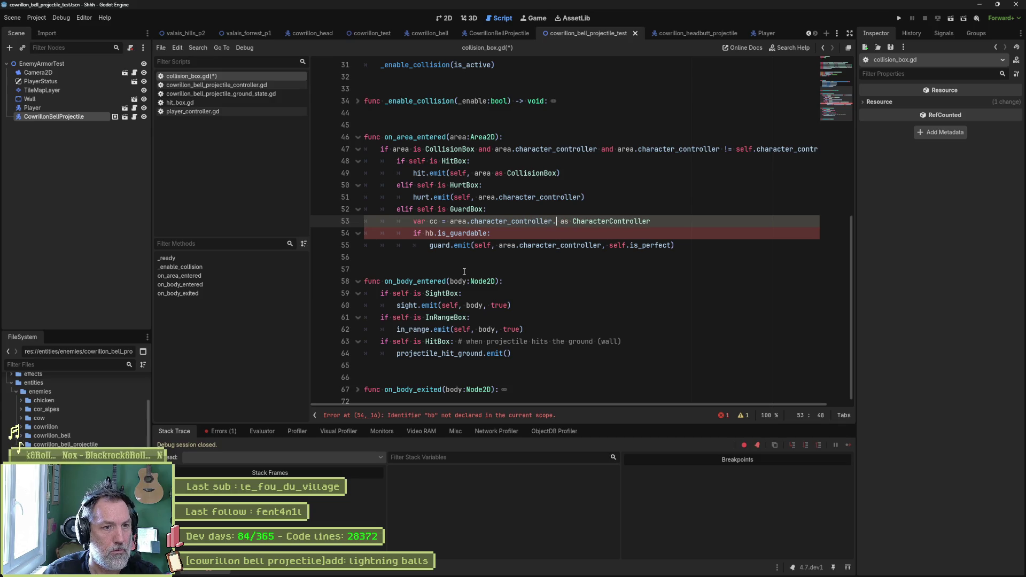
text(hit)
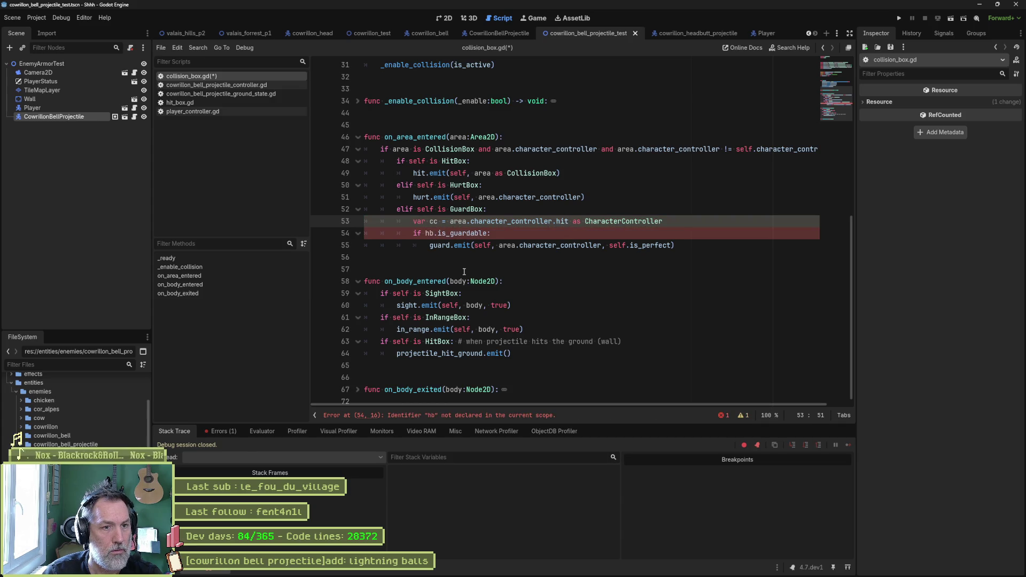
text(_box)
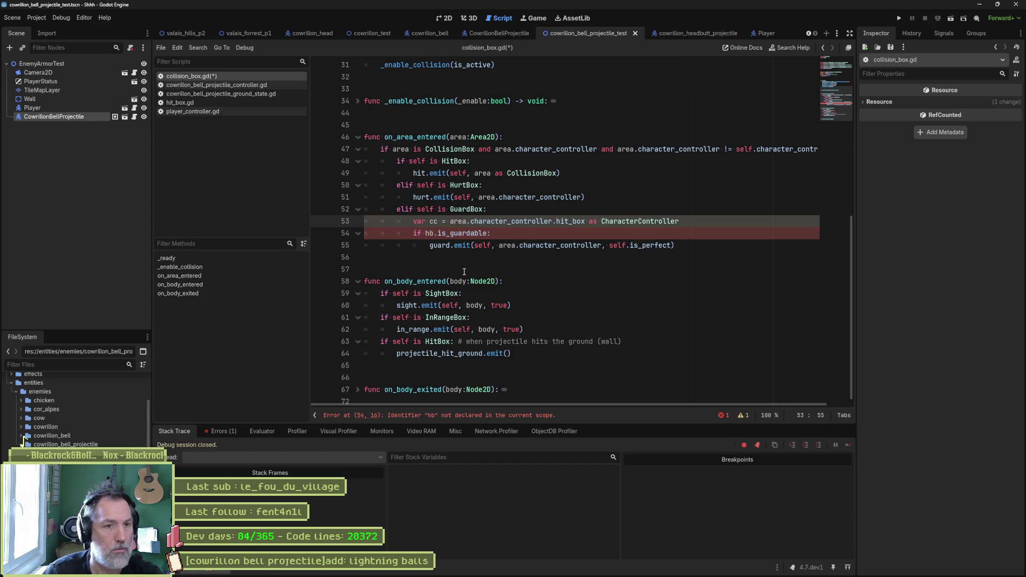
key(ctrl+Right)
key(ctrl+shift+Right)
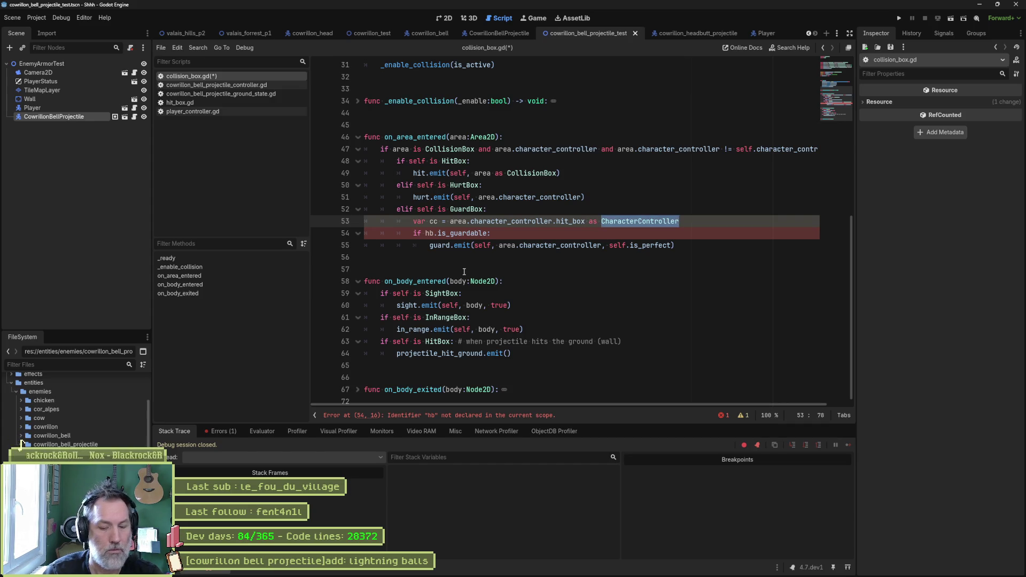
text(HitBox)
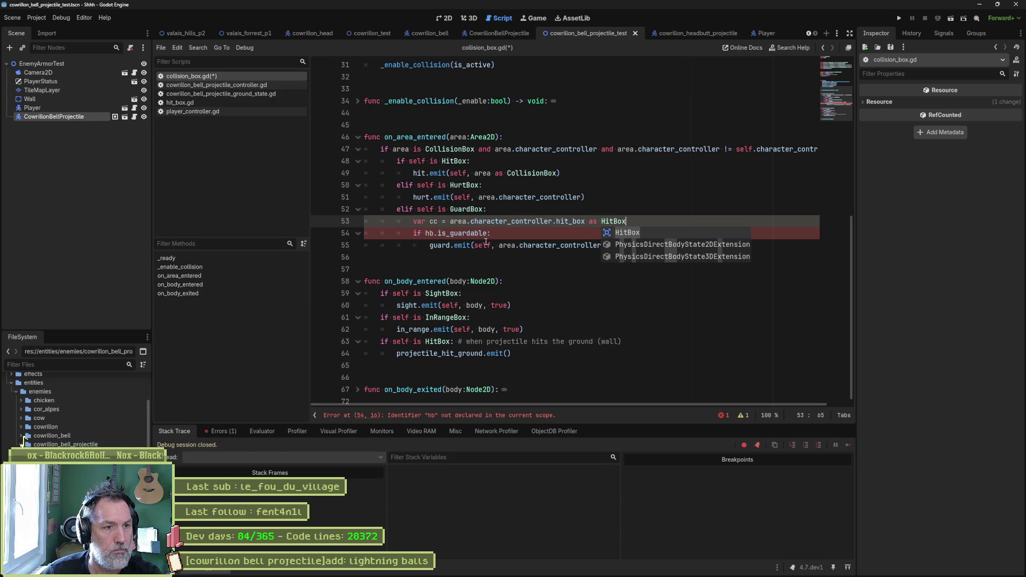
double_click(433, 222)
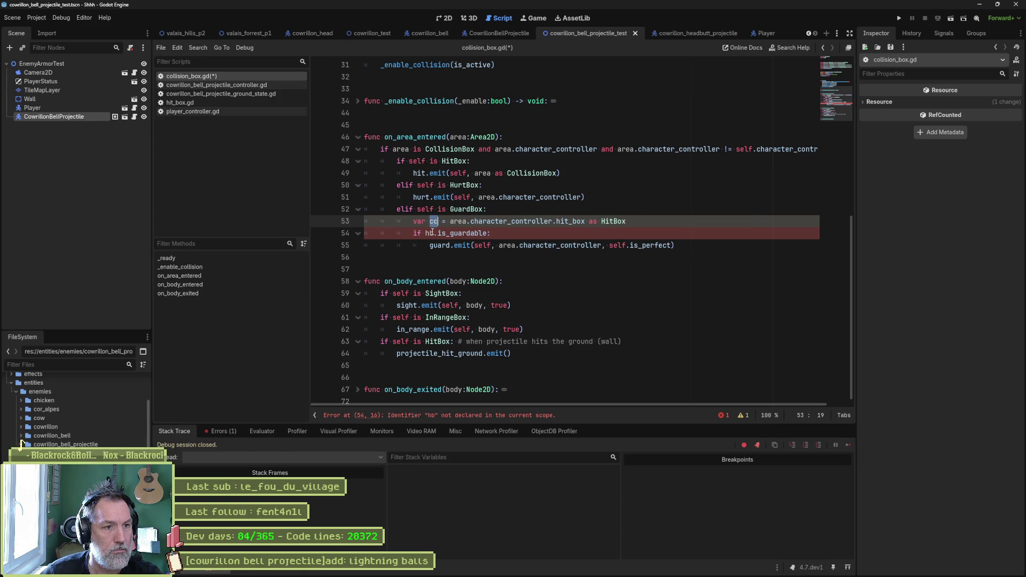
text(hb)
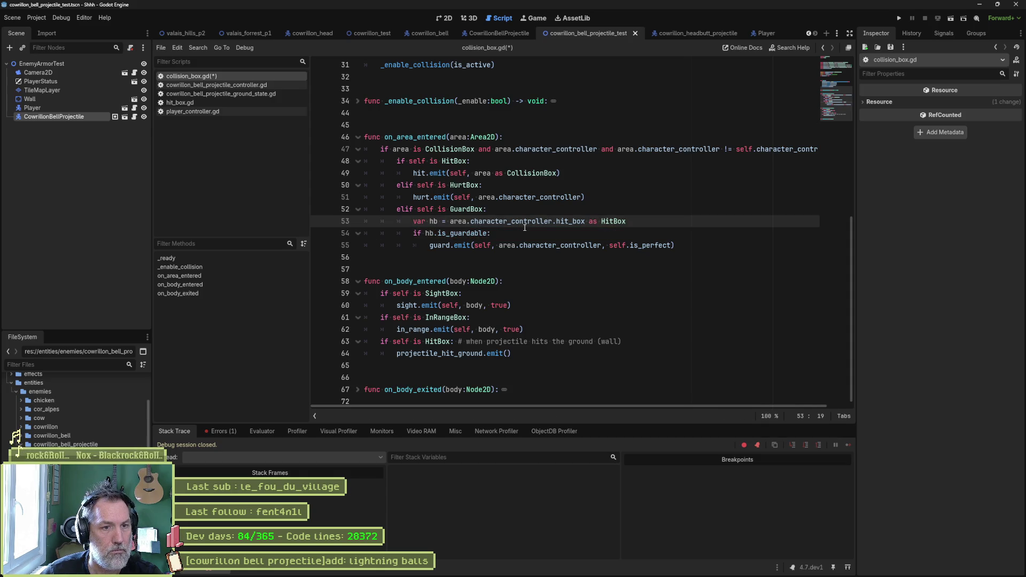
key(F6)
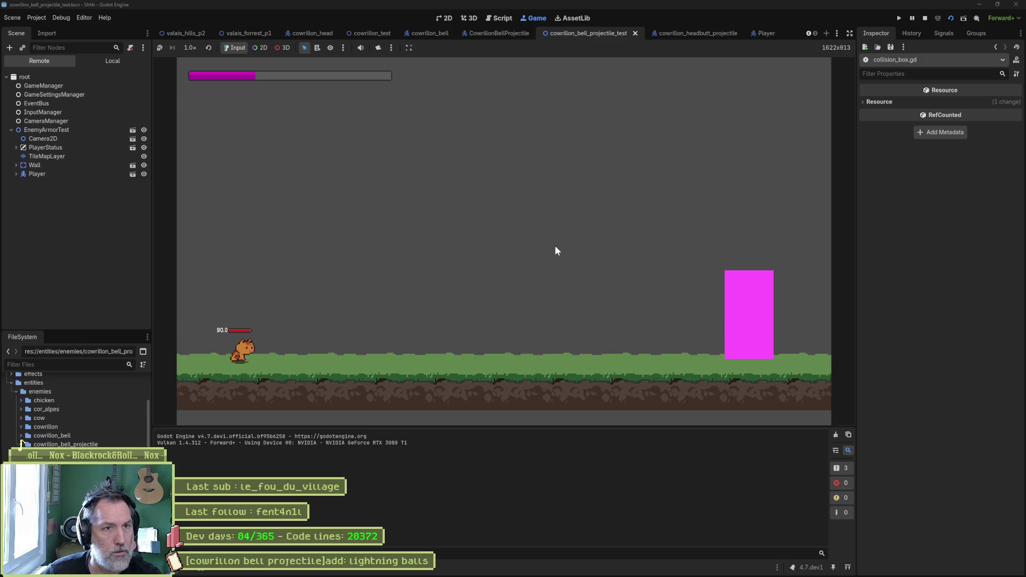
Restart the test scene to see the bell deal 10.0 damage, then stop it
key(F6)
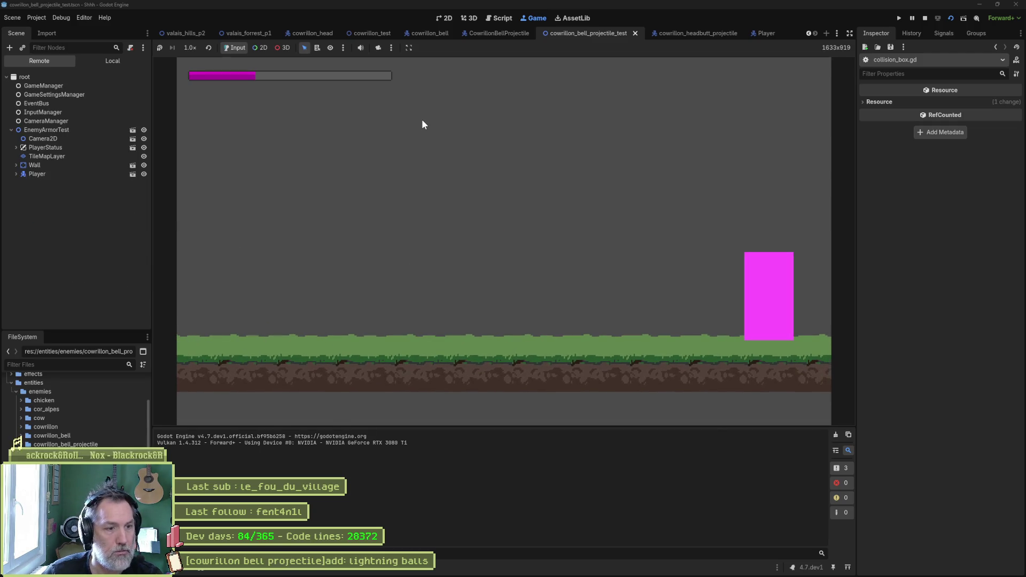
key(F8)
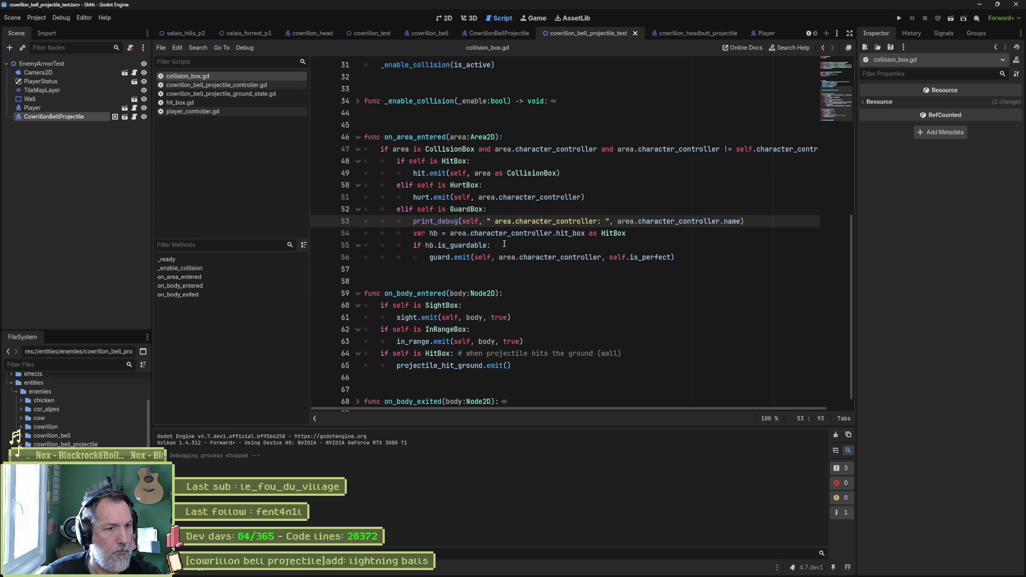
Set a breakpoint on line 53, lower the bell projectile about 85 px, and test-run
click(319, 220)
click(575, 240)
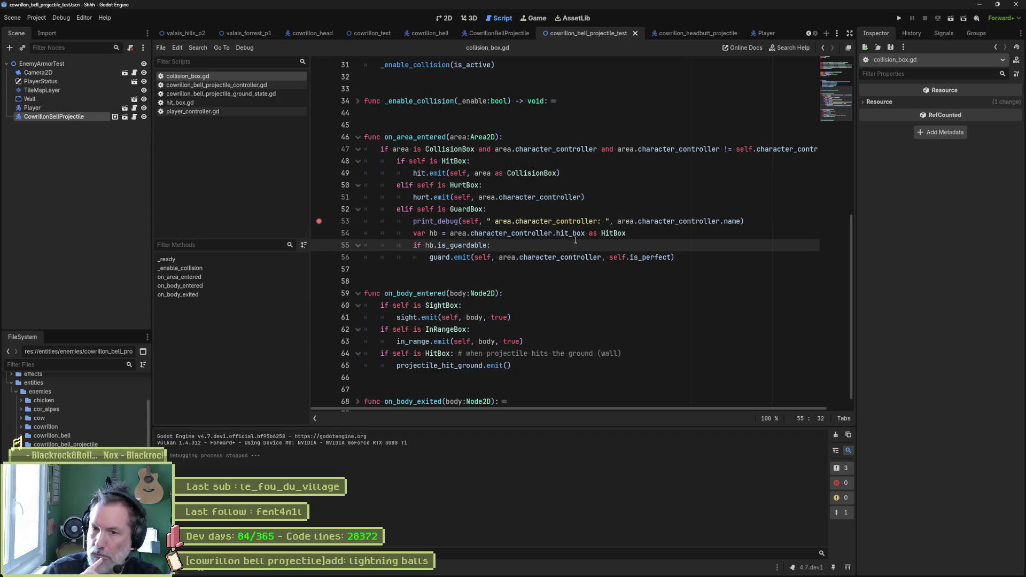
click(445, 18)
mouse_move(564, 263)
mouse_down()
mouse_move(554, 348)
mouse_move(554, 400)
mouse_move(563, 398)
mouse_up()
key(F6)
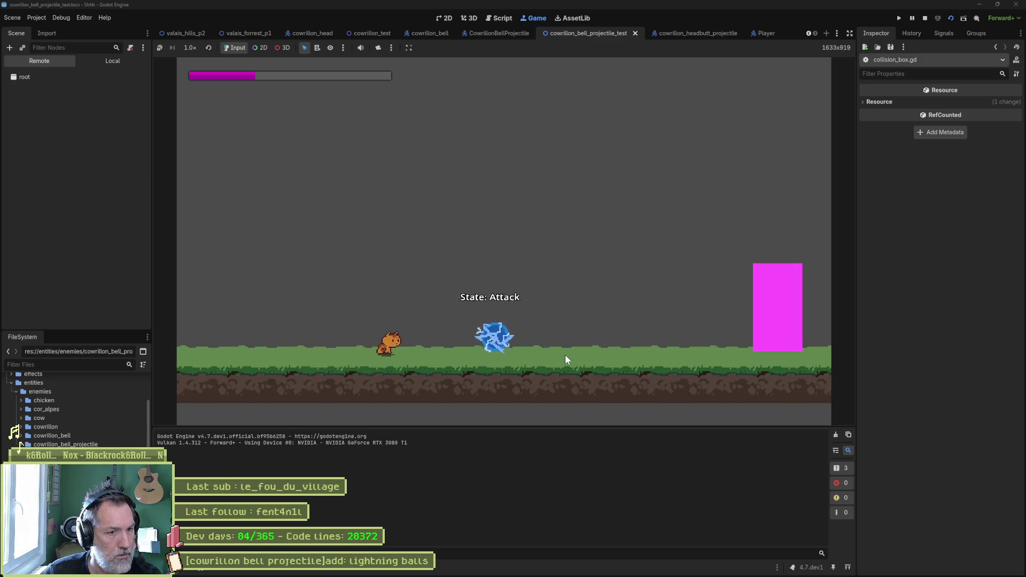
key(F8)
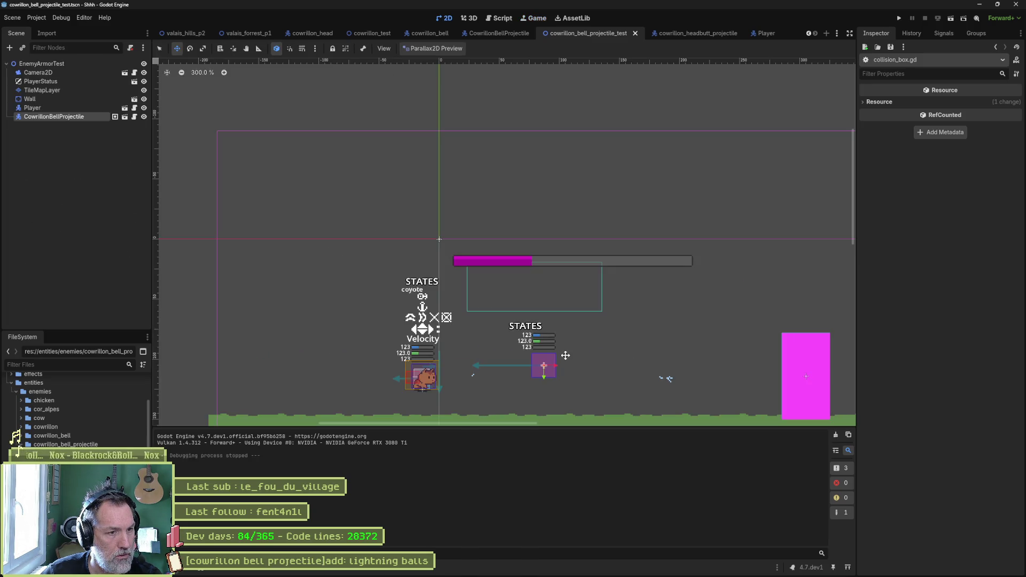
Review the GuardBox condition on line 52, then raise the bell about 82 px and rerun
click(504, 18)
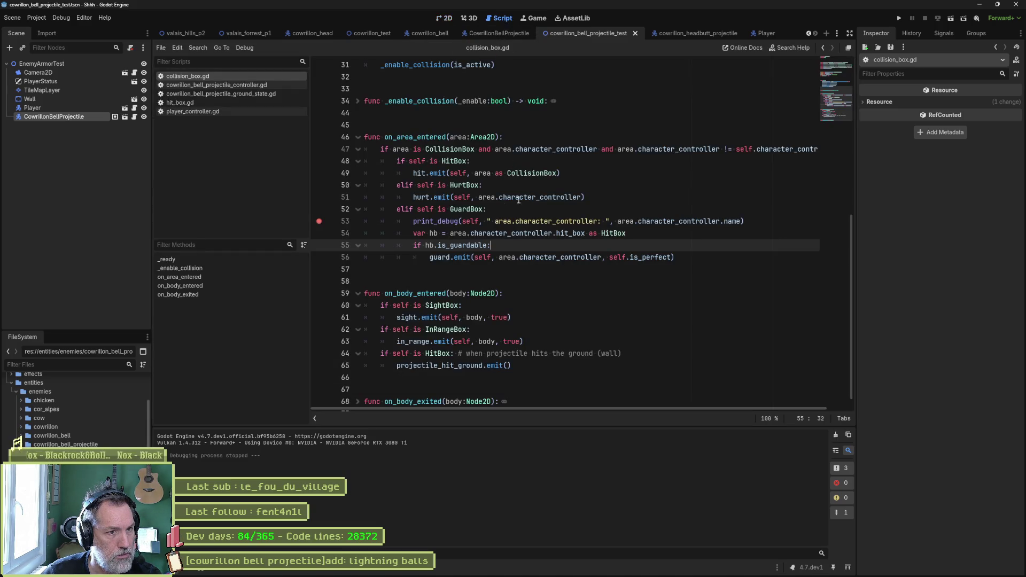
drag(397, 209, 481, 208)
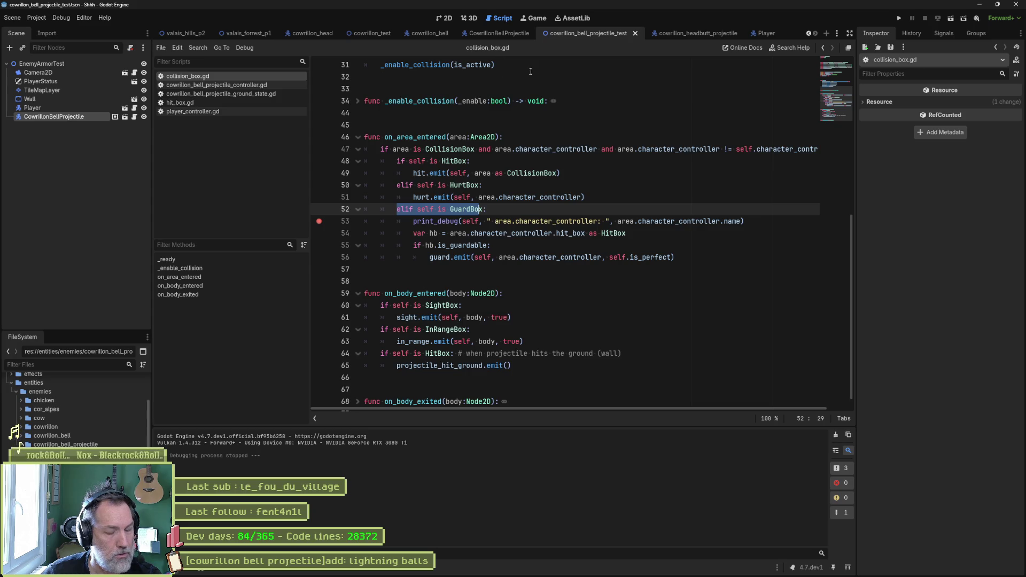
click(445, 18)
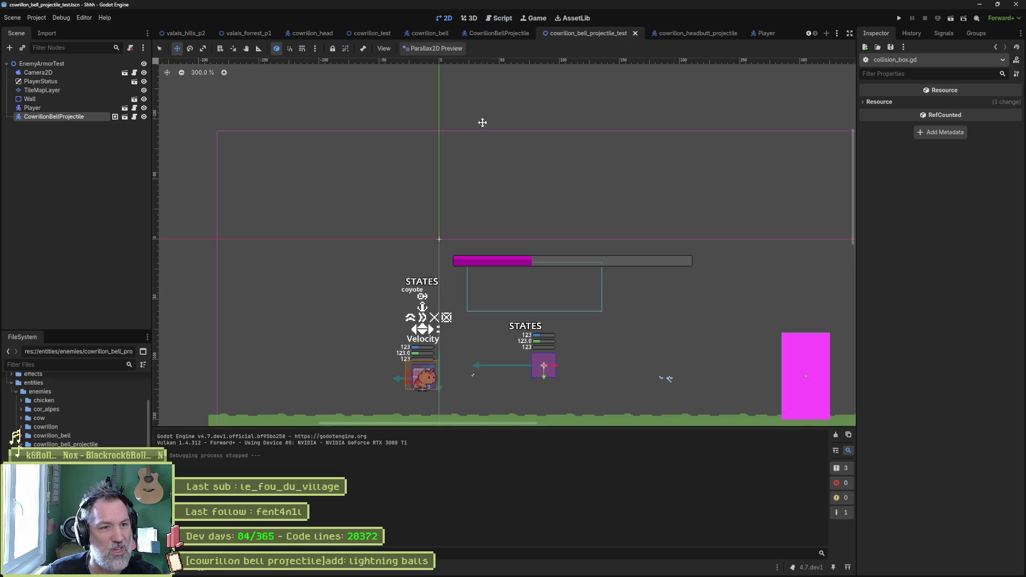
mouse_move(543, 350)
mouse_down()
mouse_move(542, 213)
mouse_move(591, 225)
mouse_move(644, 219)
mouse_up()
key(F6)
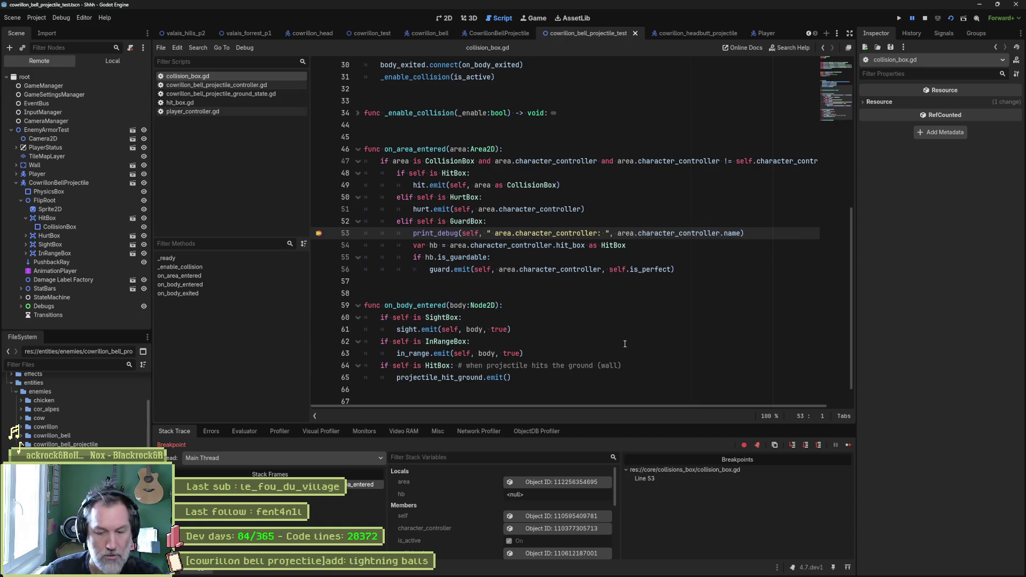
Restart the test three times until Output names CowrillonBellProjectile, then review line 55's is_guardable check
key(F6)
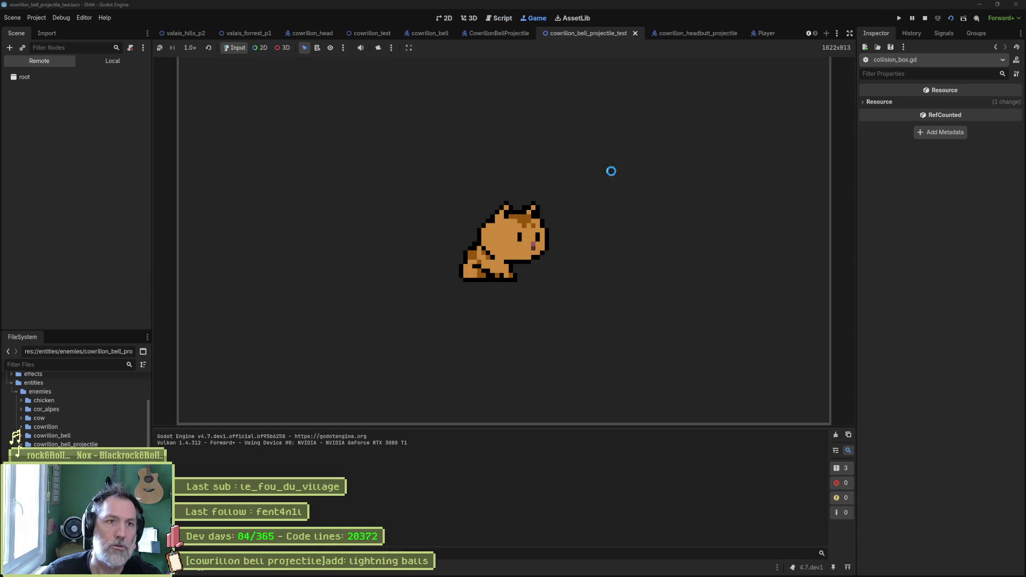
key(F6)
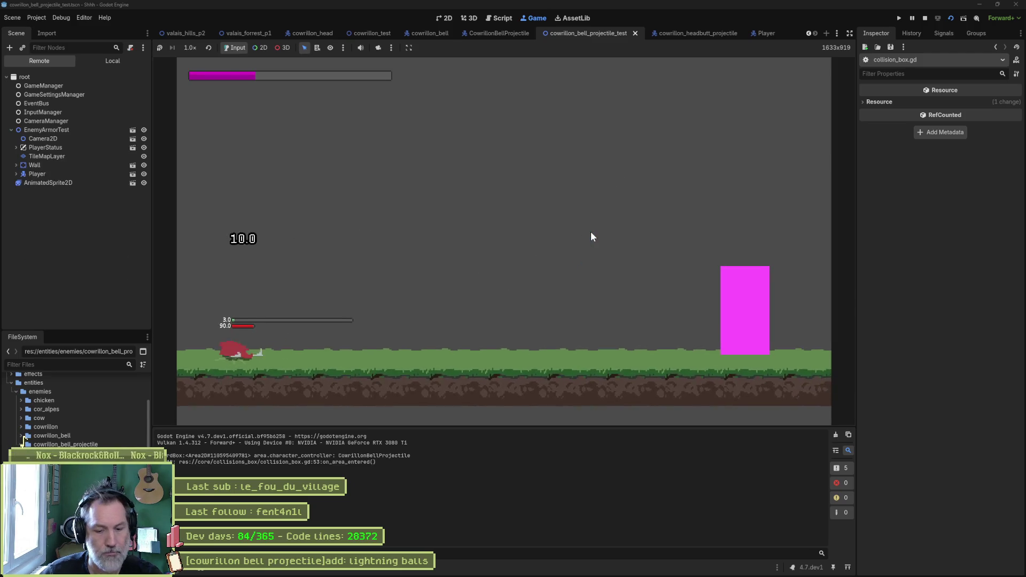
key(F6)
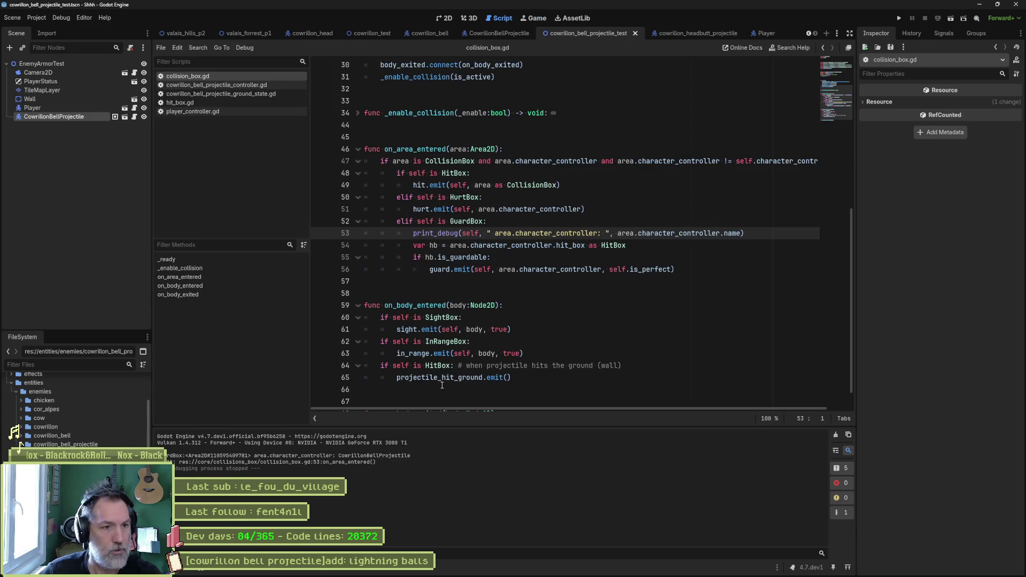
drag(490, 257, 418, 258)
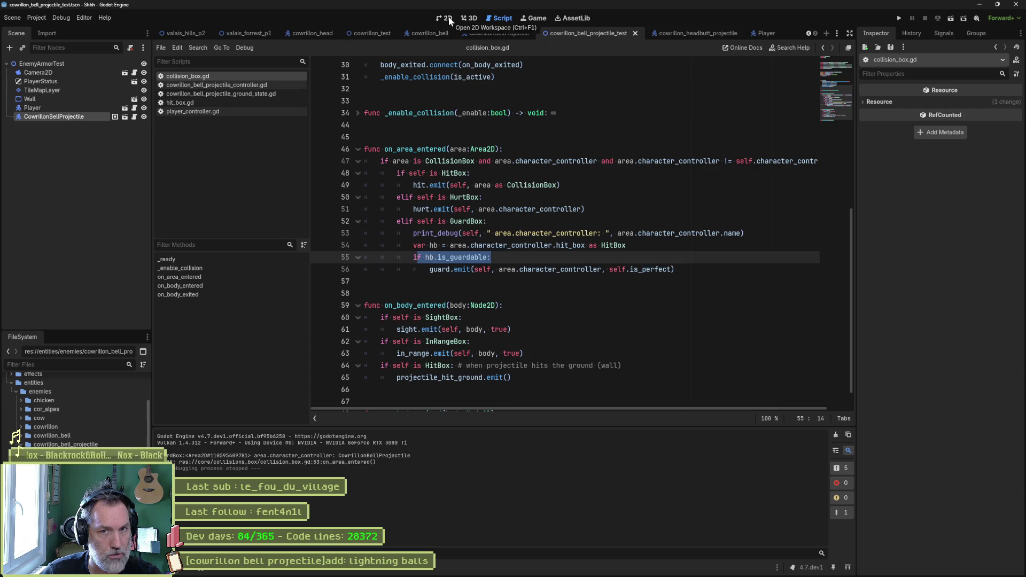
click(636, 320)
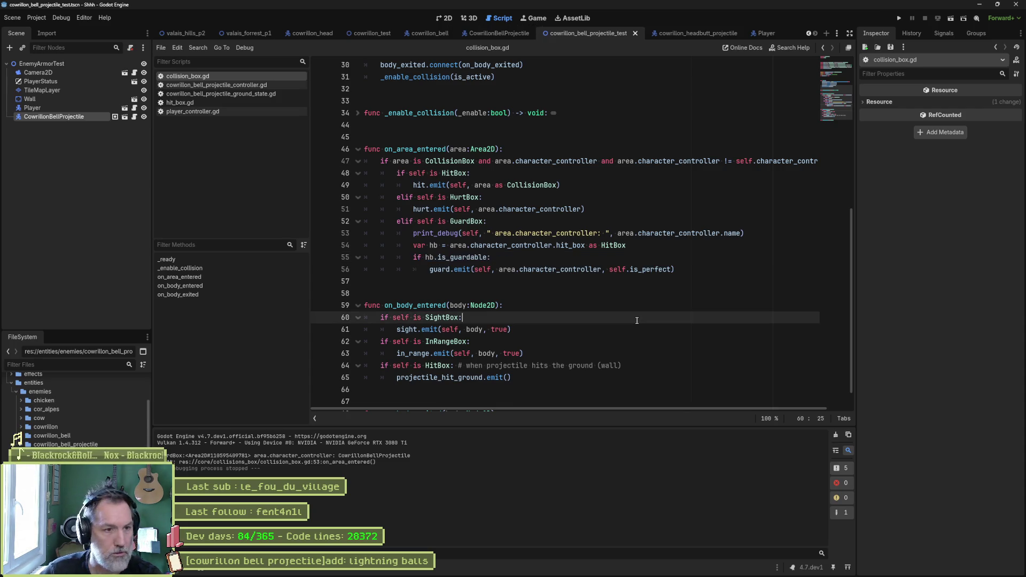
Run and restart the bell projectile test to watch its attack, then stop the game
key(F6)
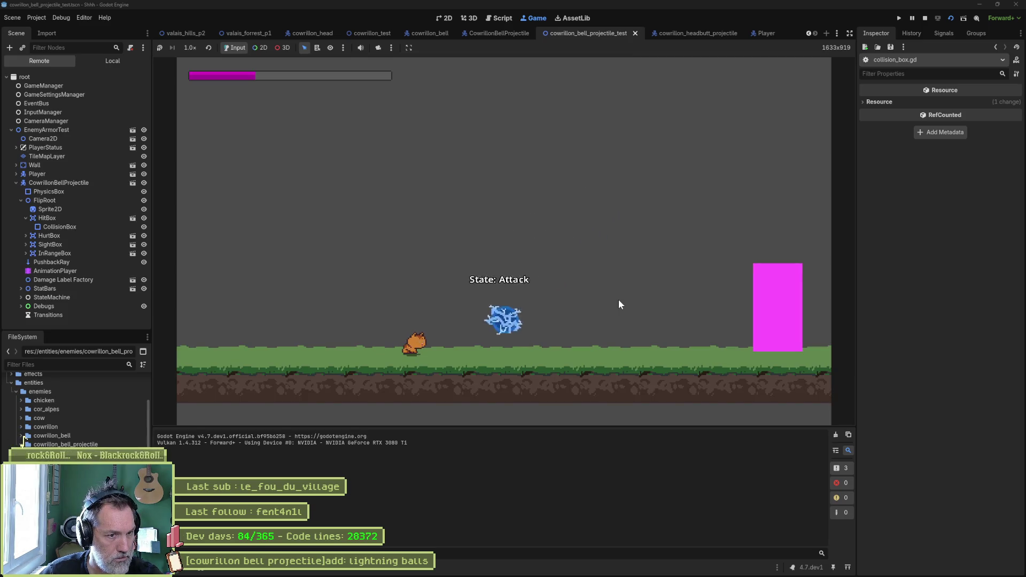
key(F6)
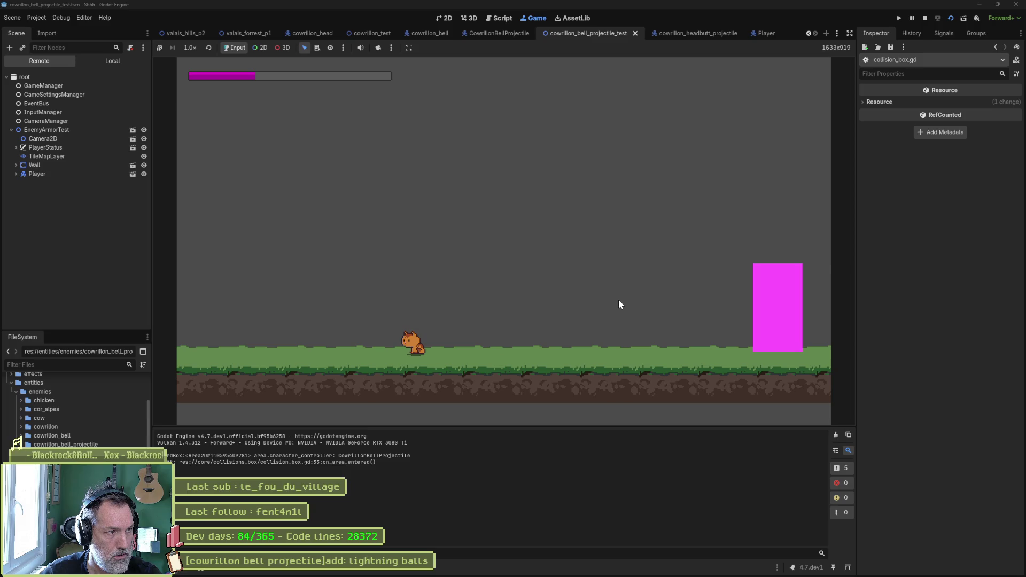
key(F8)
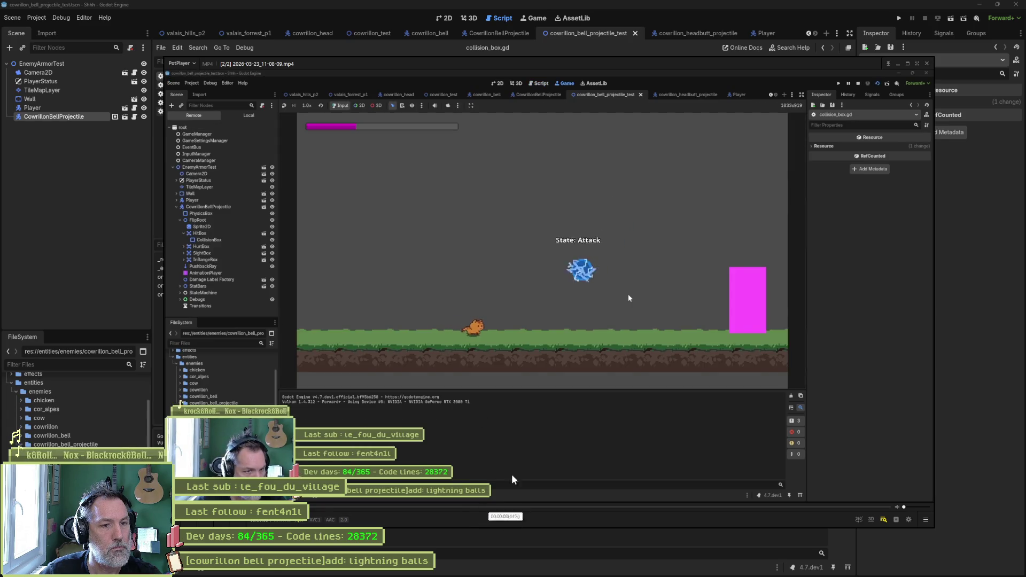
Step the clip forward to the bell's Ground state, then close the video
key(f)
key(f)
key(f)
key(f)
key(f)
key(f)
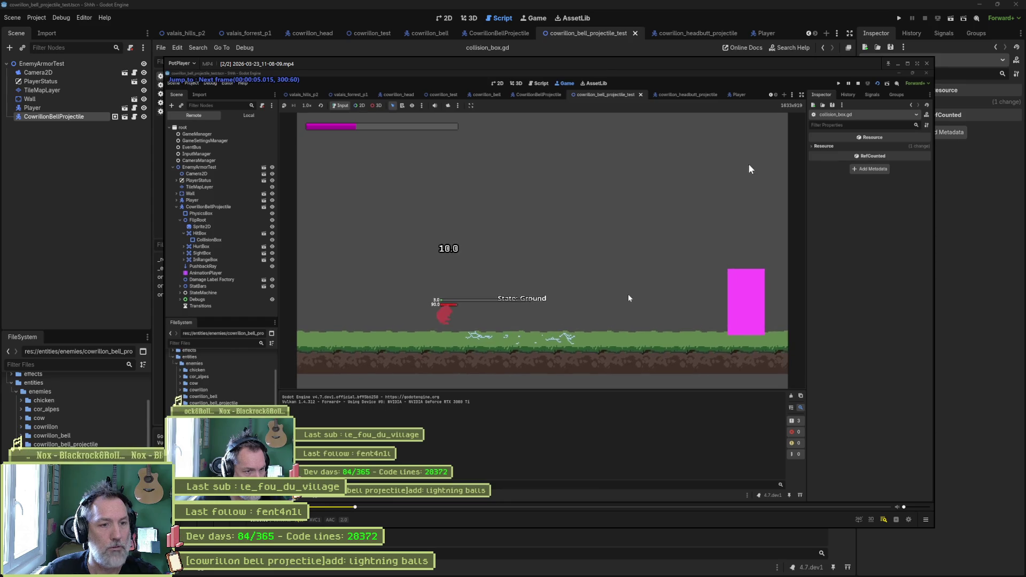
click(928, 64)
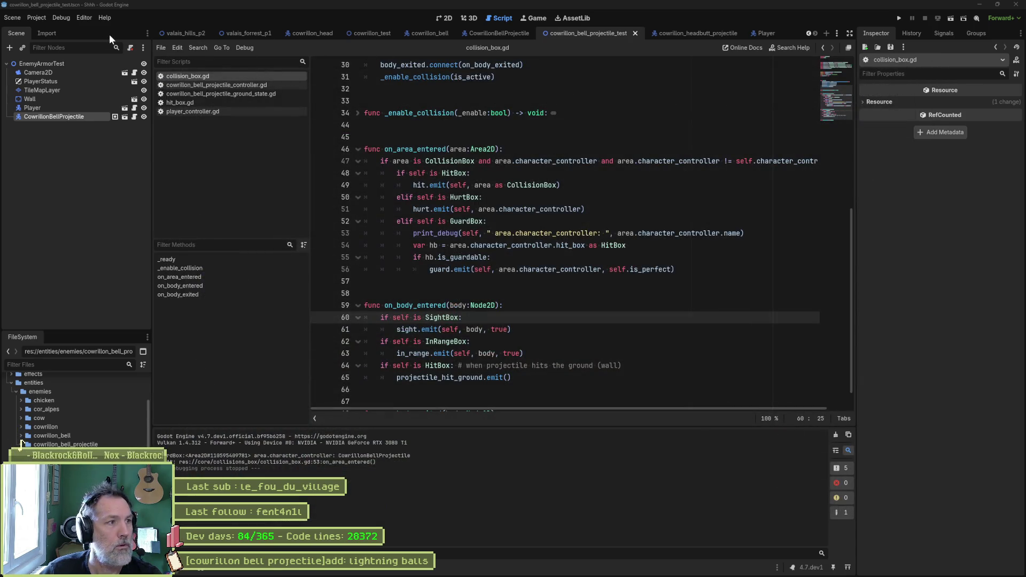
click(61, 18)
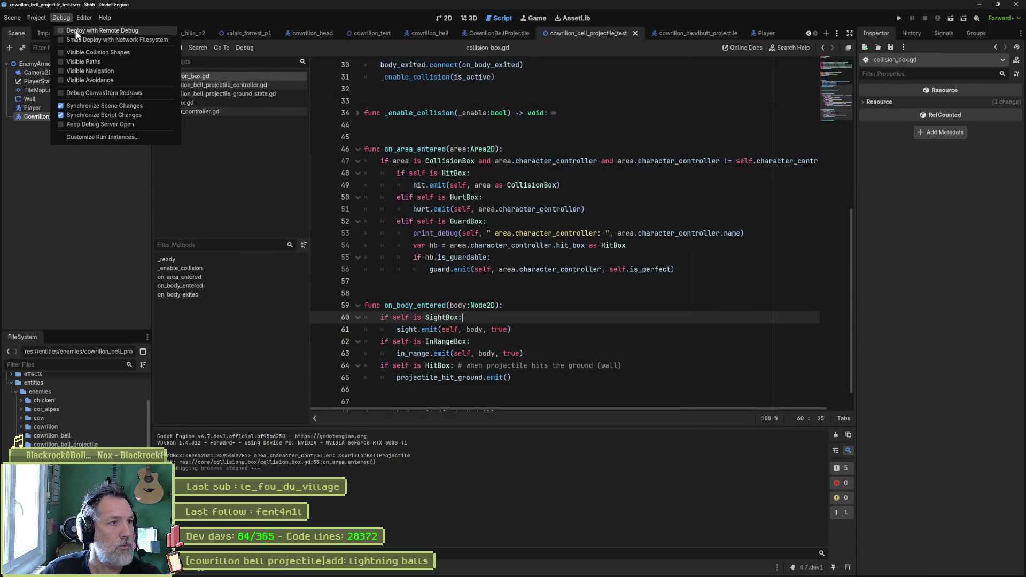
Dismiss the debugging options and run then stop the bell projectile test four times
click(522, 290)
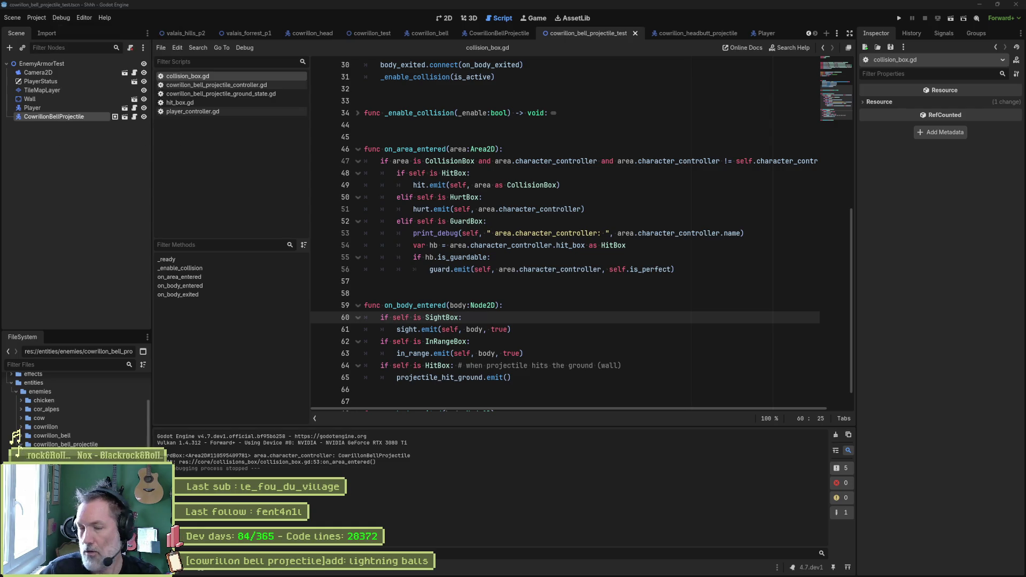
click(682, 365)
key(F6)
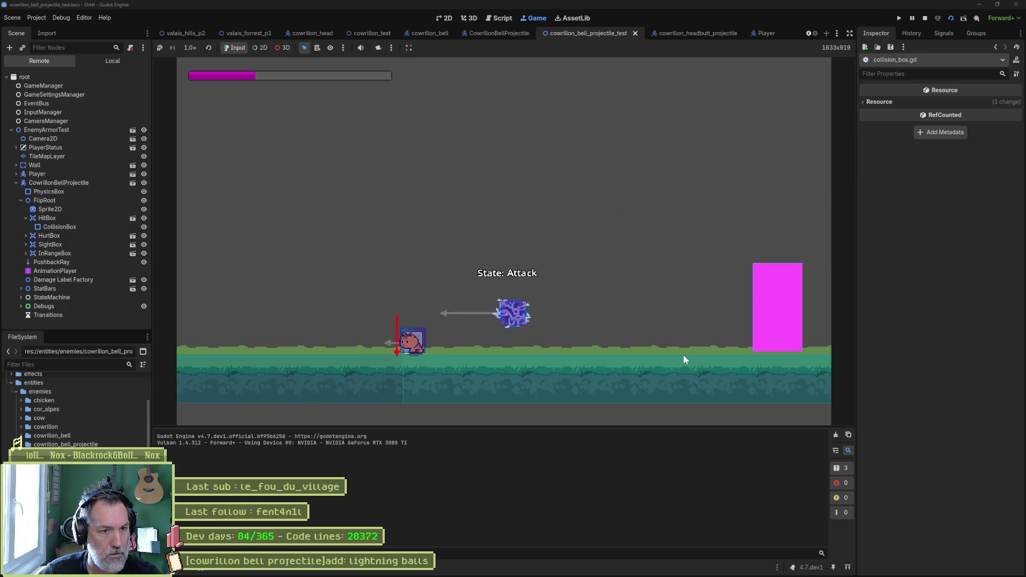
key(F8)
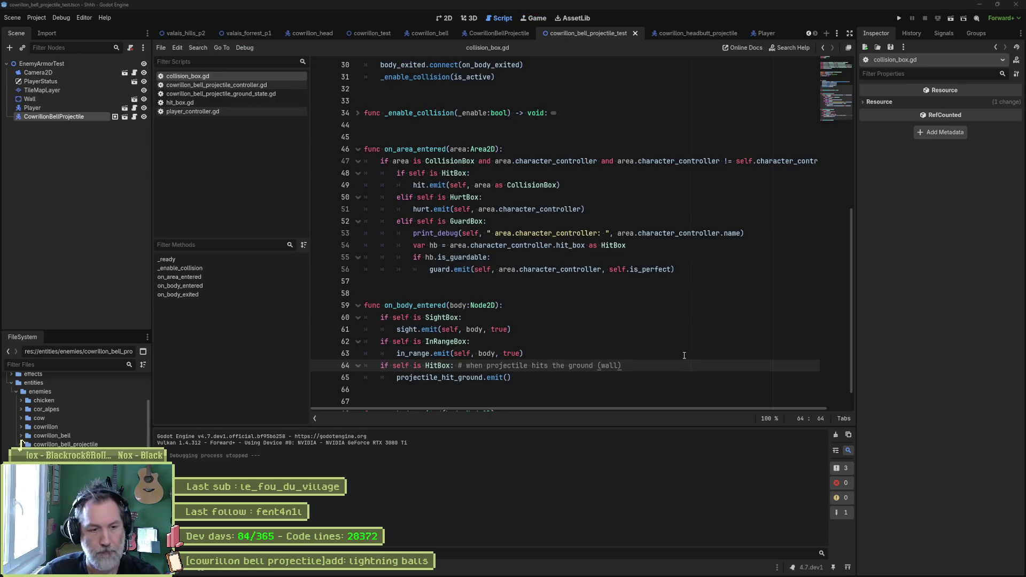
key(Up)
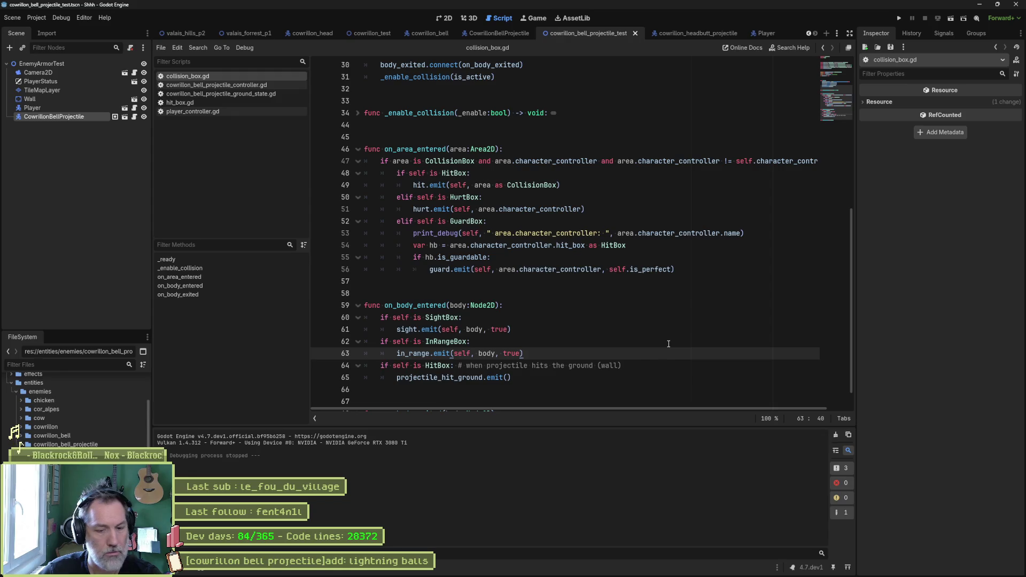
key(F6)
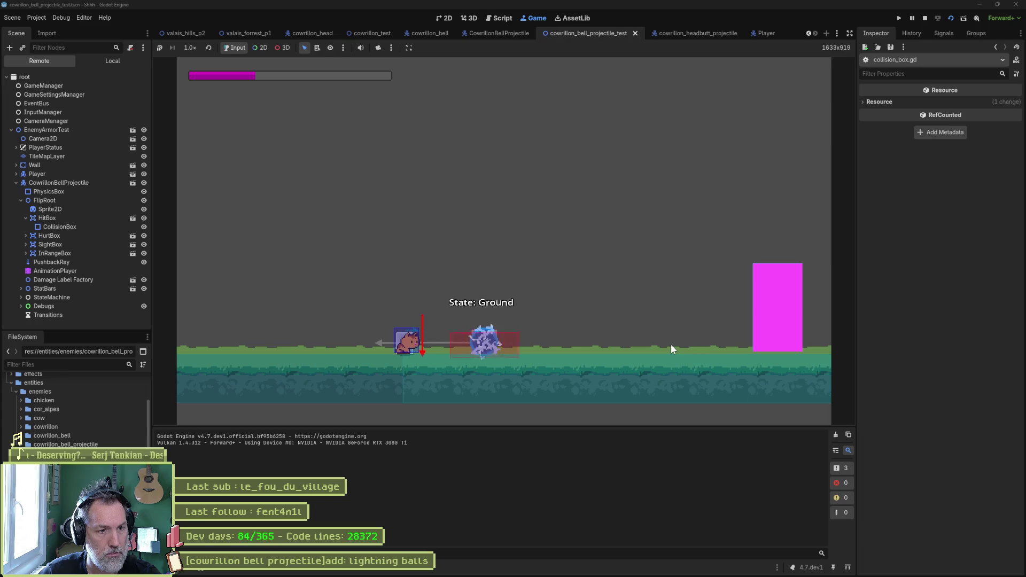
key(F8)
key(F6)
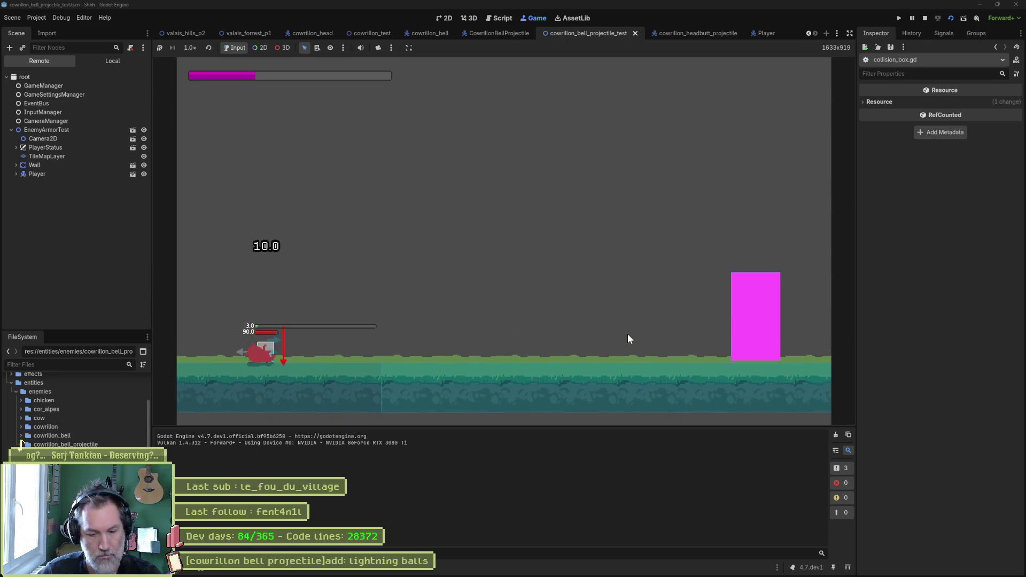
key(F8)
key(F6)
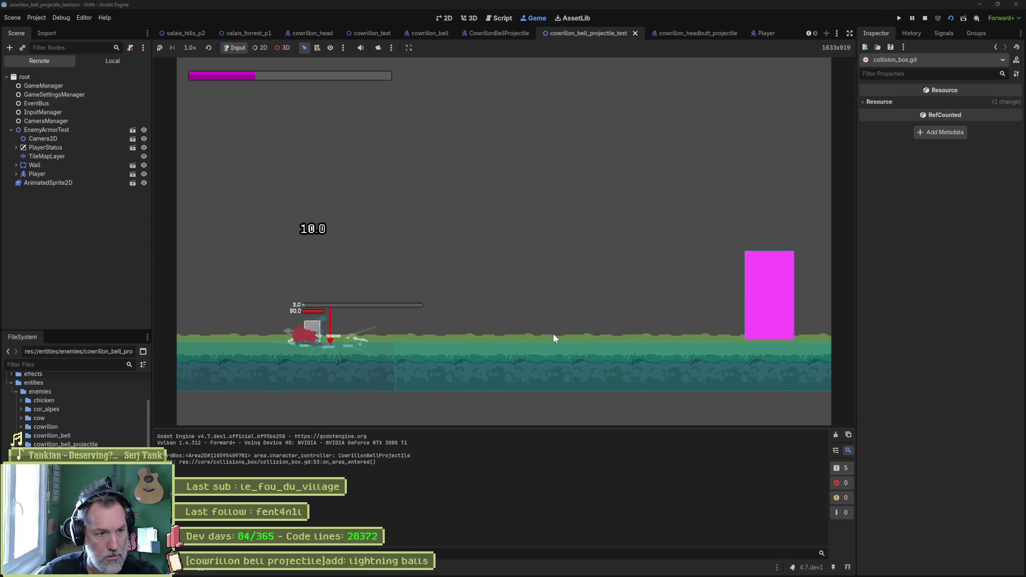
key(F8)
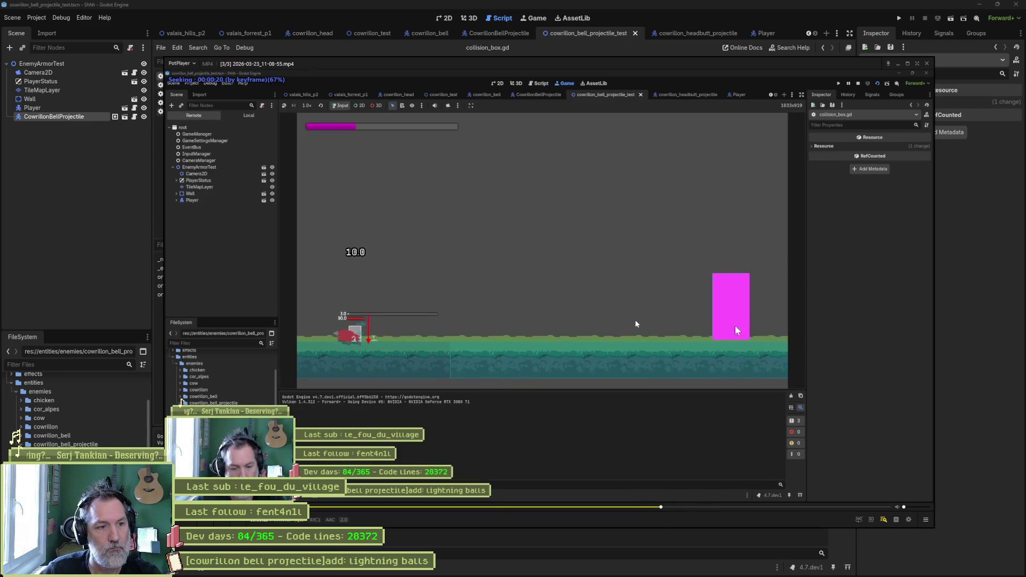
Seek to the bell hitting the player, step frames forward and back around impact, then close
click(736, 507)
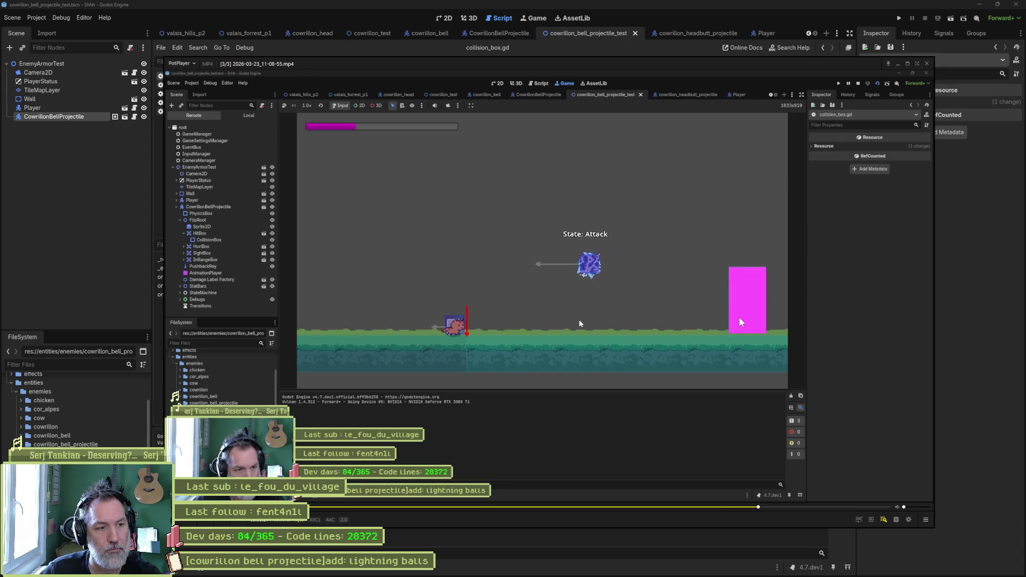
key(f)
key(f)
key(f)
key(f)
key(f)
key(f)
key(f)
key(f)
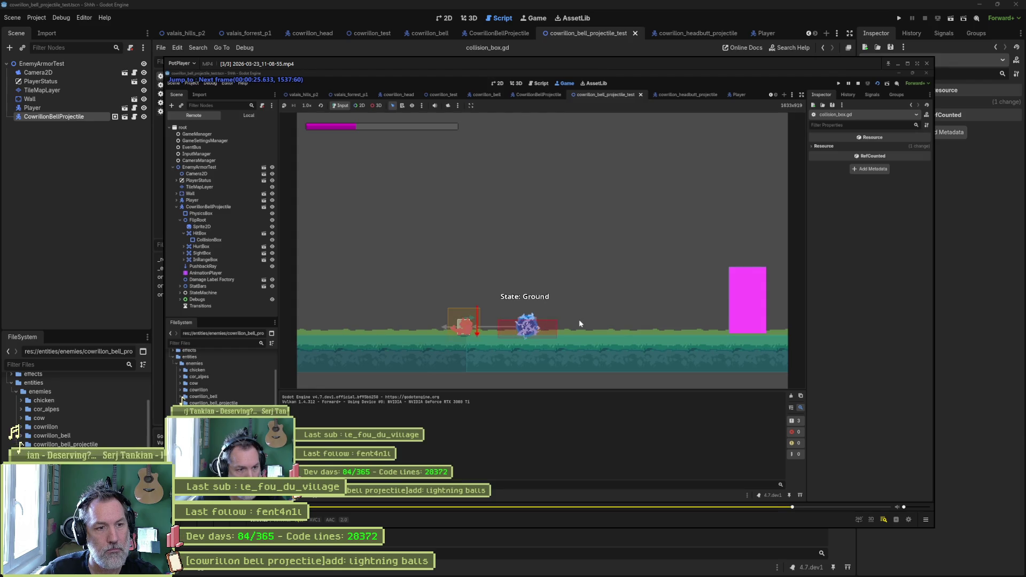
key(f)
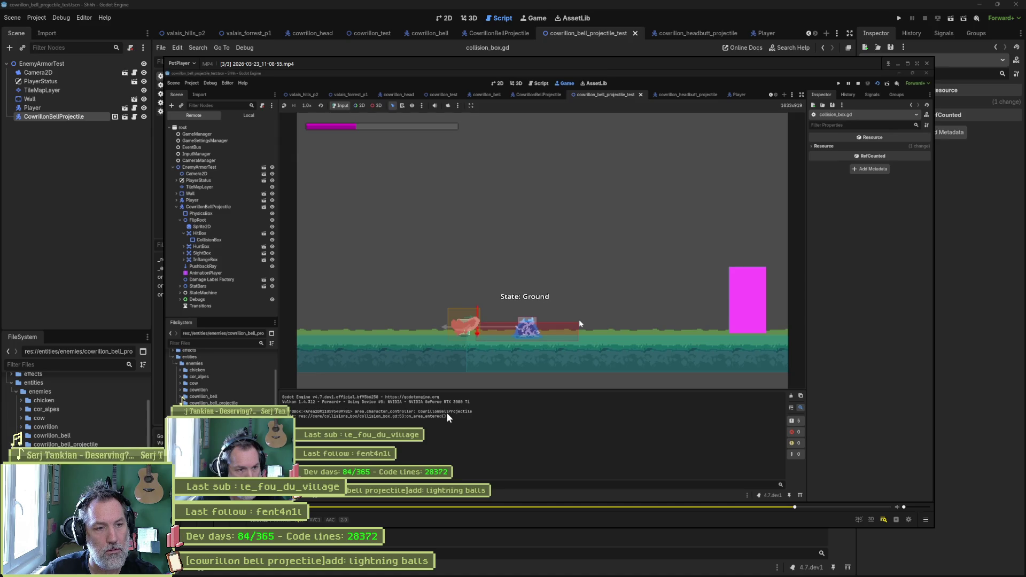
key(f)
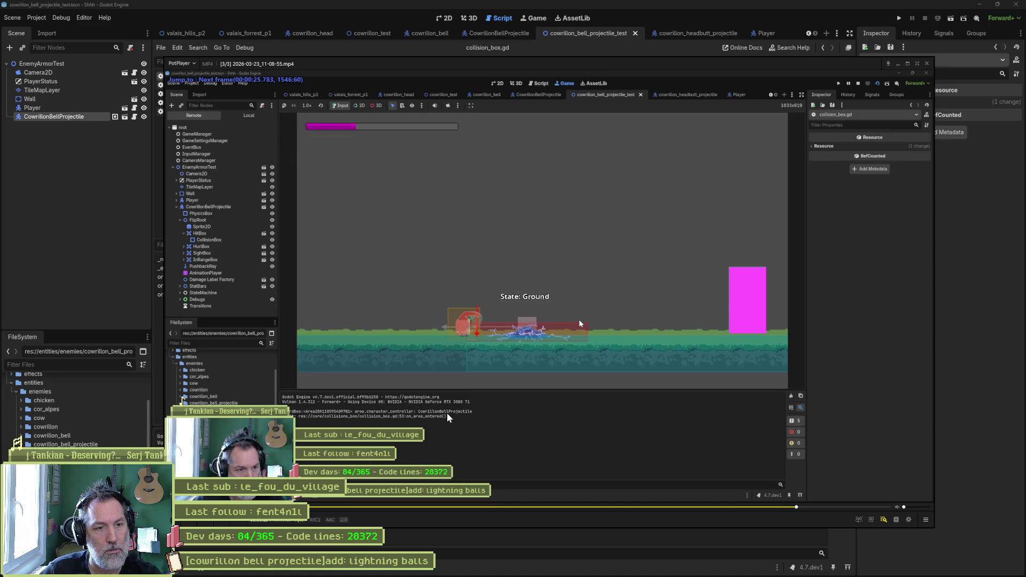
key(f)
key(f)
key(f)
key(f)
key(f)
key(f)
key(f)
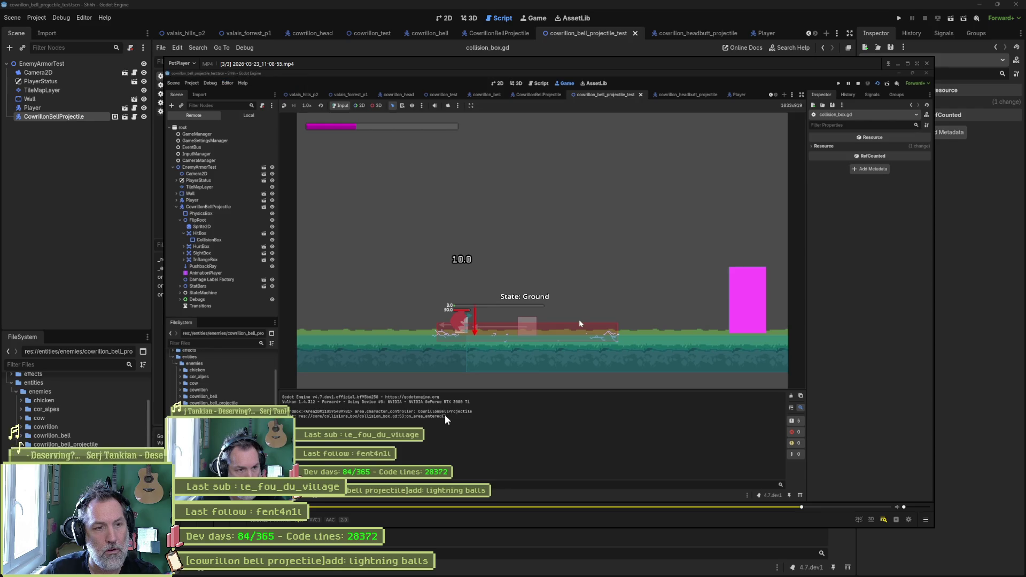
key(d)
key(d)
key(d)
key(d)
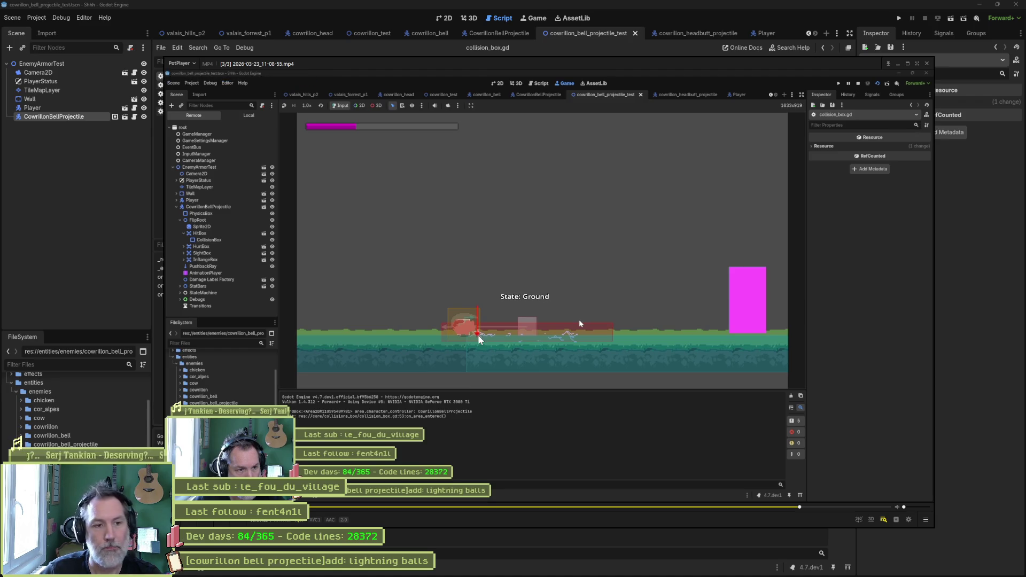
key(d)
key(d)
key(d)
key(d)
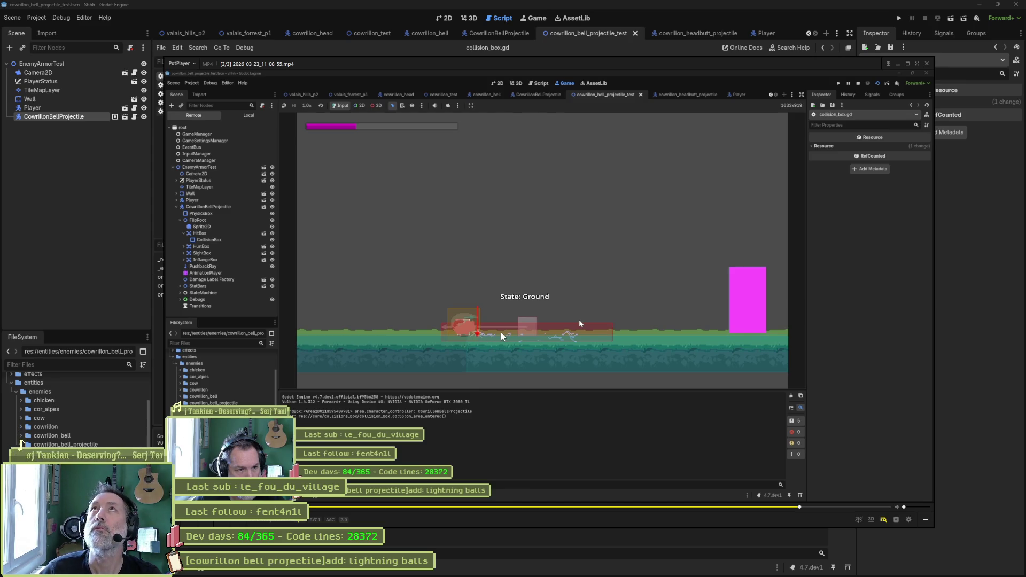
key(d)
key(d)
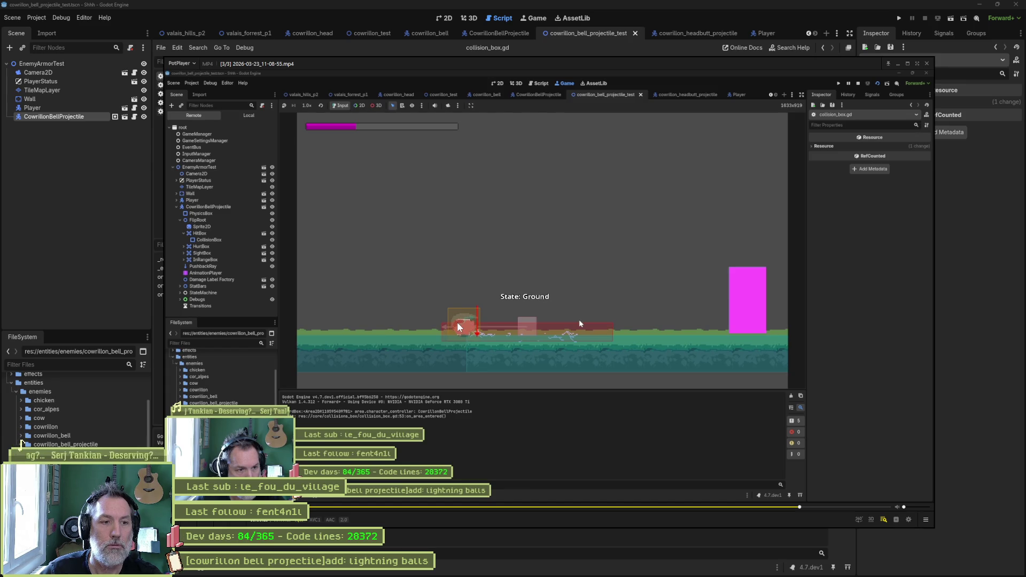
click(928, 65)
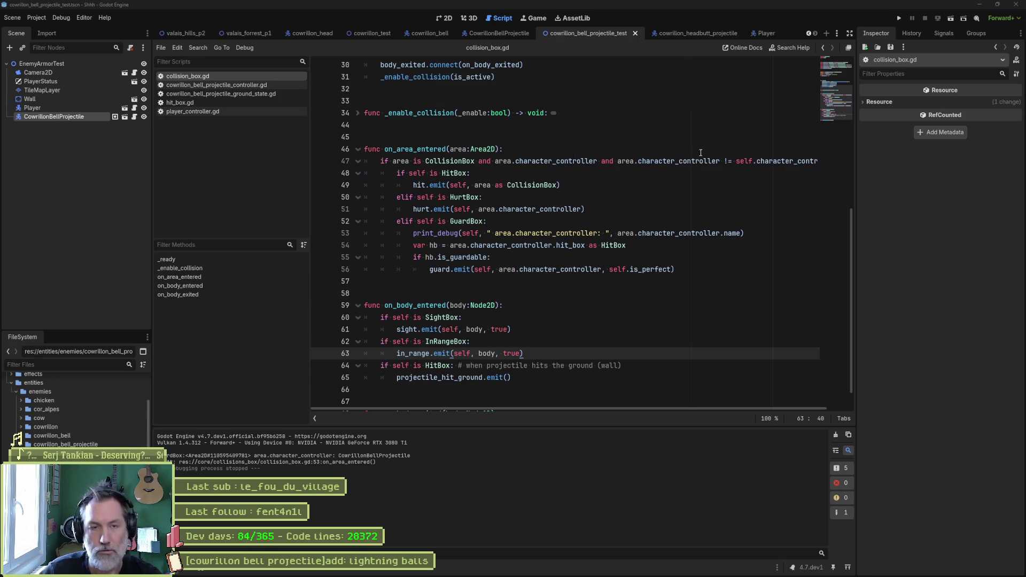
Run the test scene, pause it, and confirm the bell projectile's live HitBox has Is Guardable on
click(651, 177)
key(F6)
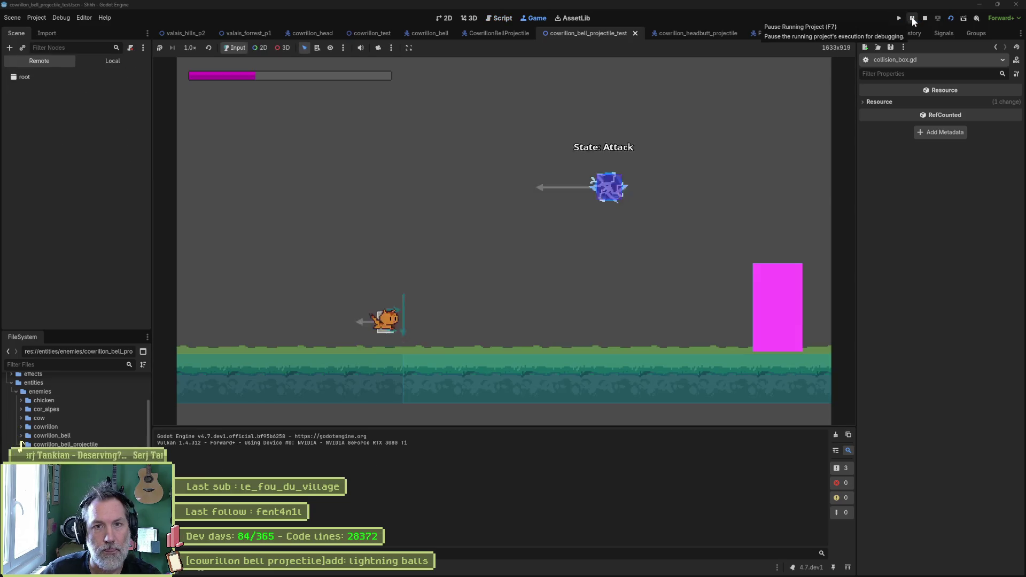
click(913, 19)
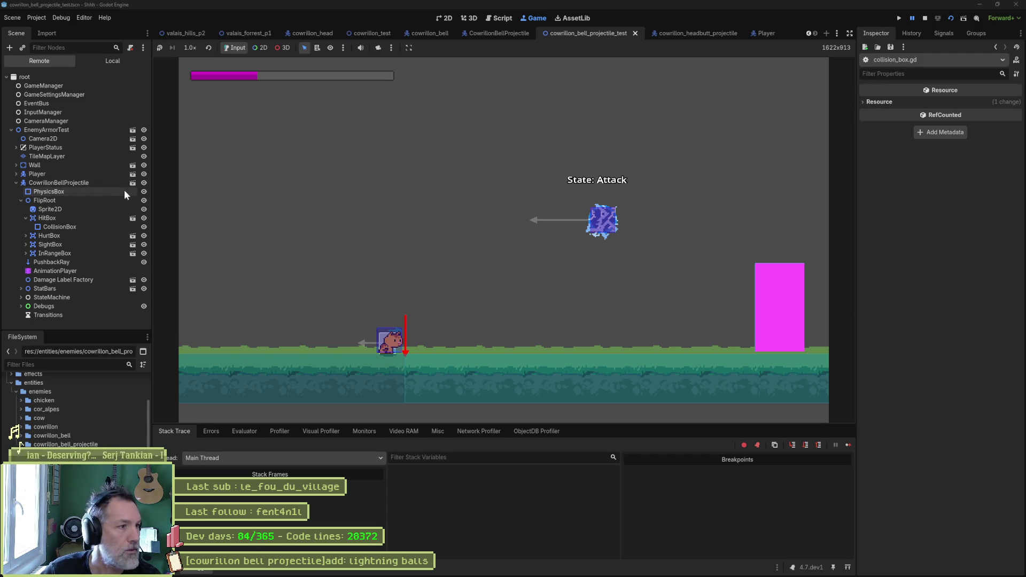
click(94, 218)
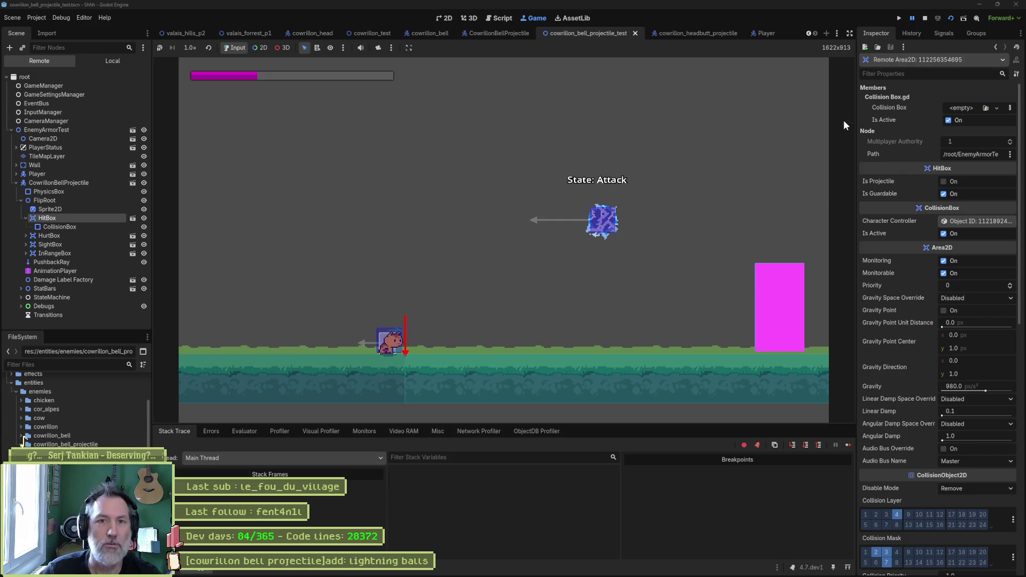
click(912, 19)
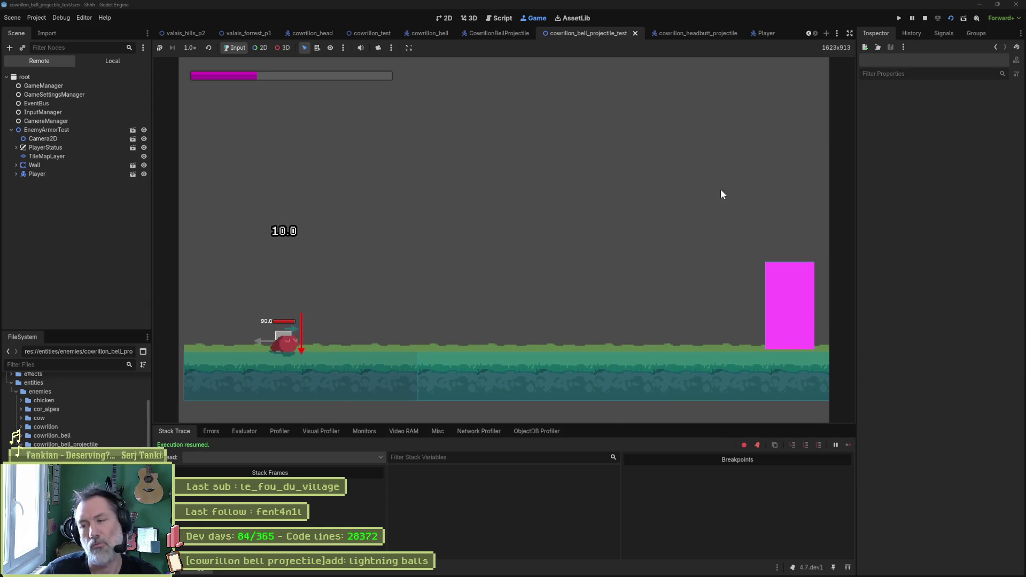
key(F8)
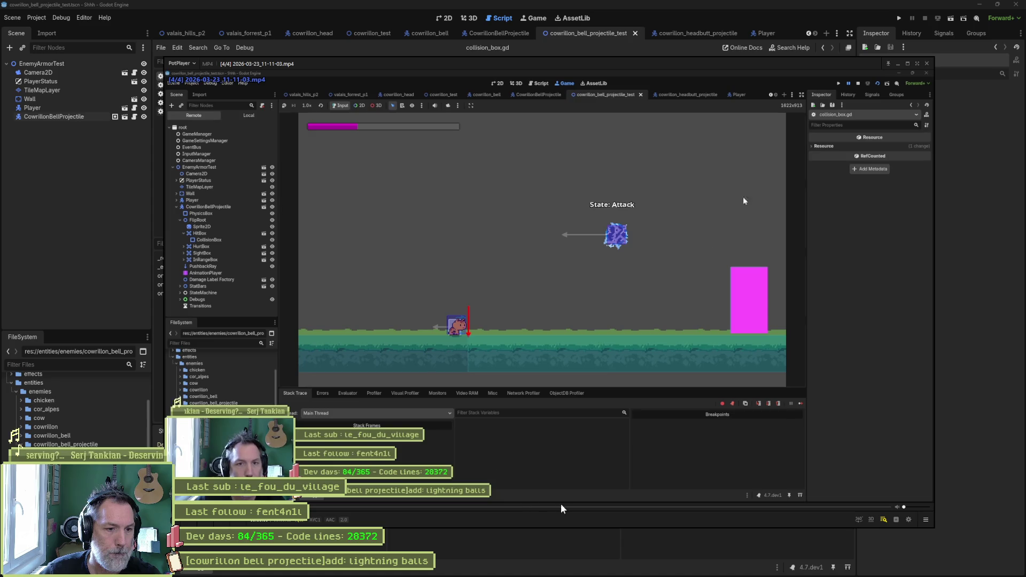
Scrub the PotPlayer recording ahead and frame-step toward the bell's 10.0-damage hit
click(560, 505)
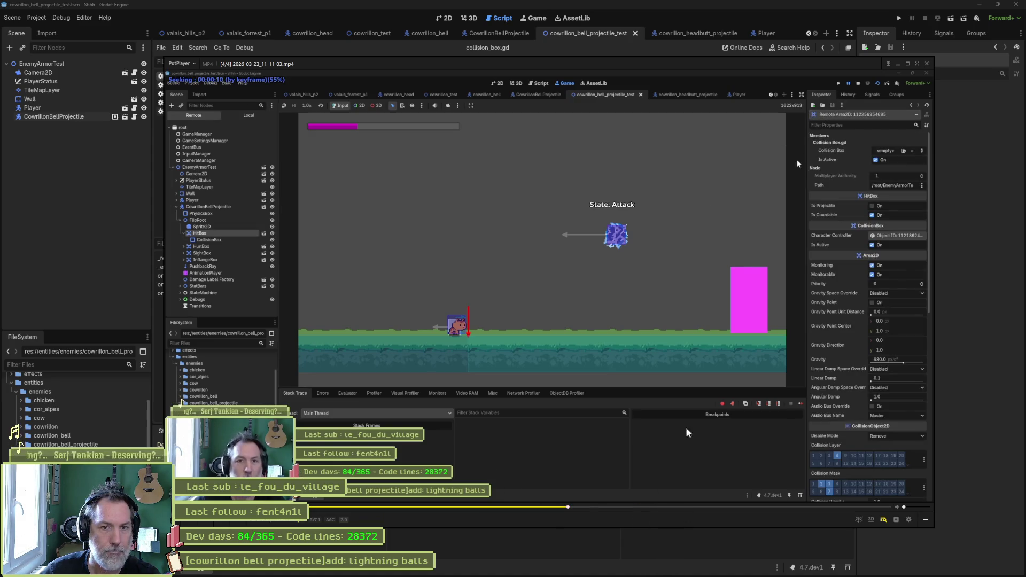
click(685, 505)
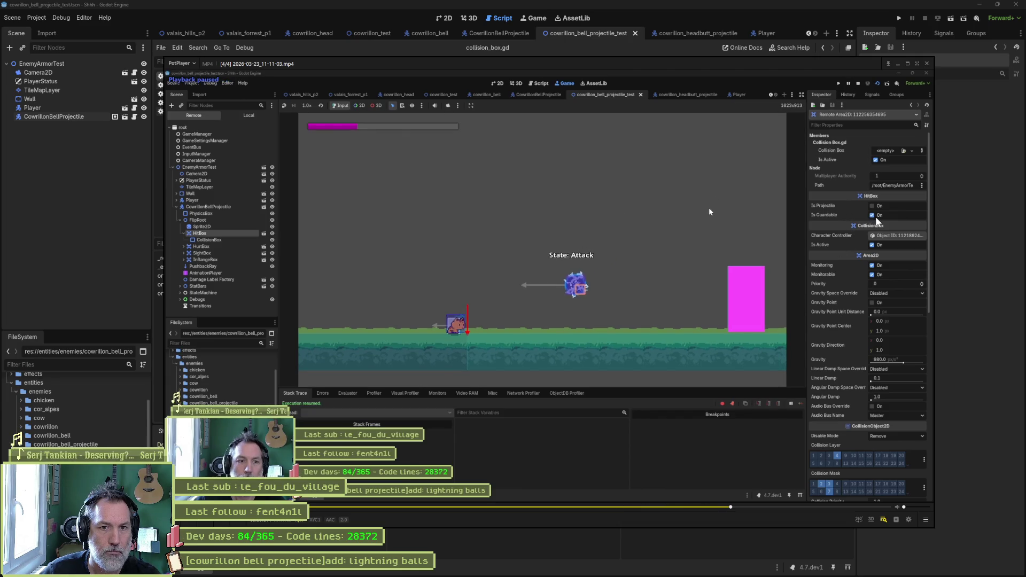
key(f)
key(f)
key(f)
key(f)
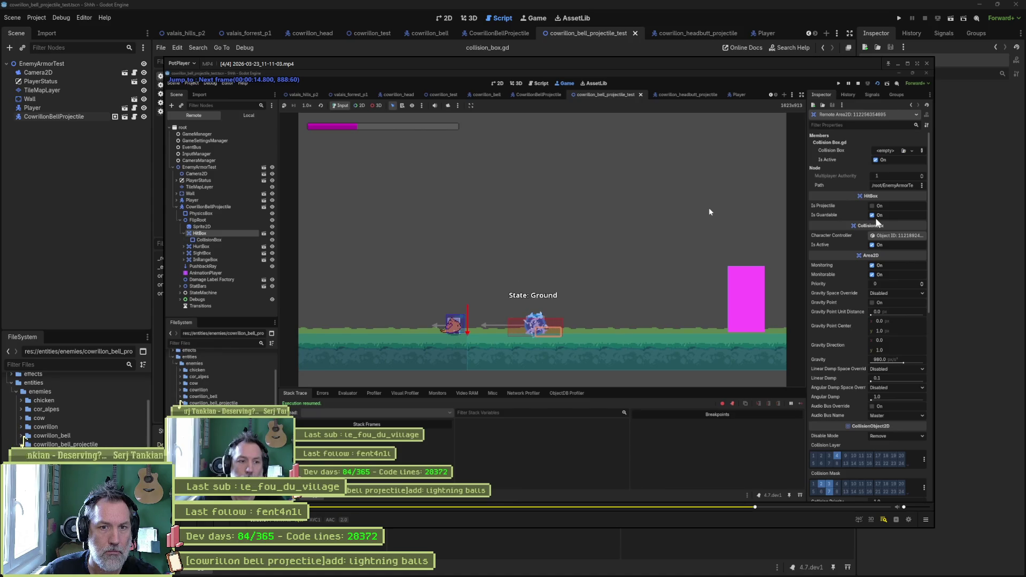
key(f)
key(f)
key(f)
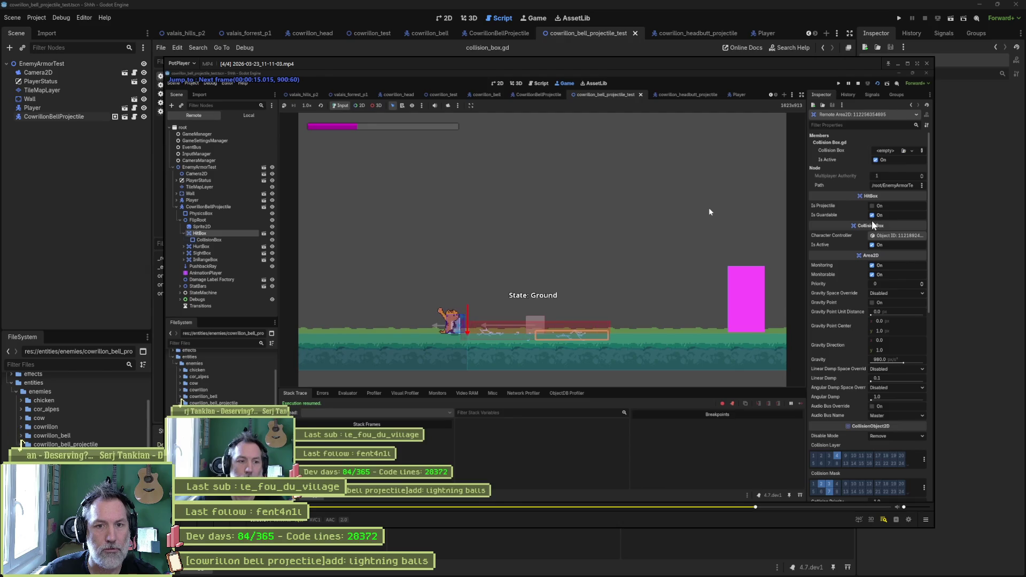
key(d)
key(d)
key(d)
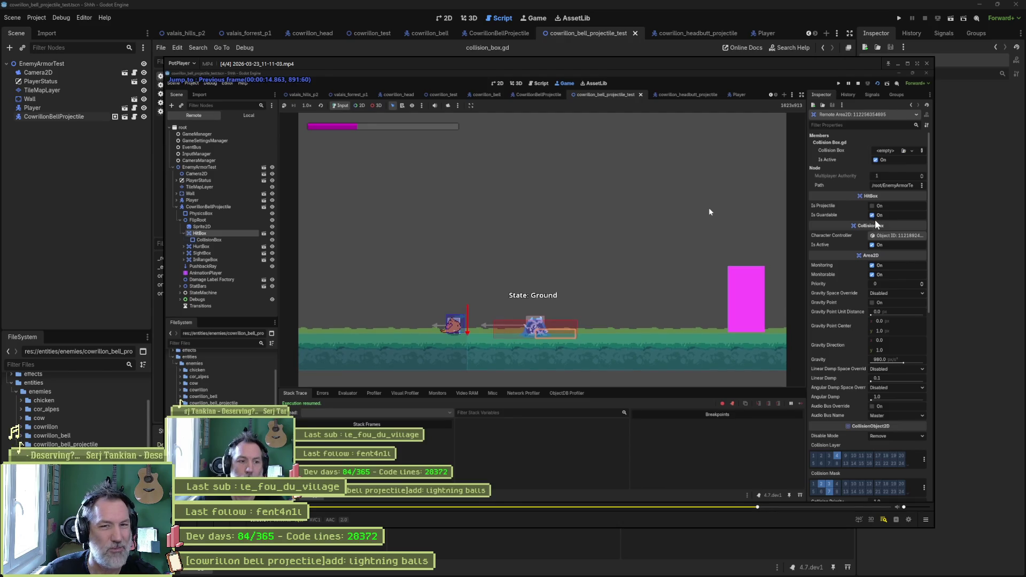
key(f)
key(f)
key(f)
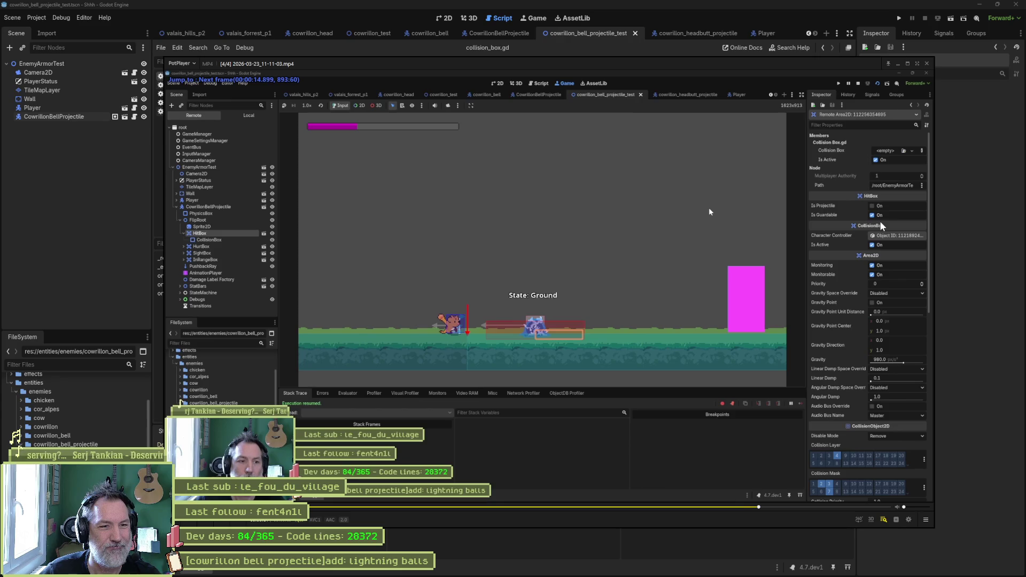
key(f)
key(f)
key(f)
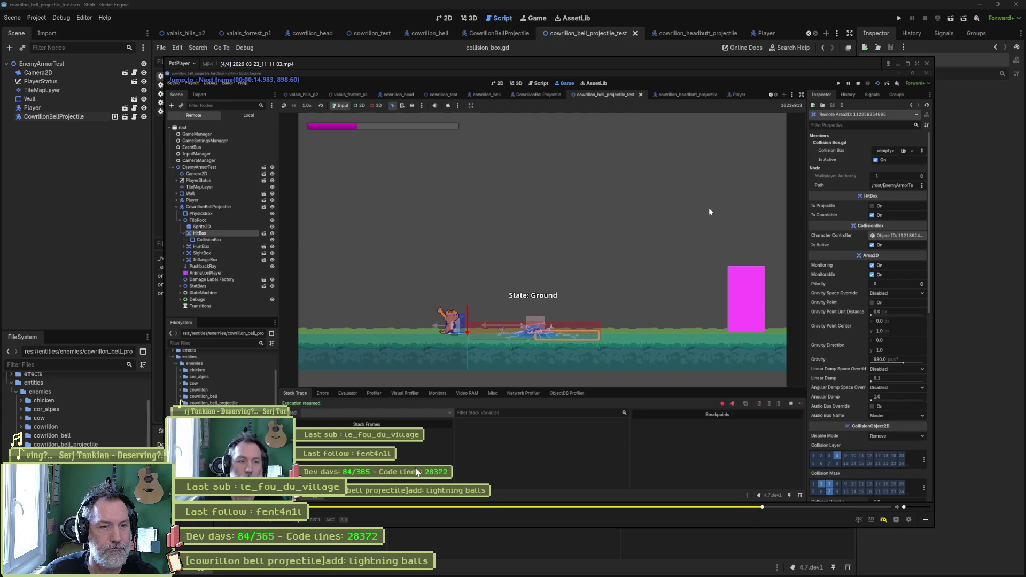
key(f)
key(f)
key(f)
key(f)
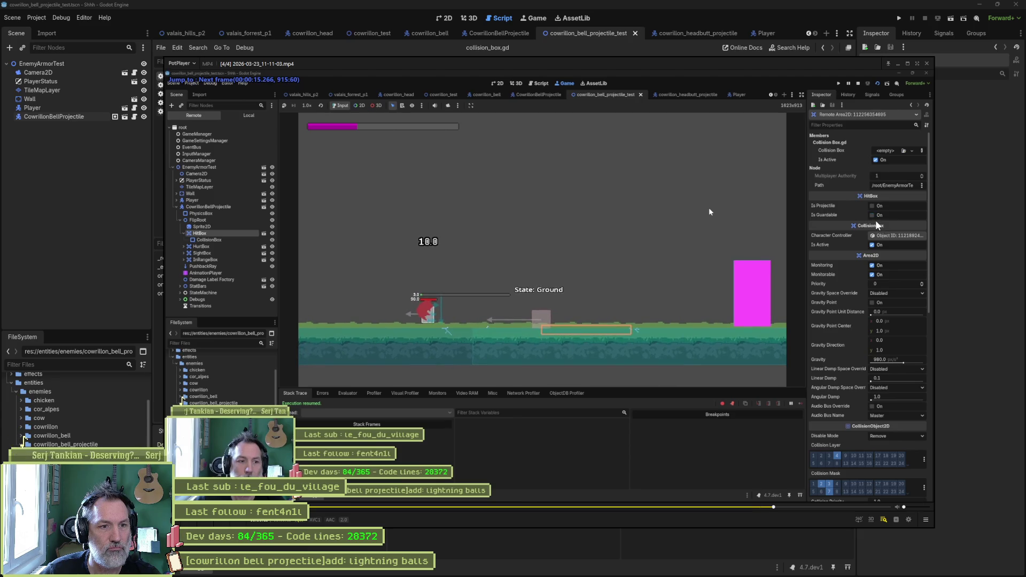
Frame-step back and forth around the 10.0-damage hit, then close PotPlayer
key(d)
key(d)
key(d)
key(f)
key(f)
key(f)
key(f)
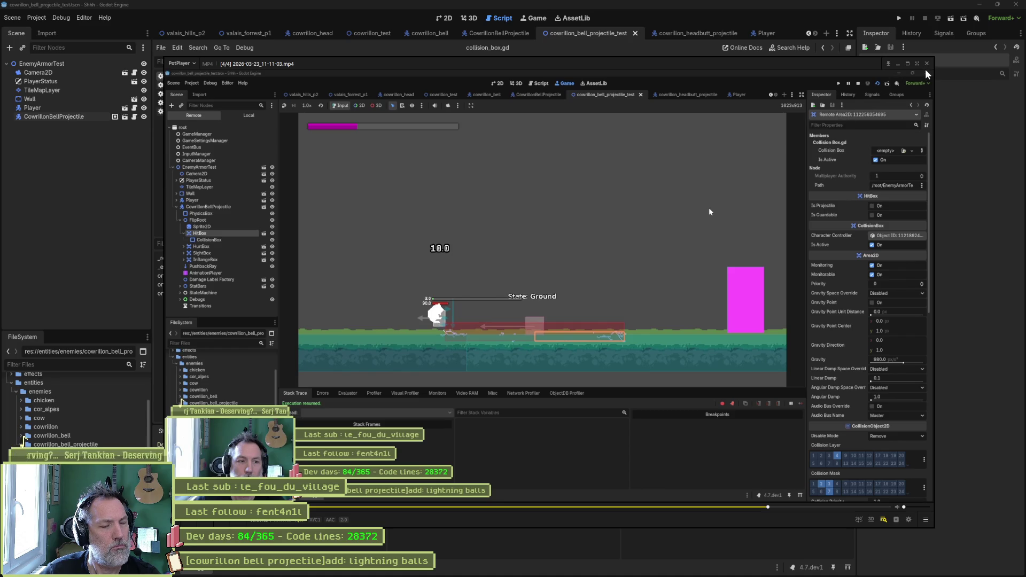
key(d)
key(f)
key(f)
key(f)
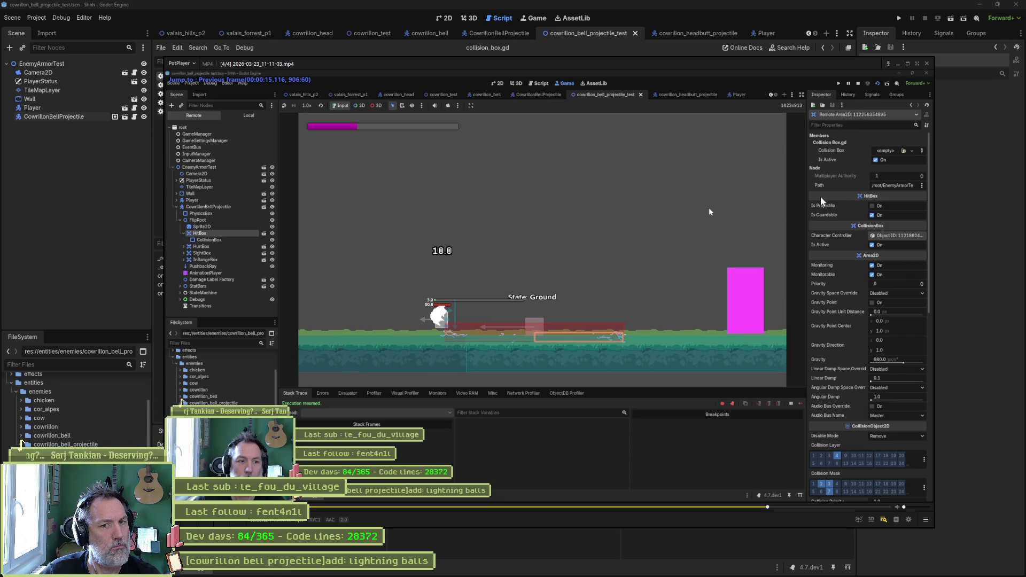
key(f)
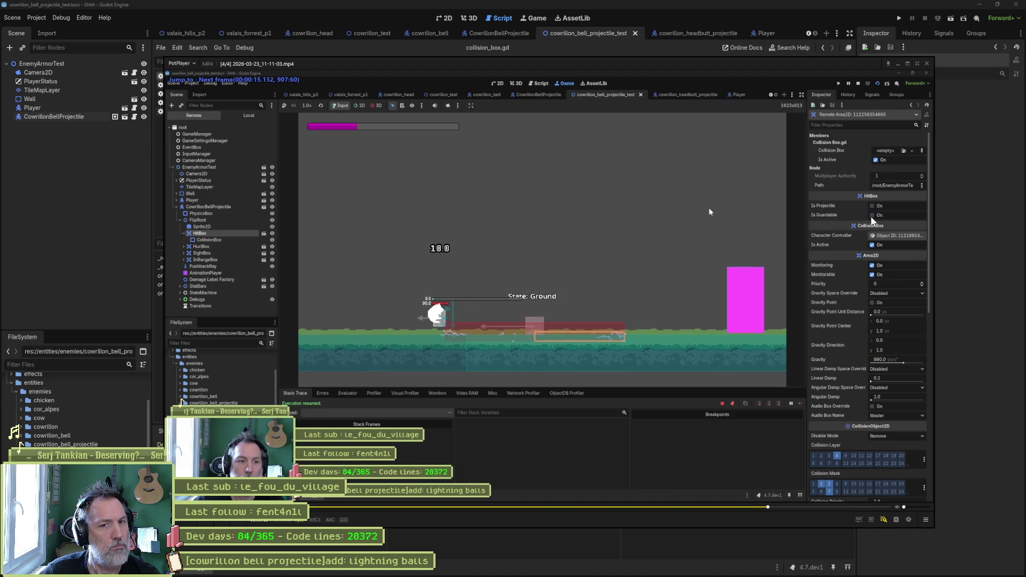
key(d)
key(d)
key(d)
key(d)
key(d)
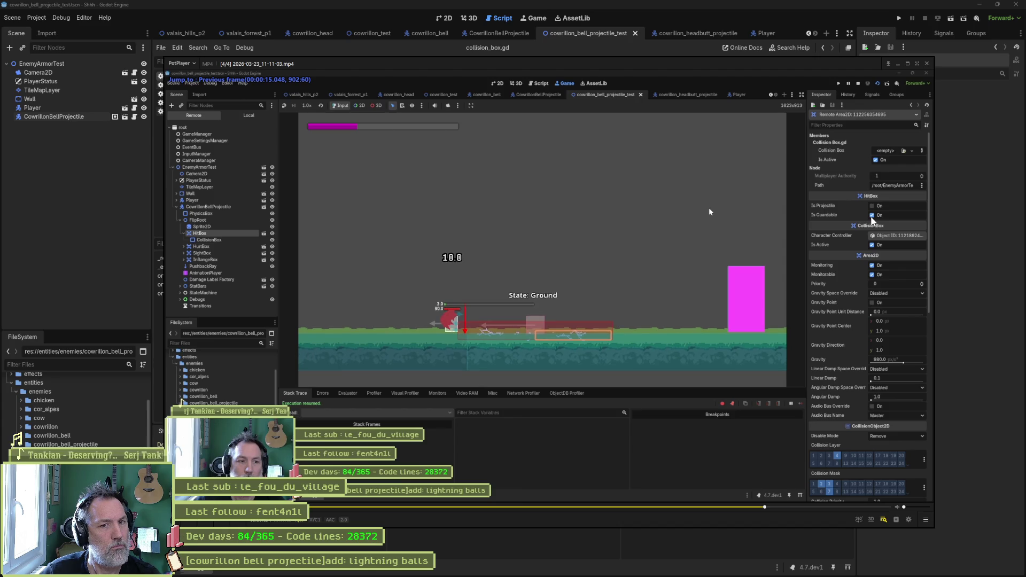
key(f)
key(f)
key(f)
key(f)
key(f)
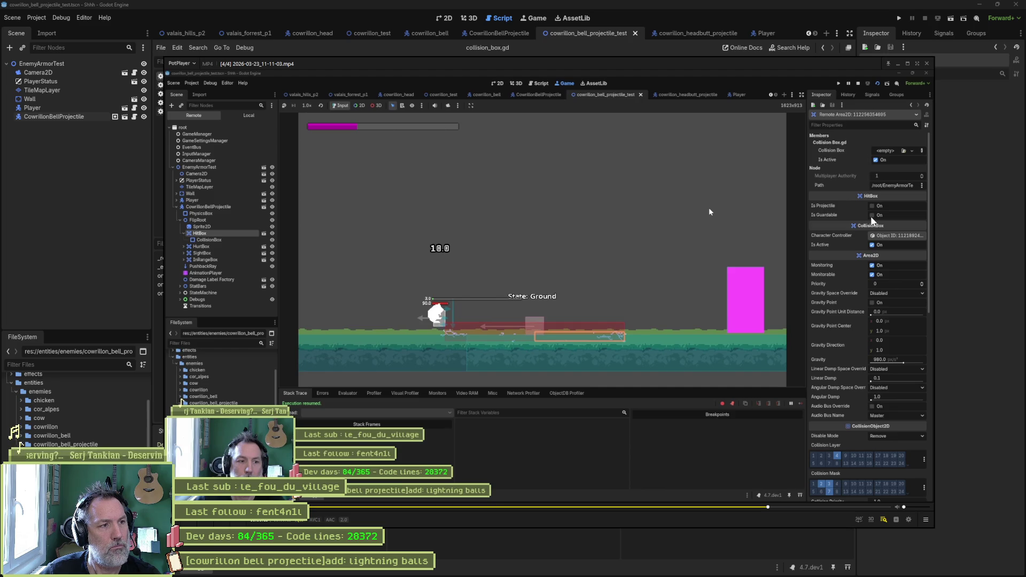
click(544, 26)
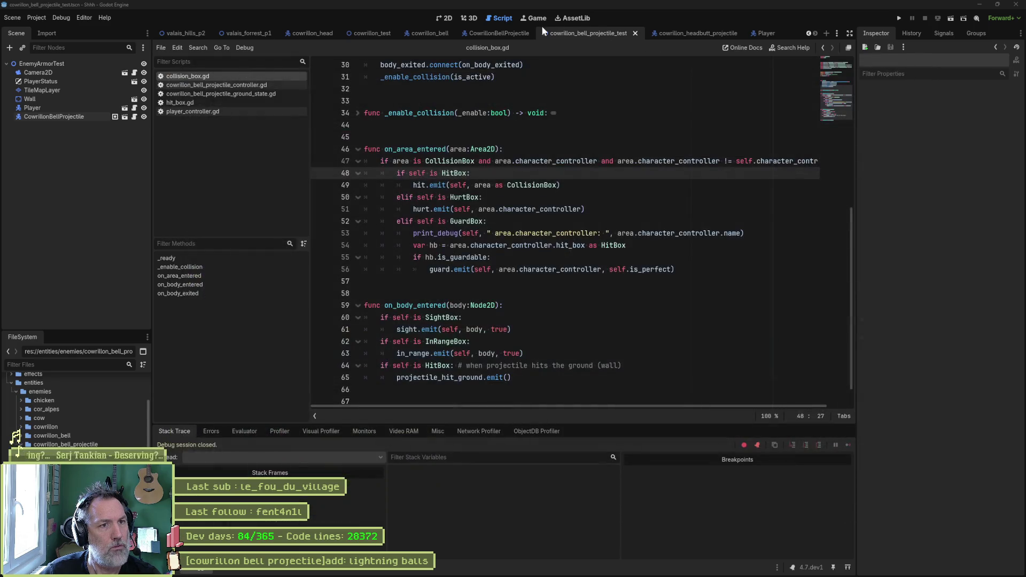
Move the print_debug line below 'if hb.is_guardable:' and indent it into that block
click(501, 234)
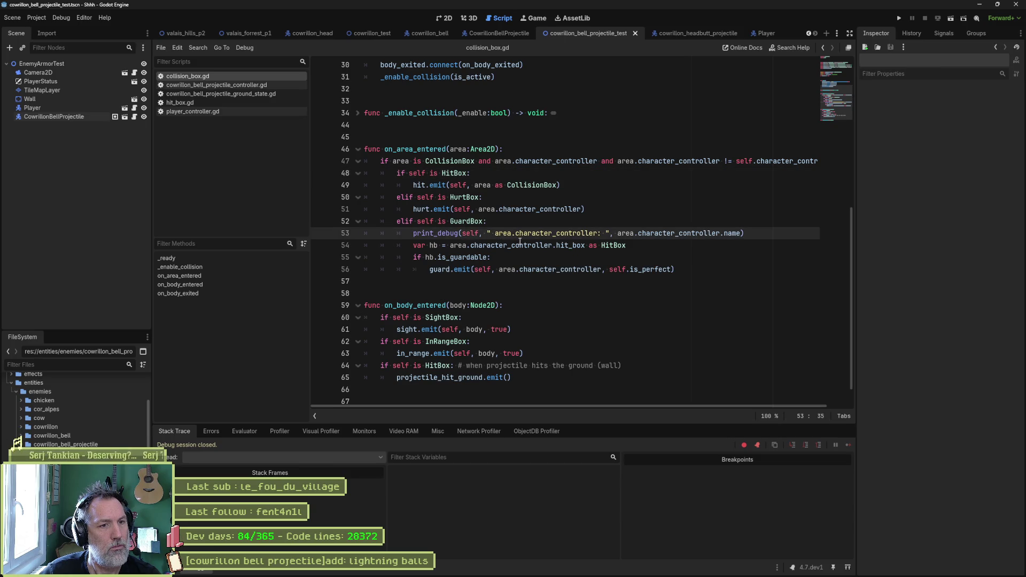
drag(442, 245, 626, 244)
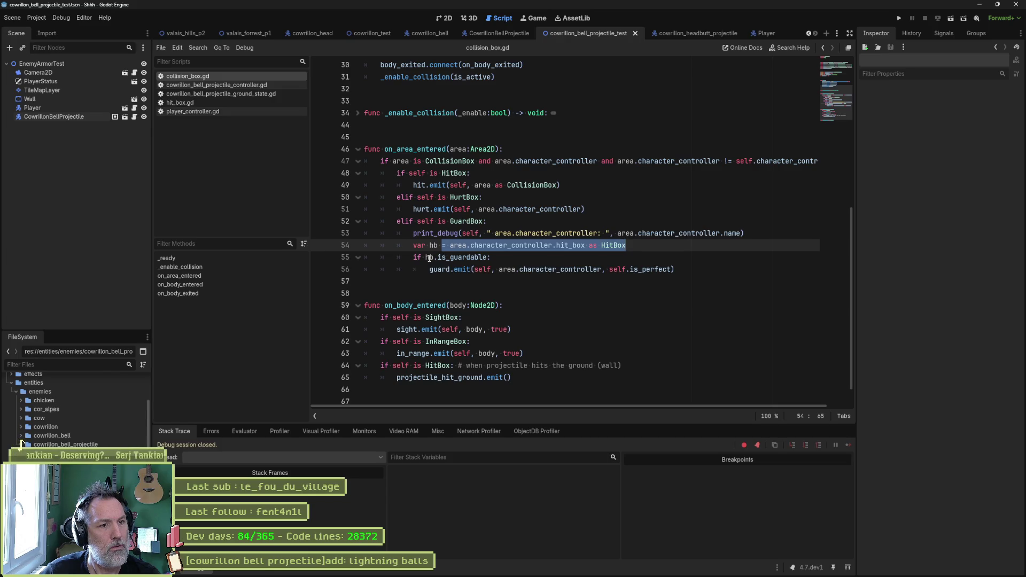
drag(426, 257, 492, 257)
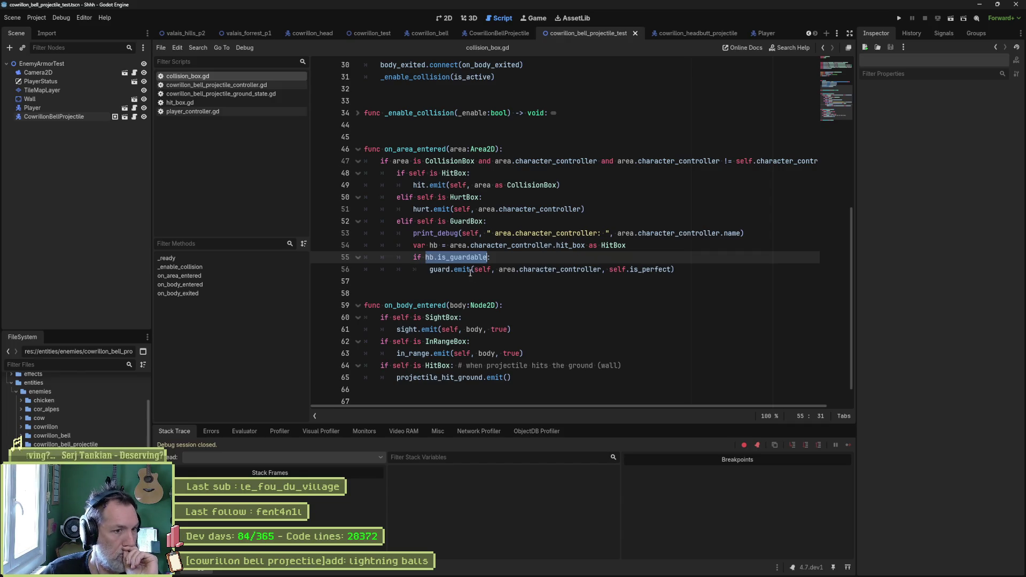
click(745, 231)
key(alt+Down)
key(alt+Down)
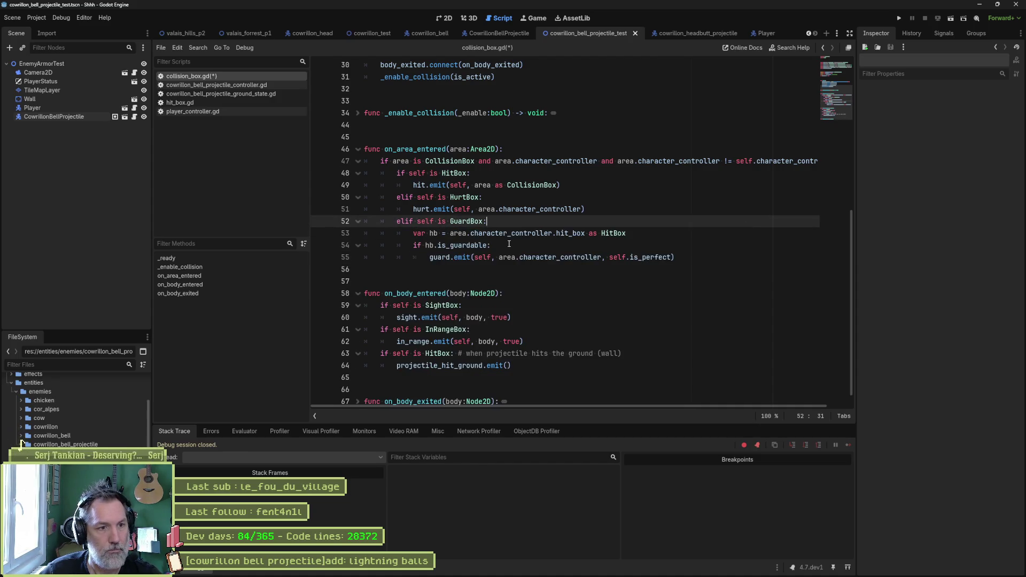
click(413, 258)
key(Tab)
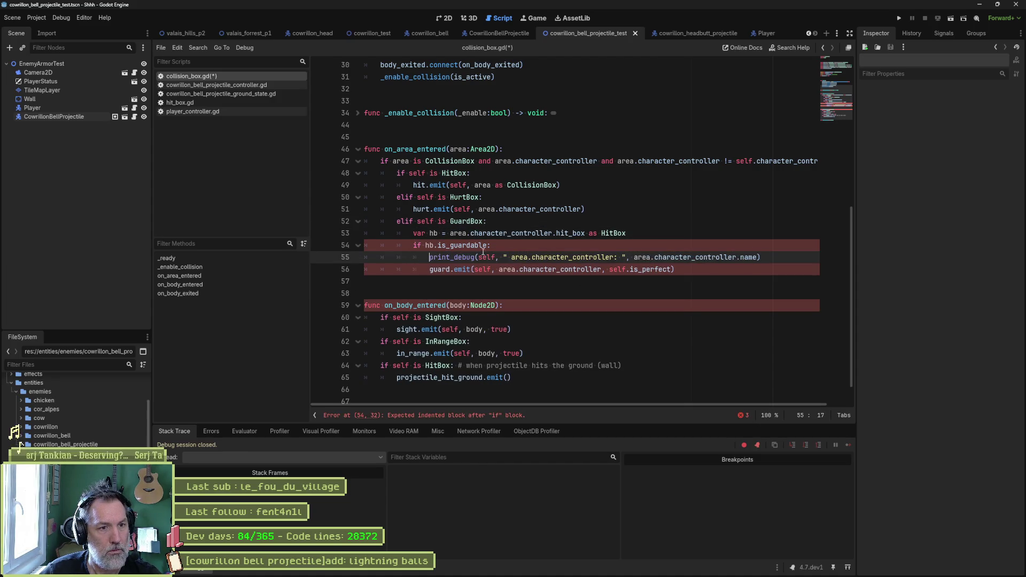
Change the debug message to 'emit guard for' and save collision_box.gd
drag(511, 257, 612, 257)
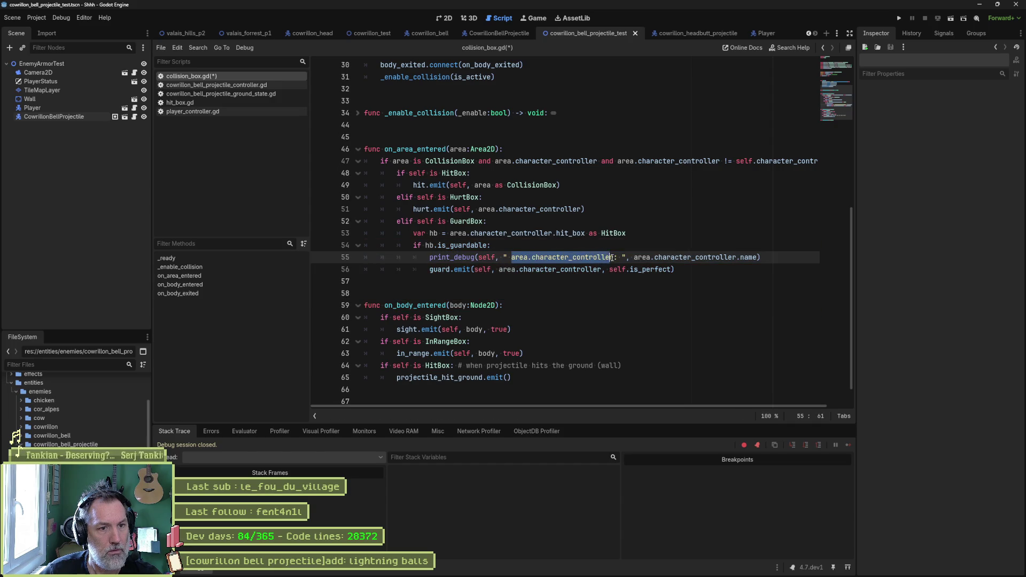
text(emit guard)
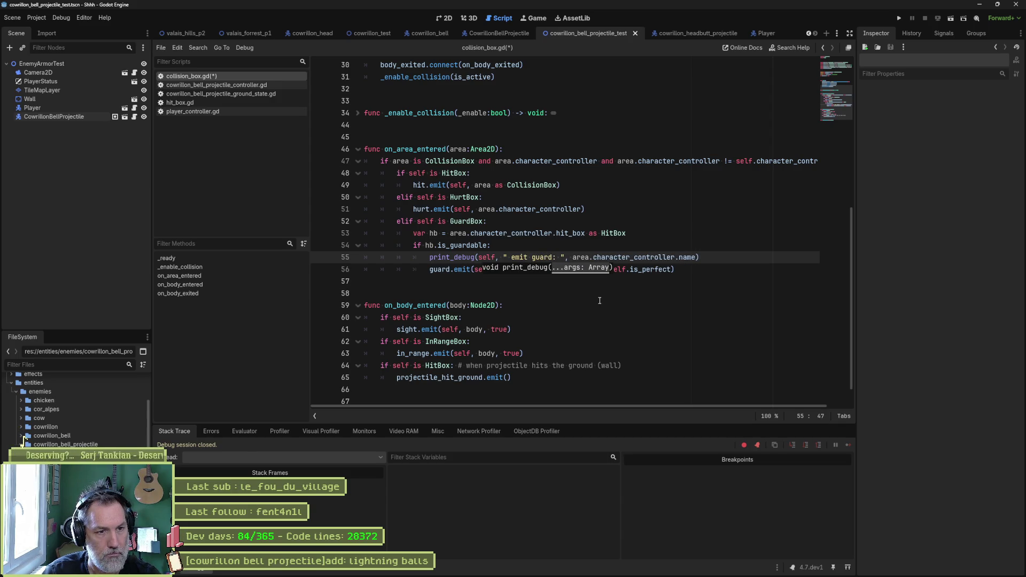
key(Delete)
text(for)
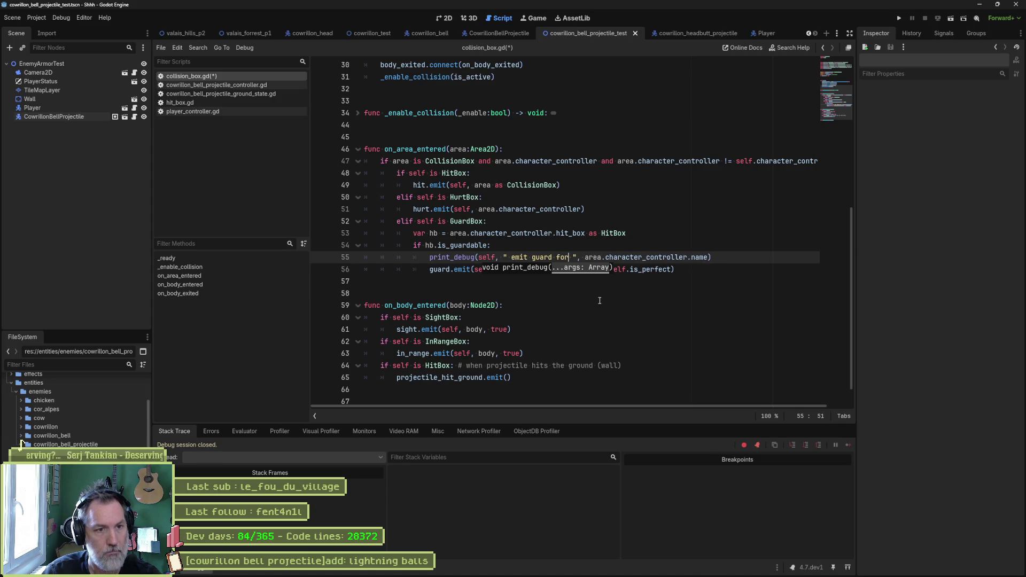
key(ctrl+s)
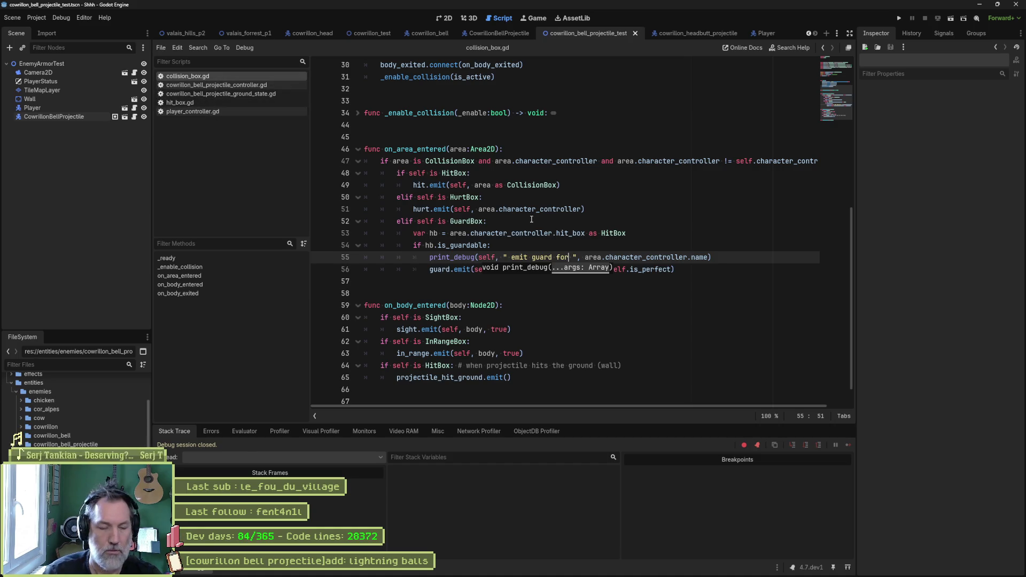
Quick-open character_controller.gd by searching 'charac'
key(shift+alt+o)
text(charac)
key(Return)
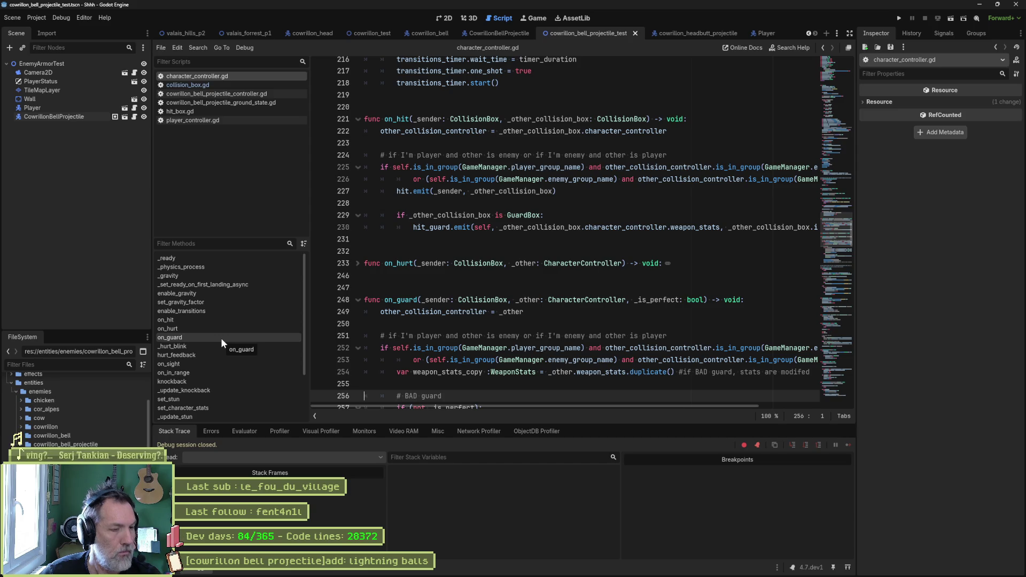
Review the on_guard function's code in character_controller.gd
click(220, 339)
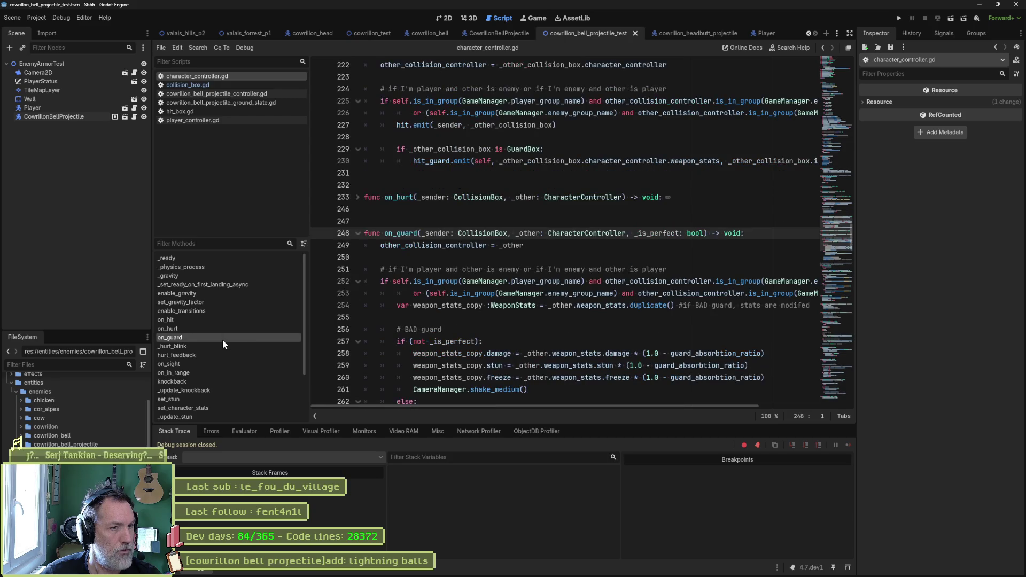
scroll(556, 311, down, 1)
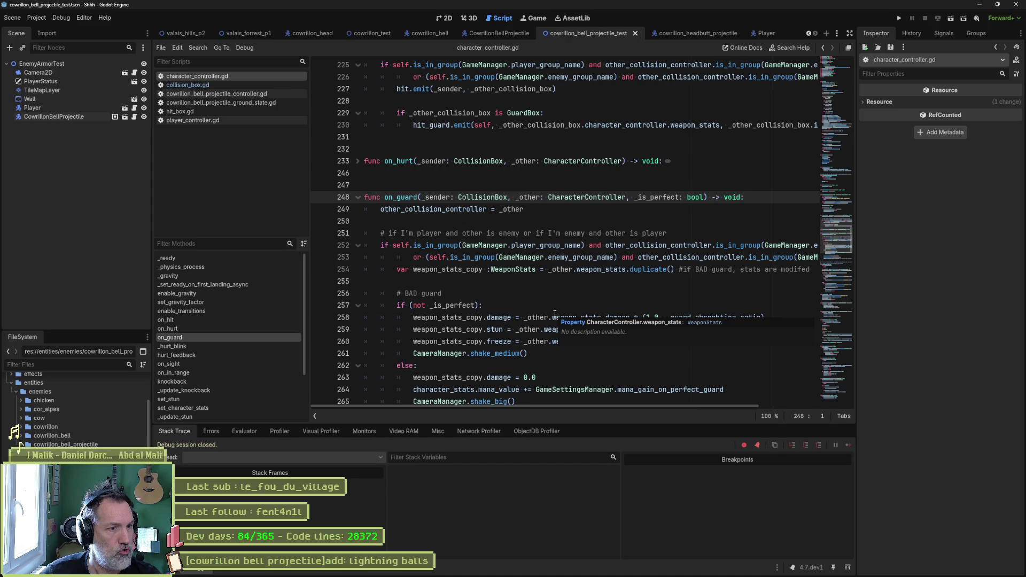
mouse_move(406, 198)
mouse_down()
mouse_move(416, 212)
mouse_move(427, 369)
mouse_up()
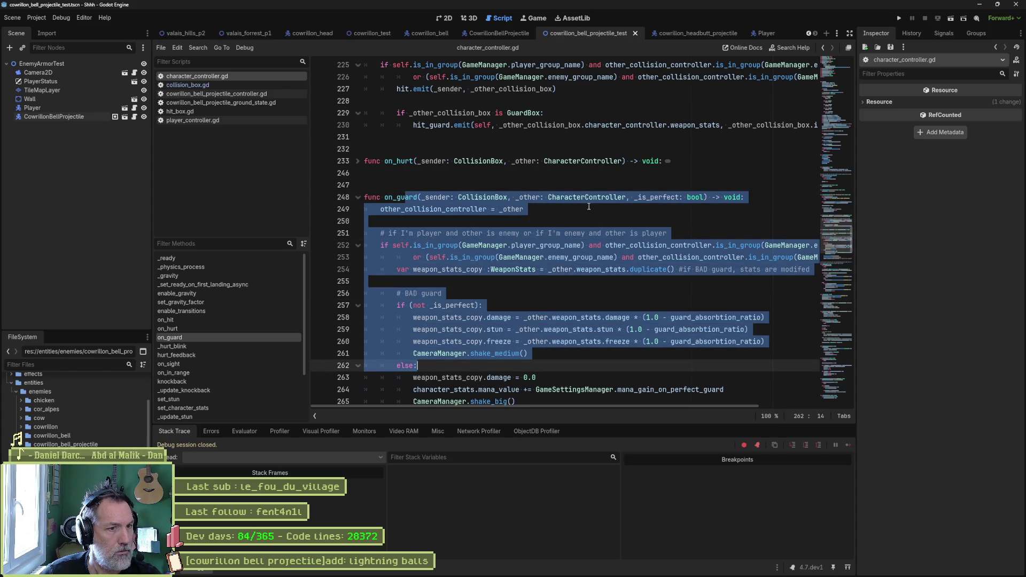
click(588, 208)
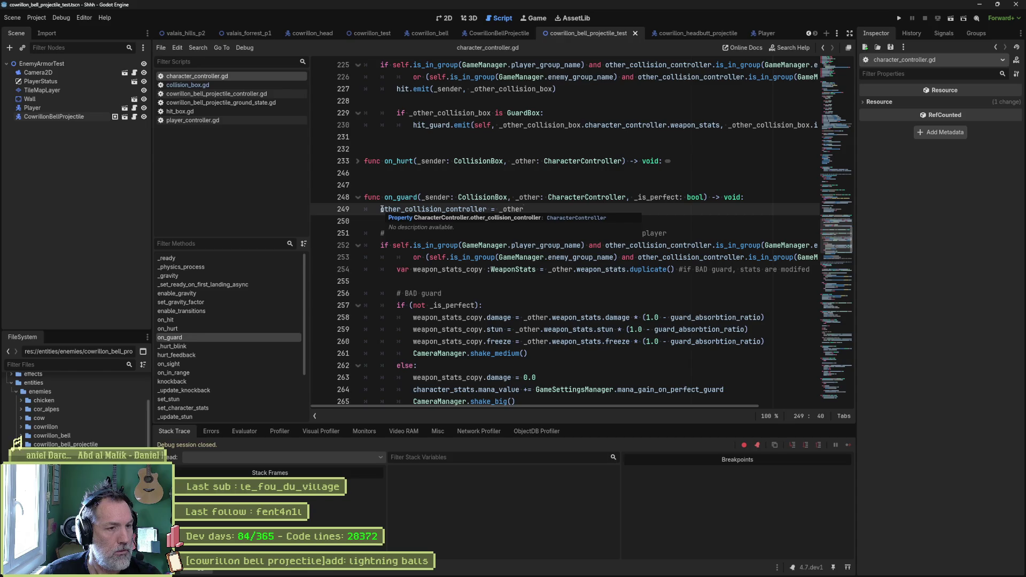
scroll(398, 209, up, 3)
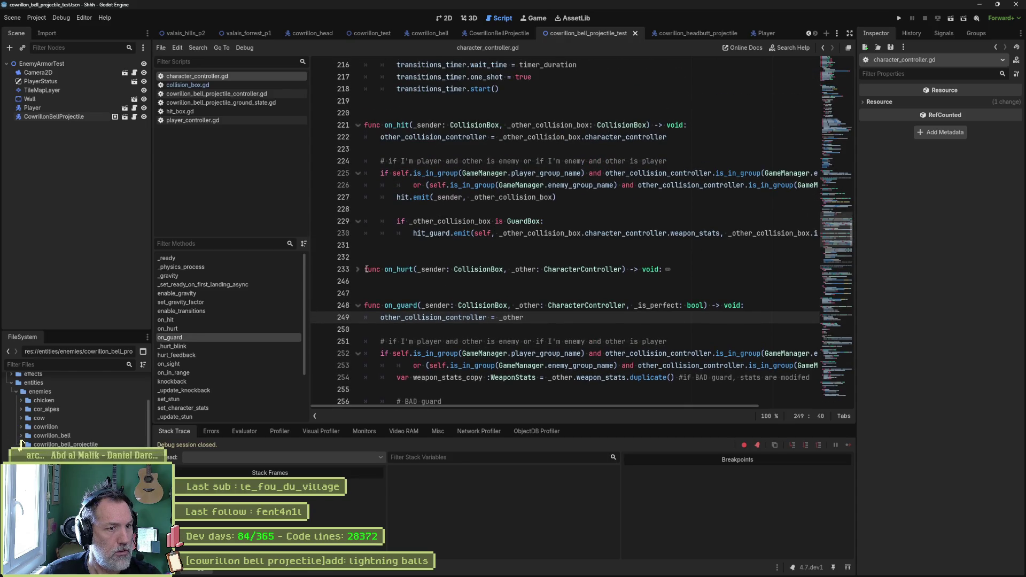
Expand and refold on_hurt, then switch to the Player scene
click(358, 270)
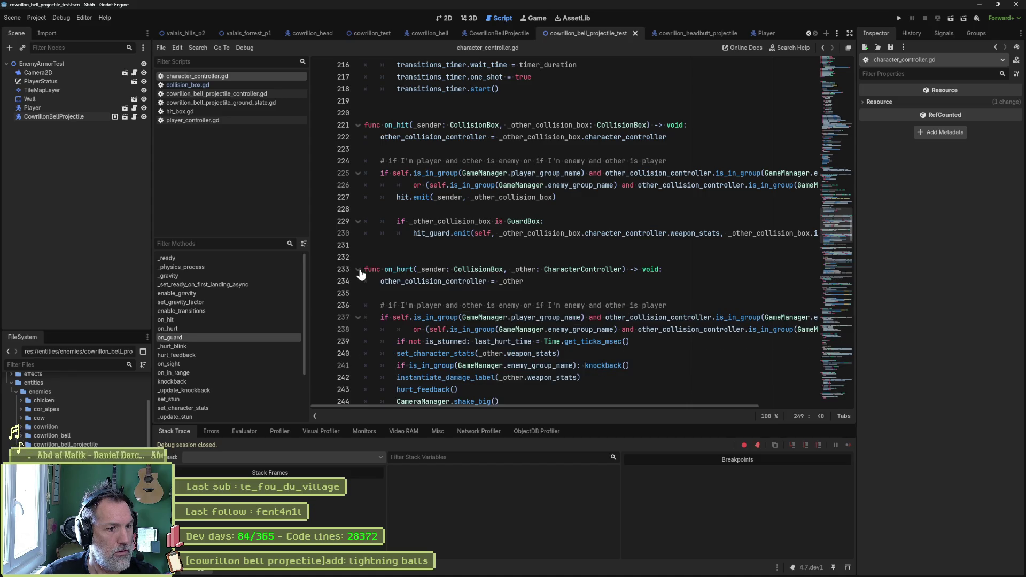
click(358, 269)
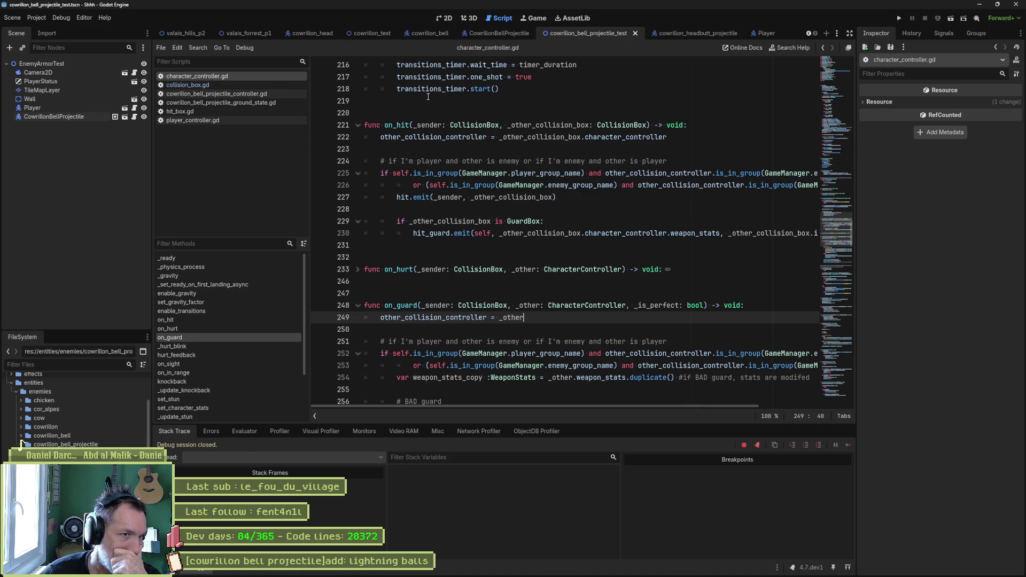
mouse_move(469, 85)
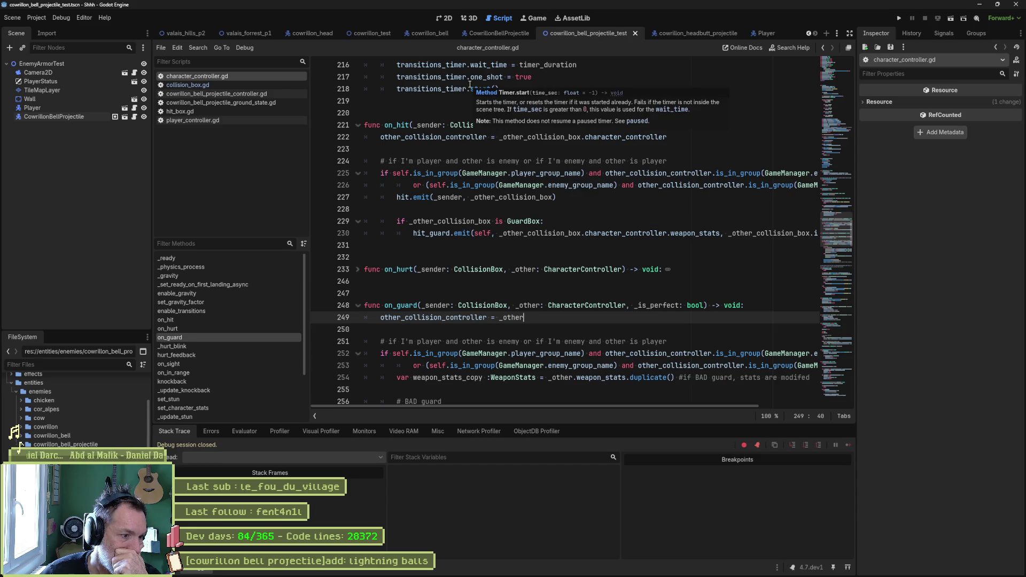
click(750, 35)
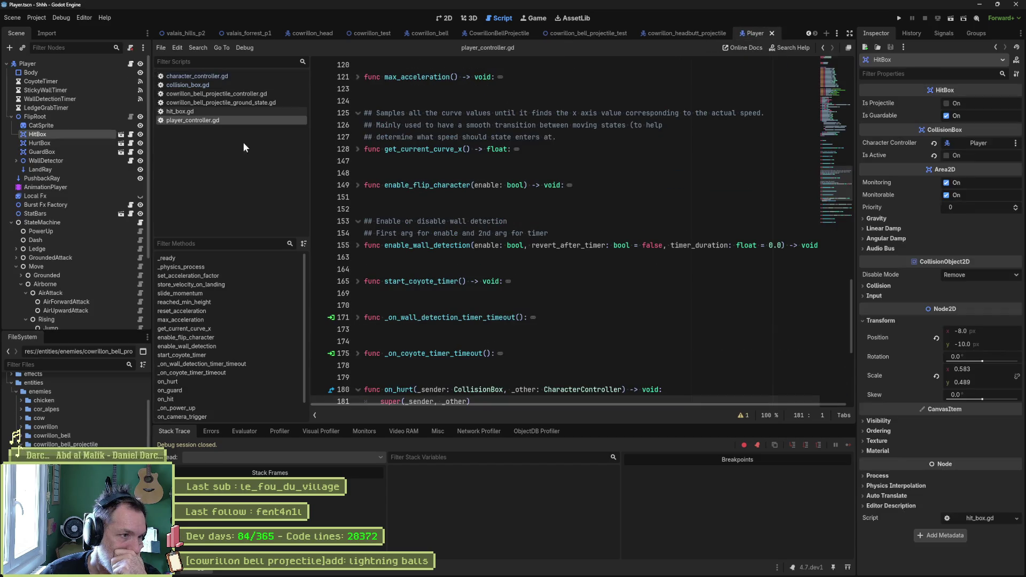
Show the 'guard' animation's tracks in the Player's AnimationPlayer
click(78, 186)
click(374, 391)
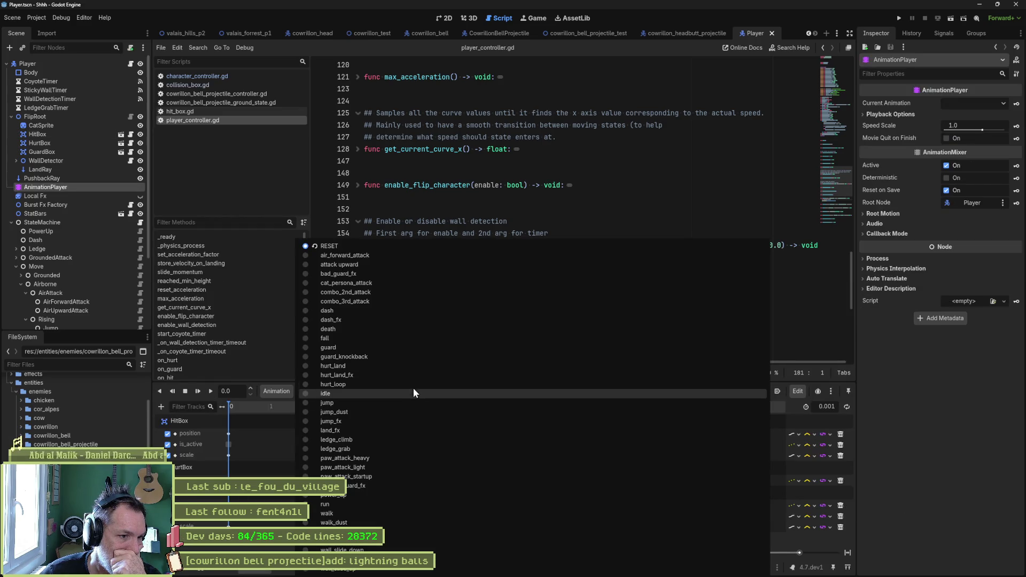
click(414, 348)
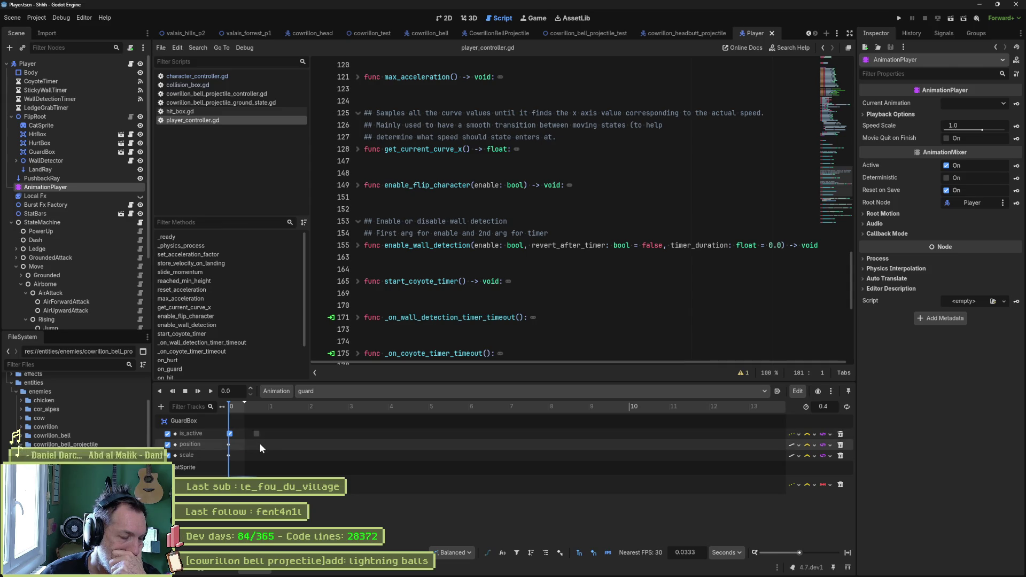
scroll(93, 274, down, 2)
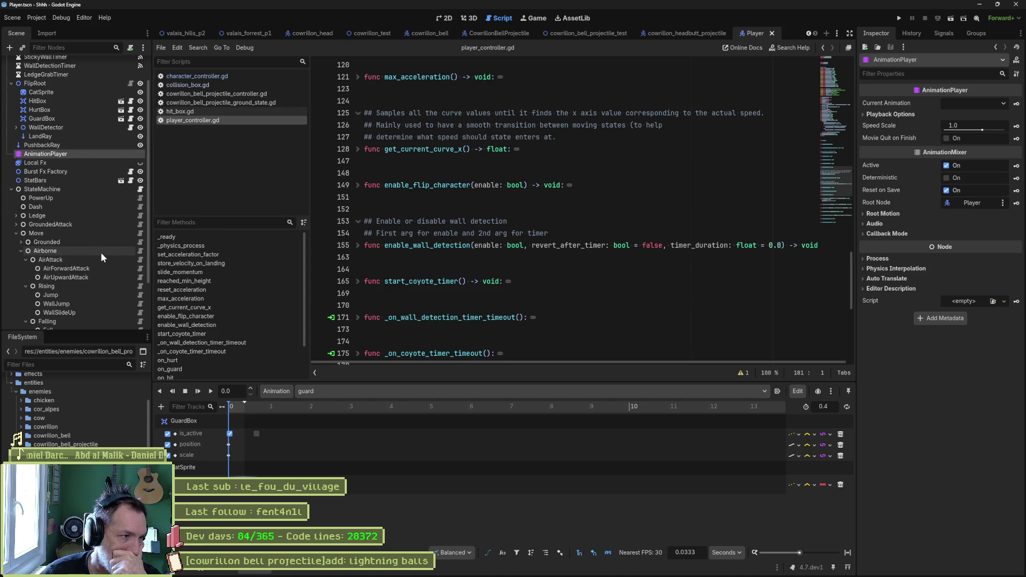
scroll(91, 251, down, 4)
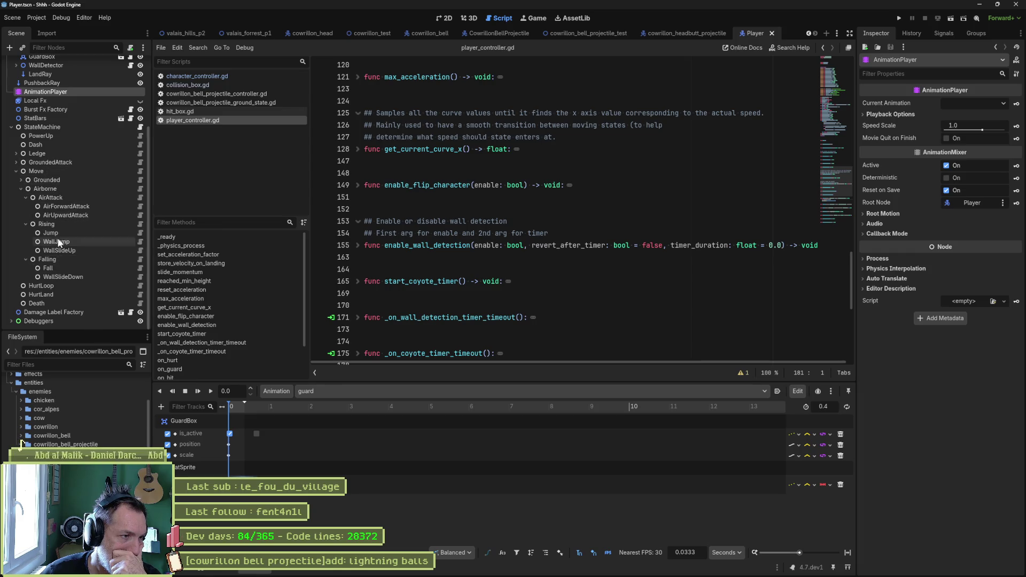
Open the Guard state's script at enter_state and select the hurt_box.is_active = false line
click(20, 180)
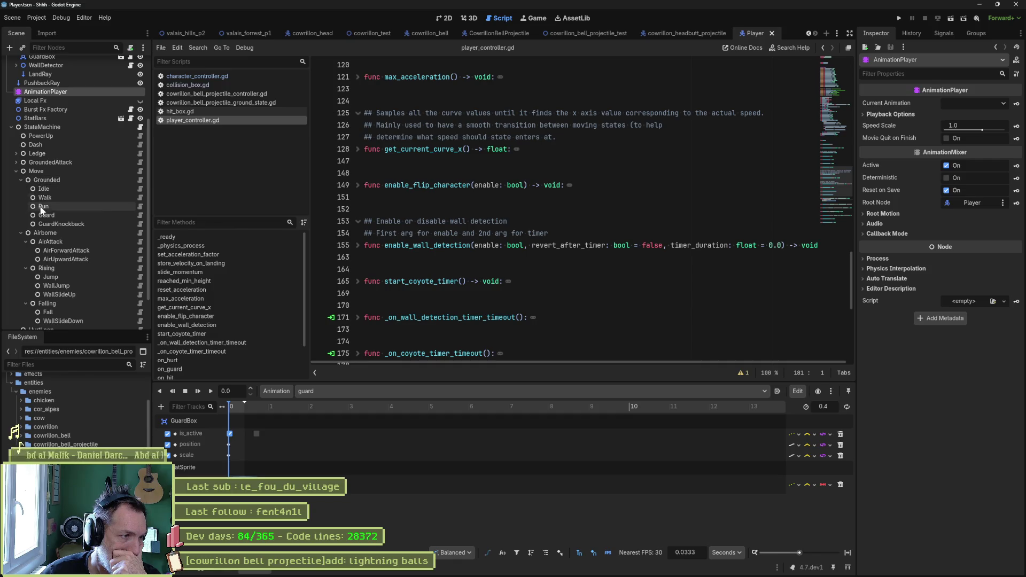
click(139, 214)
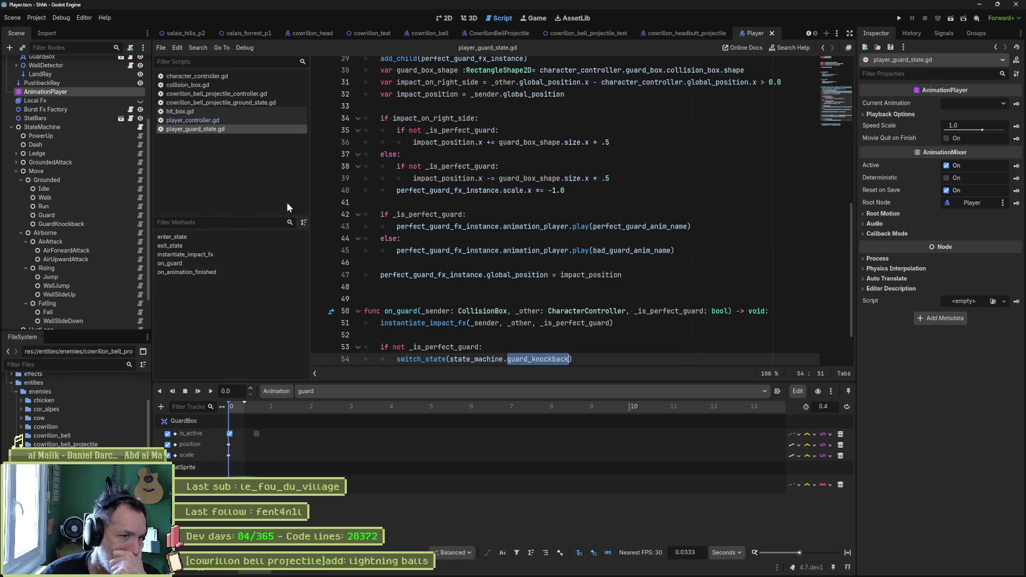
click(219, 237)
drag(487, 245, 338, 251)
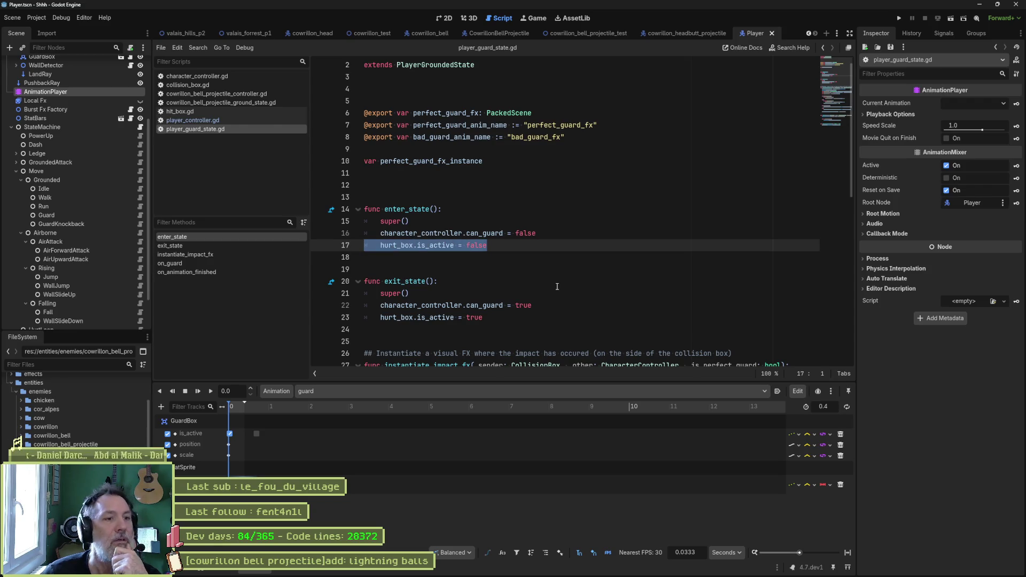
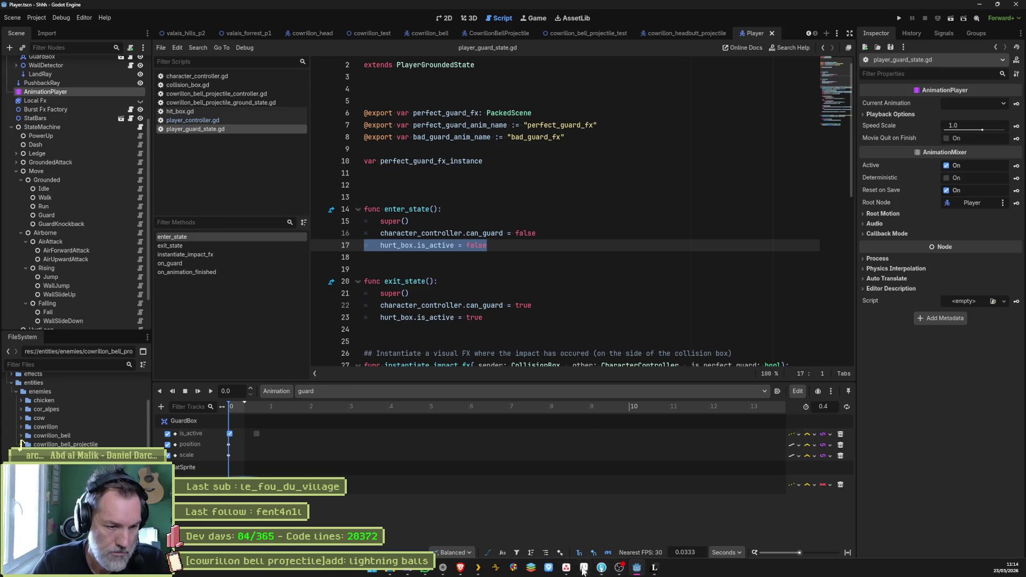
Switch from the Godot guard state script to the Asana board in Chrome
click(565, 568)
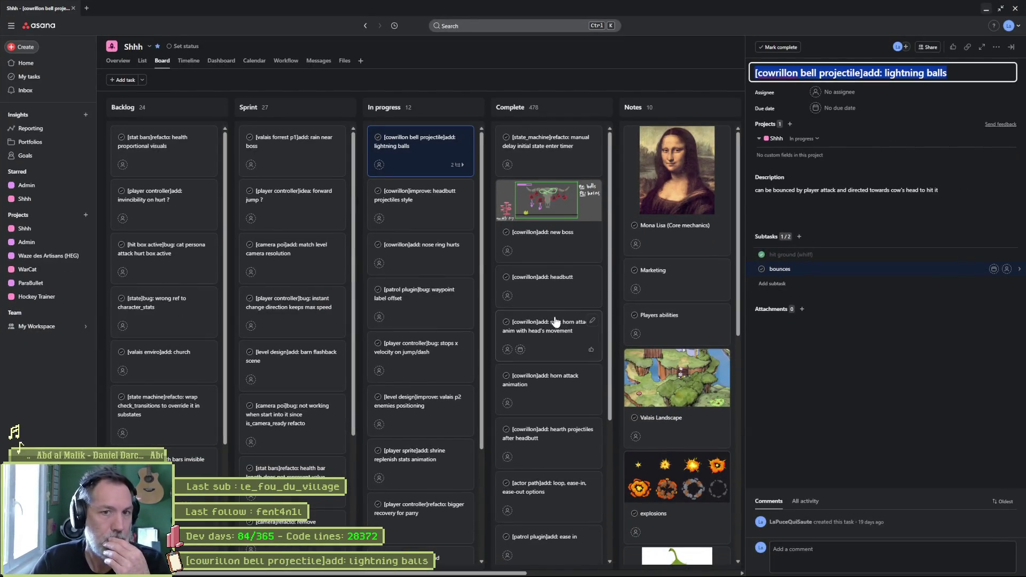
Add an In progress task named '[collision box]refacto: guard and hurt box priorities'
scroll(409, 431, down, 3)
scroll(410, 432, down, 2)
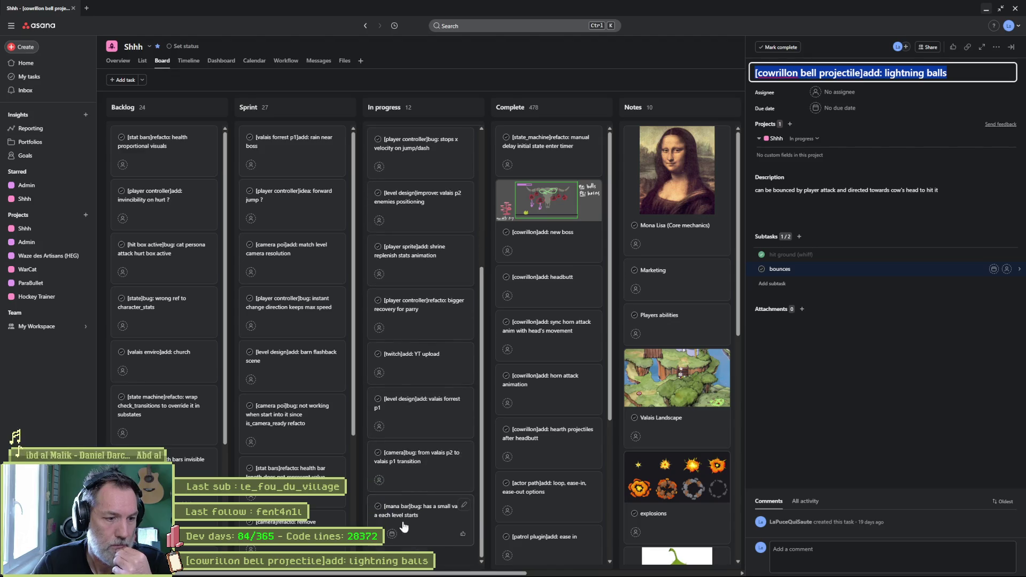
click(406, 515)
click(796, 73)
text([]collision )
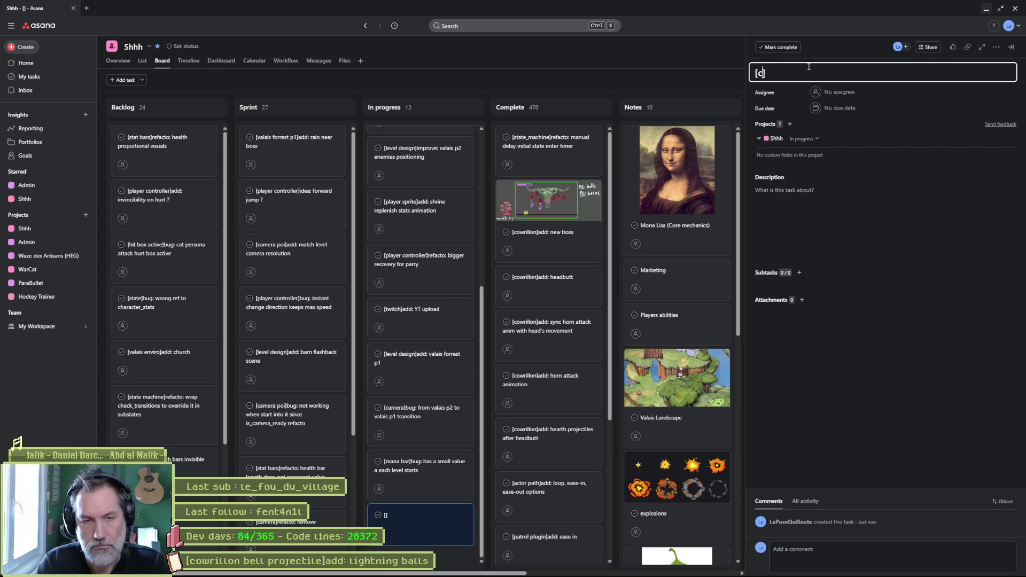
text(box)
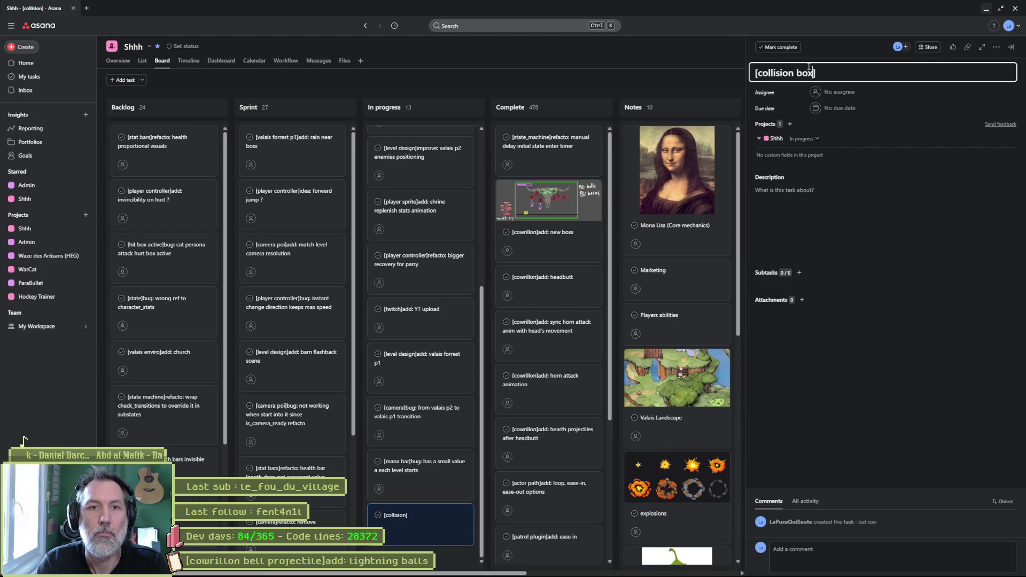
key(End)
text(refacto:)
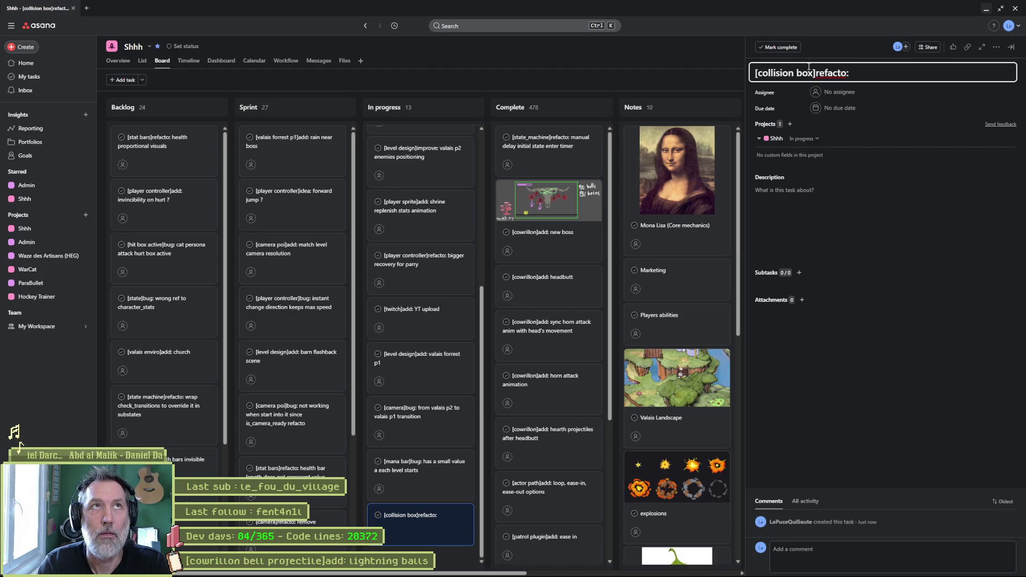
text( guard and h)
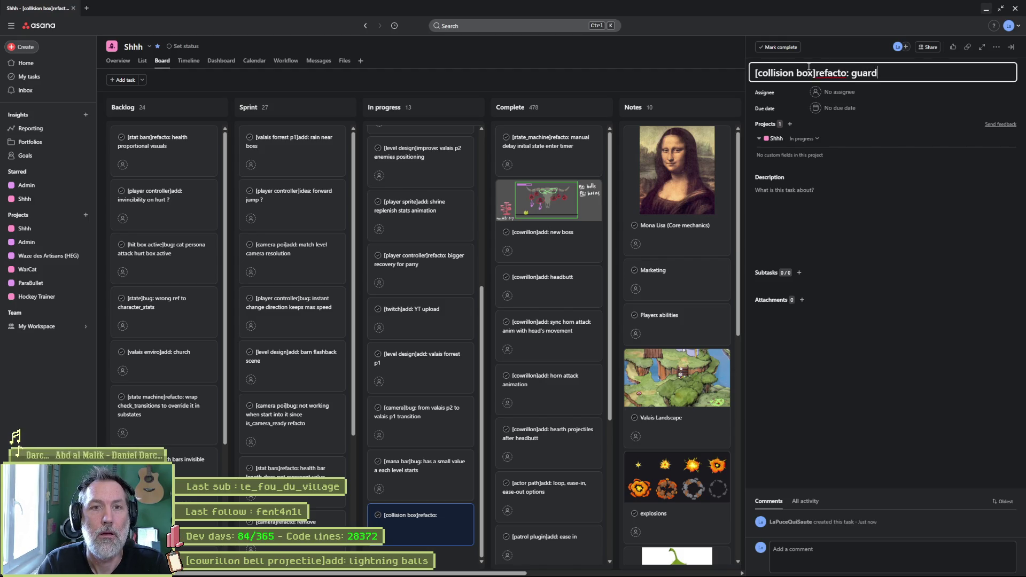
text(urt box)
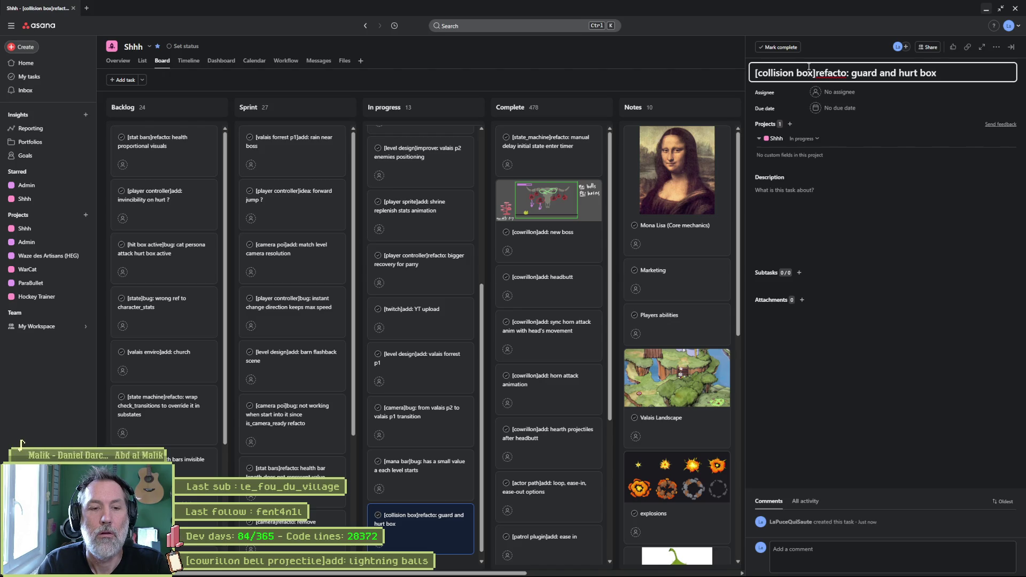
text(prioriti)
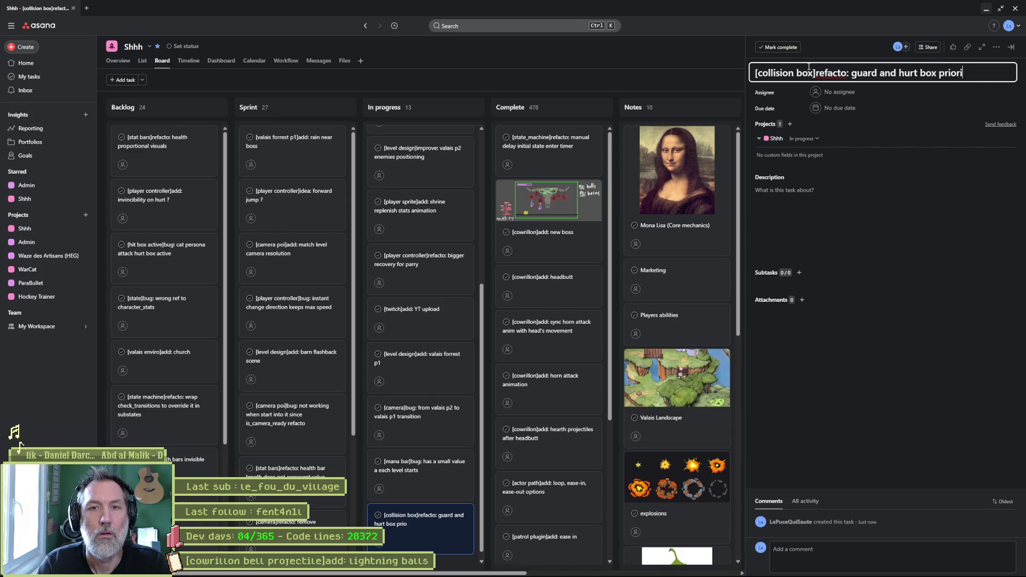
text(es)
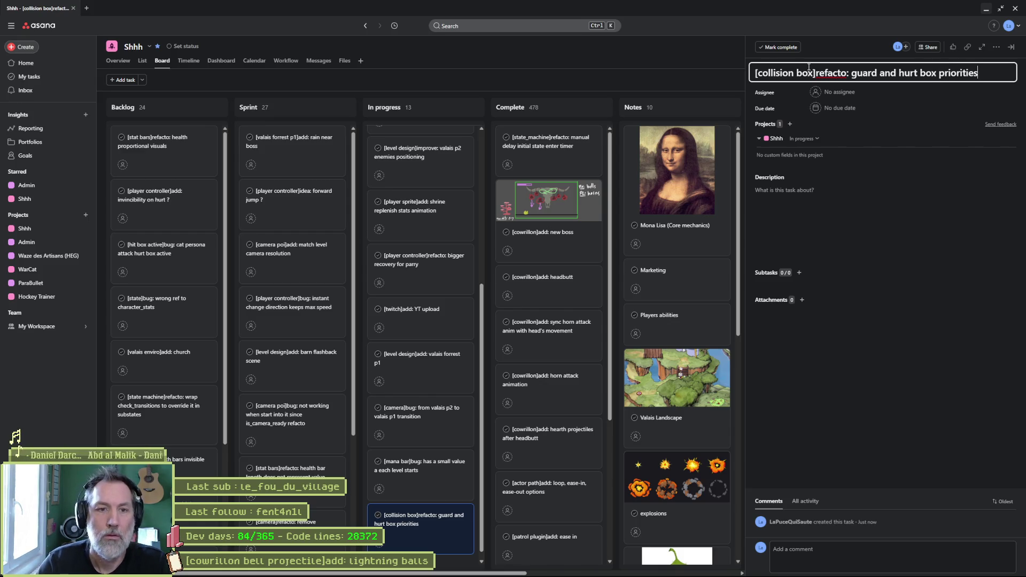
click(842, 182)
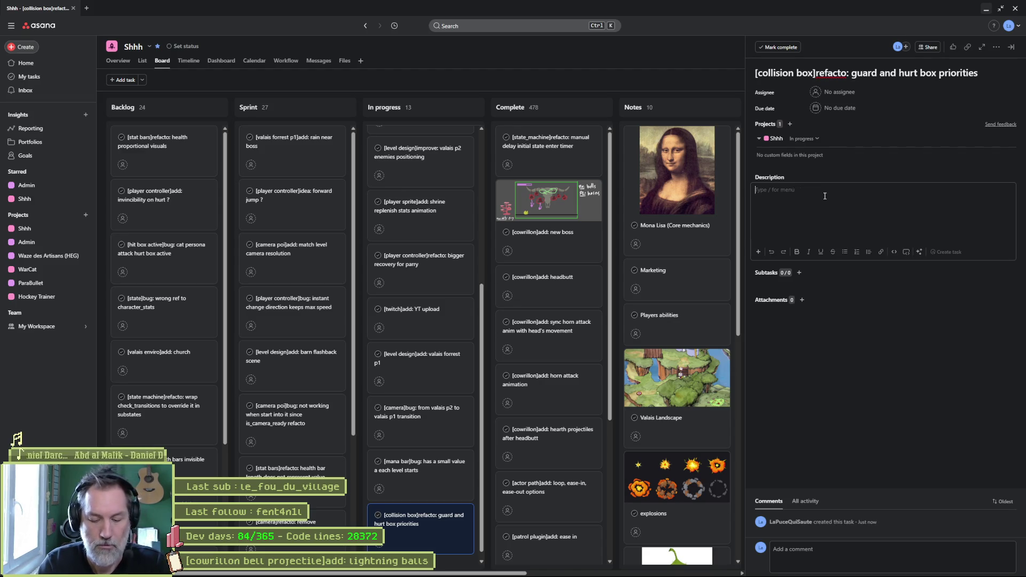
Note that hurt_box should stay active on guard, prioritized against guard box via is_guardable
text(on guard, hu)
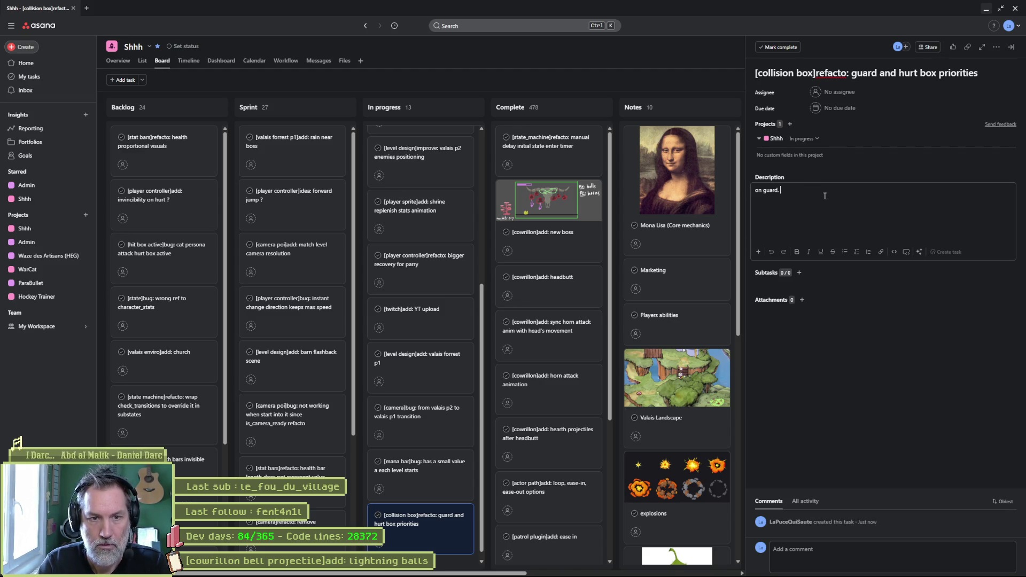
text(rt_)
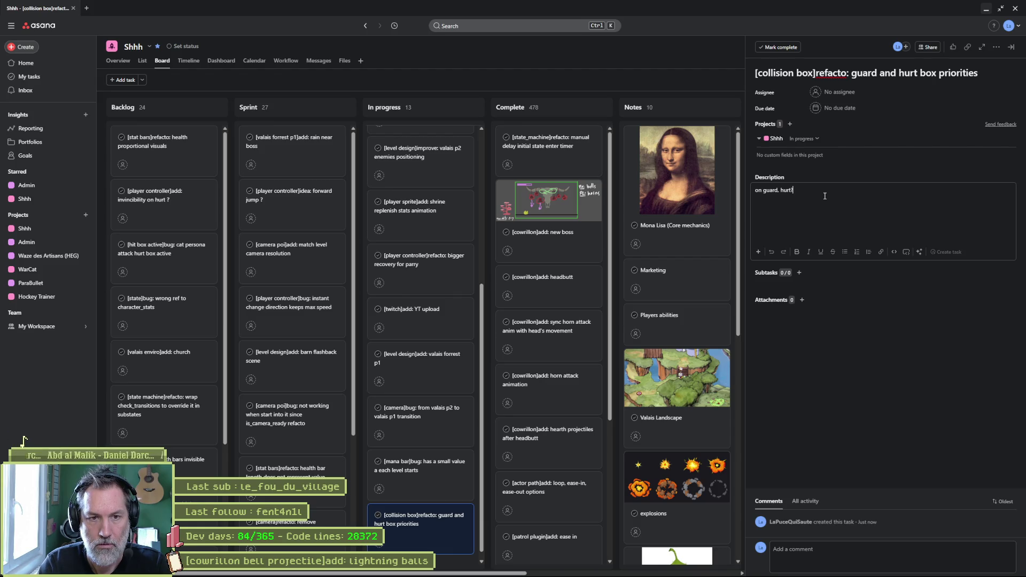
text(box should be active)
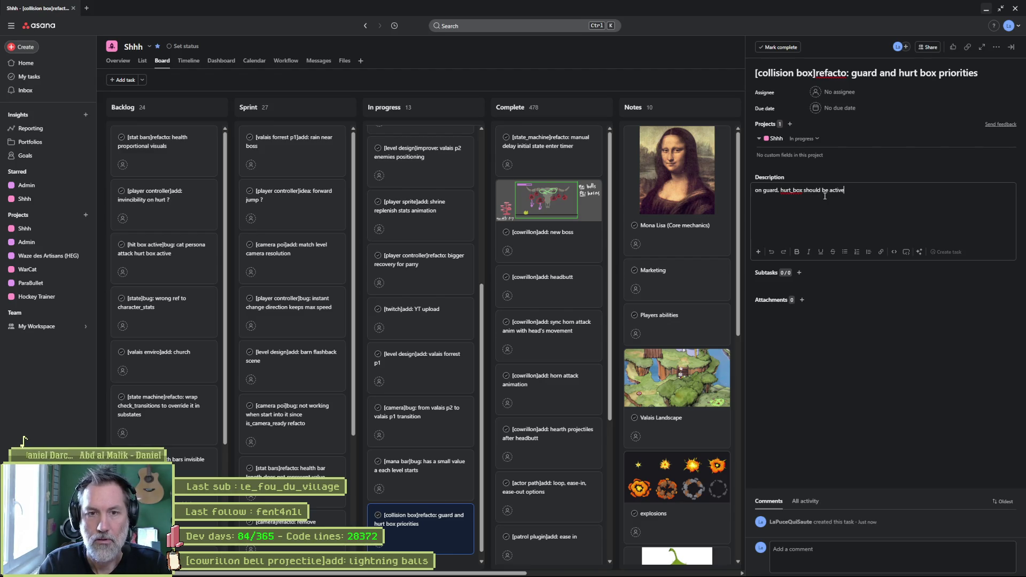
text(for now, it is d)
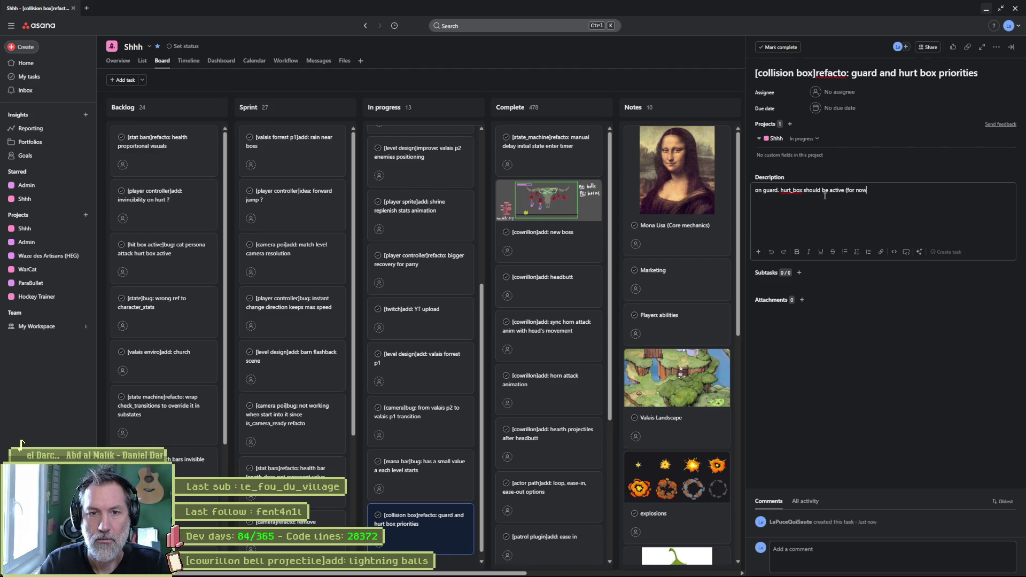
text(eactivated in p)
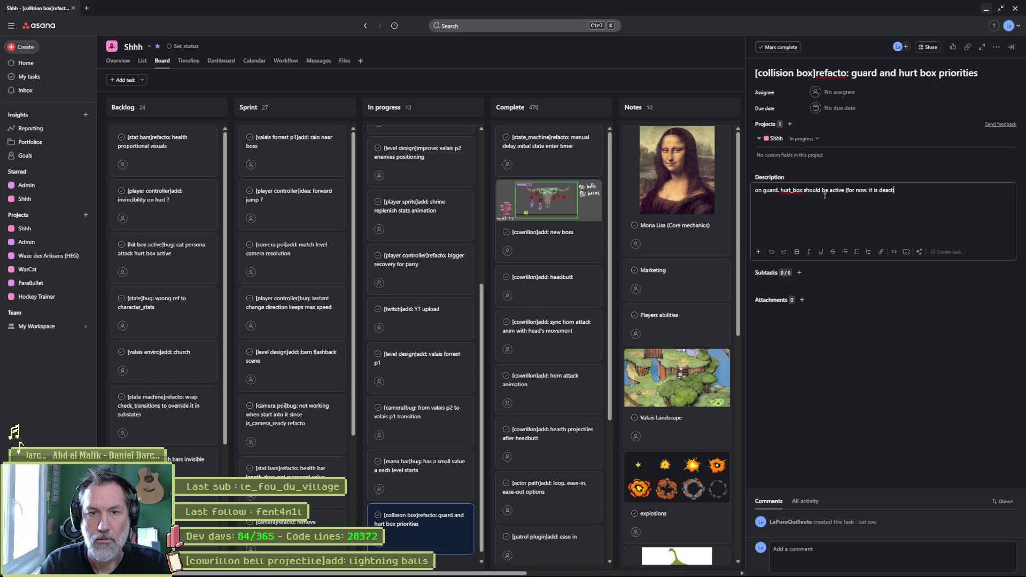
text(layer's)
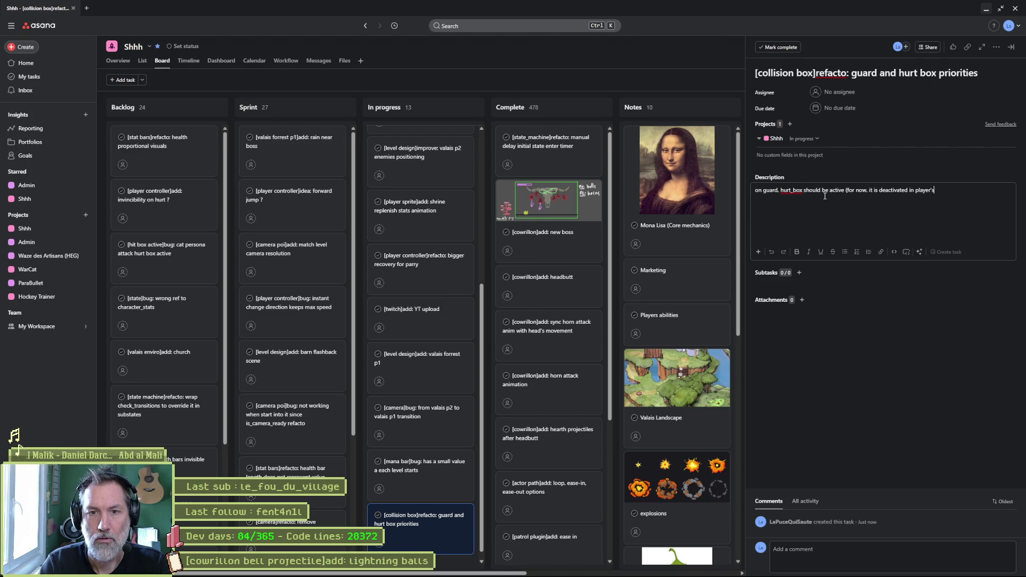
key(BackSpace)
text('s guard animation))
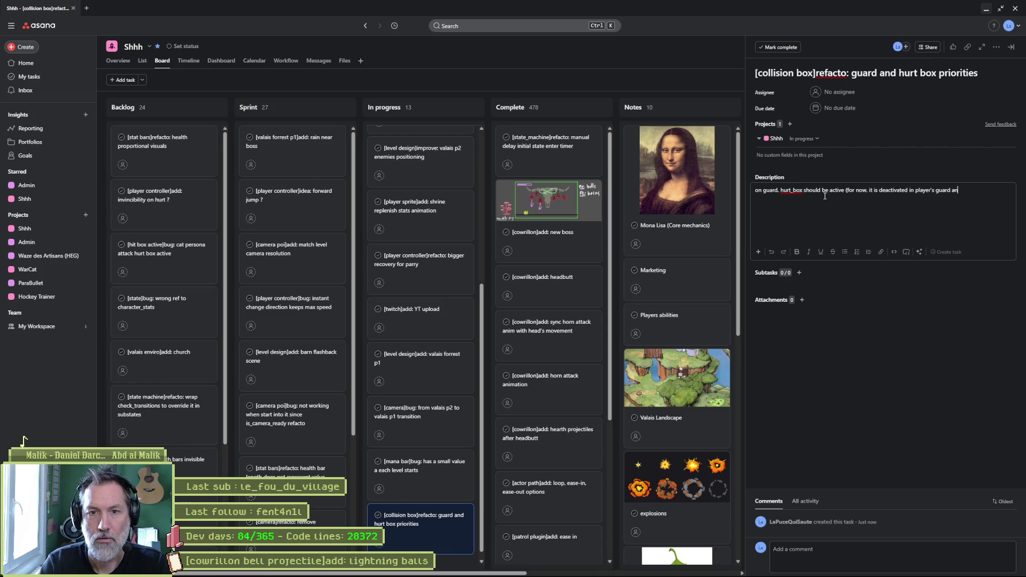
key(ctrl+BackSpace)
key(ctrl+BackSpace)
text(tate))
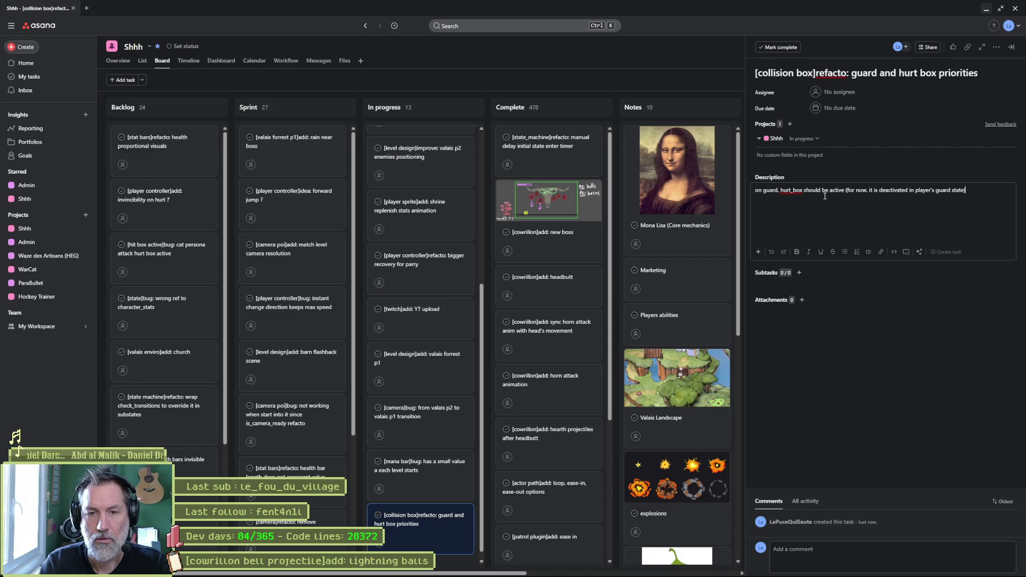
text(.)
key(Return)
text(then.)
text( we should prior)
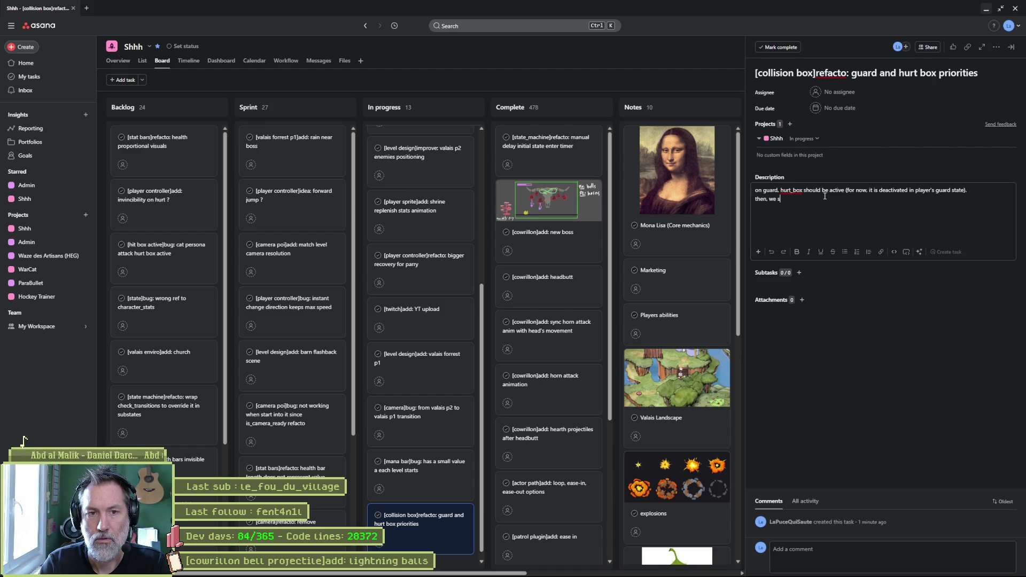
text(ity)
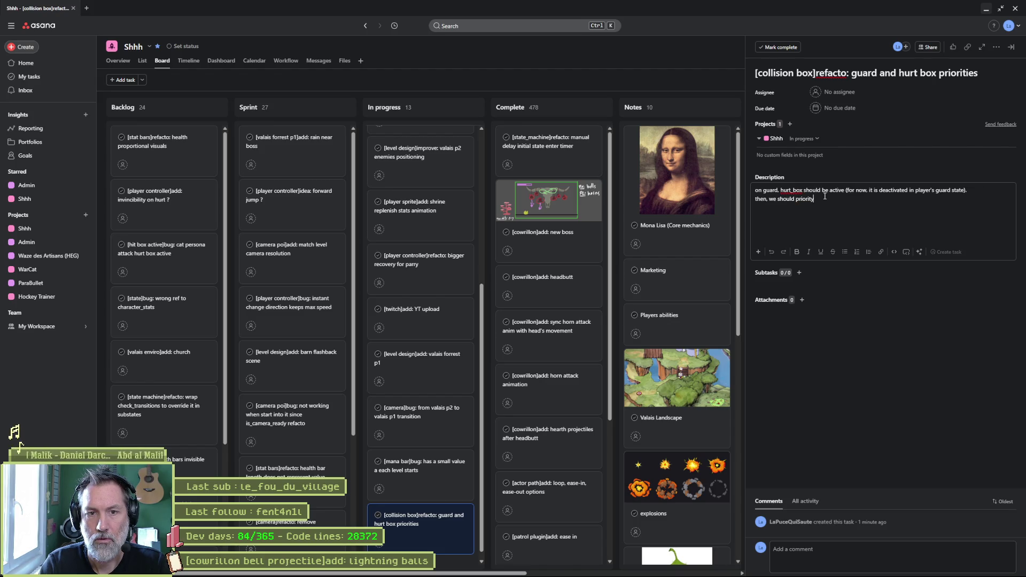
text(ze)
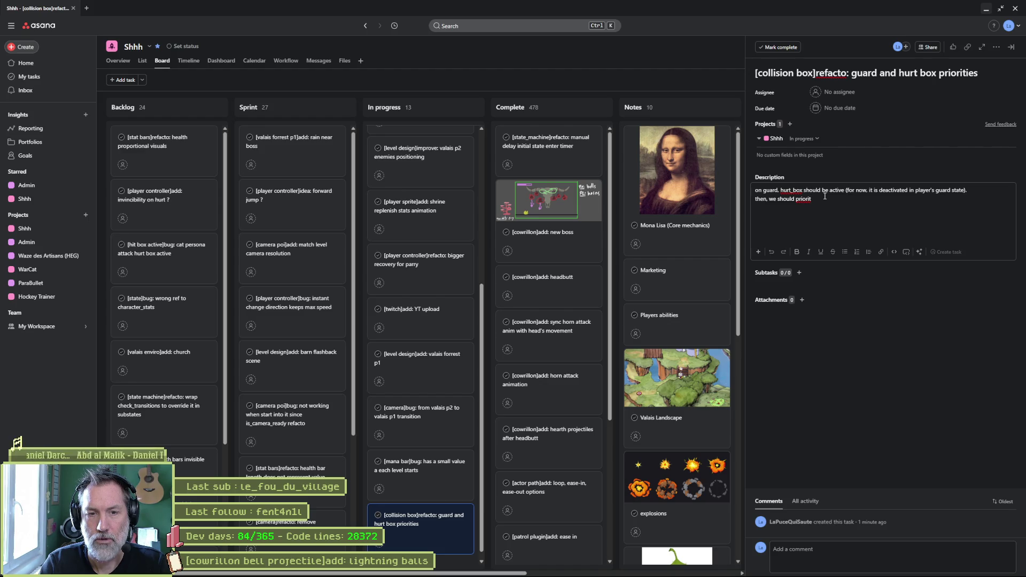
text(i)
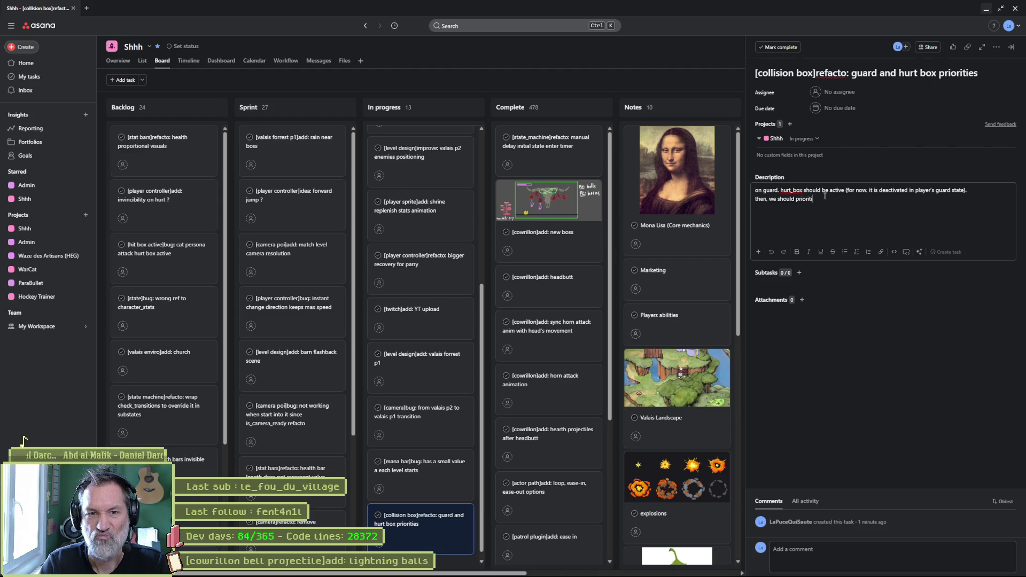
text(ze)
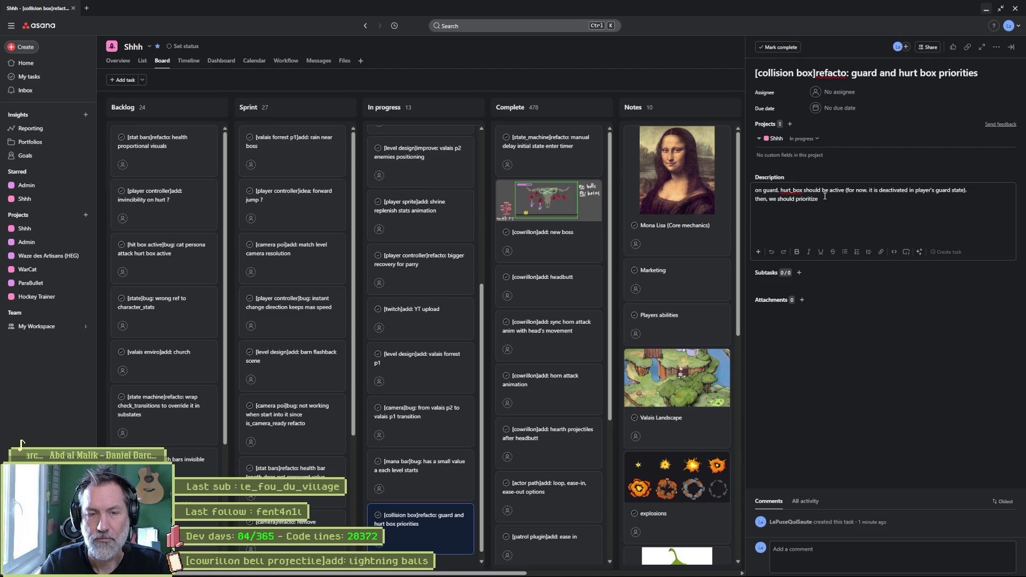
text( between)
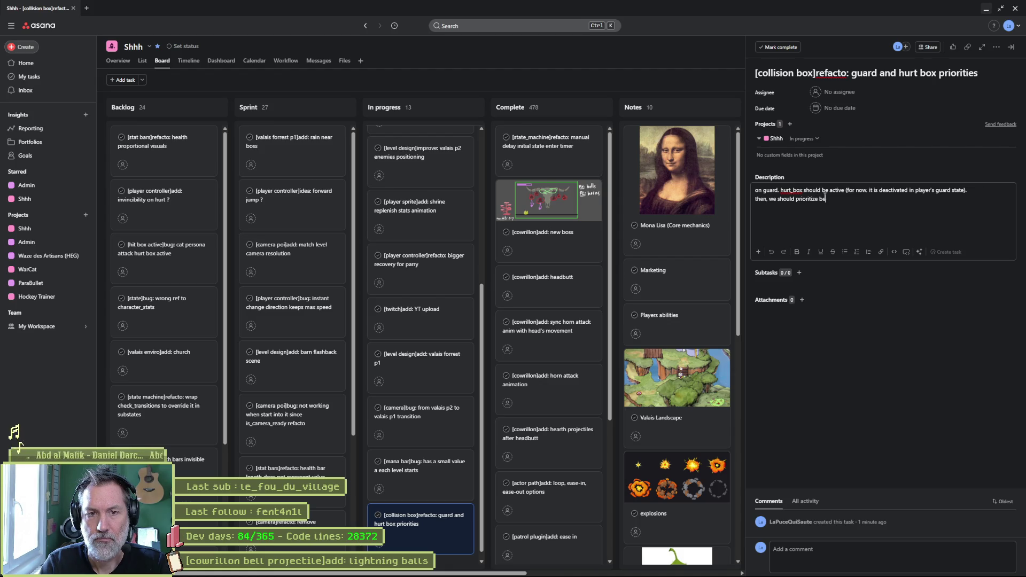
text( guard box and hu)
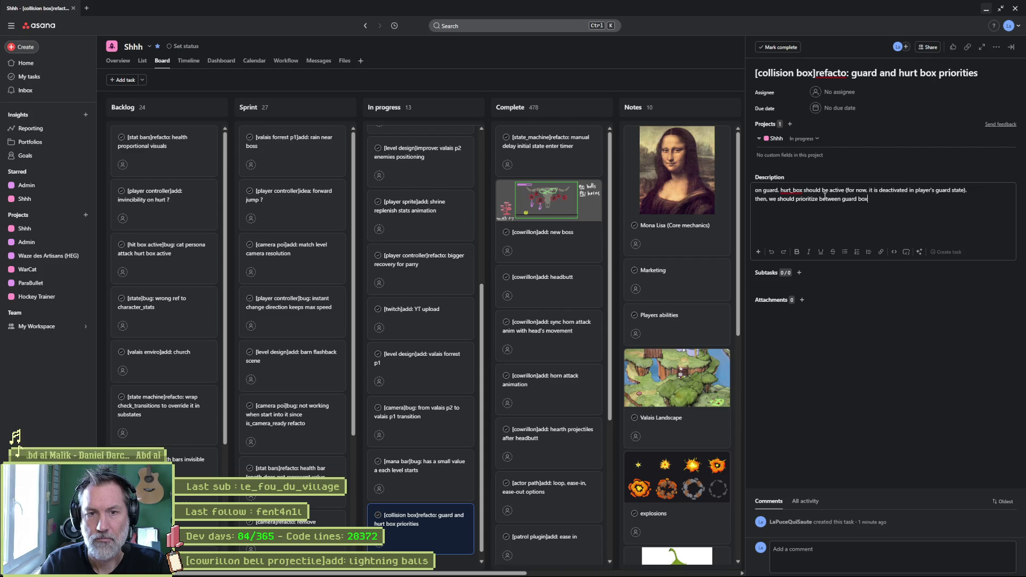
text(rt box depending )
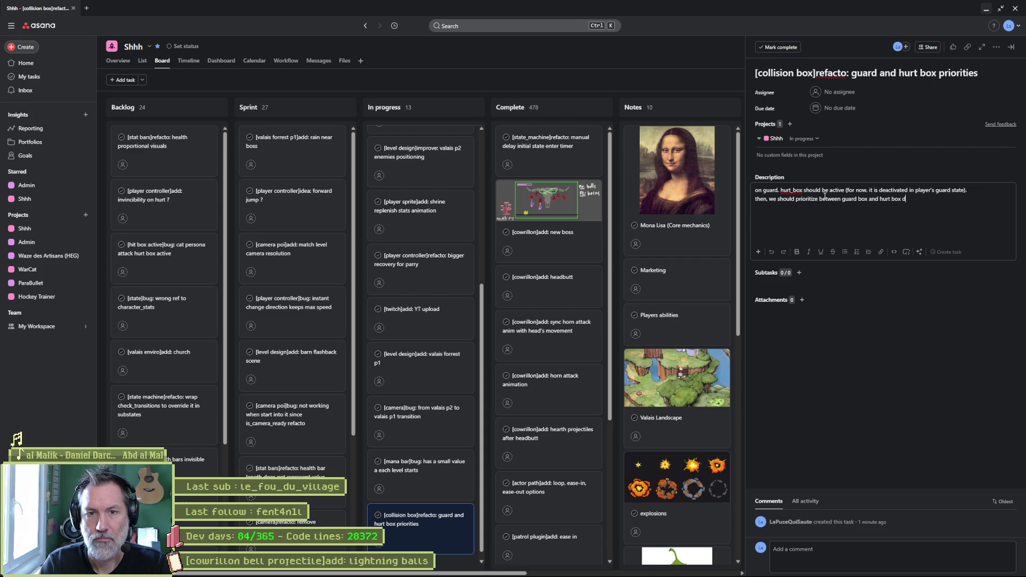
text(on hit_bo)
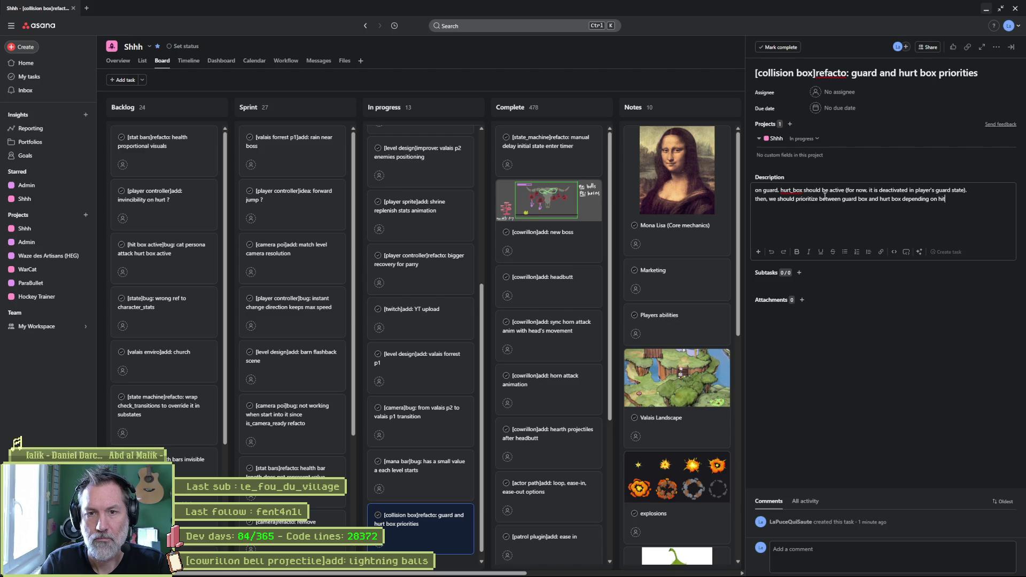
text(x's is_guardab)
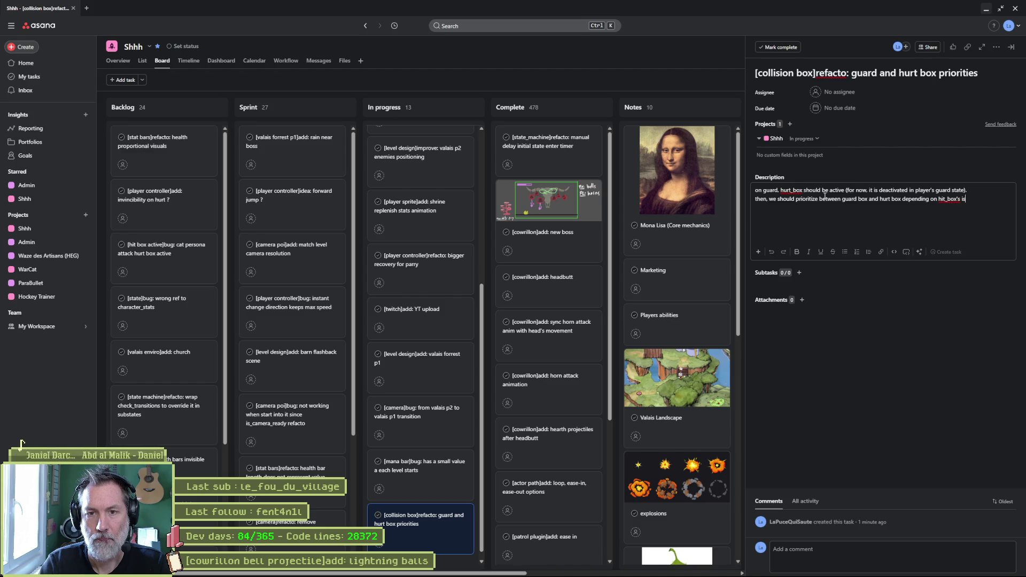
text(le flag)
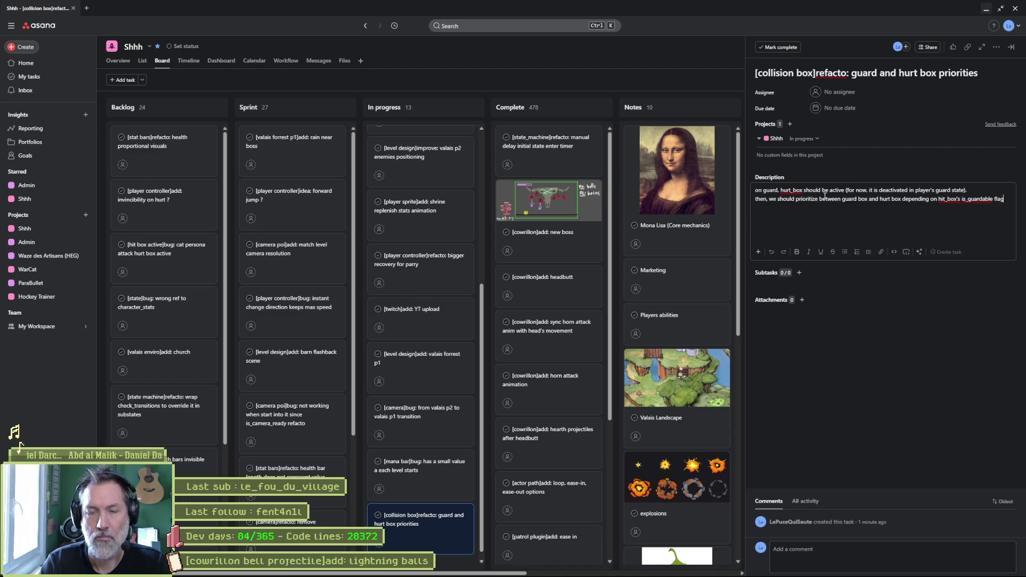
Move the collision box task to the top of In progress and minimize the Asana window
click(821, 392)
drag(411, 534, 430, 150)
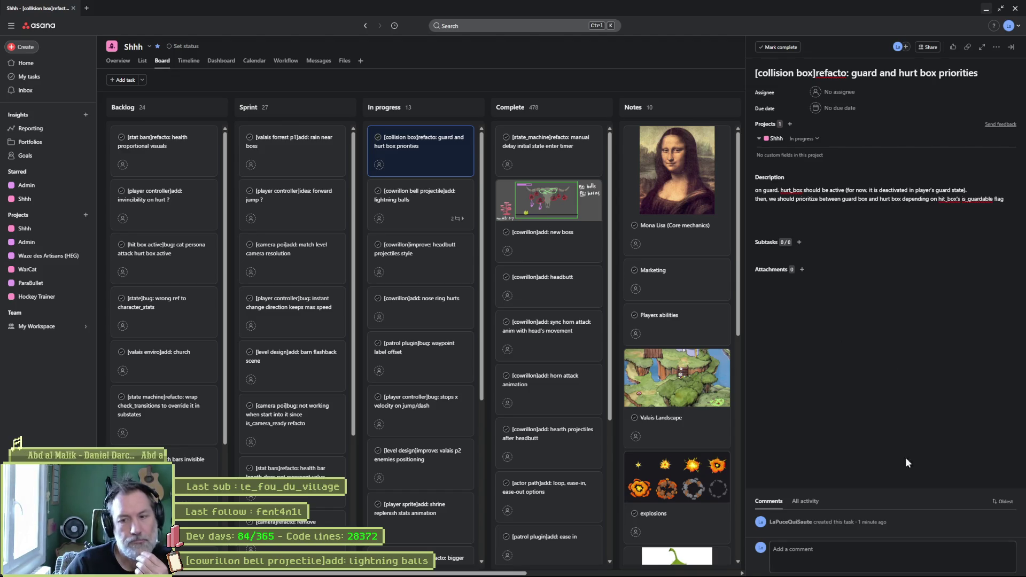
mouse_move(497, 576)
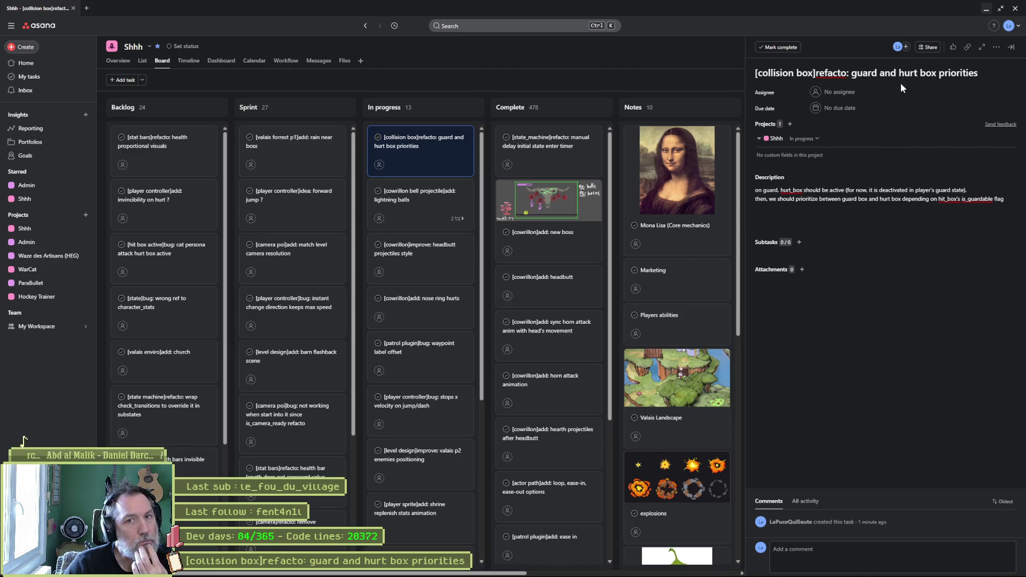
click(987, 11)
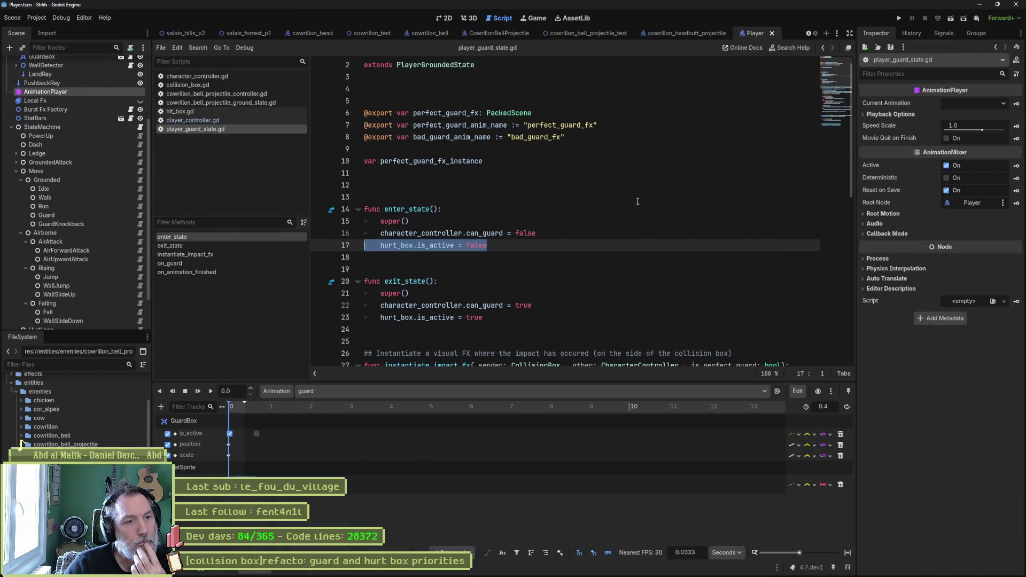
Deselect the script code and switch to the Player scene's 2D view
click(637, 200)
click(445, 19)
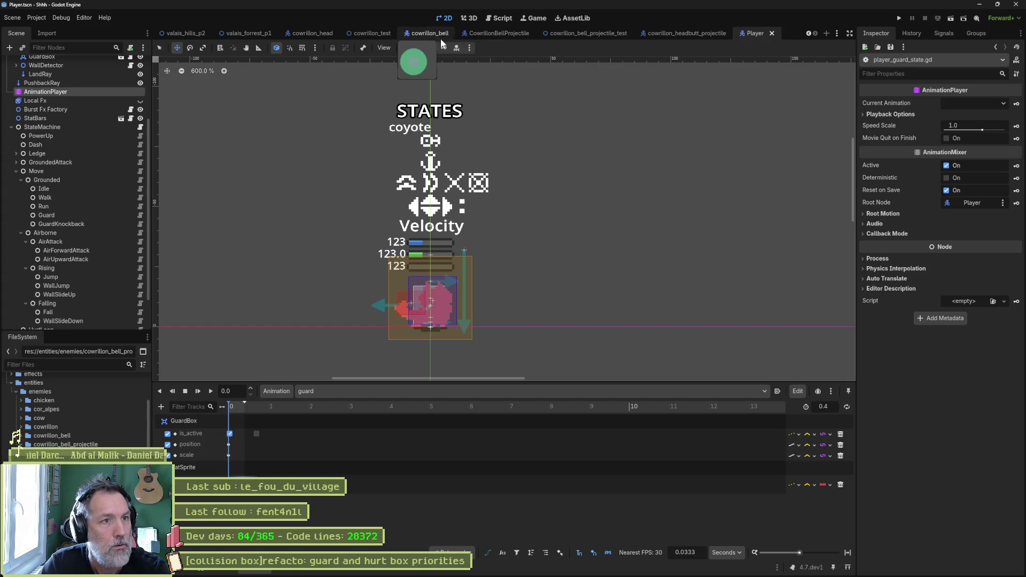
Run the cowrillon_test scene with F6, checking the Debug menu before relaunching it
click(376, 34)
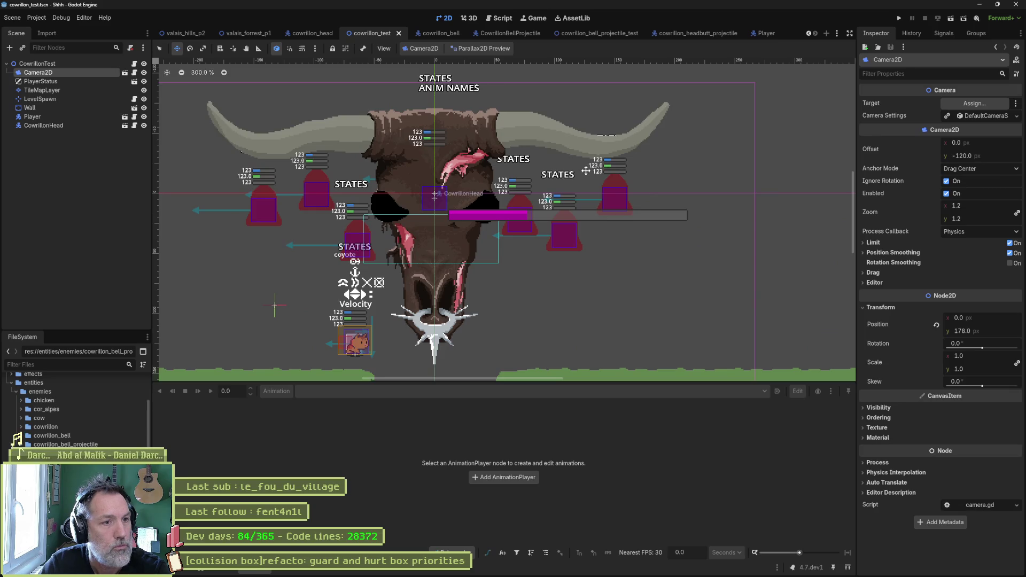
key(F6)
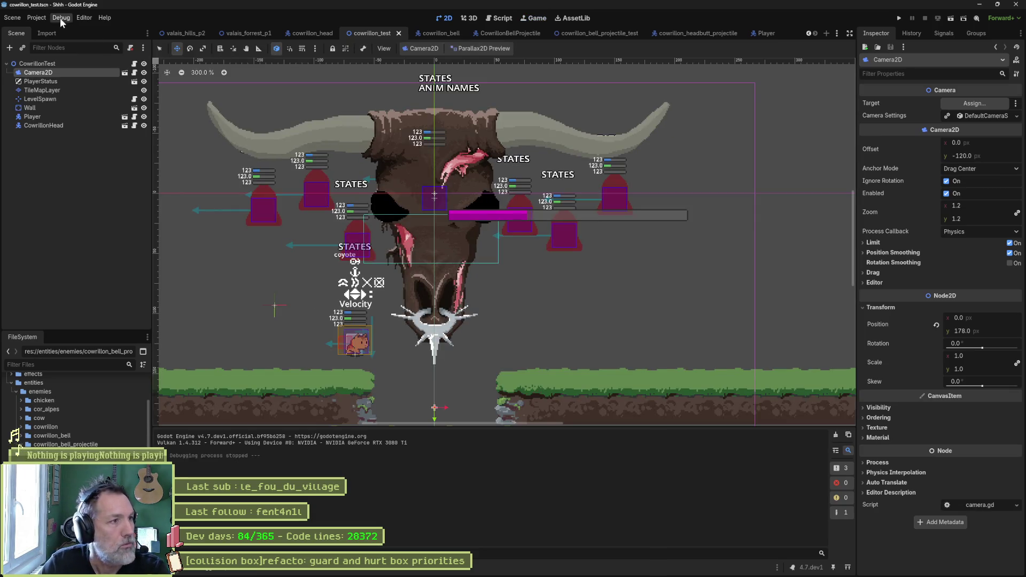
click(61, 18)
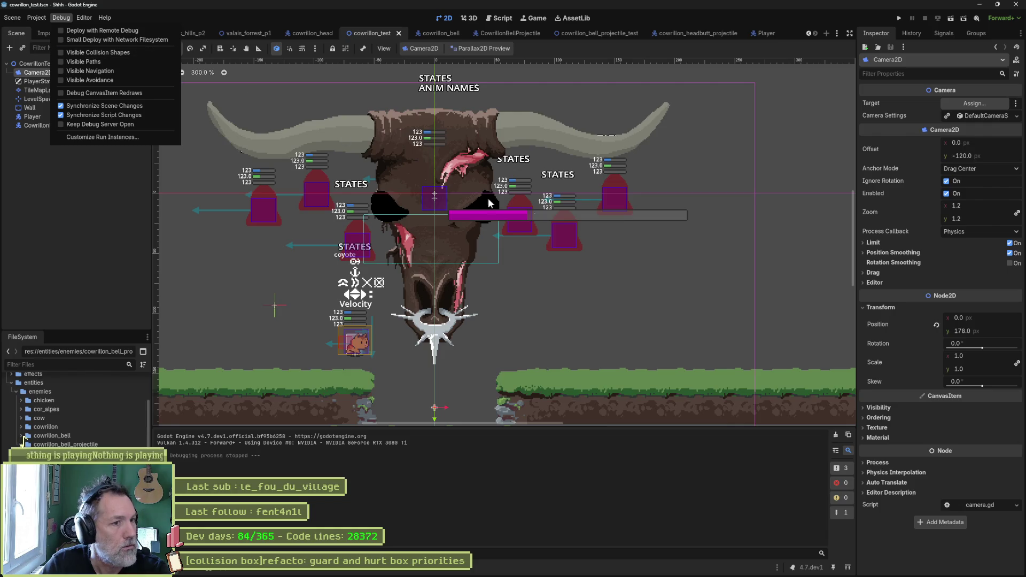
click(680, 249)
key(F6)
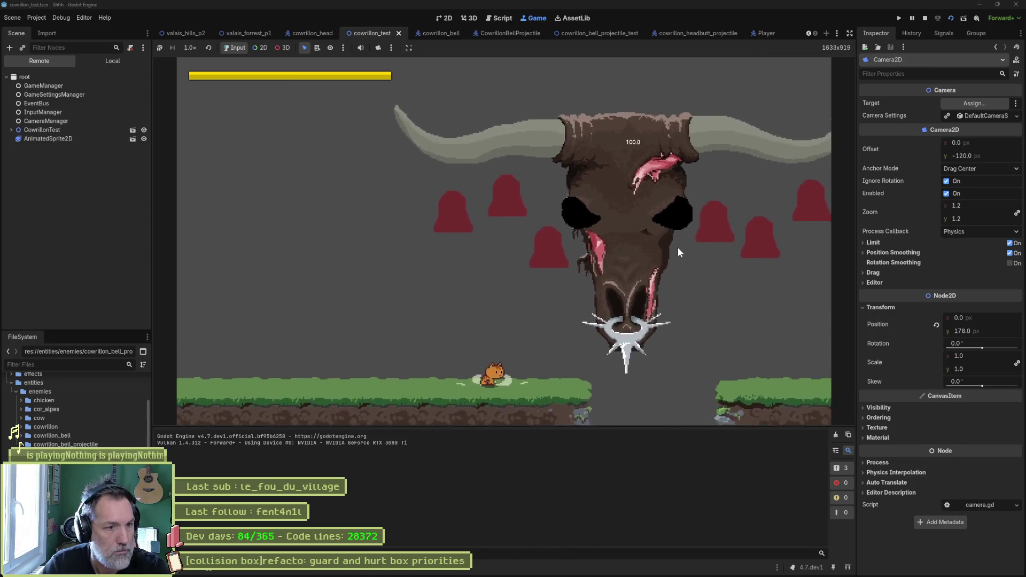
Move the cat left and right across the platforms, then drop and jump toward the bull
key(Left)
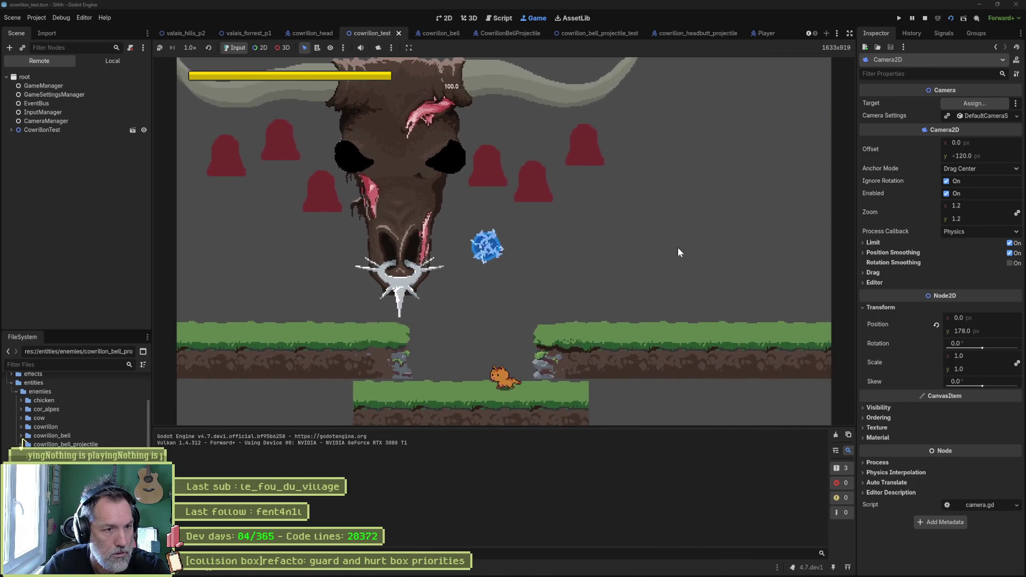
key(Right)
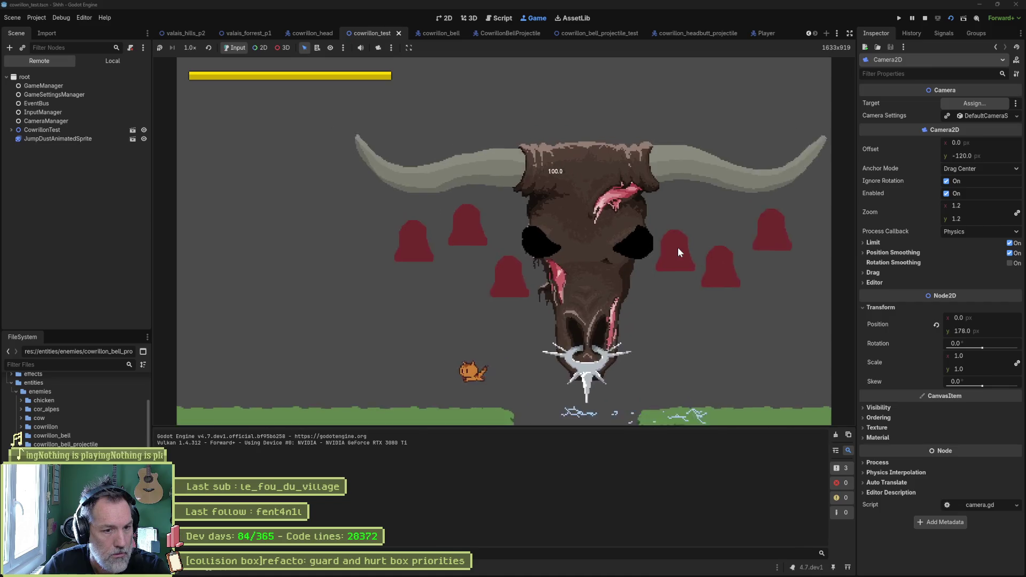
key(space)
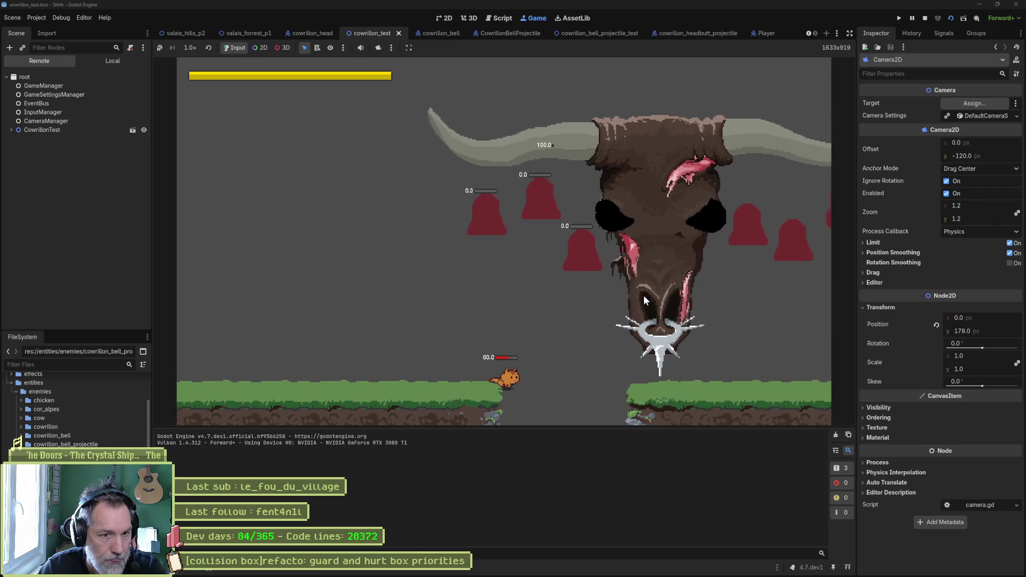
Select the live CowrillonHead node in the Remote tree and trigger its Headbutt Attack
click(11, 130)
click(33, 189)
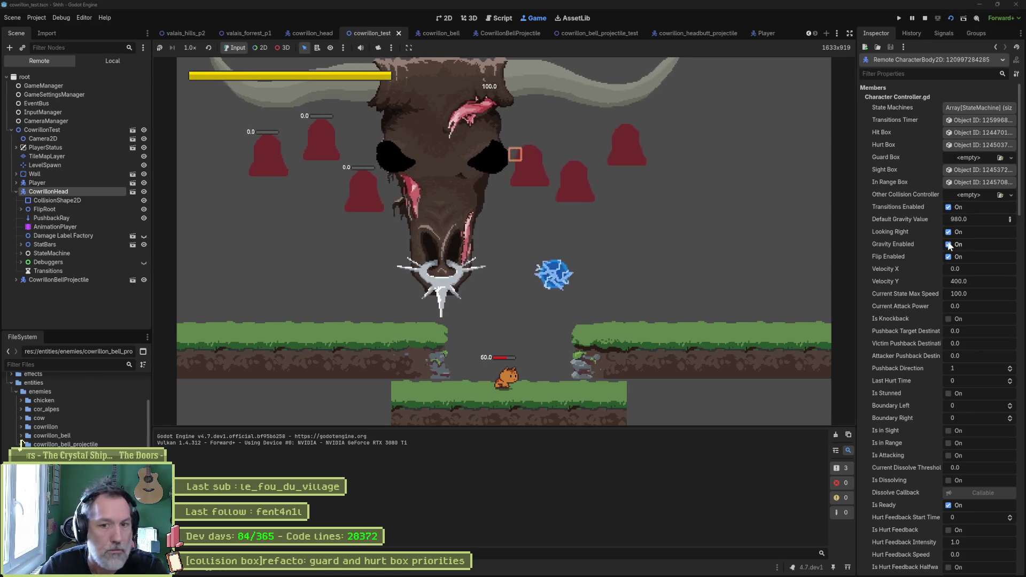
click(945, 368)
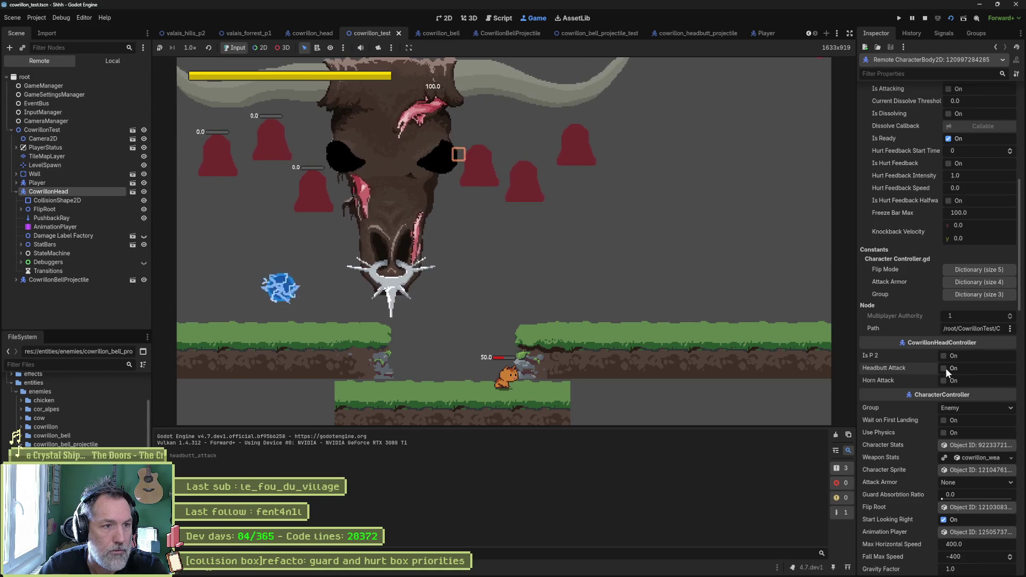
scroll(968, 380, down, 10)
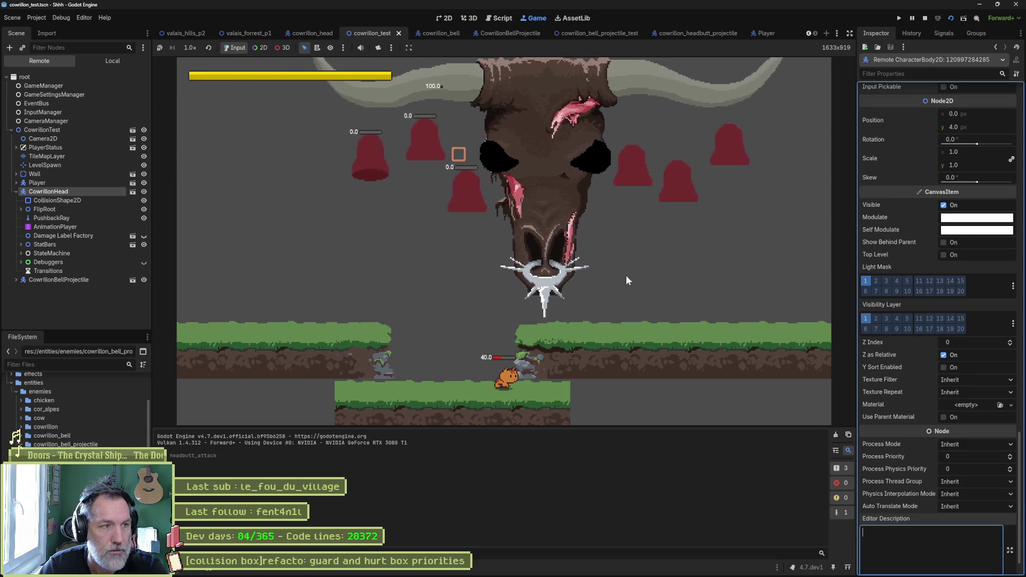
scroll(954, 338, up, 15)
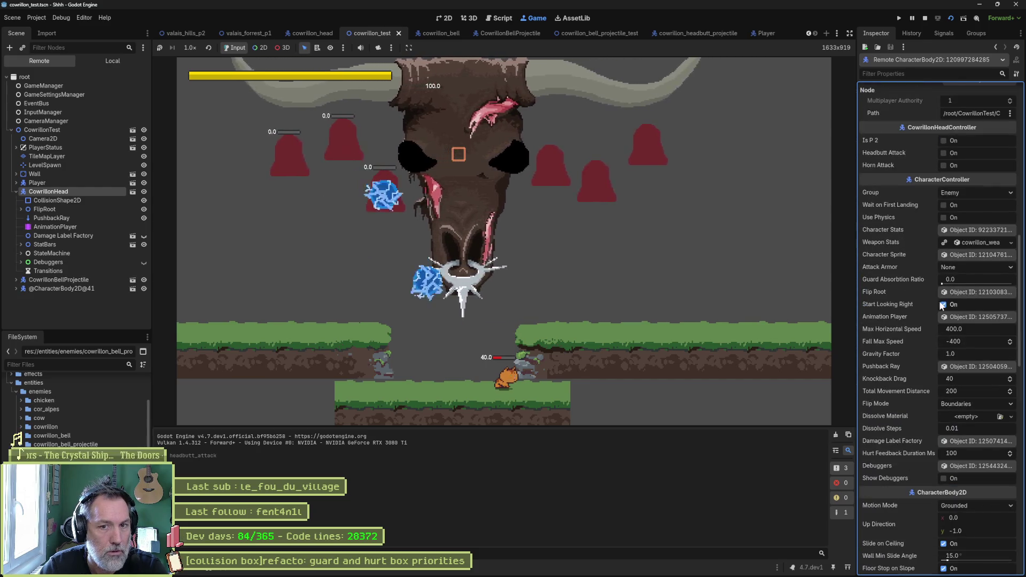
Trigger the Horn Attack six times, then stop the test run and return to Asana
click(945, 226)
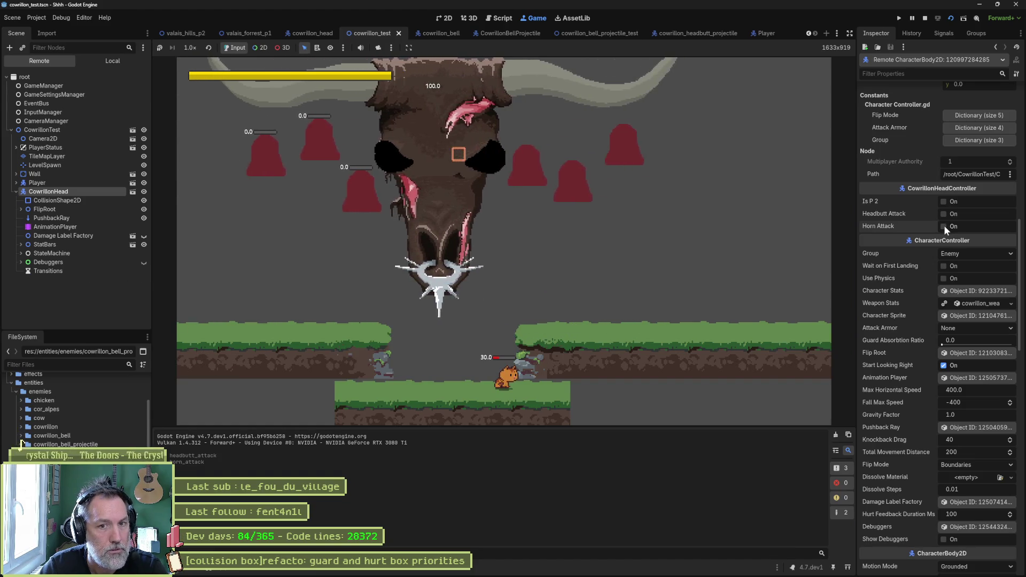
click(943, 226)
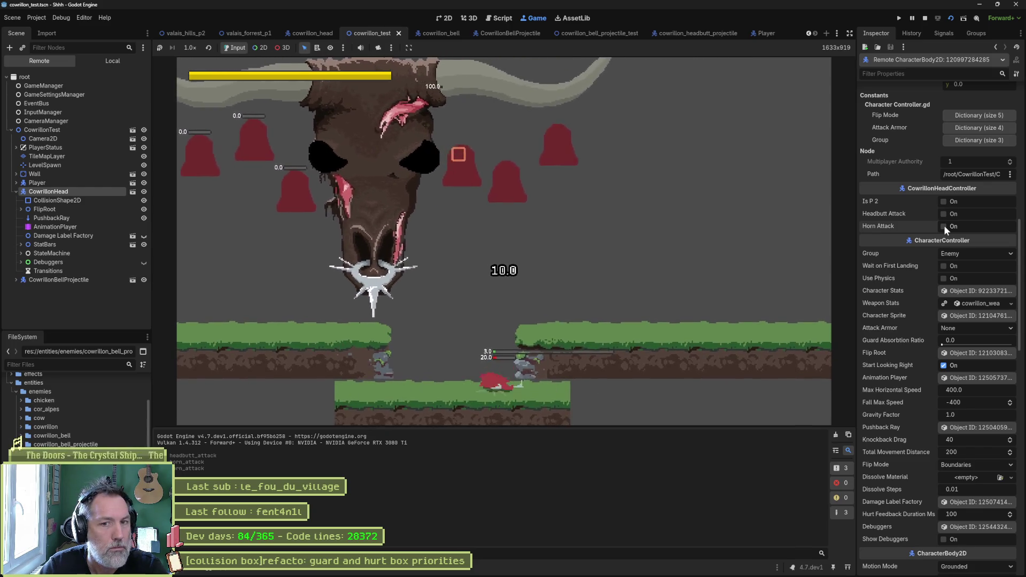
click(944, 226)
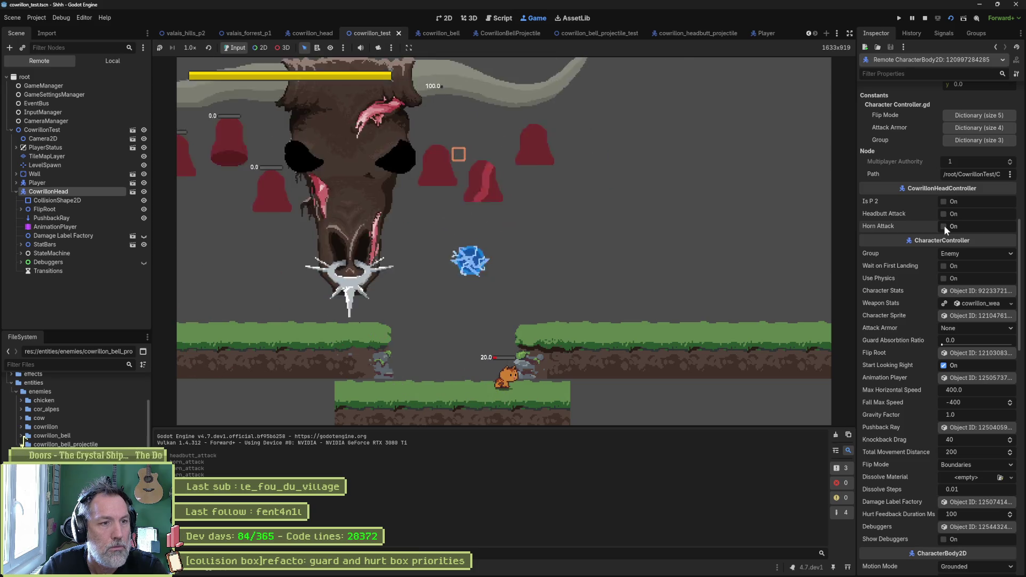
click(943, 225)
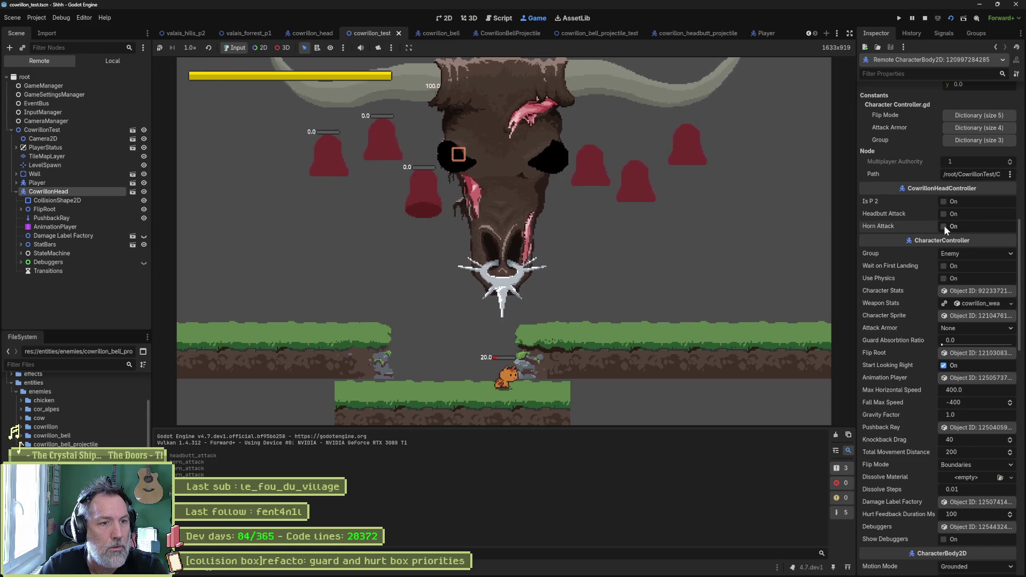
click(943, 226)
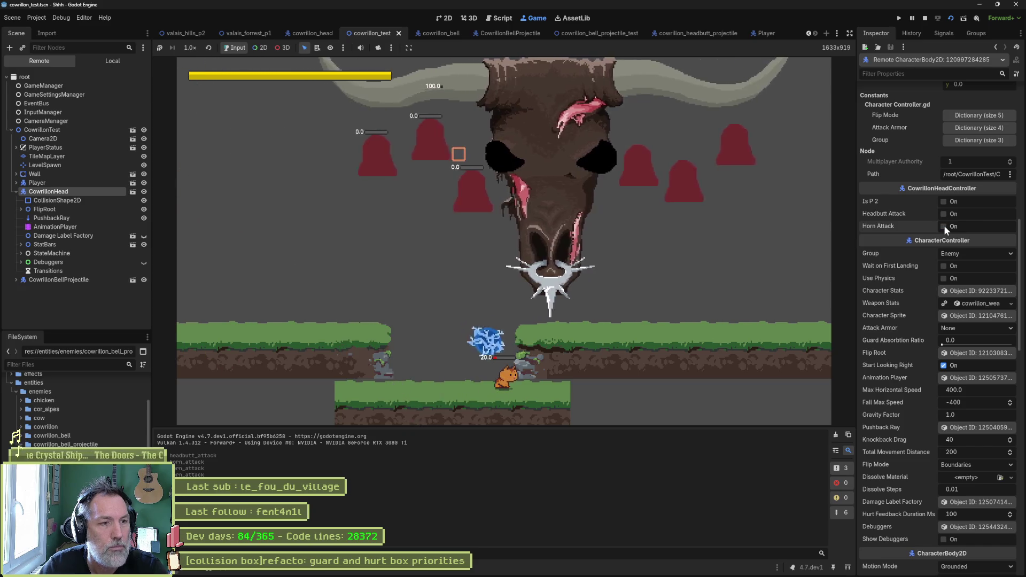
click(943, 225)
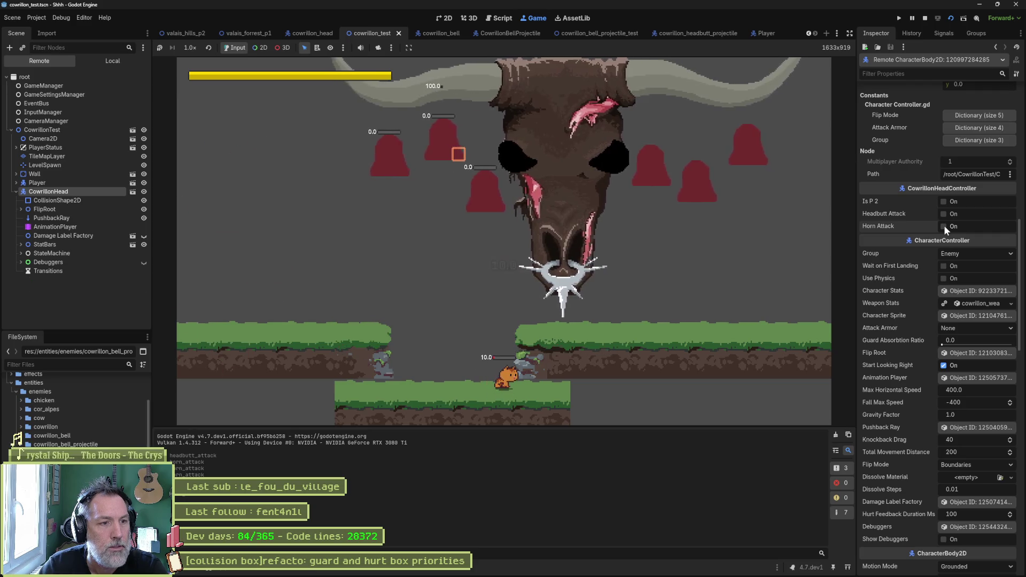
click(922, 20)
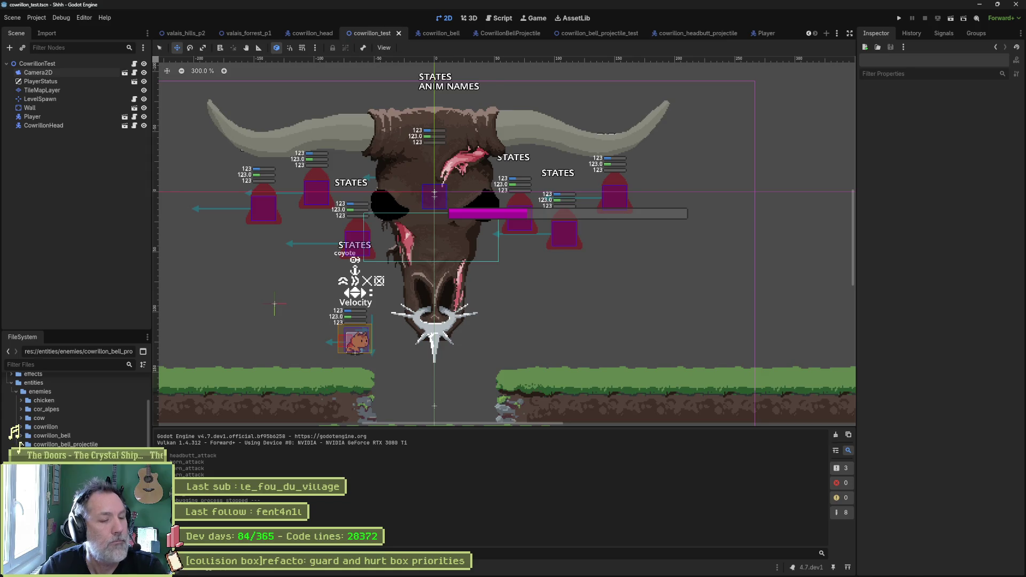
click(566, 567)
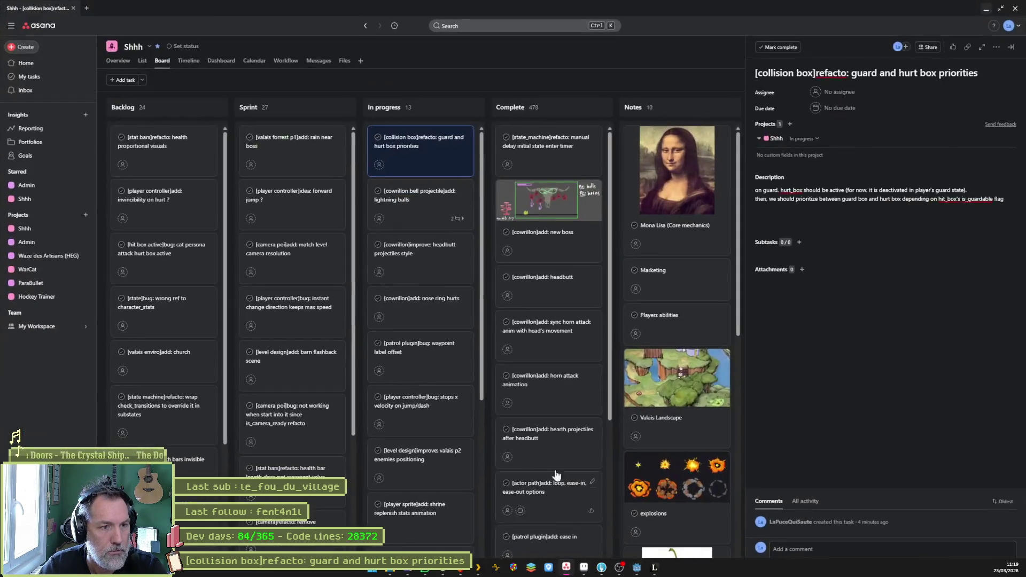
Add a '[cowrillon]bug: horn attack movement is wrong' task noting removed up_left/up_down nodes, placed at the top of In progress
scroll(396, 374, down, 5)
key(Return)
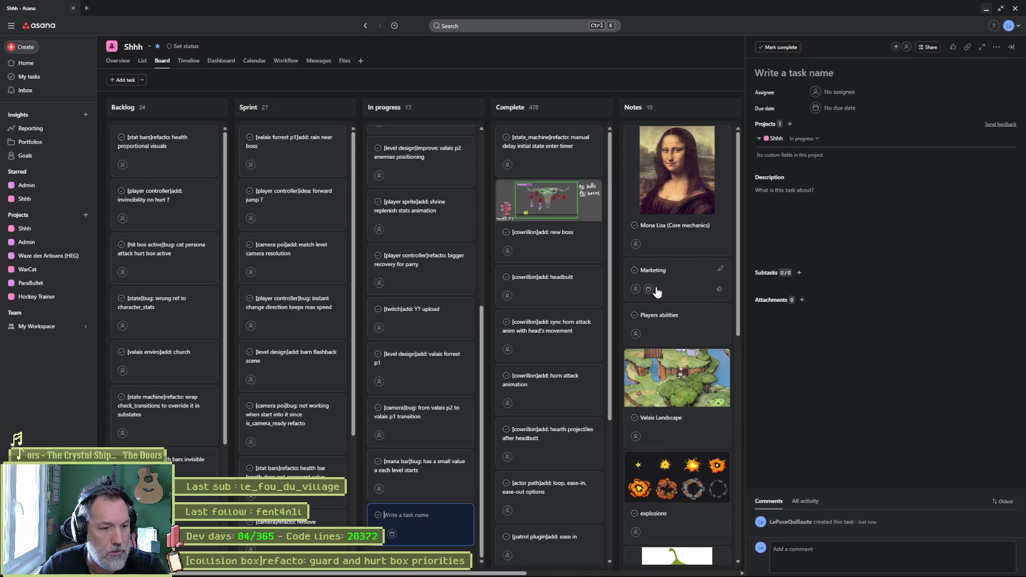
click(794, 72)
text(])
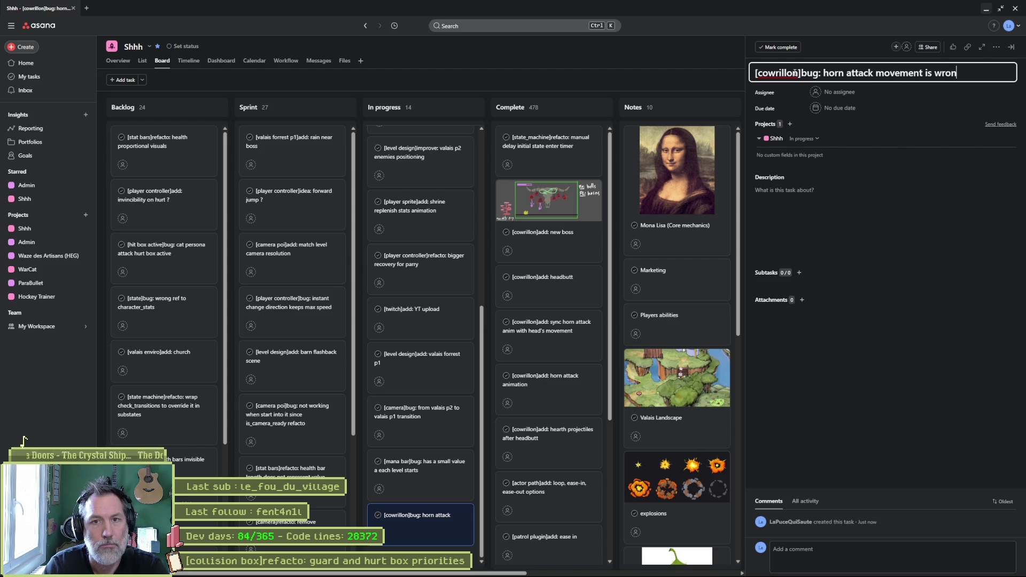
click(889, 202)
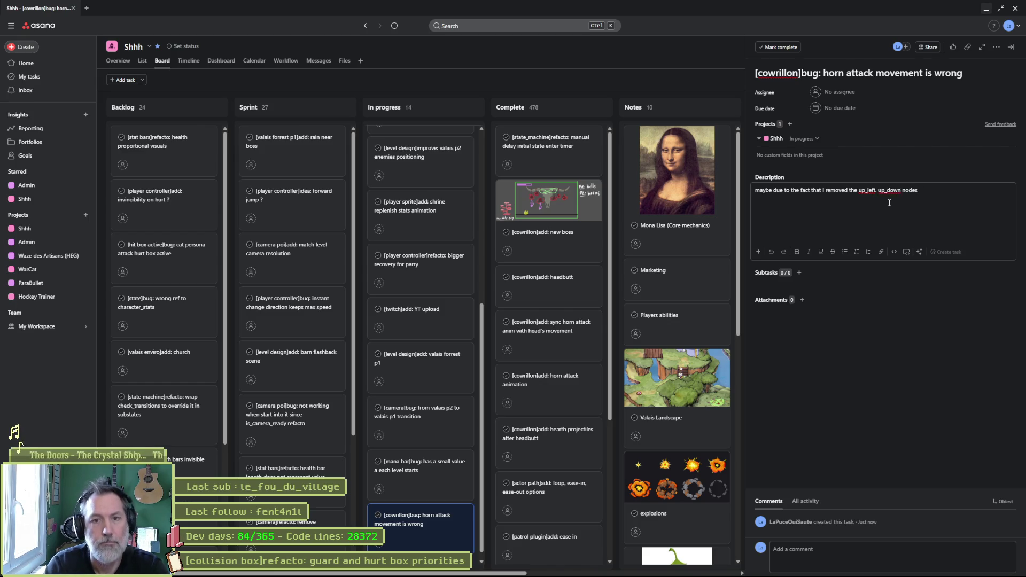
mouse_move(445, 519)
mouse_down()
mouse_move(448, 133)
mouse_move(441, 204)
mouse_up()
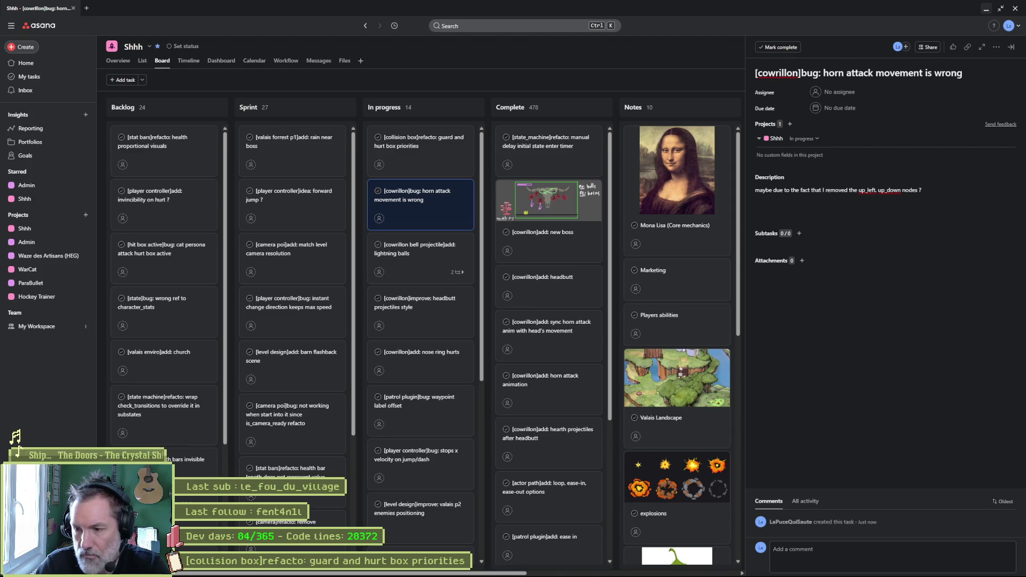
key(alt+Tab)
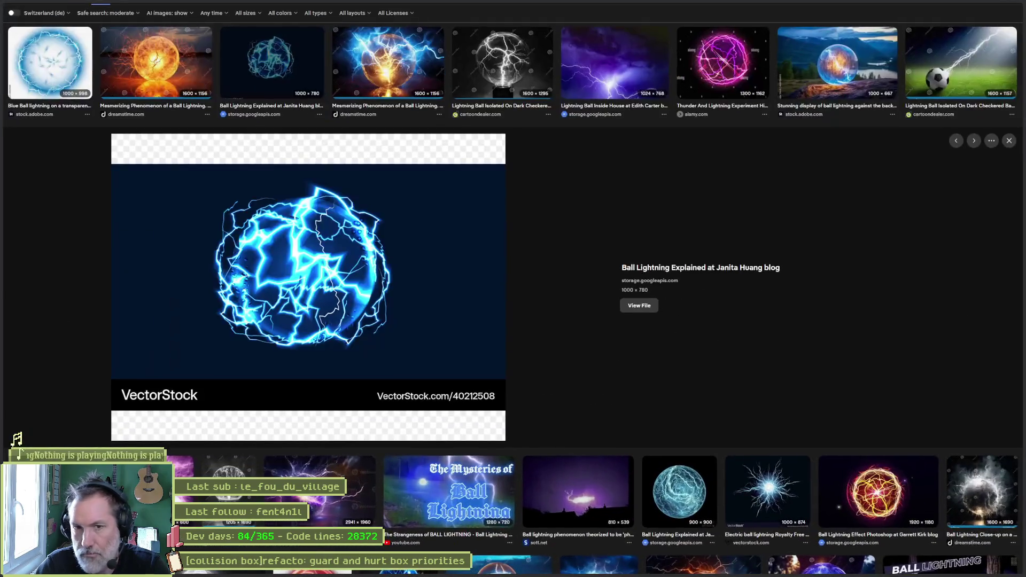
Open twitch in a new tab and go to its Parcourir browse page
mouse_move(3, 224)
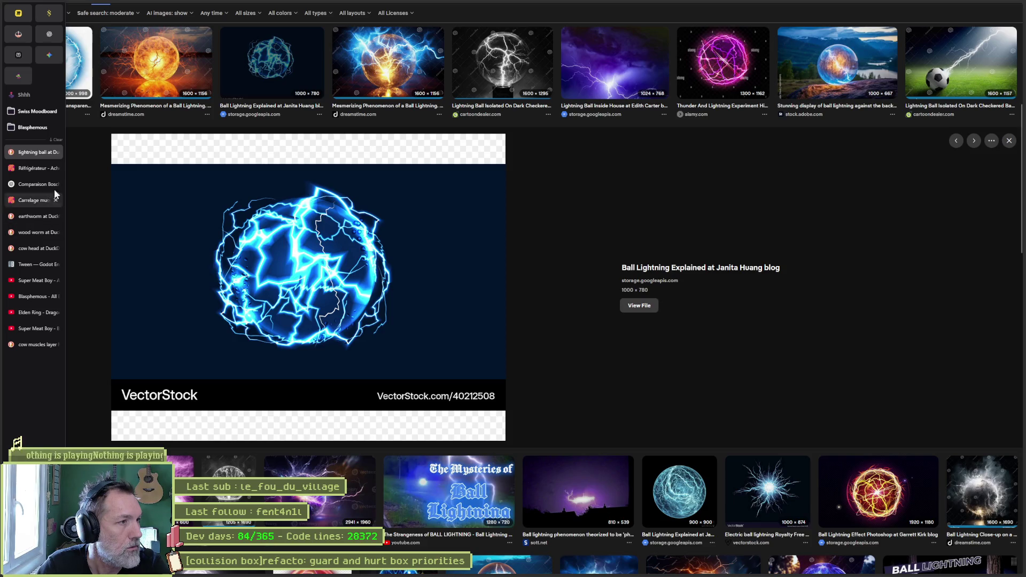
key(ctrl+t)
text(twitch.tv/)
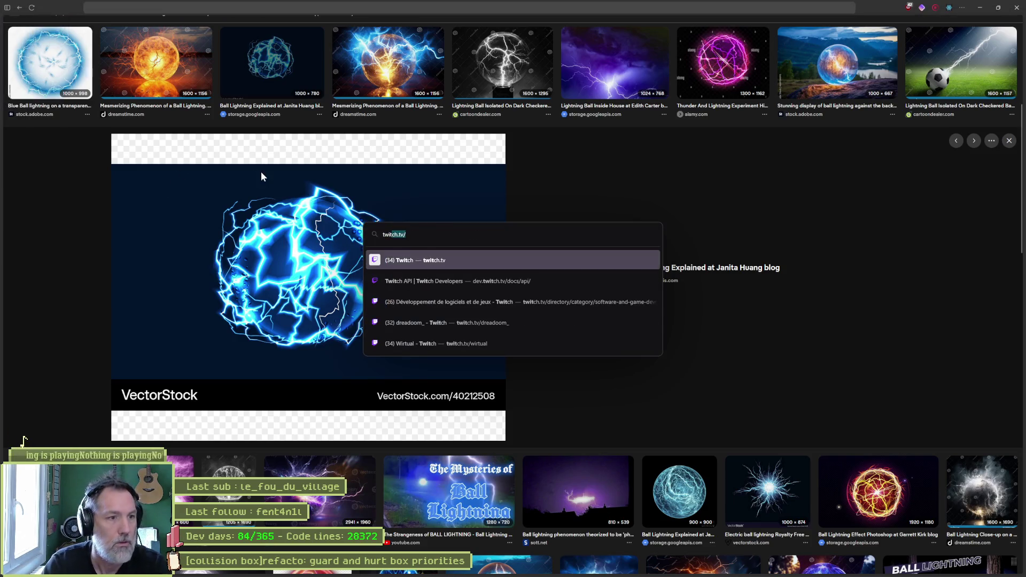
key(Return)
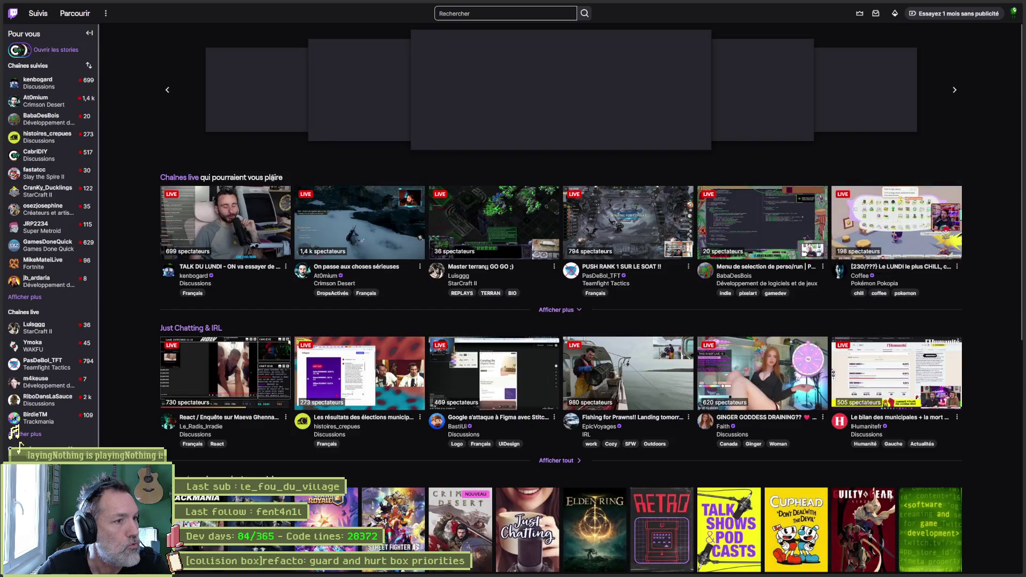
scroll(385, 314, down, 3)
click(931, 418)
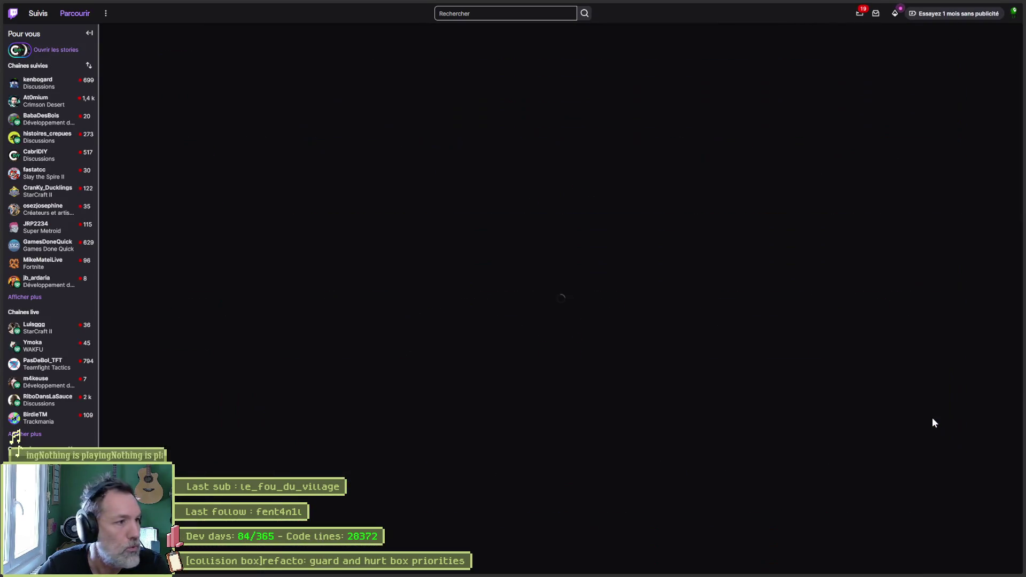